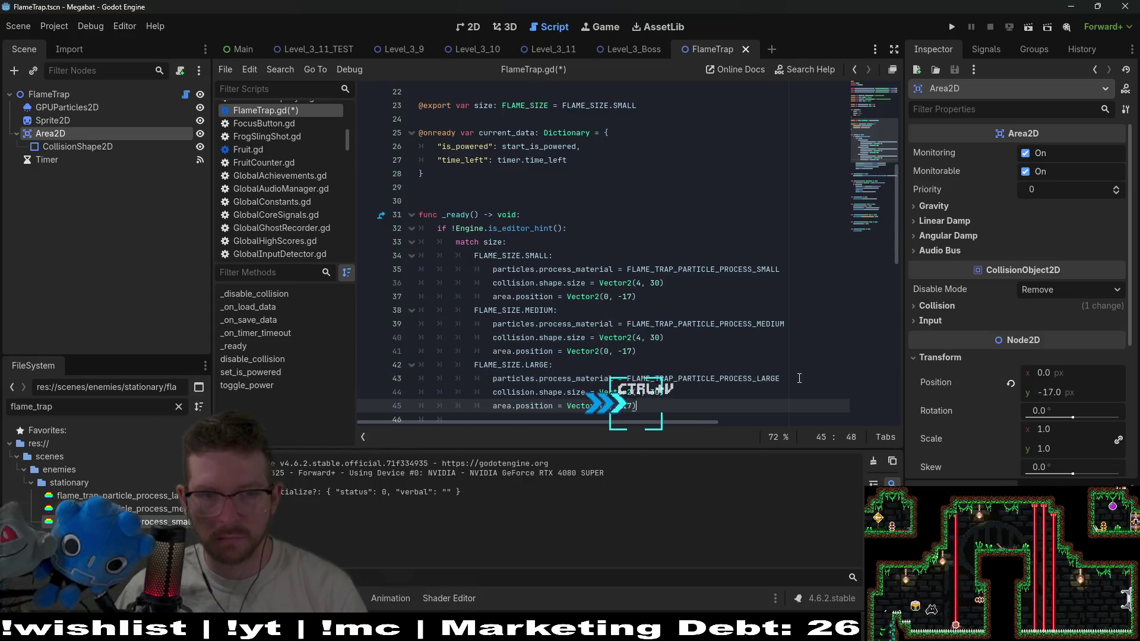
Move the collision shape up over the flame and try heights of 58 and 48 px
{"action": "left_click", "coordinate": [472, 27]}
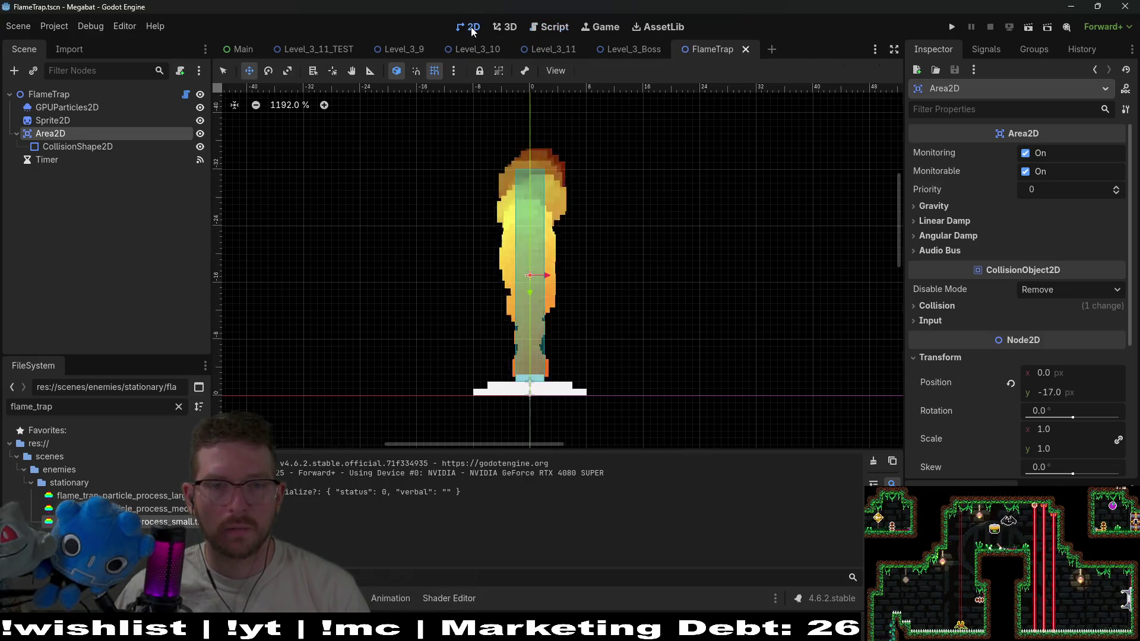
{"action": "scroll", "coordinate": [592, 201], "scroll_direction": "down", "scroll_amount": 2}
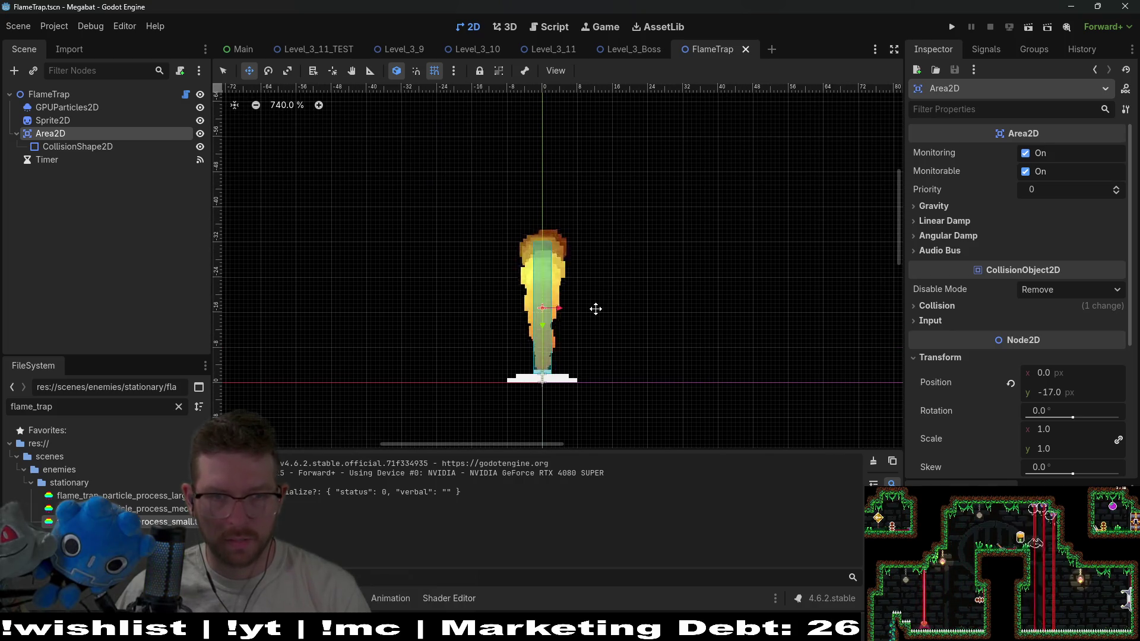
{"action": "left_click_drag", "start_coordinate": [551, 317], "coordinate": [550, 286]}
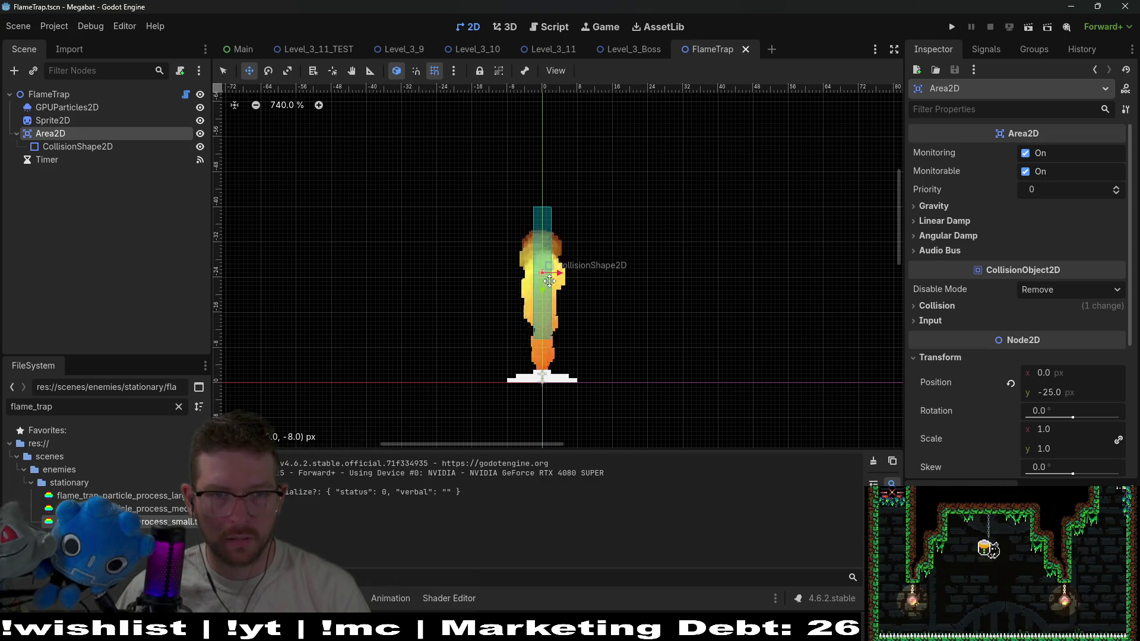
{"action": "left_click_drag", "start_coordinate": [548, 285], "coordinate": [547, 284]}
{"action": "left_click", "coordinate": [77, 147]}
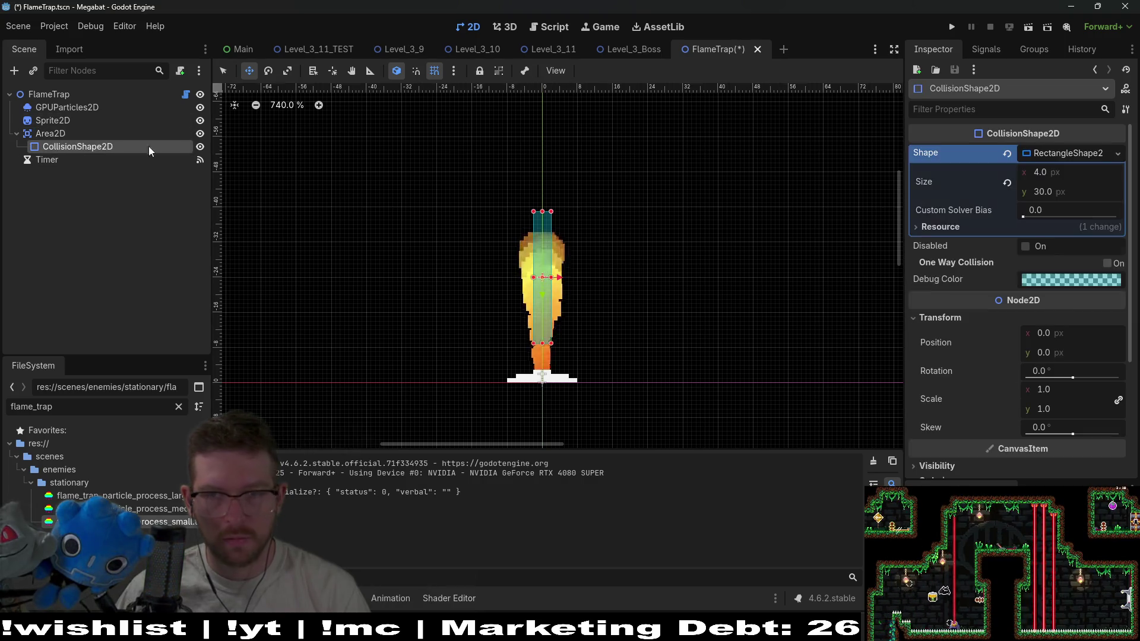
{"action": "left_click", "coordinate": [1077, 184]}
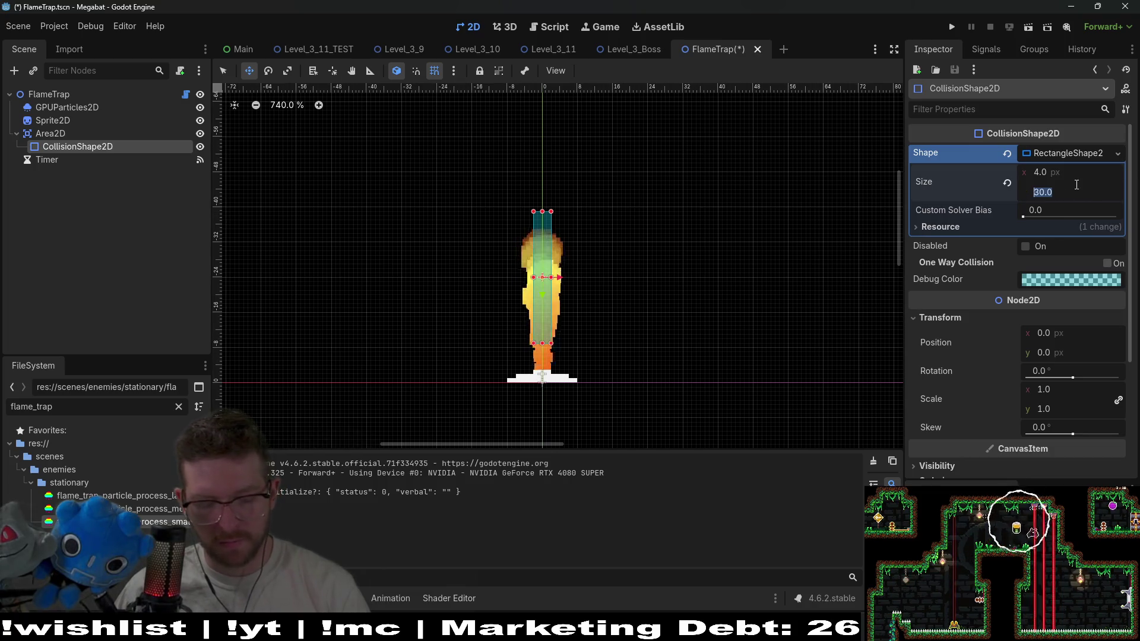
{"action": "type", "text": "58"}
{"action": "key", "text": "Return"}
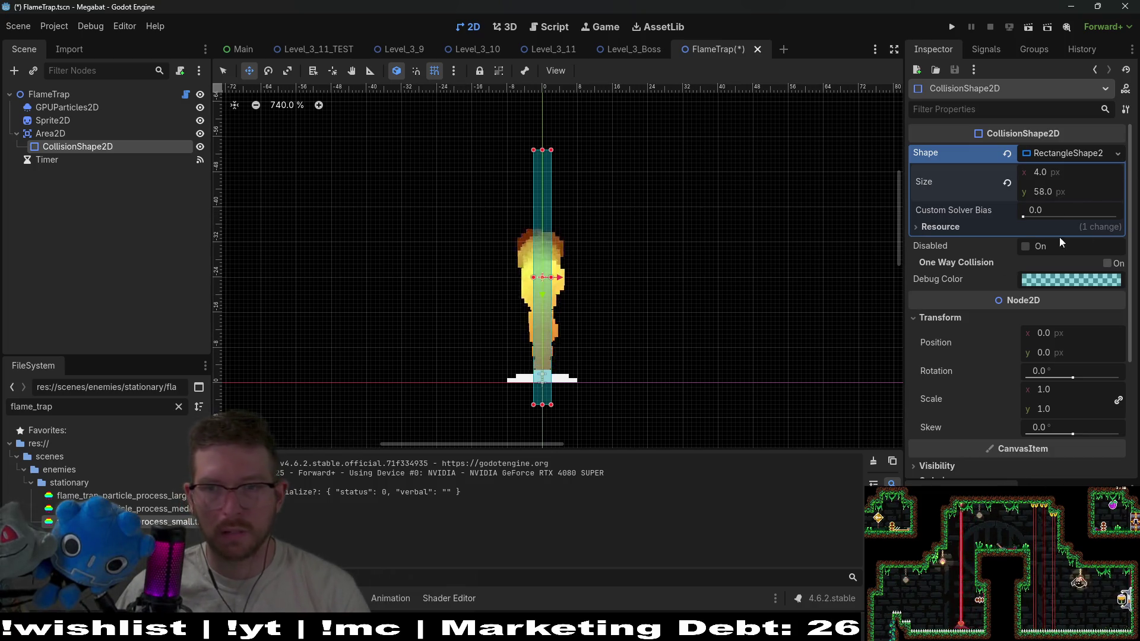
{"action": "left_click", "coordinate": [1080, 193]}
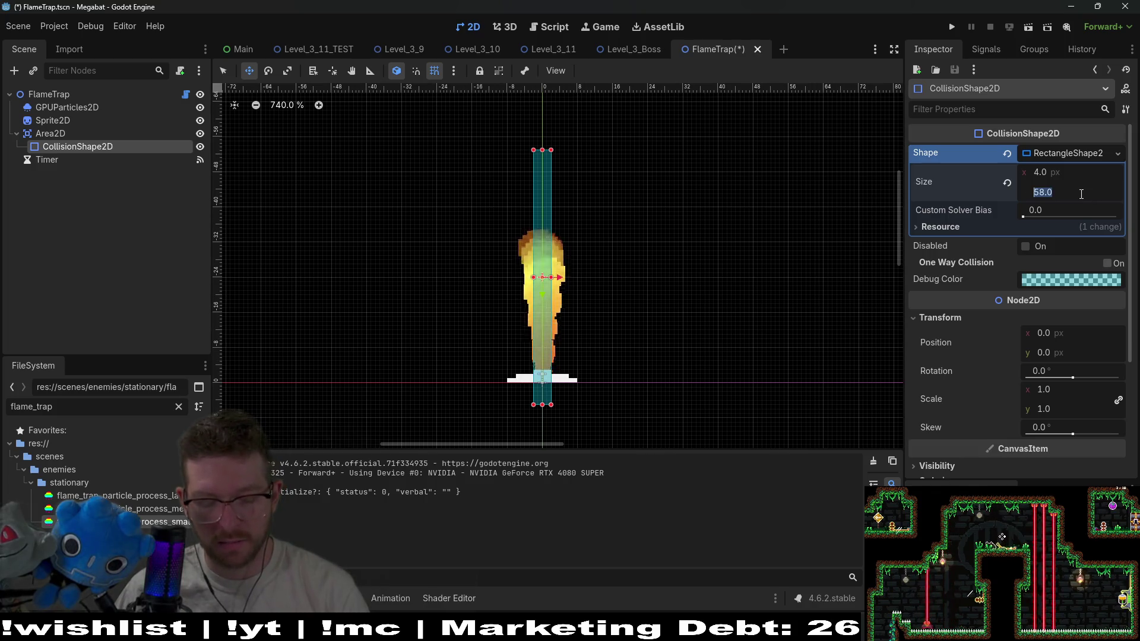
{"action": "type", "text": "48"}
{"action": "key", "text": "Return"}
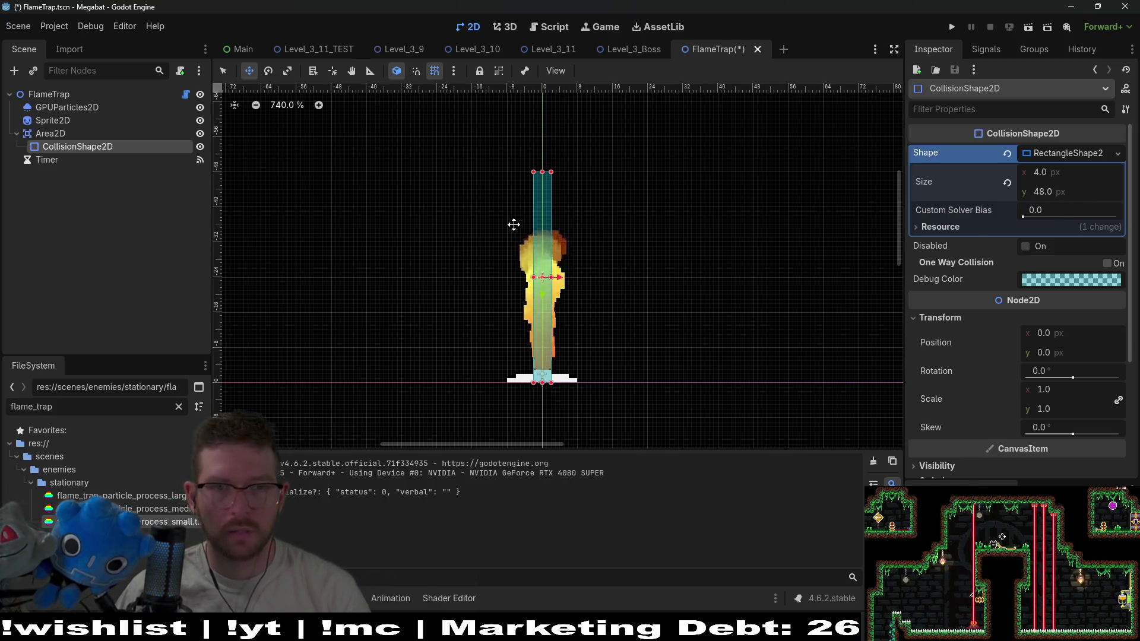
Try a 32 px height, then settle the collision rectangle at 48 px and move it back up
{"action": "scroll", "coordinate": [569, 282], "scroll_direction": "up", "scroll_amount": 1}
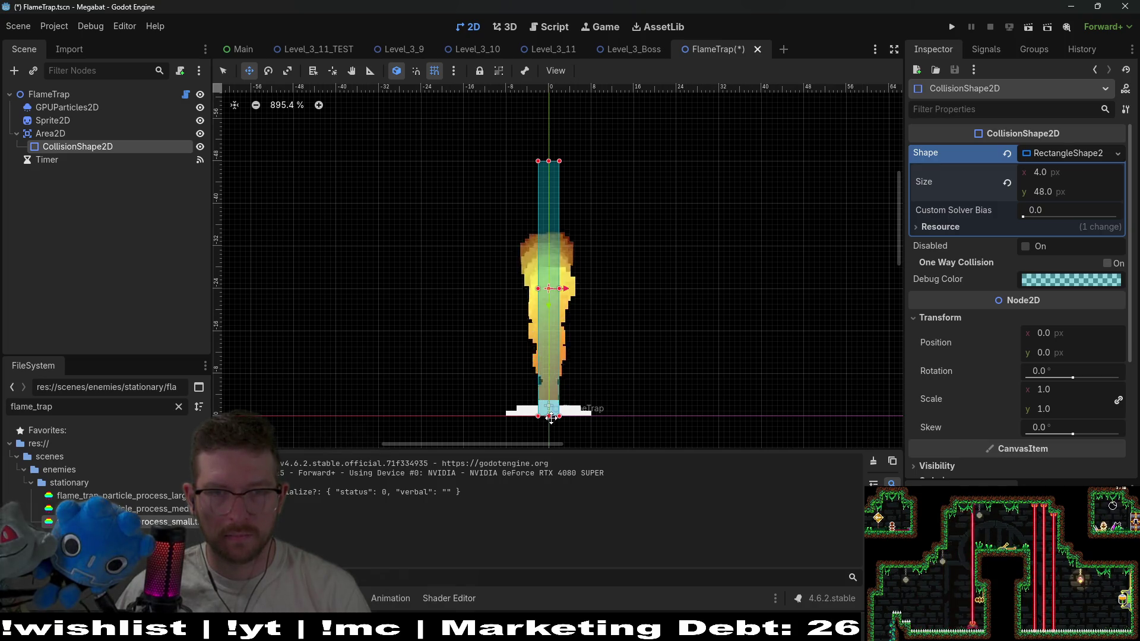
{"action": "left_click", "coordinate": [1044, 195]}
{"action": "type", "text": "32"}
{"action": "key", "text": "Return"}
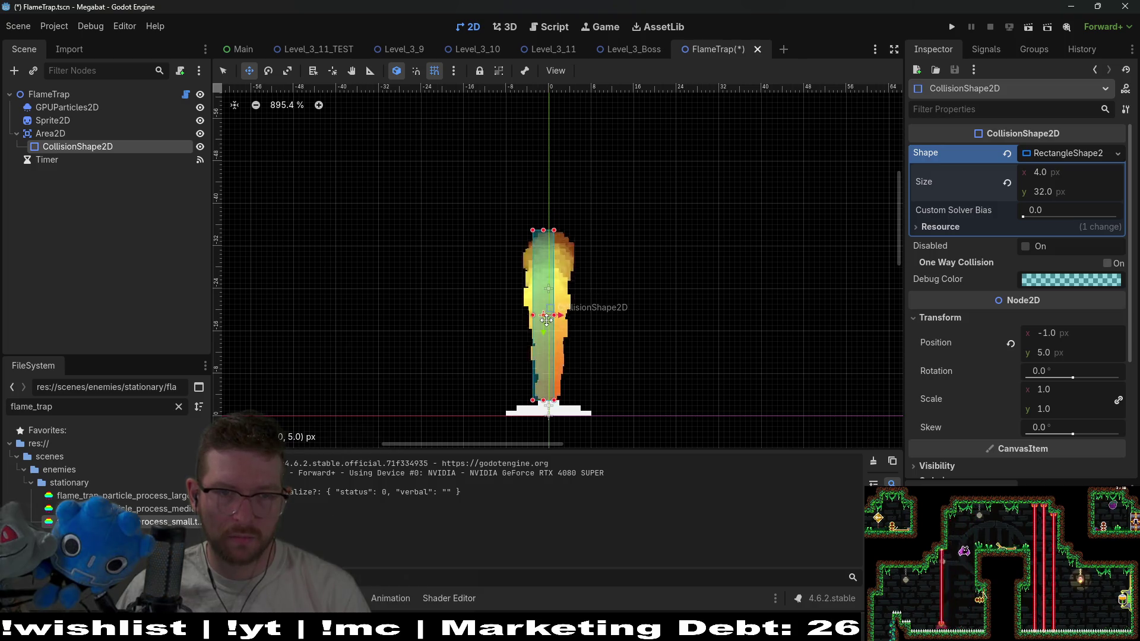
{"action": "left_click_drag", "start_coordinate": [553, 330], "coordinate": [553, 335]}
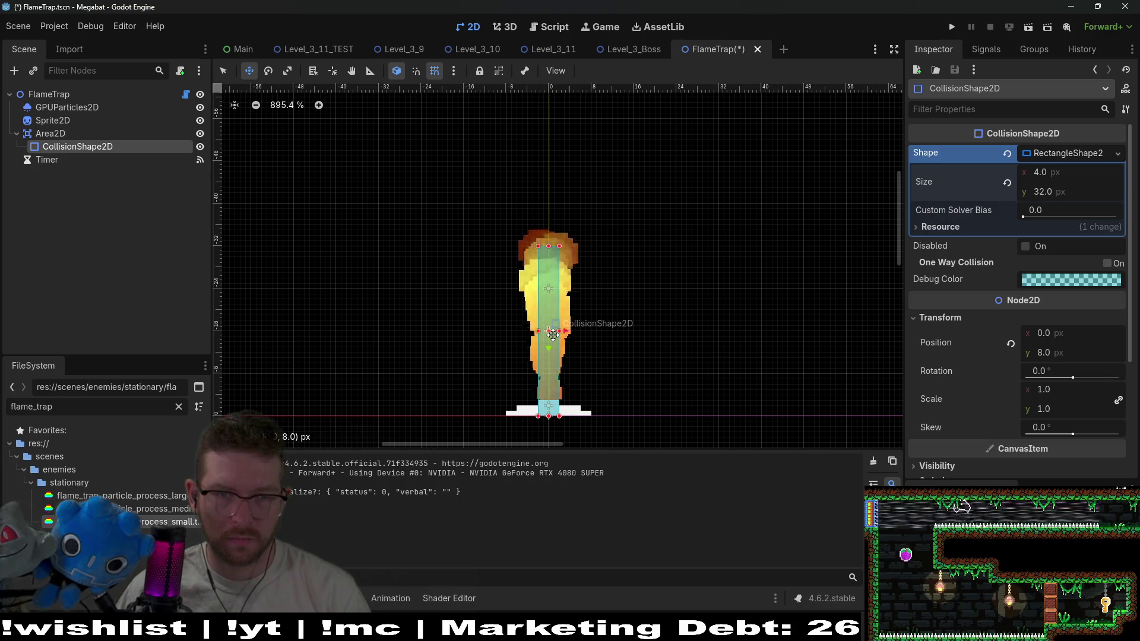
{"action": "left_click", "coordinate": [1061, 188]}
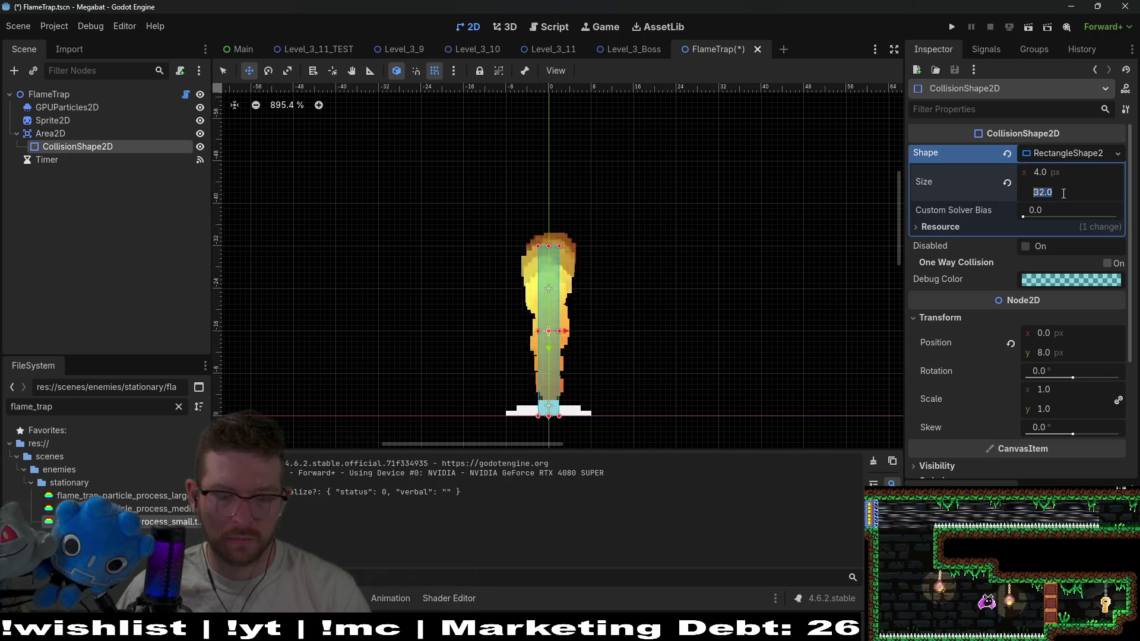
{"action": "type", "text": "48"}
{"action": "key", "text": "Return"}
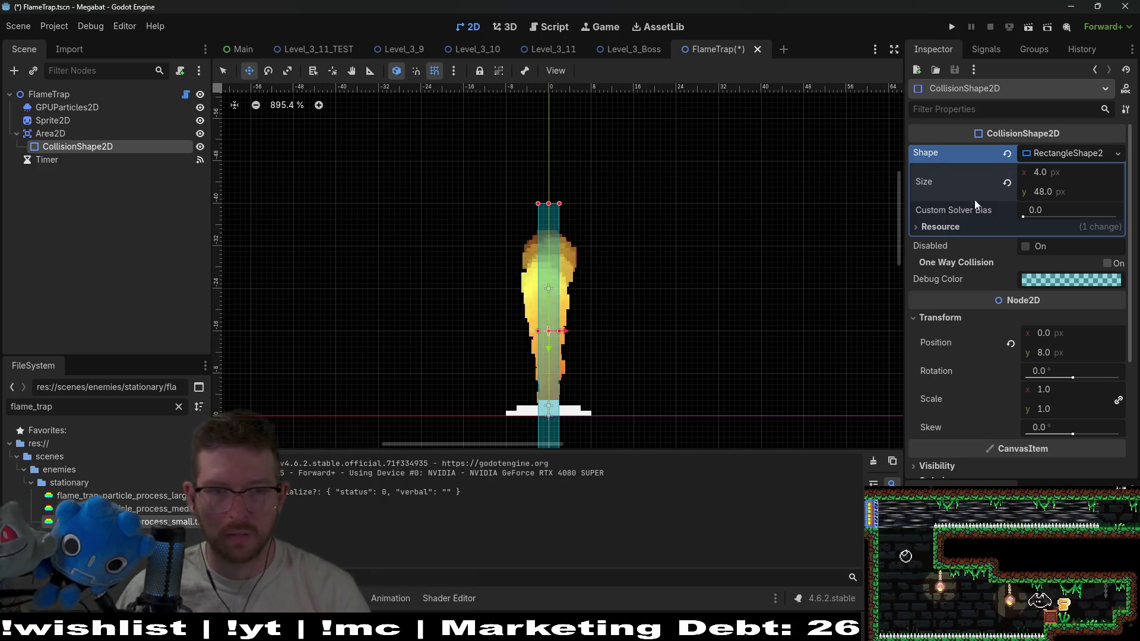
{"action": "left_click_drag", "start_coordinate": [557, 343], "coordinate": [554, 299]}
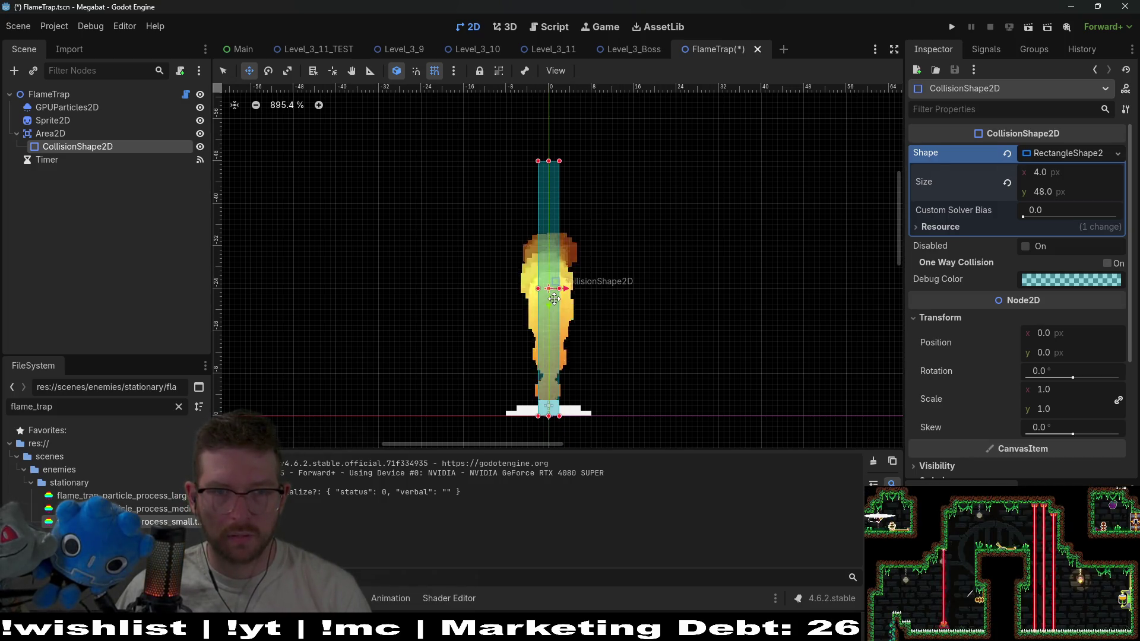
In FlameTrap.gd, set the medium and small collision heights to 48 and 32
{"action": "left_click", "coordinate": [186, 95]}
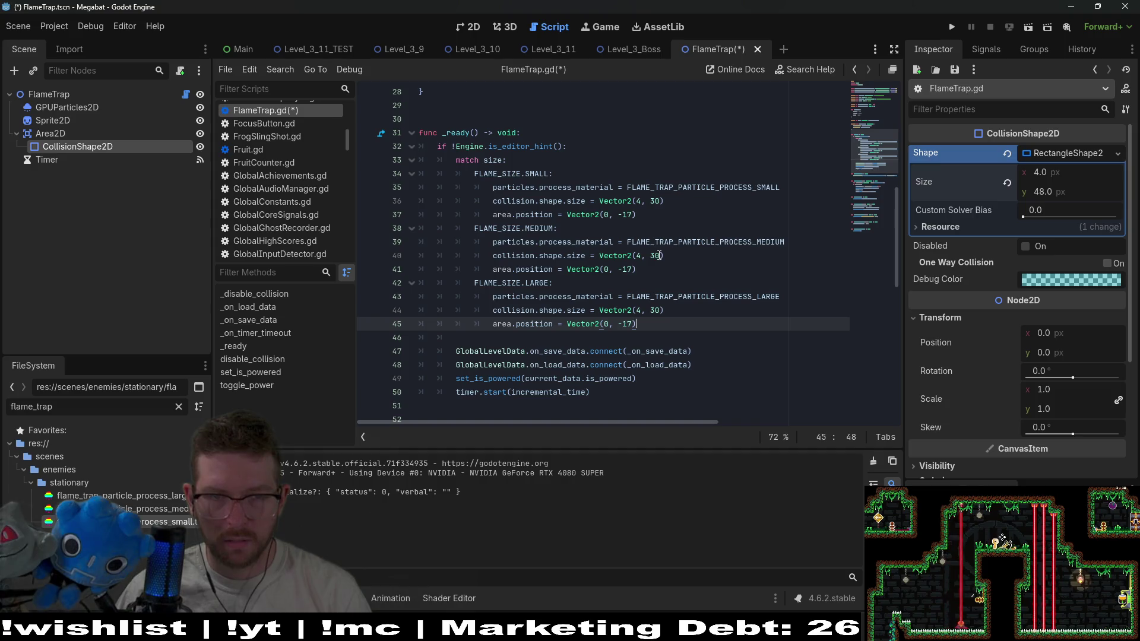
{"action": "left_click", "coordinate": [663, 201]}
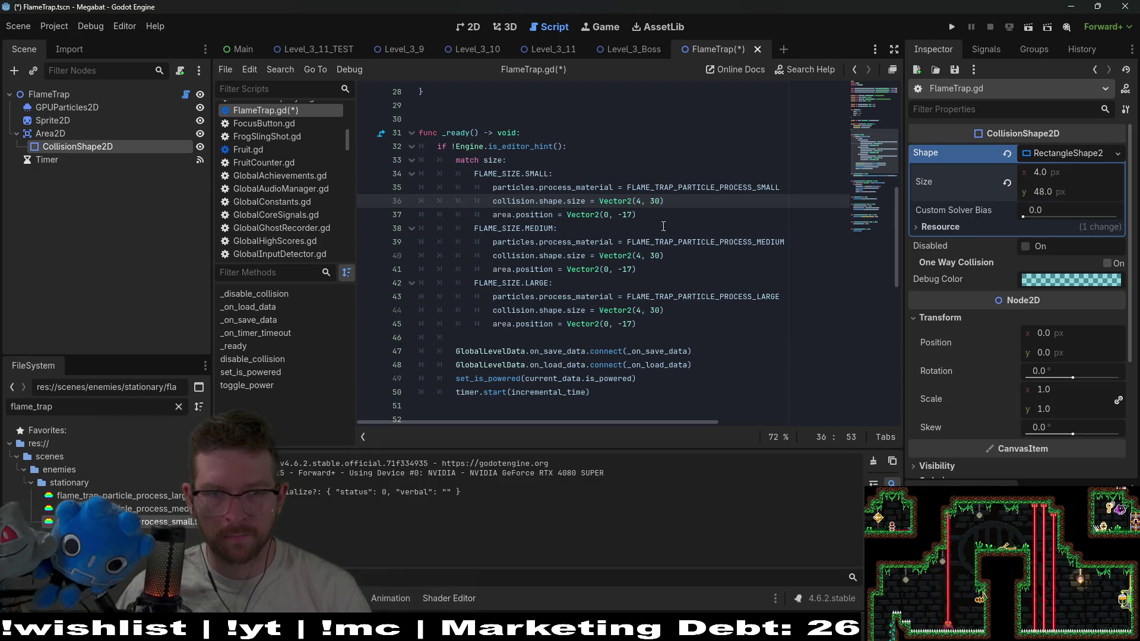
{"action": "left_click_drag", "start_coordinate": [643, 209], "coordinate": [547, 212]}
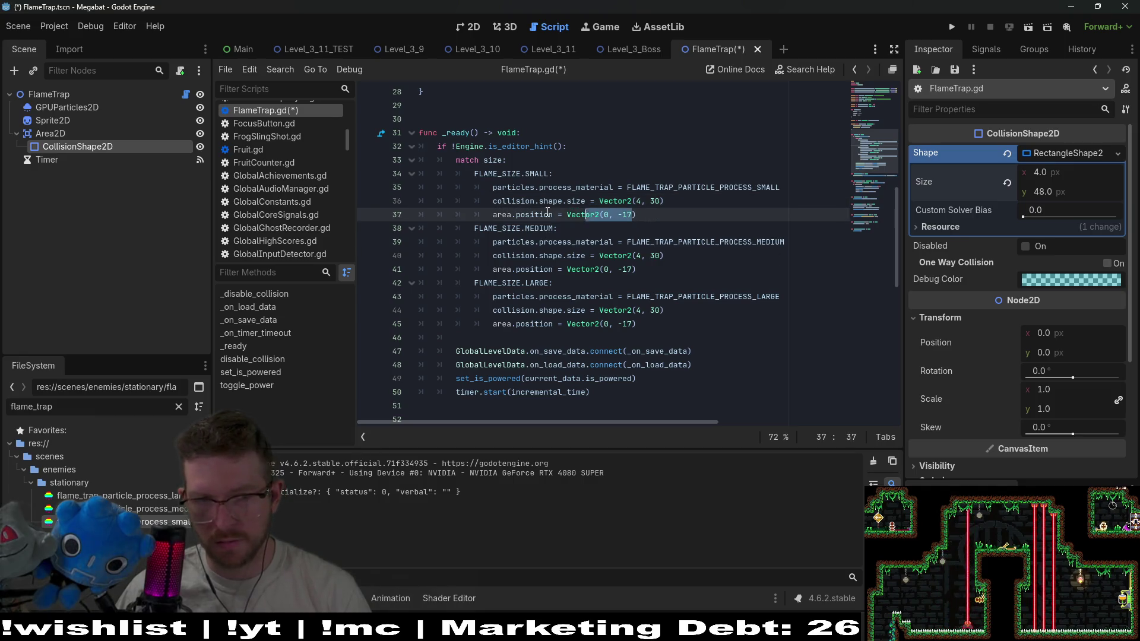
{"action": "left_click", "coordinate": [650, 220]}
{"action": "left_click", "coordinate": [661, 256]}
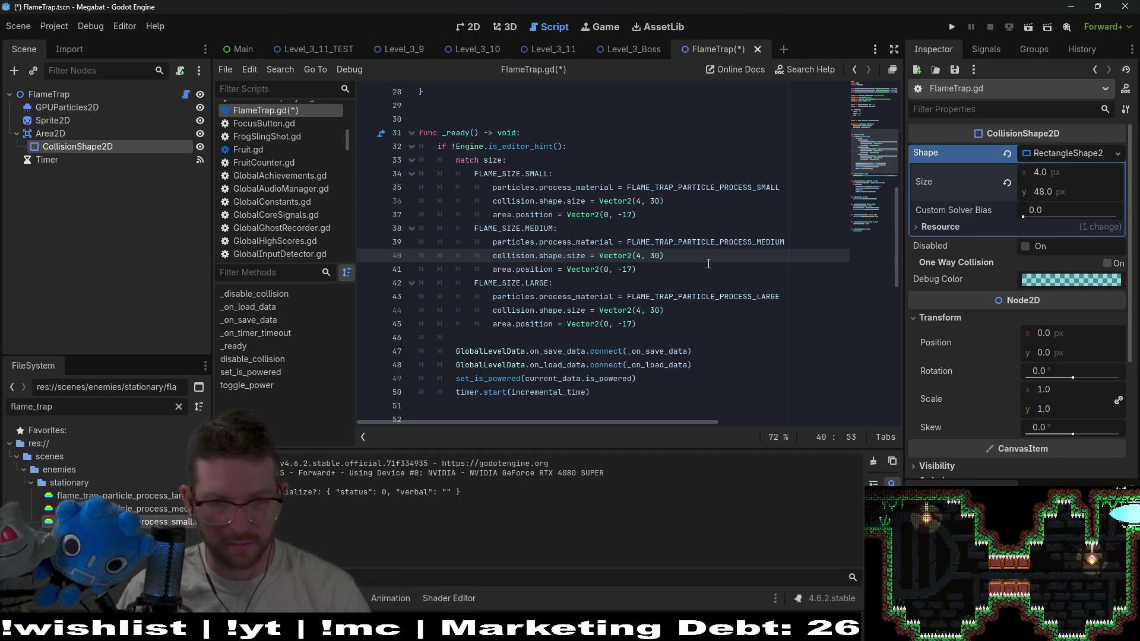
{"action": "key", "text": "BackSpace"}
{"action": "key", "text": "BackSpace"}
{"action": "type", "text": "4"}
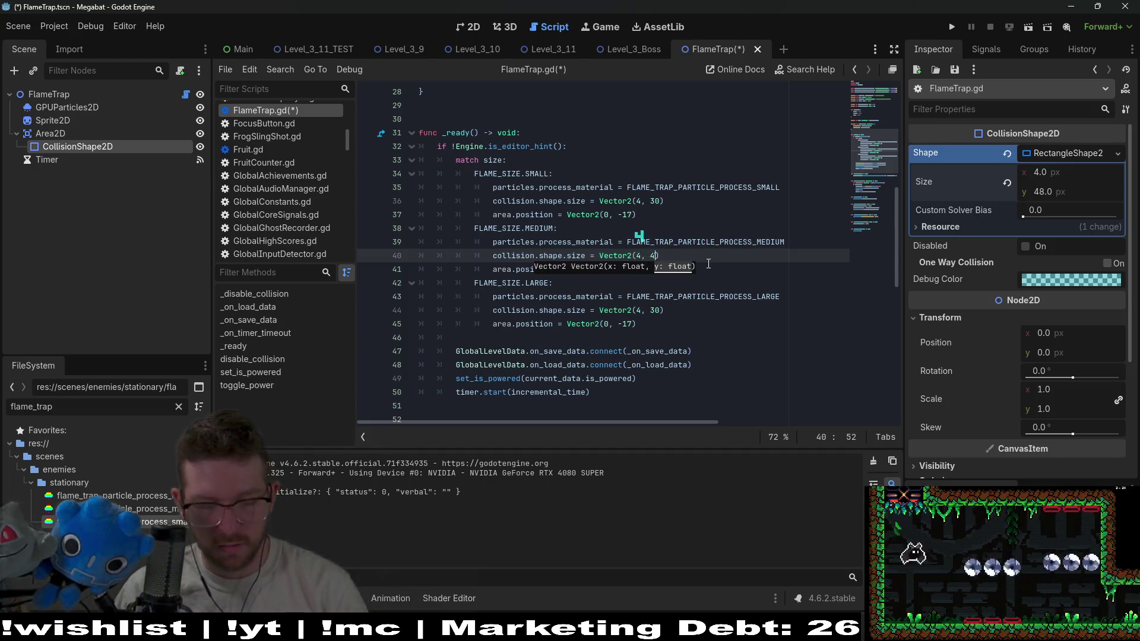
{"action": "type", "text": "8"}
{"action": "left_click", "coordinate": [663, 200]}
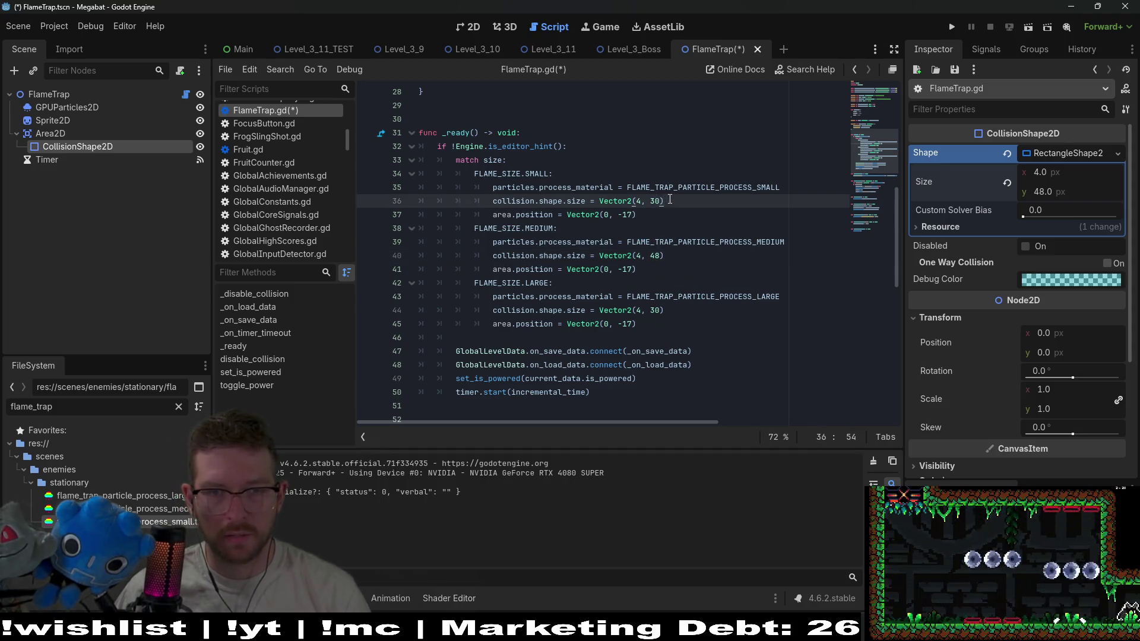
{"action": "key", "text": "BackSpace"}
{"action": "type", "text": "2"}
Set the large collision height to 64, then apply a 32 px rectangle height in the 2D scene
{"action": "left_click", "coordinate": [704, 275]}
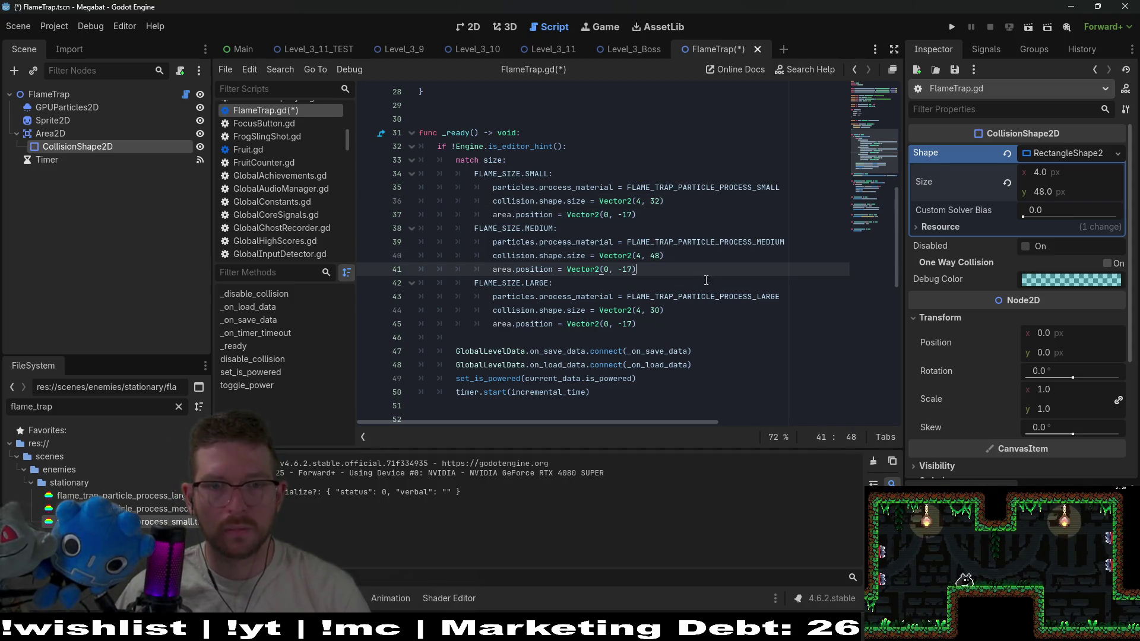
{"action": "left_click", "coordinate": [661, 310]}
{"action": "key", "text": "BackSpace"}
{"action": "key", "text": "BackSpace"}
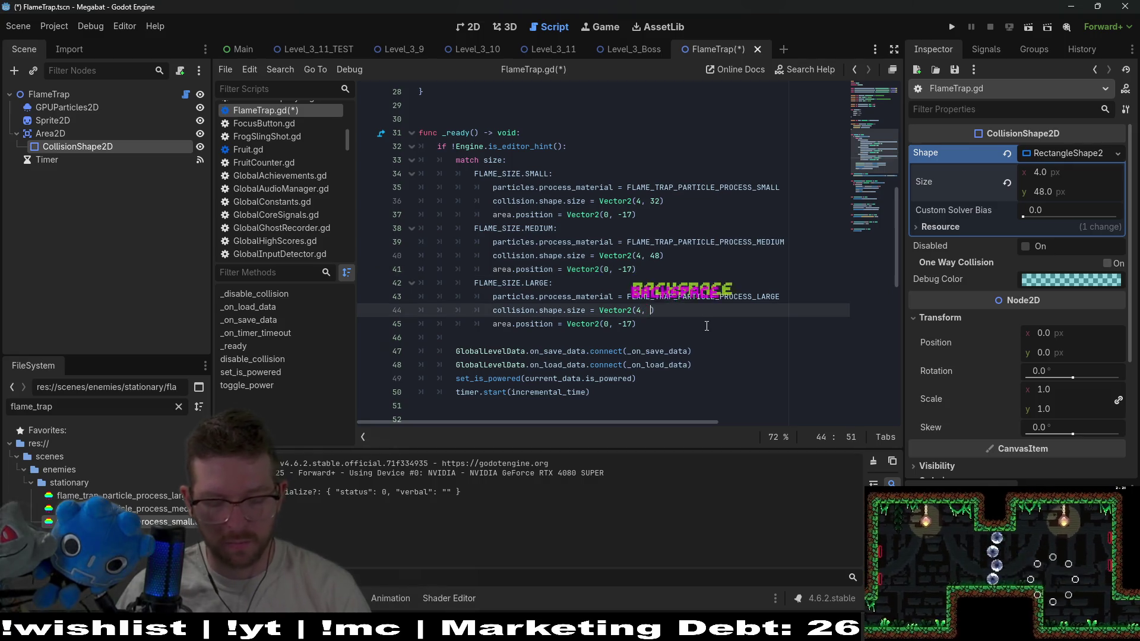
{"action": "type", "text": "64"}
{"action": "left_click", "coordinate": [696, 284]}
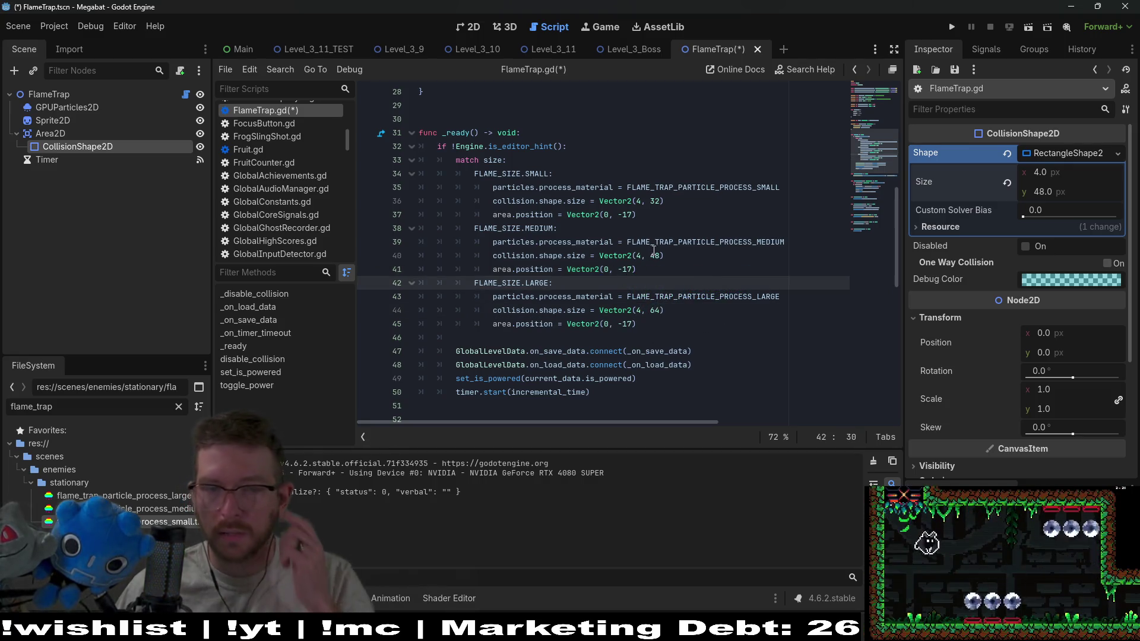
{"action": "left_click", "coordinate": [633, 214]}
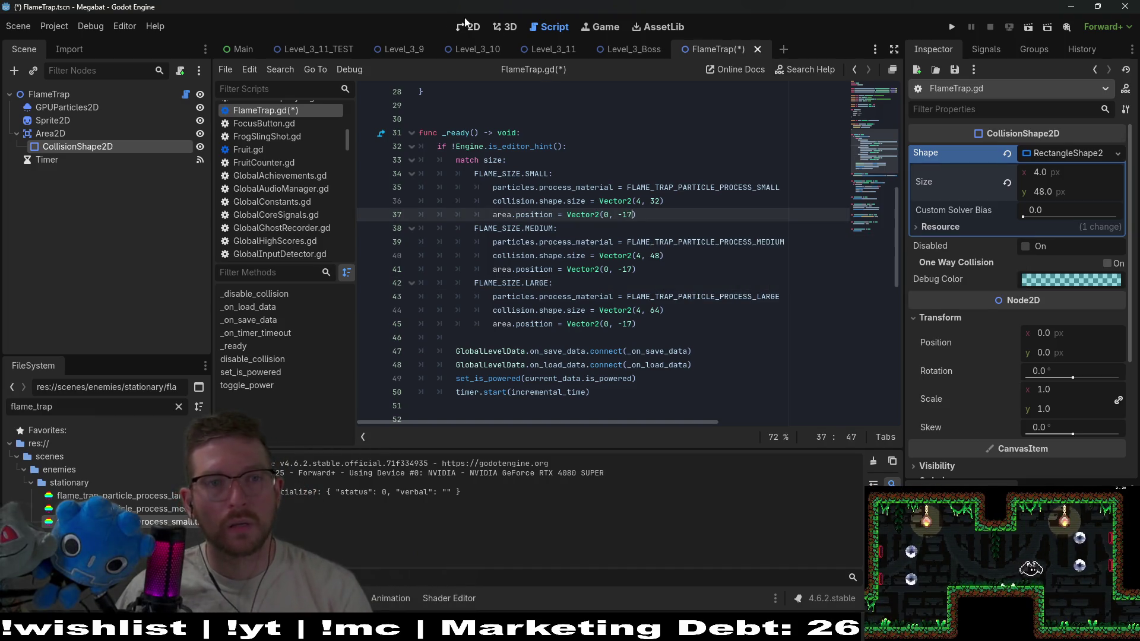
{"action": "left_click", "coordinate": [468, 26]}
{"action": "left_click", "coordinate": [1055, 192]}
{"action": "type", "text": "32"}
{"action": "key", "text": "Return"}
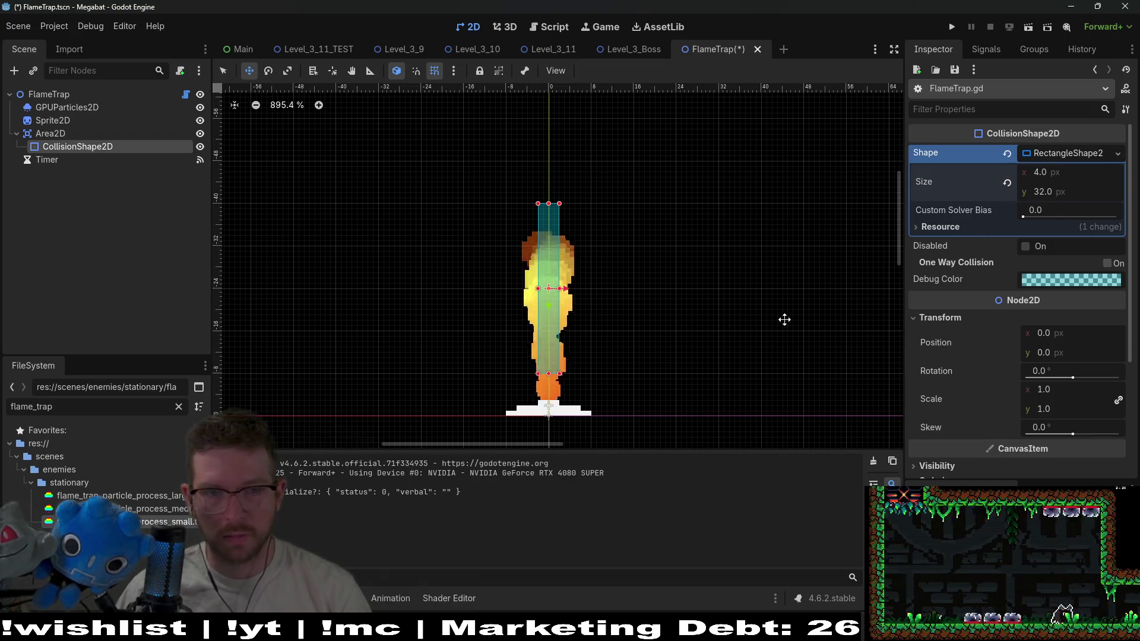
Lower the collision shape slightly, select Area2D, and reopen FlameTrap.gd
{"action": "left_click_drag", "start_coordinate": [555, 297], "coordinate": [556, 314]}
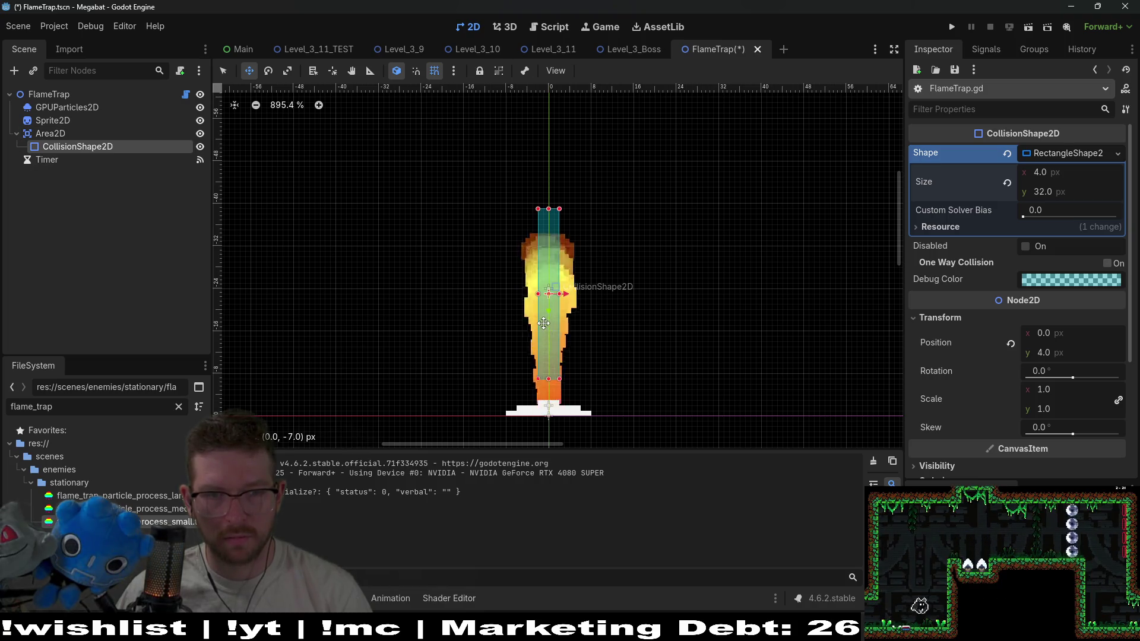
{"action": "left_click", "coordinate": [55, 134]}
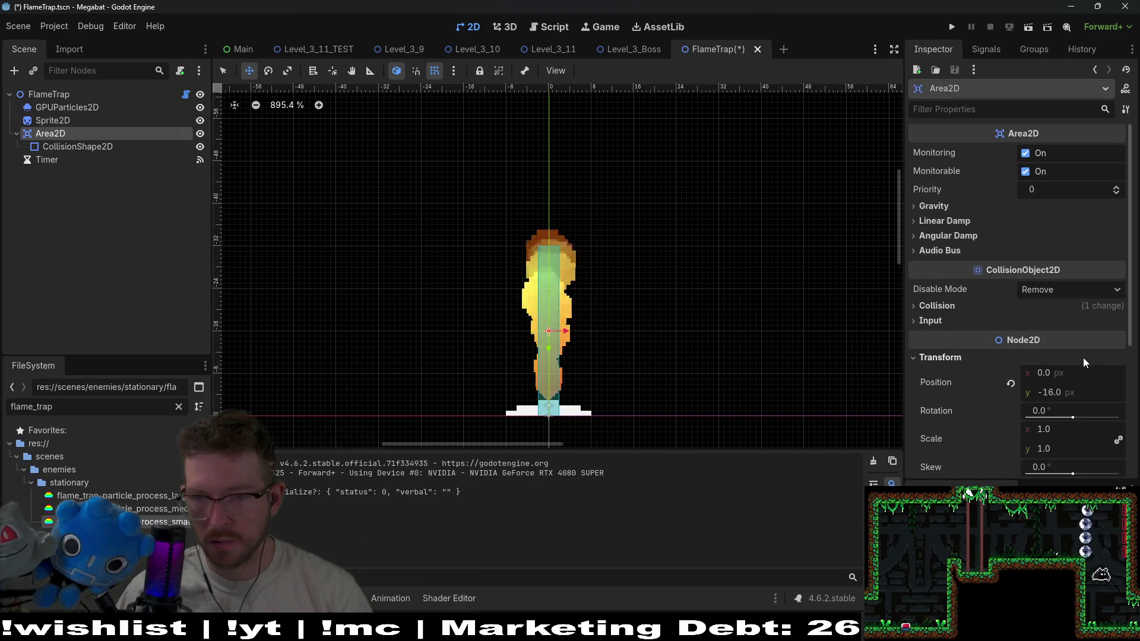
{"action": "left_click", "coordinate": [186, 95]}
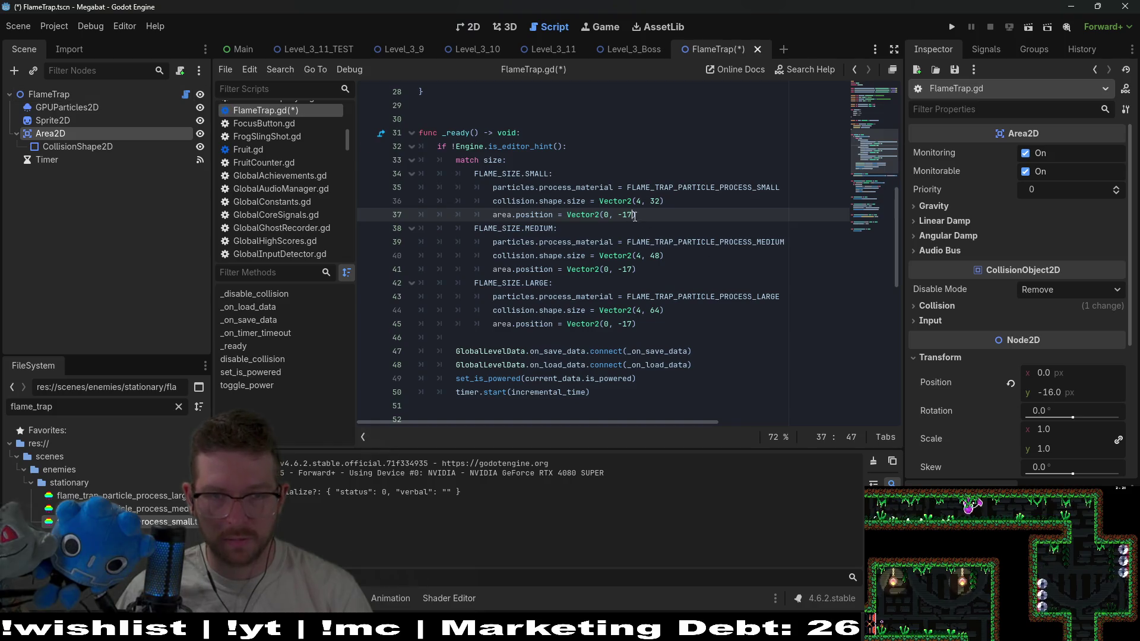
Change the small flame's area offset to -16 and begin editing the medium offset
{"action": "key", "text": "BackSpace"}
{"action": "type", "text": ")"}
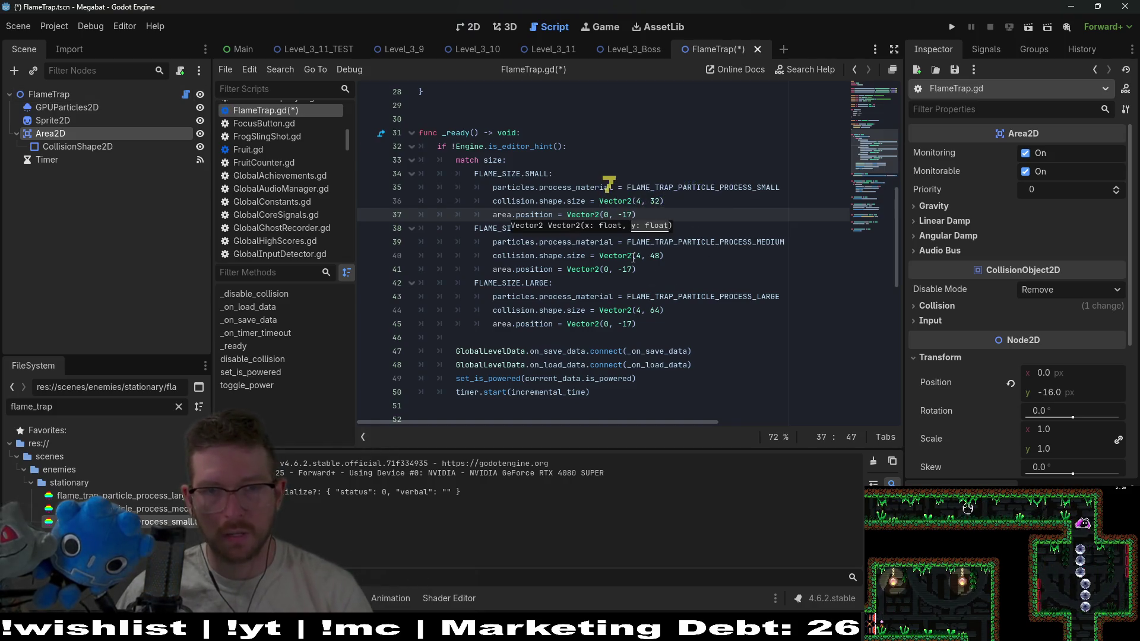
{"action": "key", "text": "BackSpace"}
{"action": "key", "text": "BackSpace"}
{"action": "type", "text": "6)"}
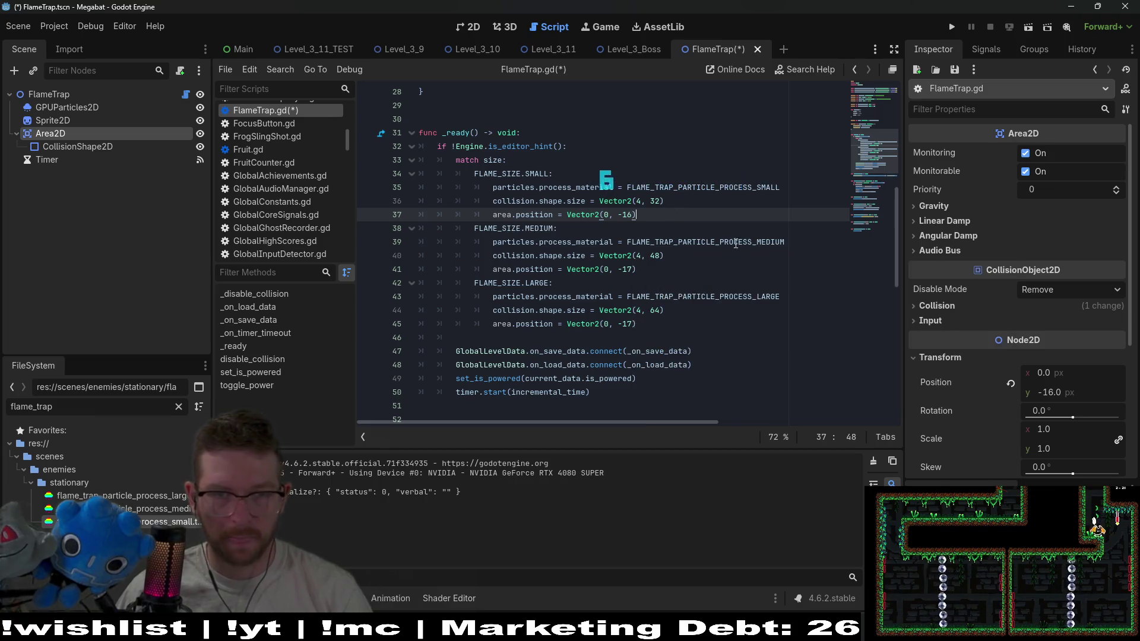
{"action": "left_click", "coordinate": [633, 270]}
{"action": "key", "text": "BackSpace"}
{"action": "key", "text": "BackSpace"}
{"action": "type", "text": "32"}
{"action": "key", "text": "Down"}
{"action": "key", "text": "Down"}
{"action": "key", "text": "Down"}
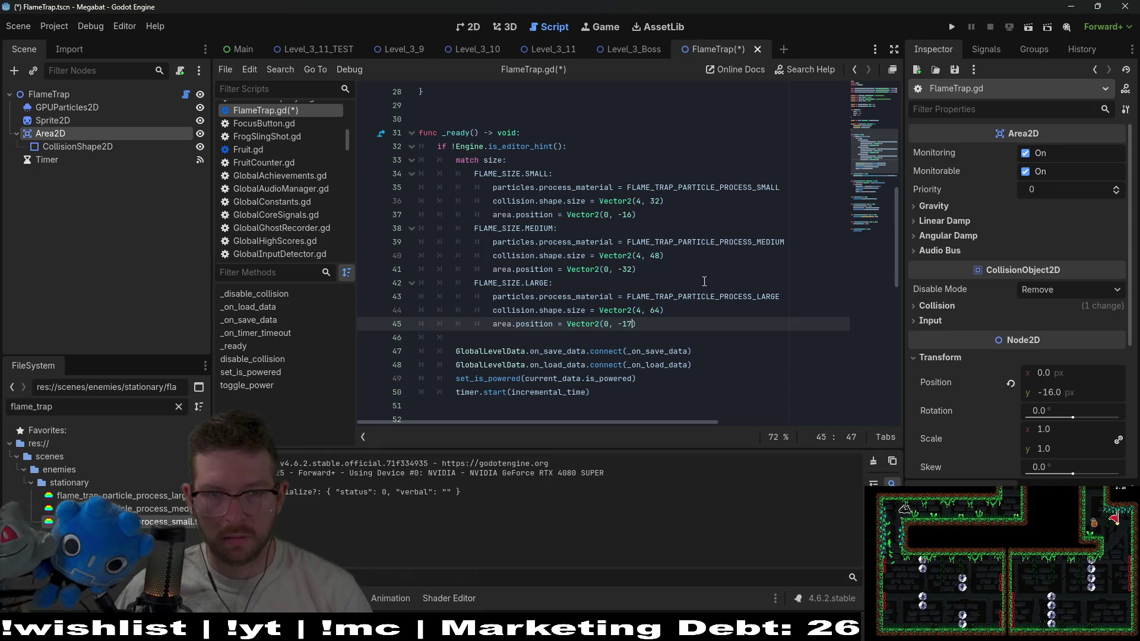
Set the medium and large area offsets to -24 and -32, and save the script
{"action": "key", "text": "Up"}
{"action": "key", "text": "Up"}
{"action": "key", "text": "Up"}
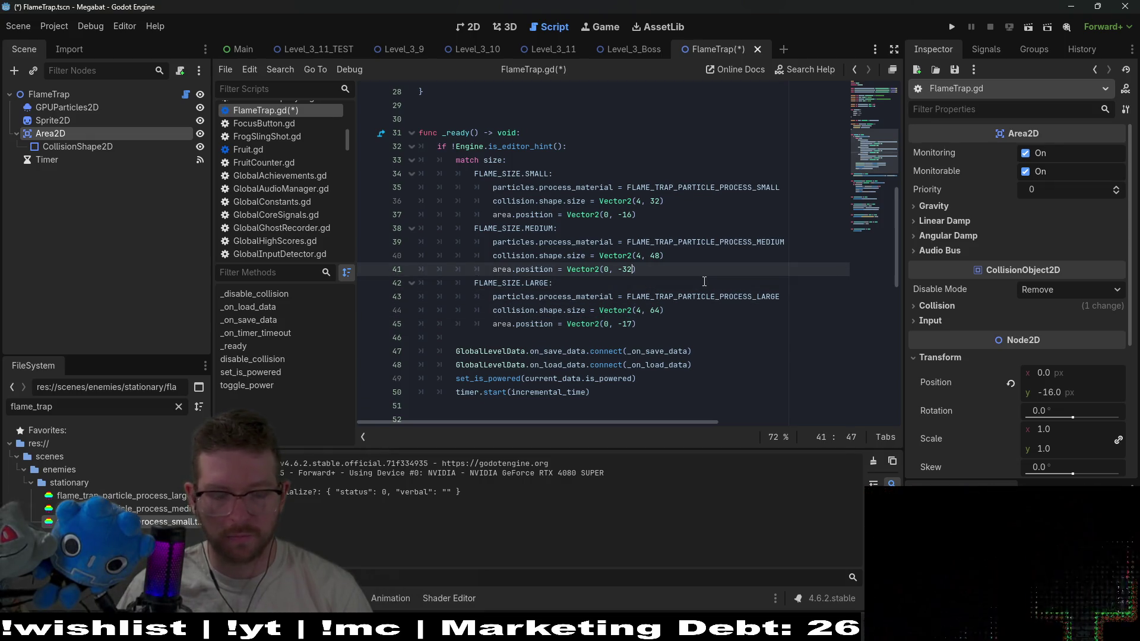
{"action": "key", "text": "BackSpace"}
{"action": "key", "text": "BackSpace"}
{"action": "type", "text": "24"}
{"action": "key", "text": "Down"}
{"action": "key", "text": "Down"}
{"action": "key", "text": "Down"}
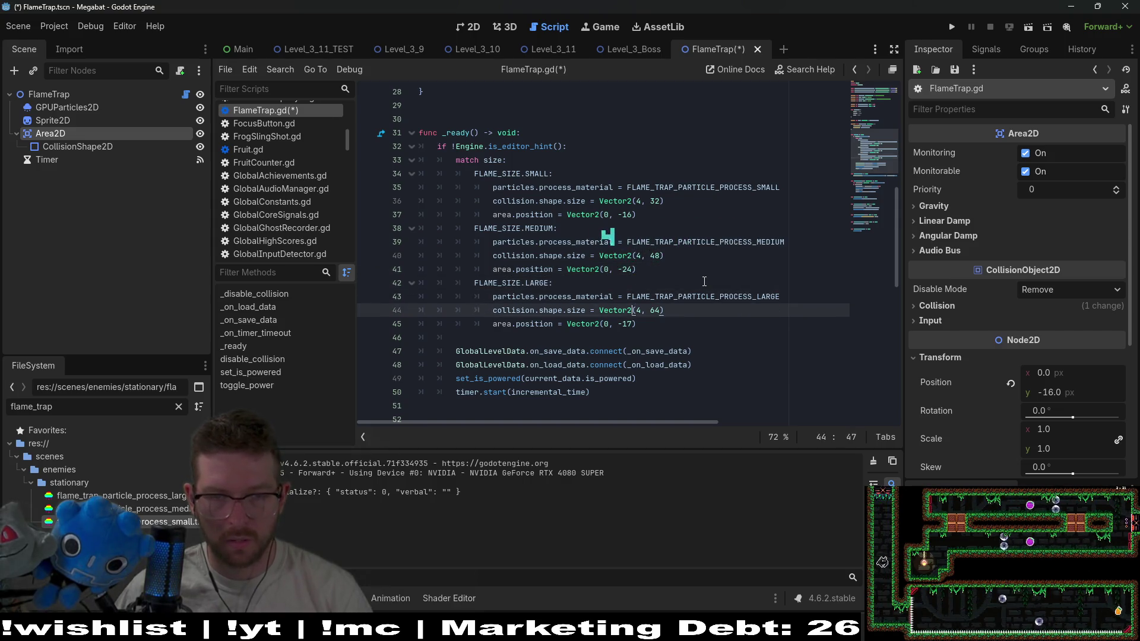
{"action": "key", "text": "BackSpace"}
{"action": "key", "text": "BackSpace"}
{"action": "type", "text": "32"}
{"action": "left_click", "coordinate": [712, 255]}
{"action": "key", "text": "ctrl+s"}
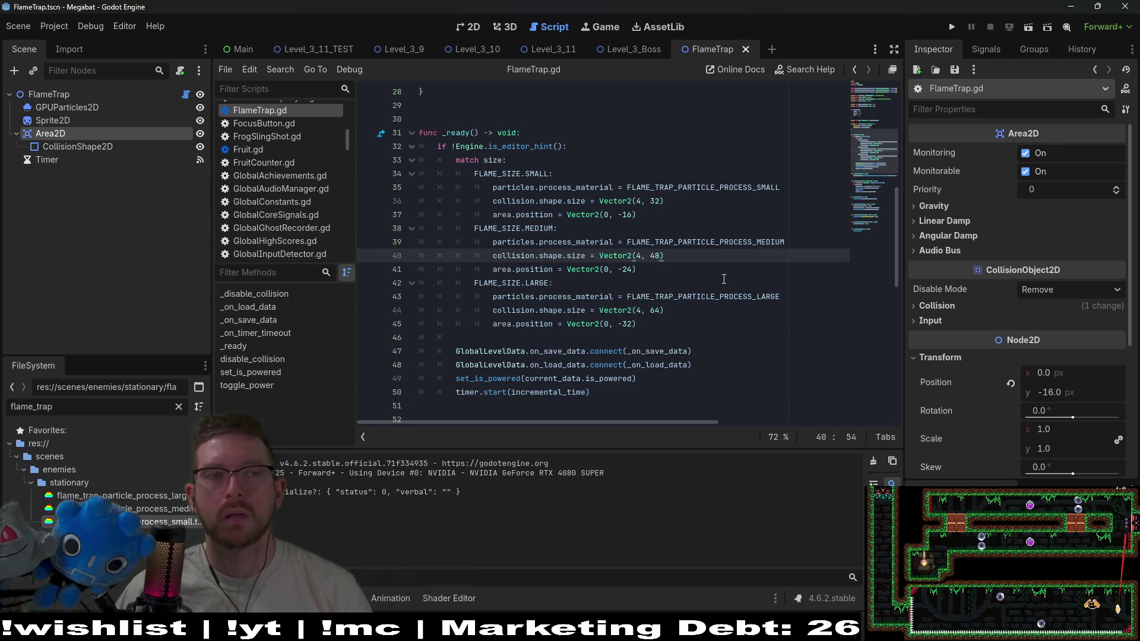
{"action": "left_click", "coordinate": [469, 26]}
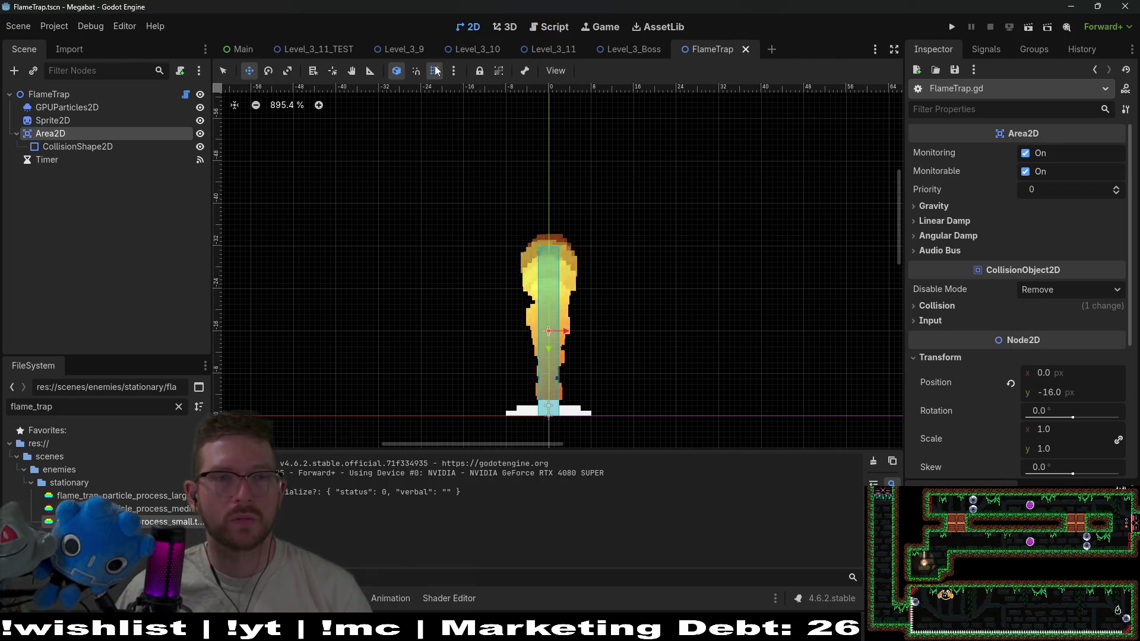
In Level_3_11, enable Debug > Visible Collision Shapes
{"action": "left_click", "coordinate": [552, 49]}
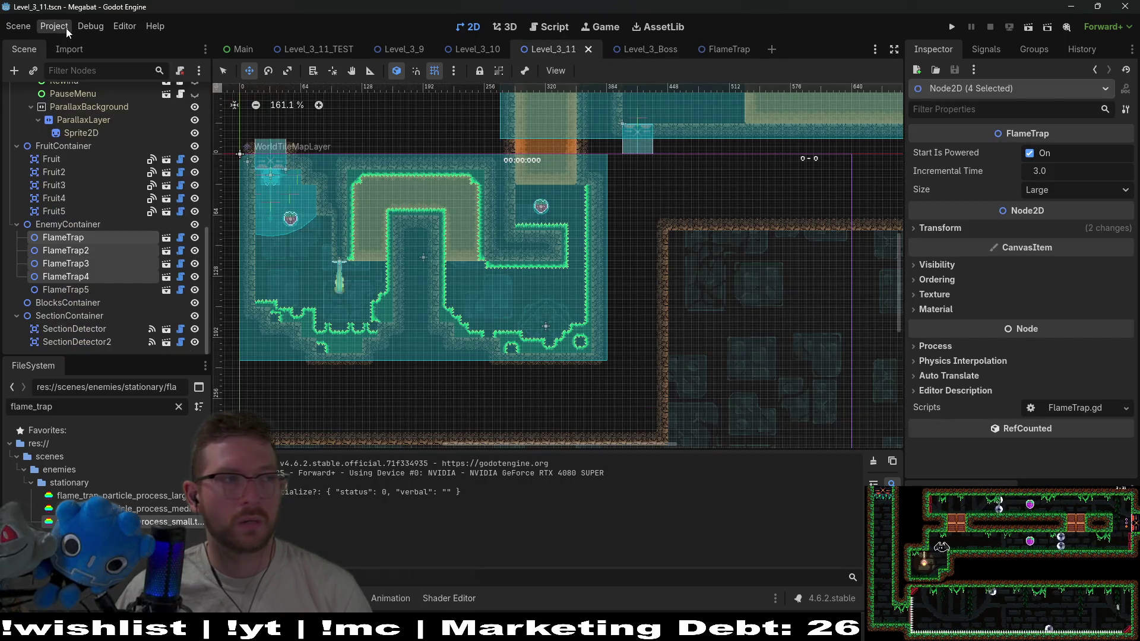
{"action": "left_click", "coordinate": [66, 27]}
{"action": "mouse_move", "coordinate": [99, 23]}
{"action": "left_click", "coordinate": [148, 77]}
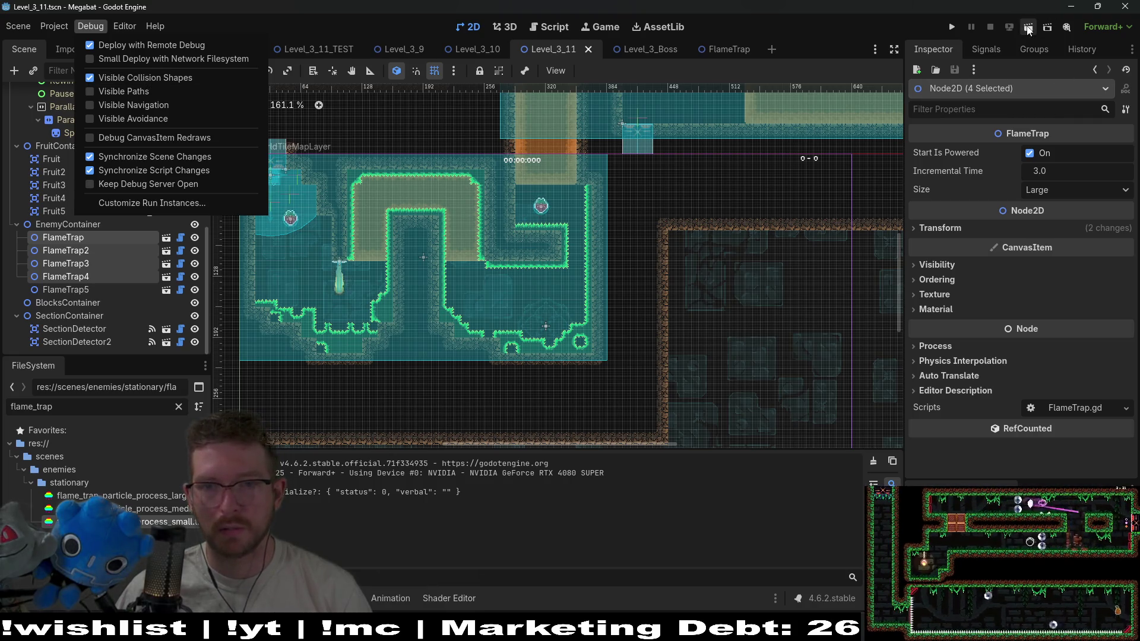
{"action": "left_click", "coordinate": [691, 242]}
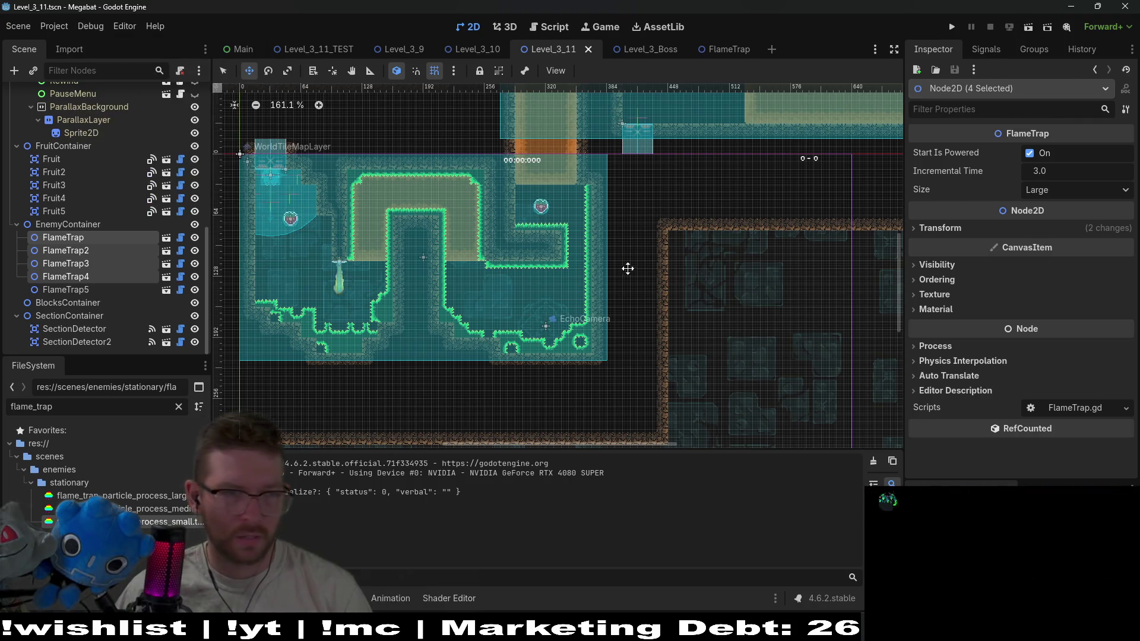
Set FlameTrap5's size to Medium and run the current scene
{"action": "left_click", "coordinate": [81, 291]}
{"action": "left_click", "coordinate": [1060, 188]}
{"action": "left_click", "coordinate": [1061, 225]}
{"action": "left_click", "coordinate": [1028, 28]}
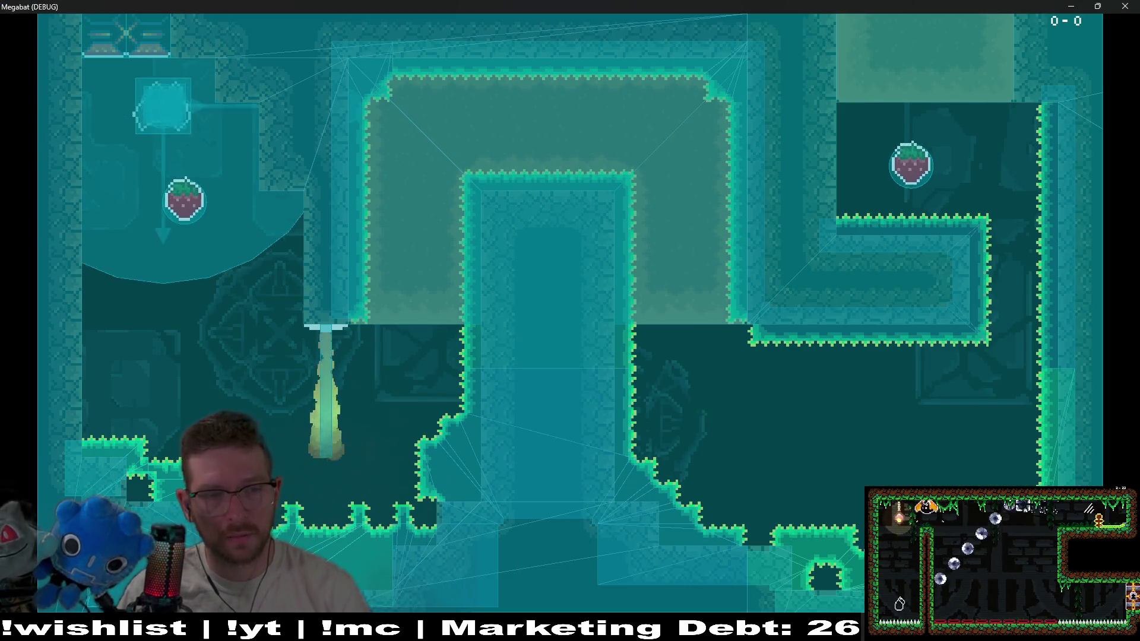
Fly the bat through the early rooms, collecting strawberries along the way
{"action": "key", "text": "Right"}
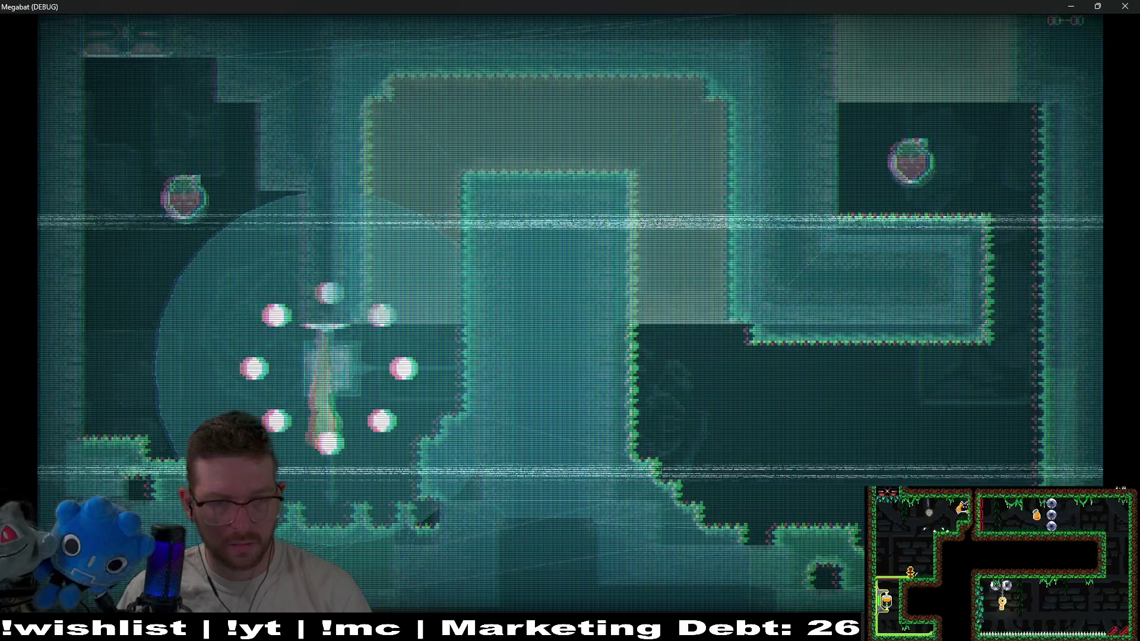
{"action": "key", "text": "Right"}
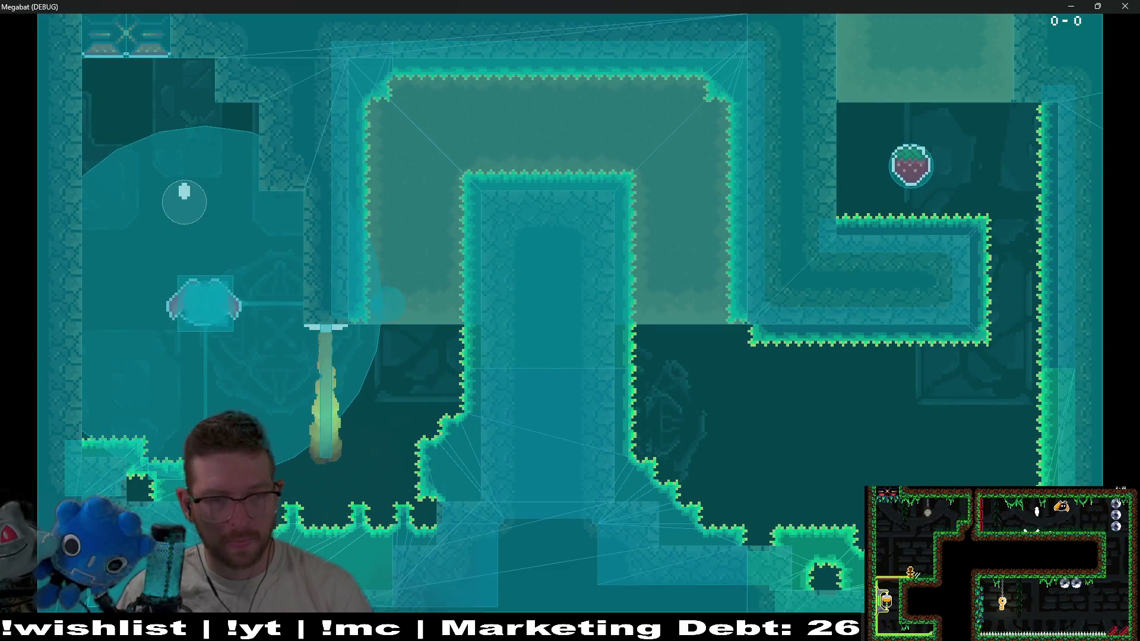
{"action": "key", "text": "Right"}
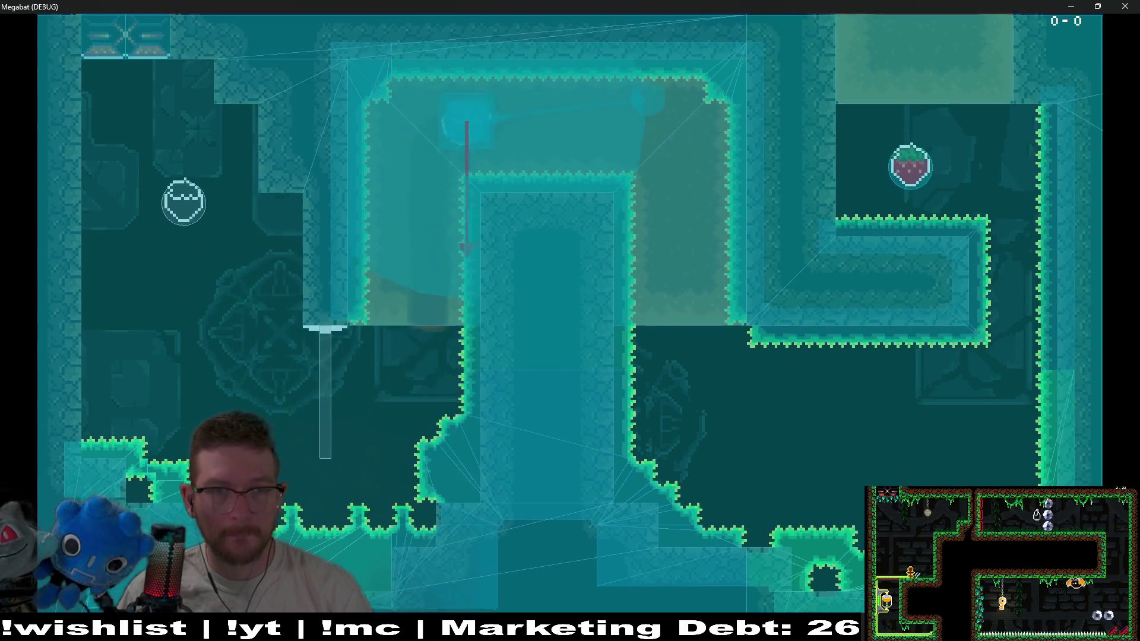
{"action": "key", "text": "Right"}
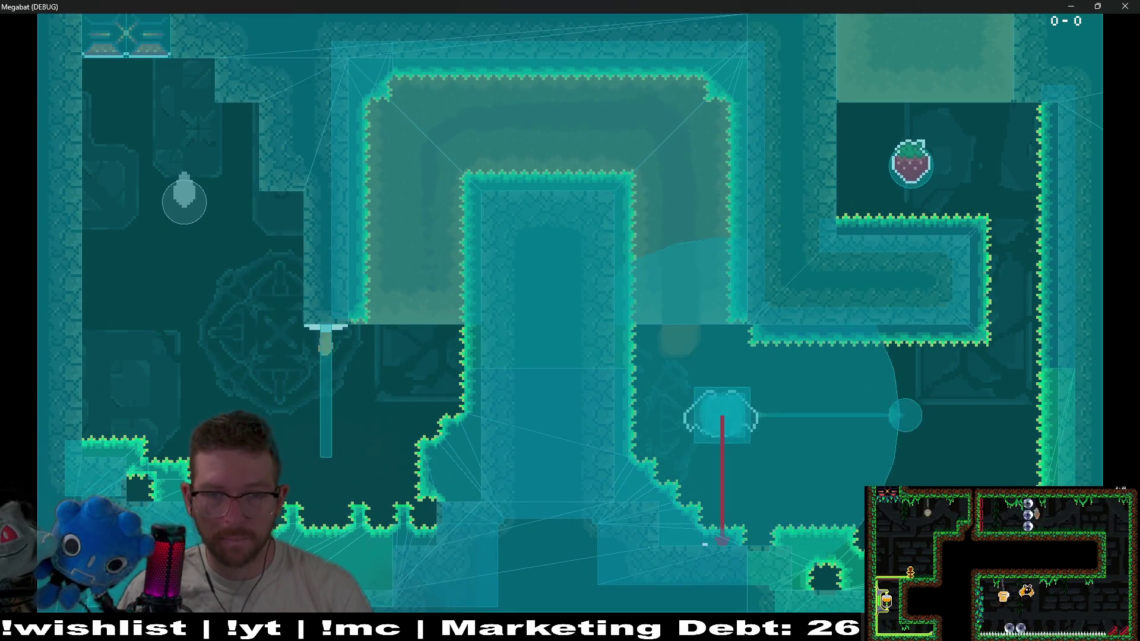
{"action": "key", "text": "Up"}
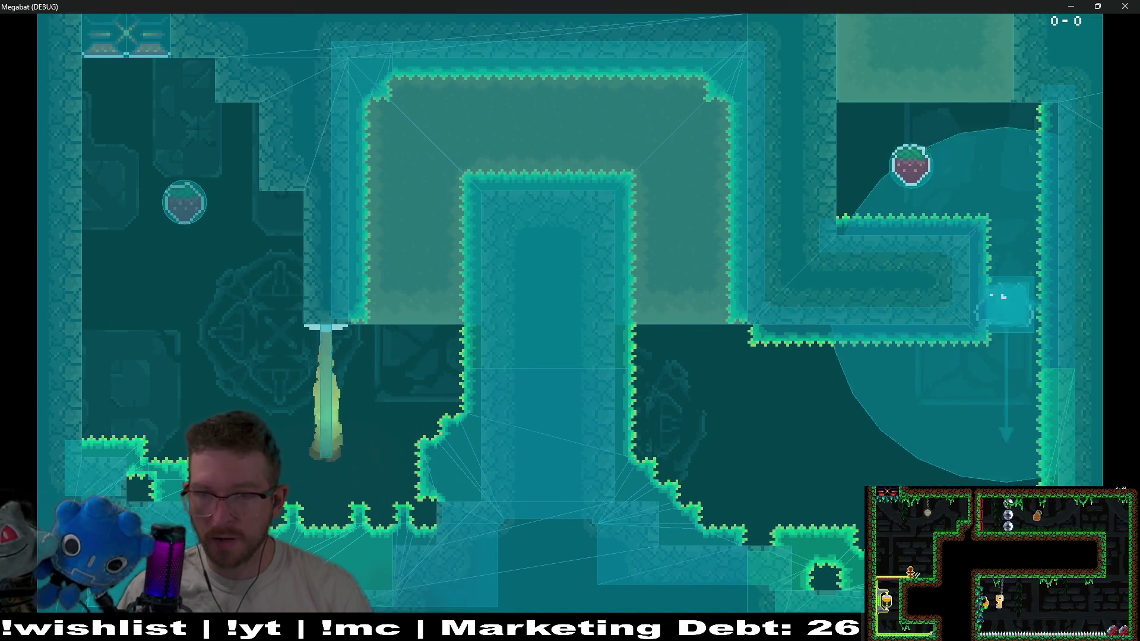
{"action": "key", "text": "Up"}
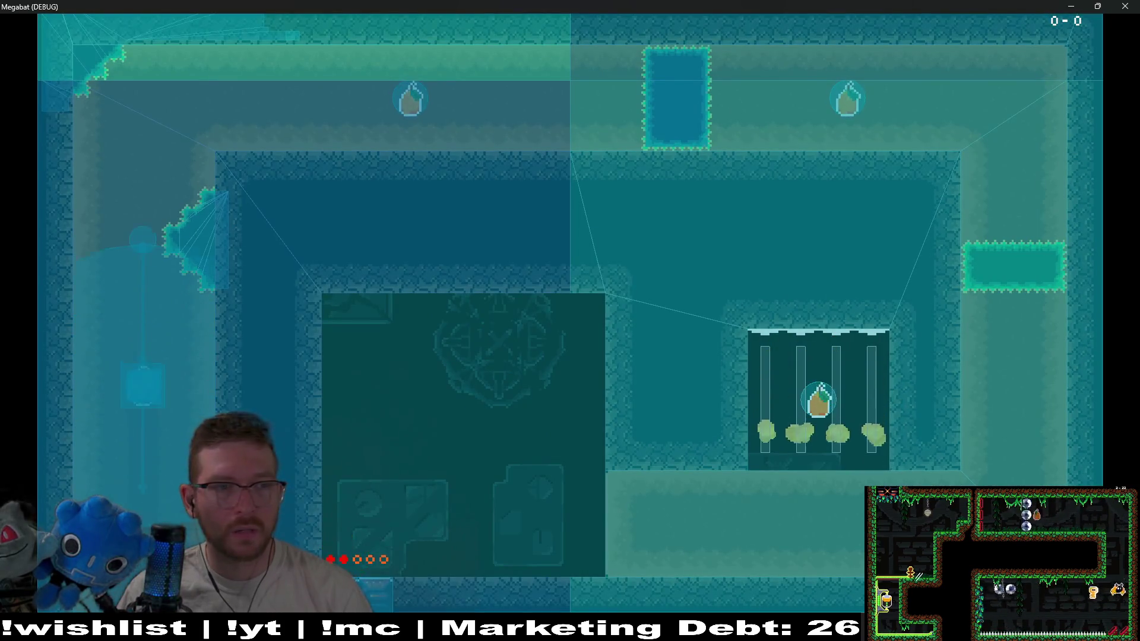
Fly along the top corridor into the caged flame-trap room, then close the game with F8
{"action": "key", "text": "Right"}
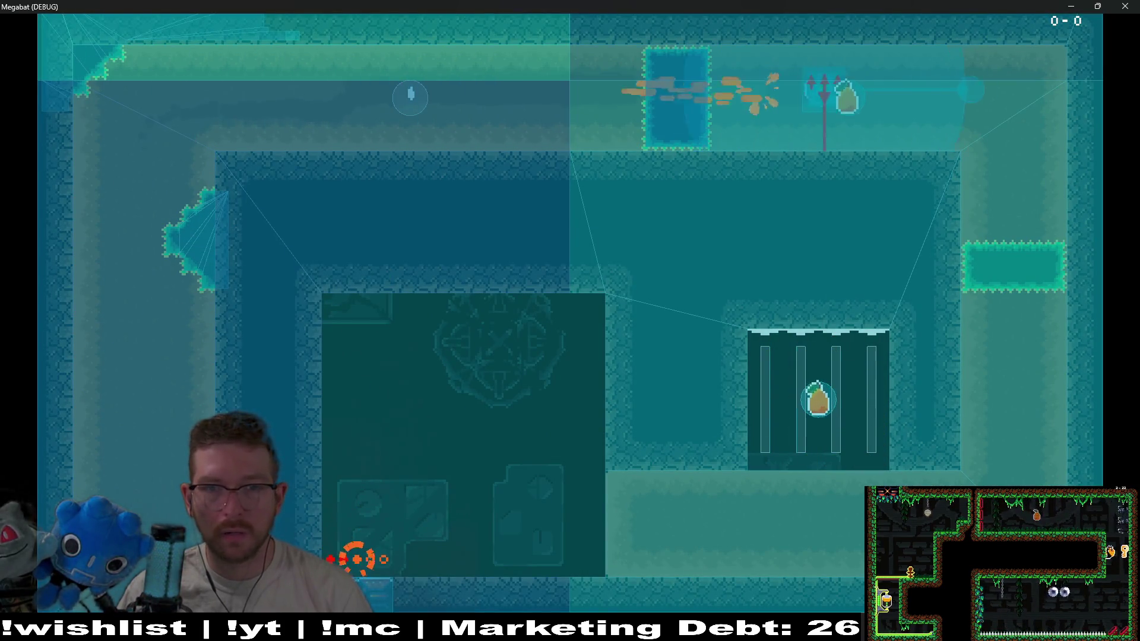
{"action": "key", "text": "Down"}
{"action": "key", "text": "Left"}
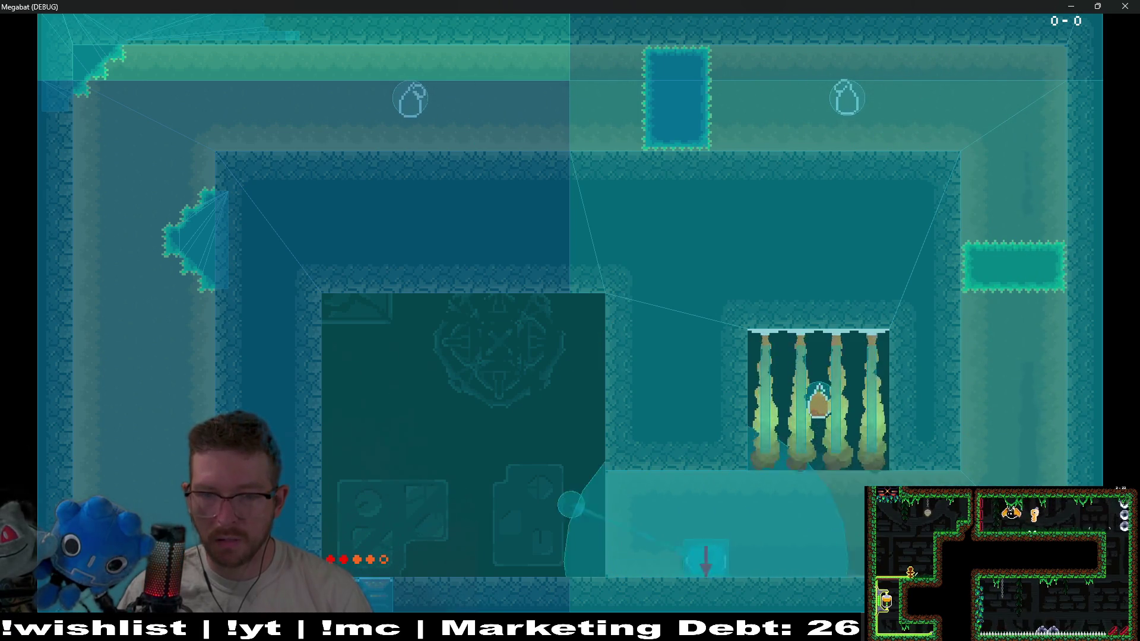
{"action": "key", "text": "Right"}
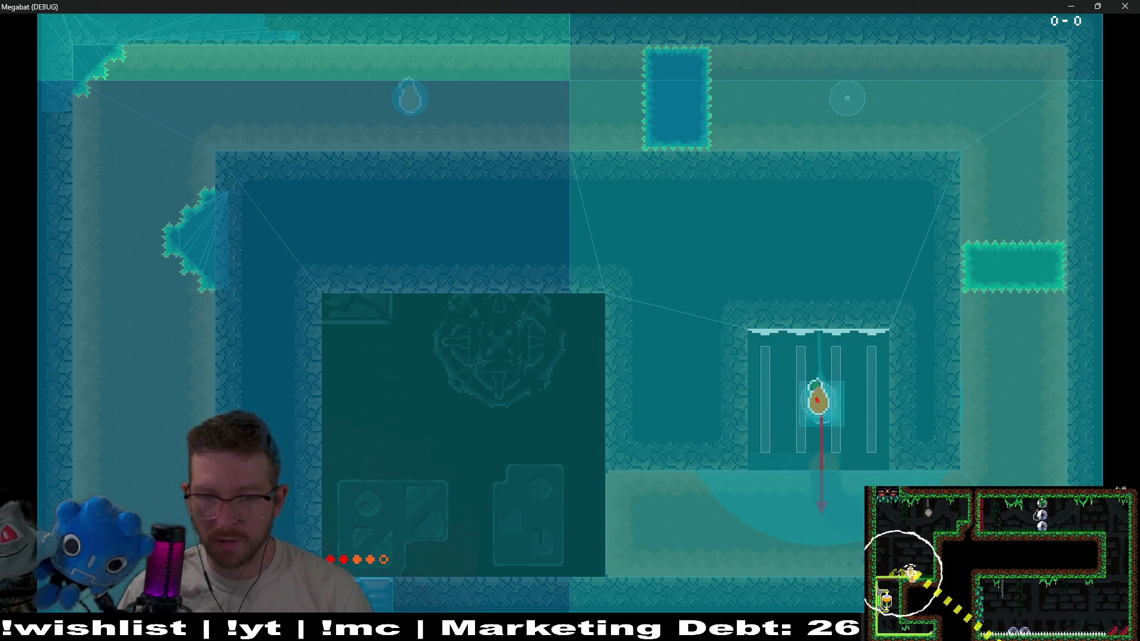
{"action": "key", "text": "Right"}
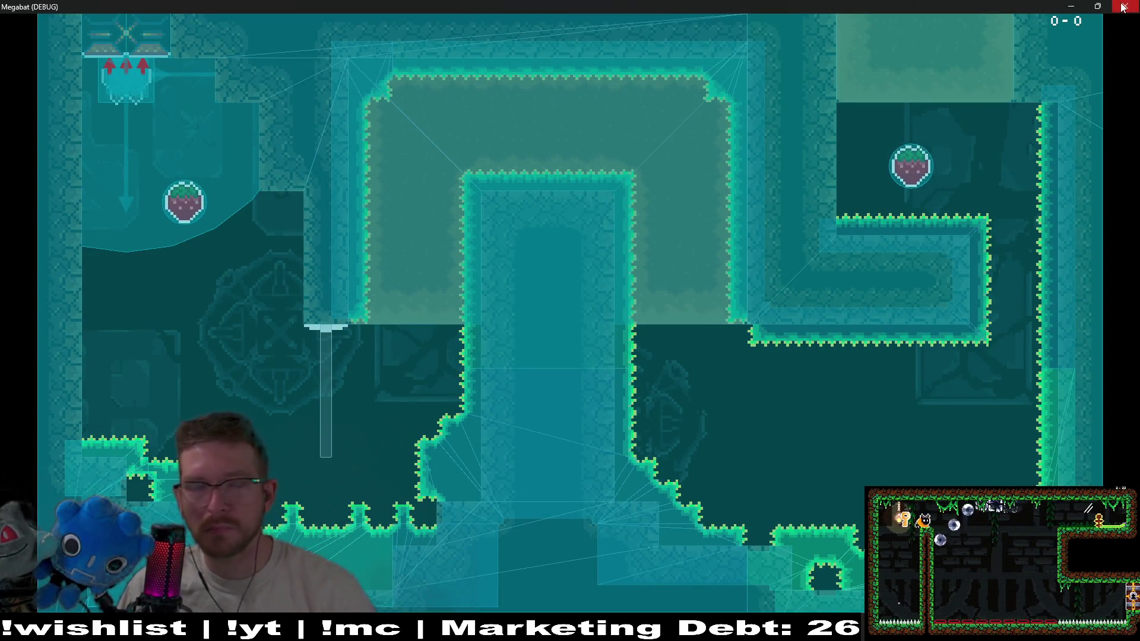
{"action": "key", "text": "F8"}
{"action": "left_click", "coordinate": [85, 25]}
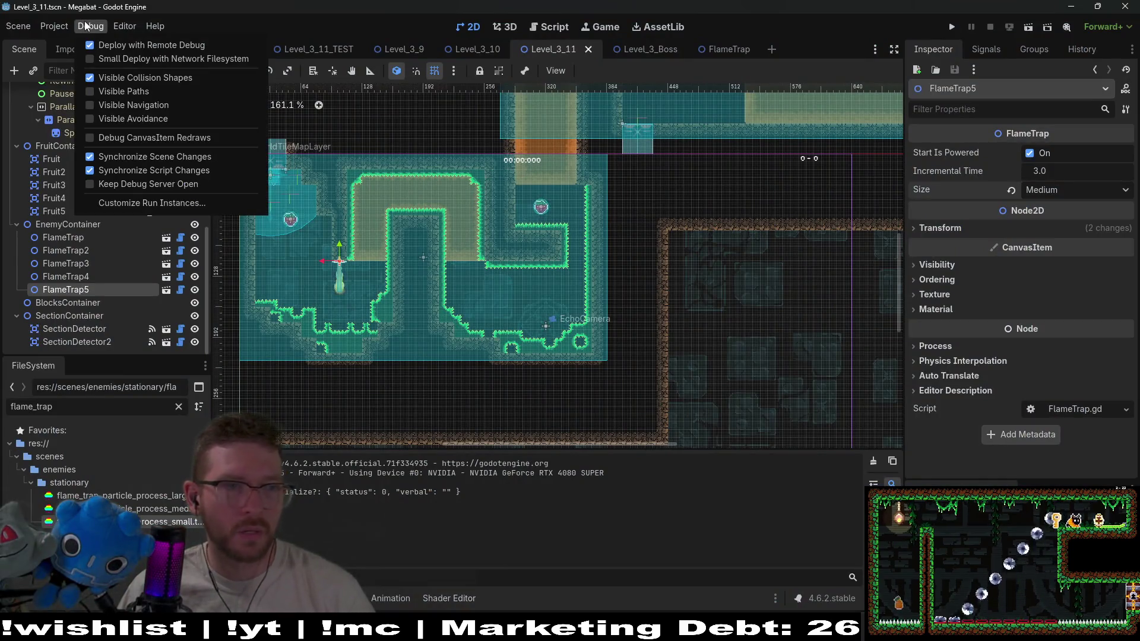
Turn off Debug > Visible Collision Shapes
{"action": "left_click", "coordinate": [111, 74]}
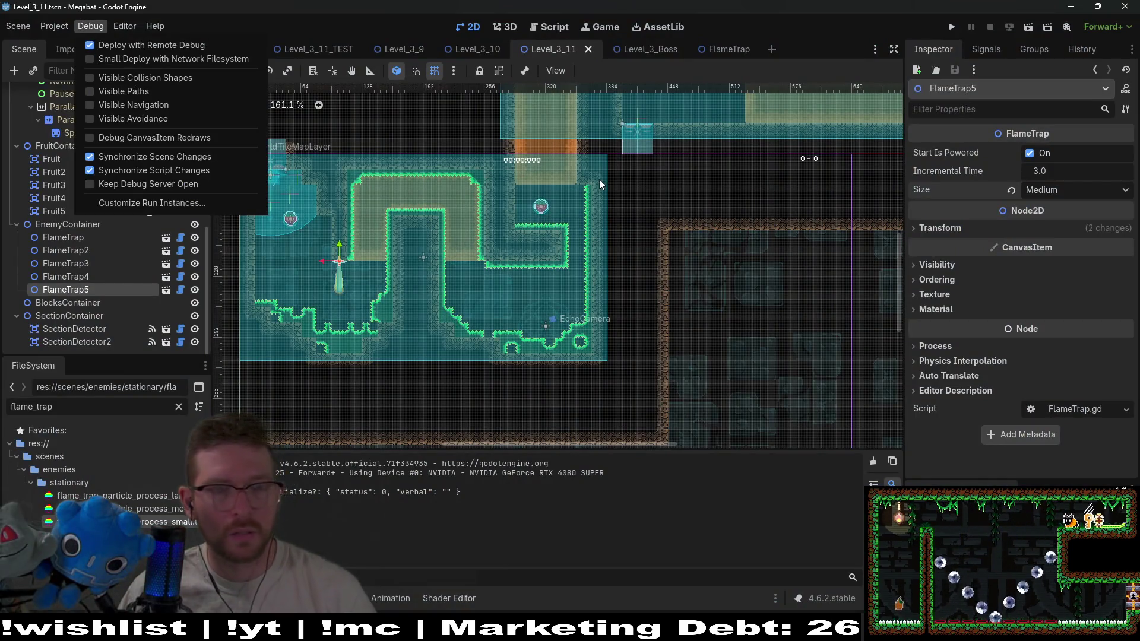
{"action": "left_click", "coordinate": [588, 295]}
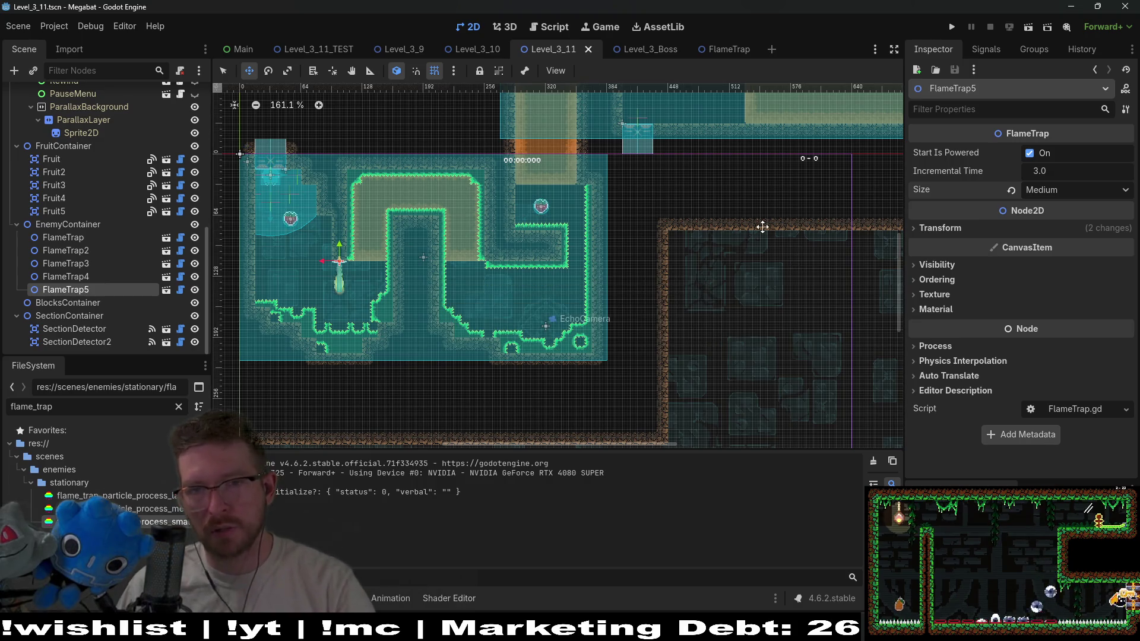
{"action": "scroll", "coordinate": [768, 237], "scroll_direction": "up", "scroll_amount": 5}
{"action": "scroll", "coordinate": [768, 237], "scroll_direction": "right", "scroll_amount": 5}
Look over the caged flame traps on the Level_3_11 canvas, then run the level again
{"action": "scroll", "coordinate": [638, 249], "scroll_direction": "up", "scroll_amount": 5}
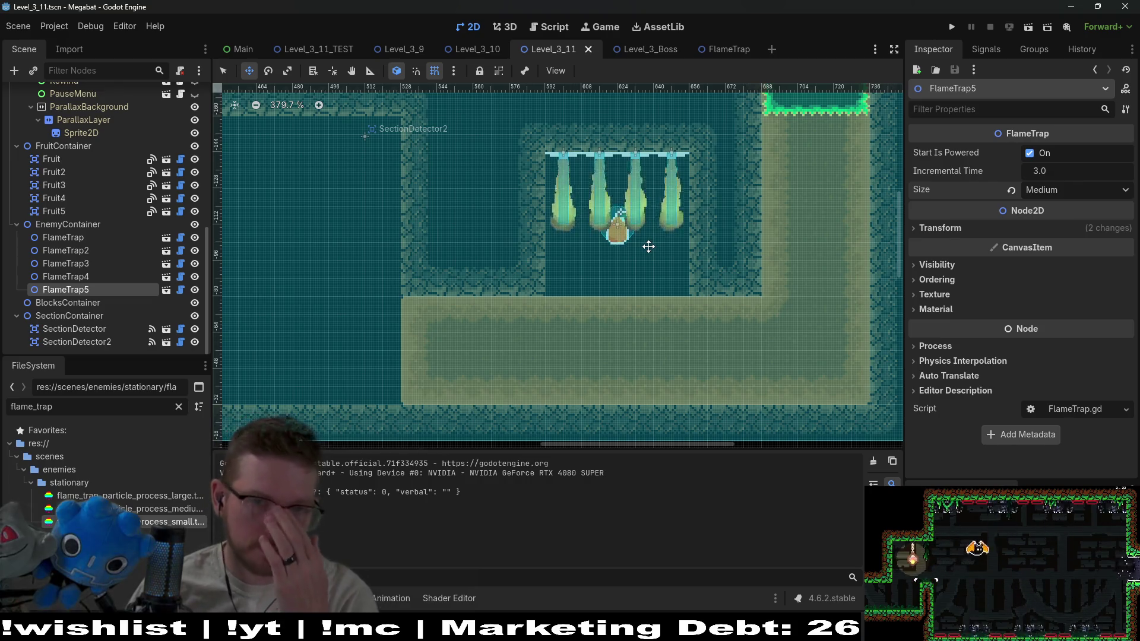
{"action": "scroll", "coordinate": [543, 298], "scroll_direction": "down", "scroll_amount": 5}
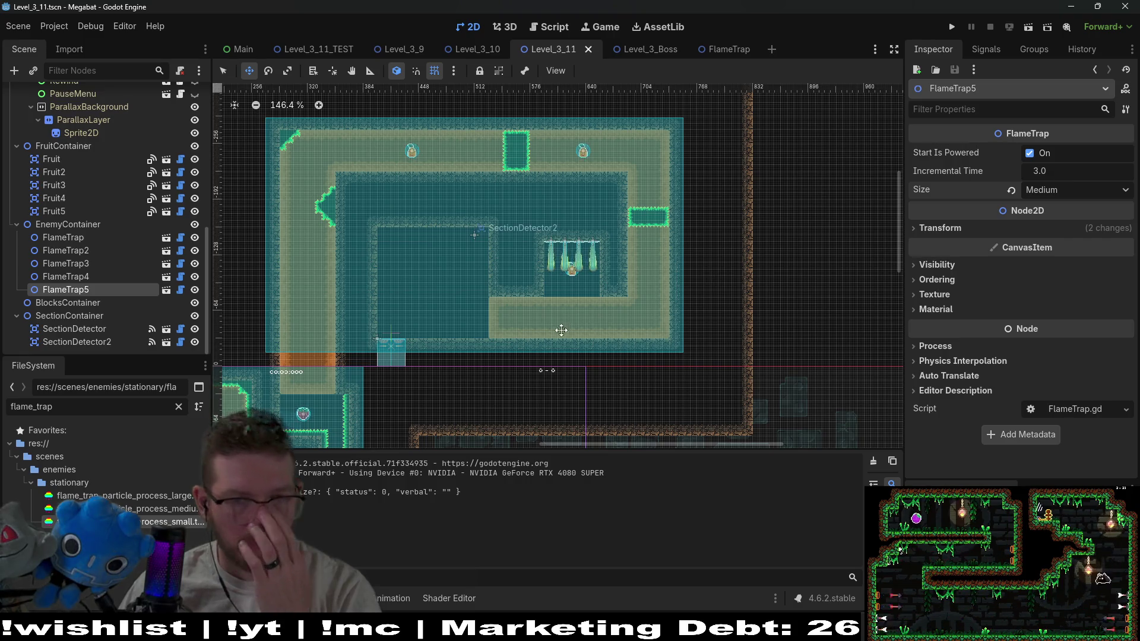
{"action": "scroll", "coordinate": [558, 283], "scroll_direction": "up", "scroll_amount": 3}
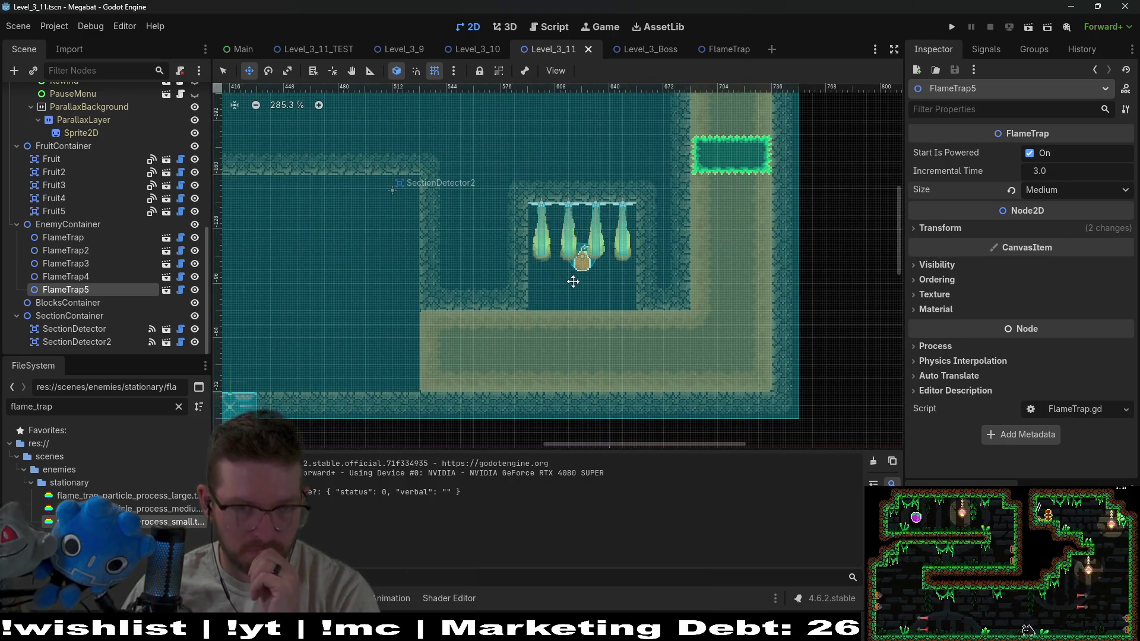
{"action": "scroll", "coordinate": [573, 282], "scroll_direction": "down", "scroll_amount": 4}
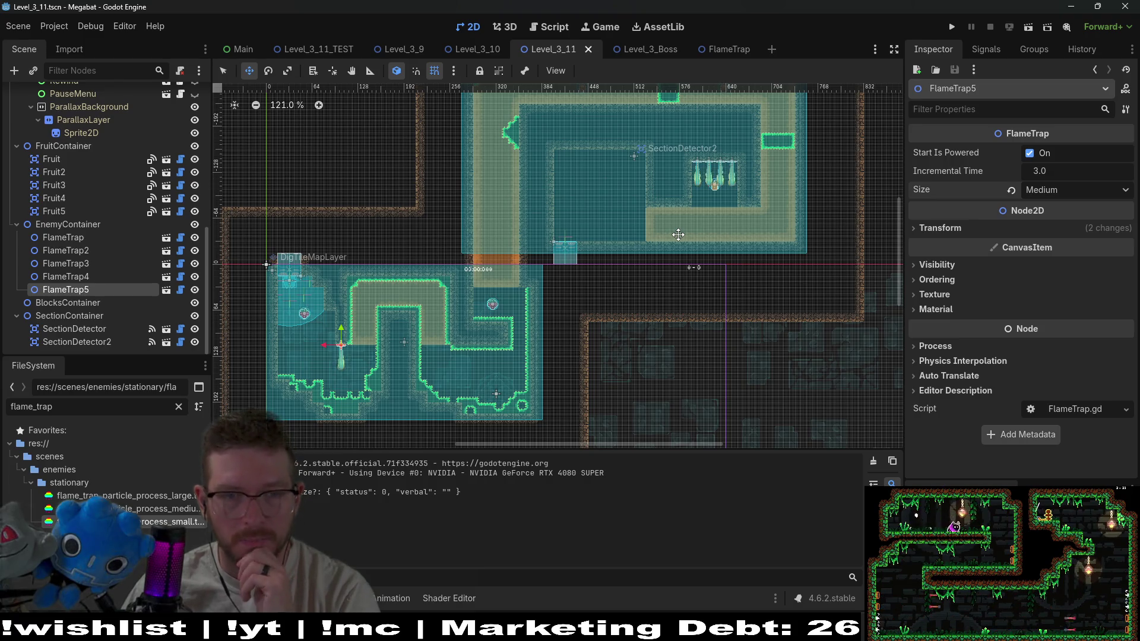
{"action": "scroll", "coordinate": [682, 240], "scroll_direction": "up", "scroll_amount": 3}
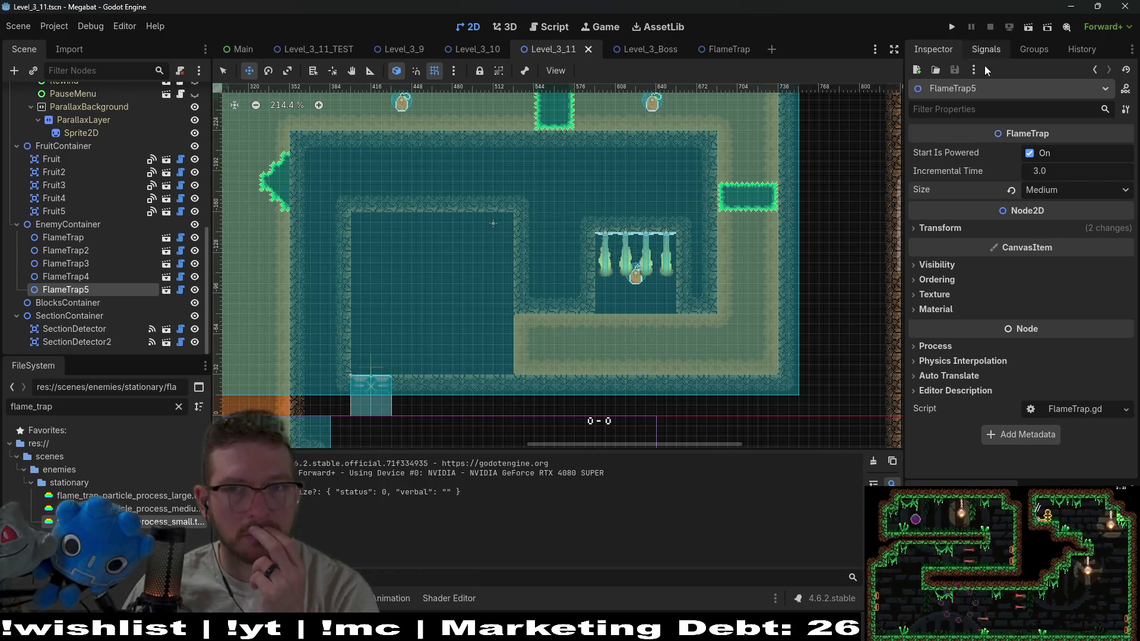
{"action": "left_click", "coordinate": [1026, 35]}
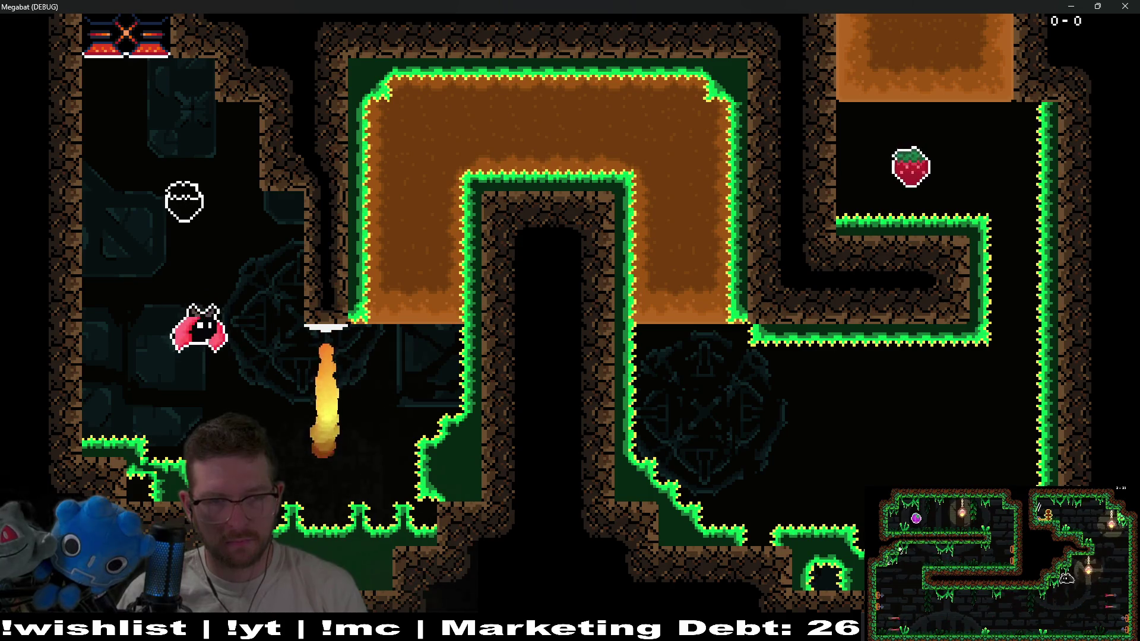
Tunnel the bat through the first dirt block and fly down past the flame trap
{"action": "key", "text": "Right"}
{"action": "key", "text": "Up"}
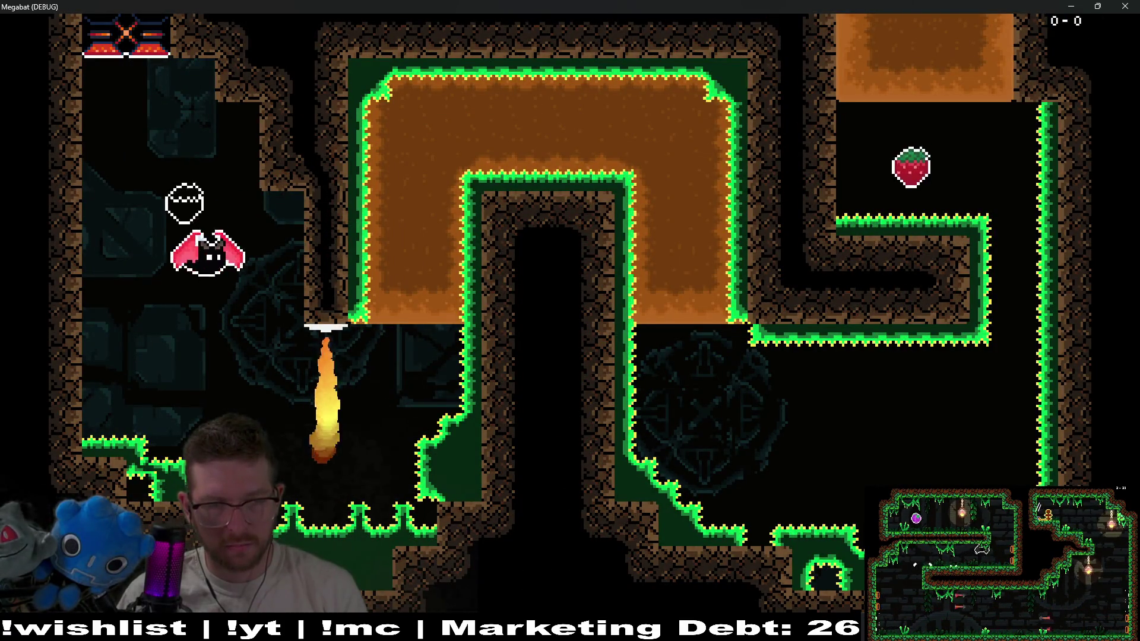
{"action": "key", "text": "Right"}
{"action": "key", "text": "Up"}
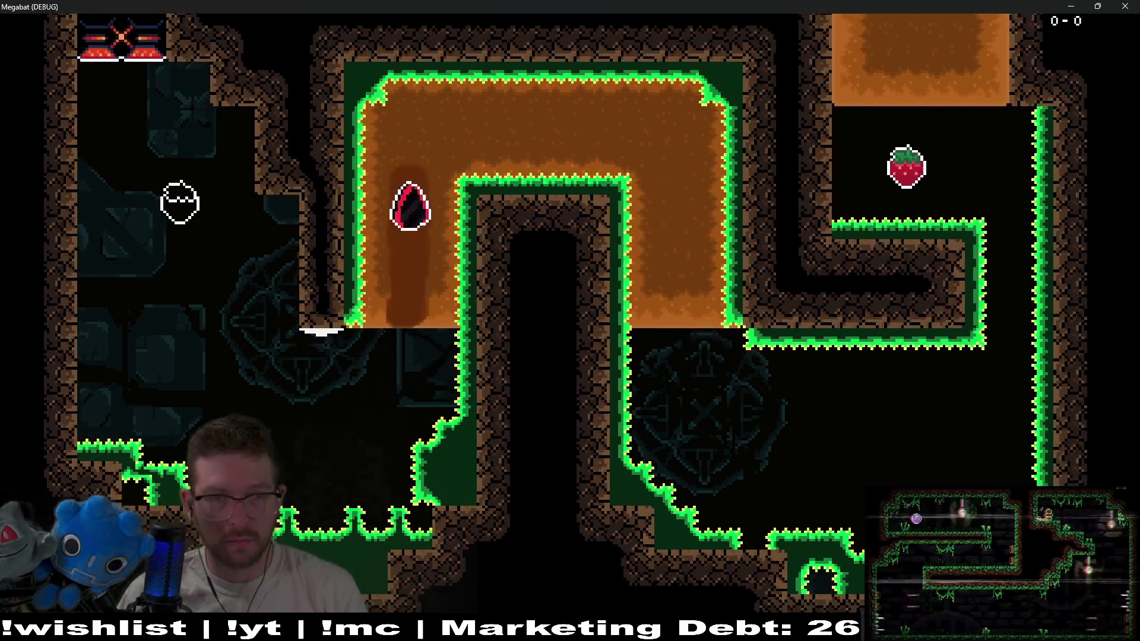
{"action": "key", "text": "Right"}
{"action": "key", "text": "Down"}
{"action": "key", "text": "Right"}
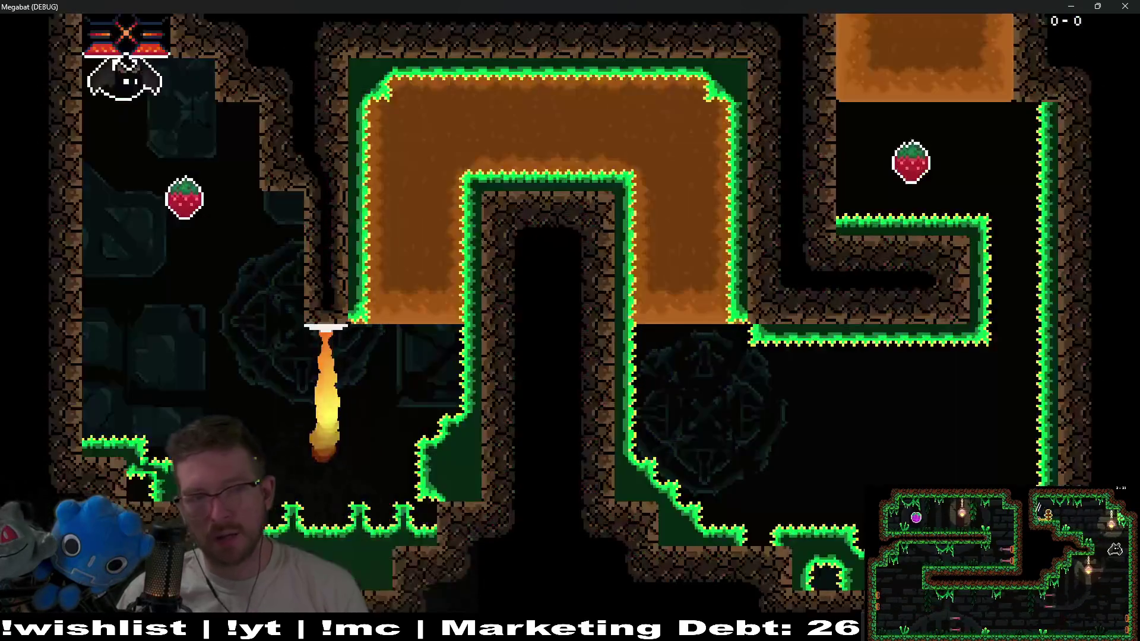
{"action": "key", "text": "Down"}
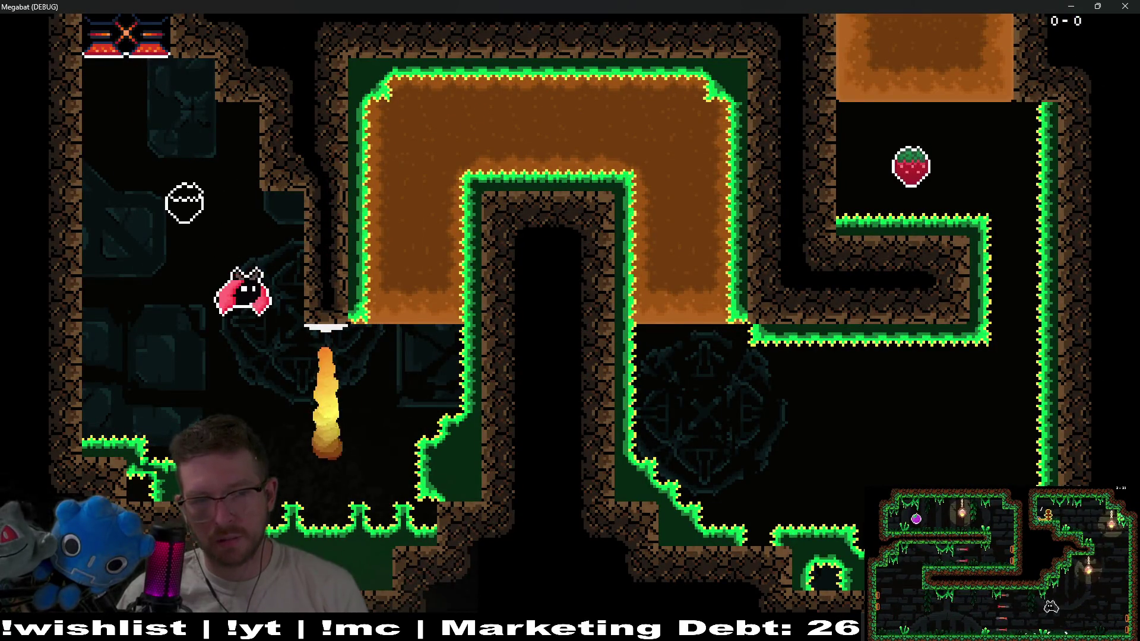
Dig through the next dirt block, collect the right strawberry, and tunnel up to the next room
{"action": "key", "text": "Up"}
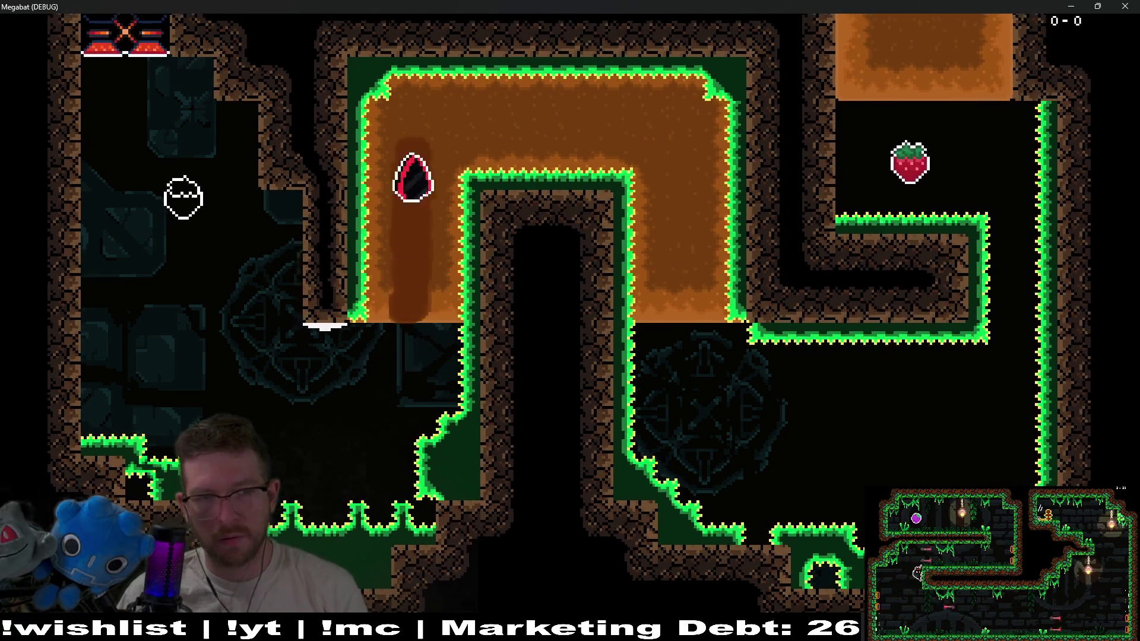
{"action": "key", "text": "Right"}
{"action": "key", "text": "Down"}
{"action": "key", "text": "Right"}
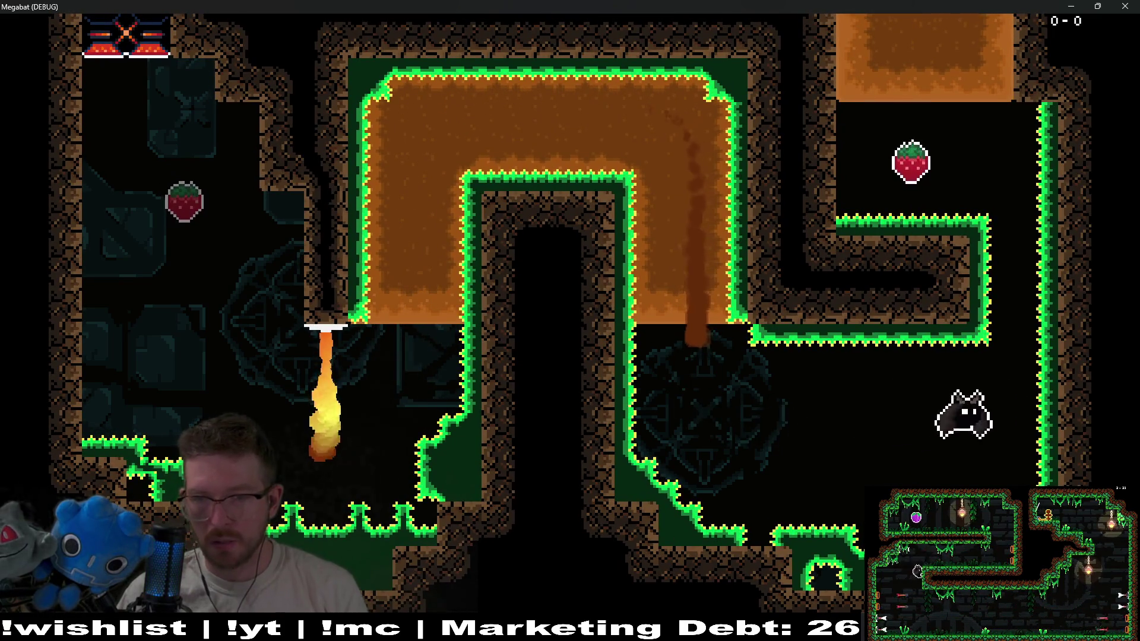
{"action": "key", "text": "Up"}
{"action": "key", "text": "Left"}
{"action": "key", "text": "Up"}
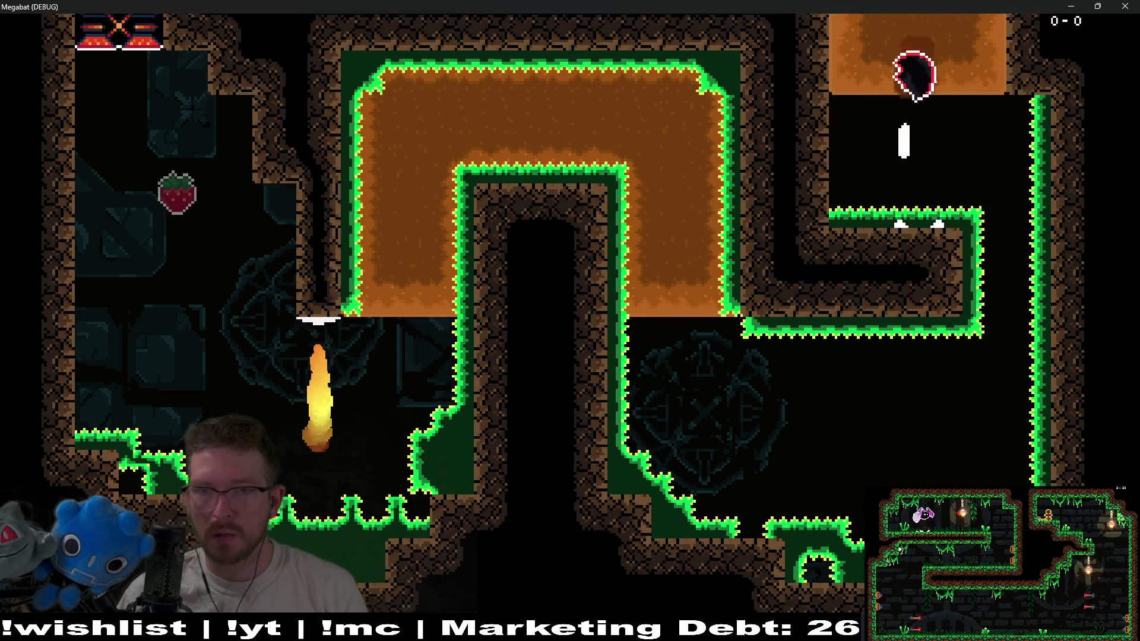
Loop through the top tunnel, right shaft, and bottom tunnel, then rise to collect the pear
{"action": "key", "text": "Right"}
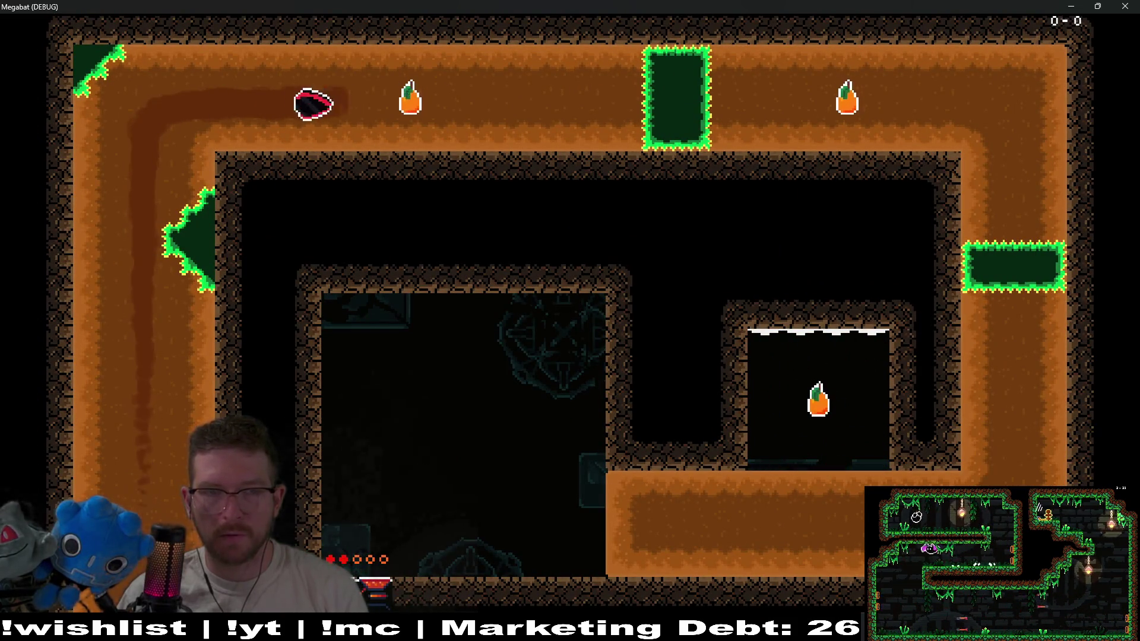
{"action": "key", "text": "Down"}
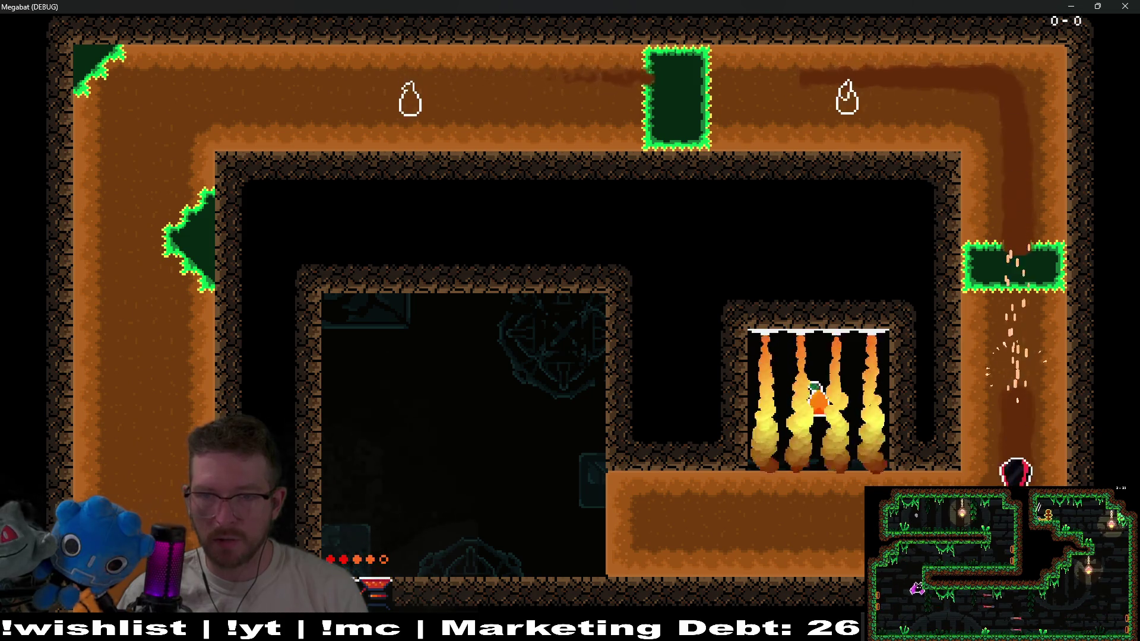
{"action": "key", "text": "Left"}
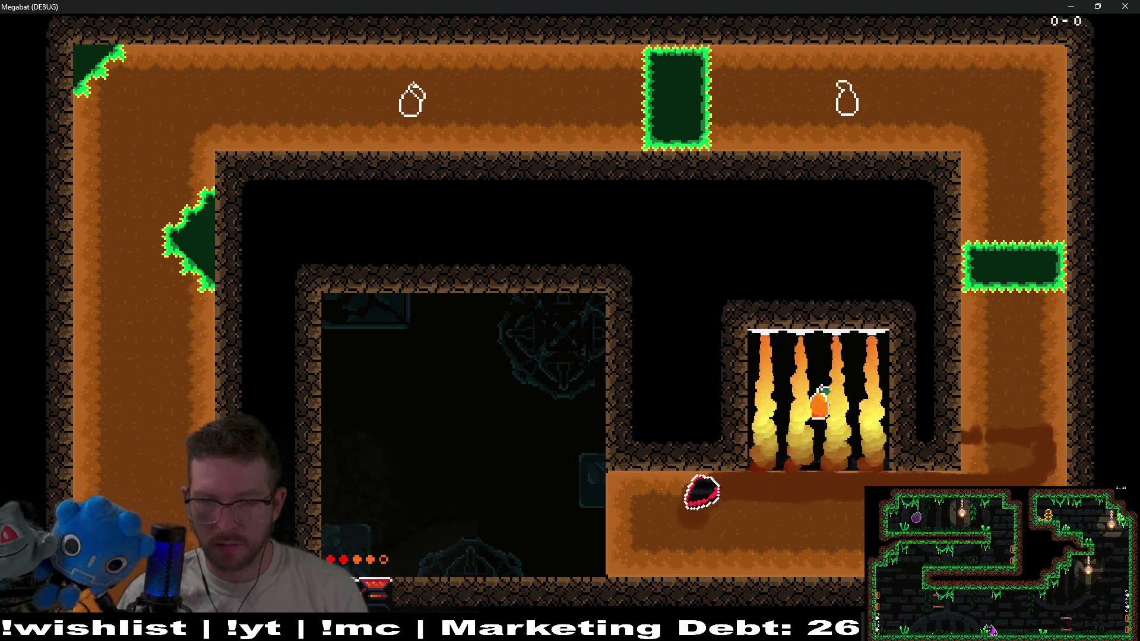
{"action": "key", "text": "Right"}
{"action": "key", "text": "Down"}
{"action": "key", "text": "Left"}
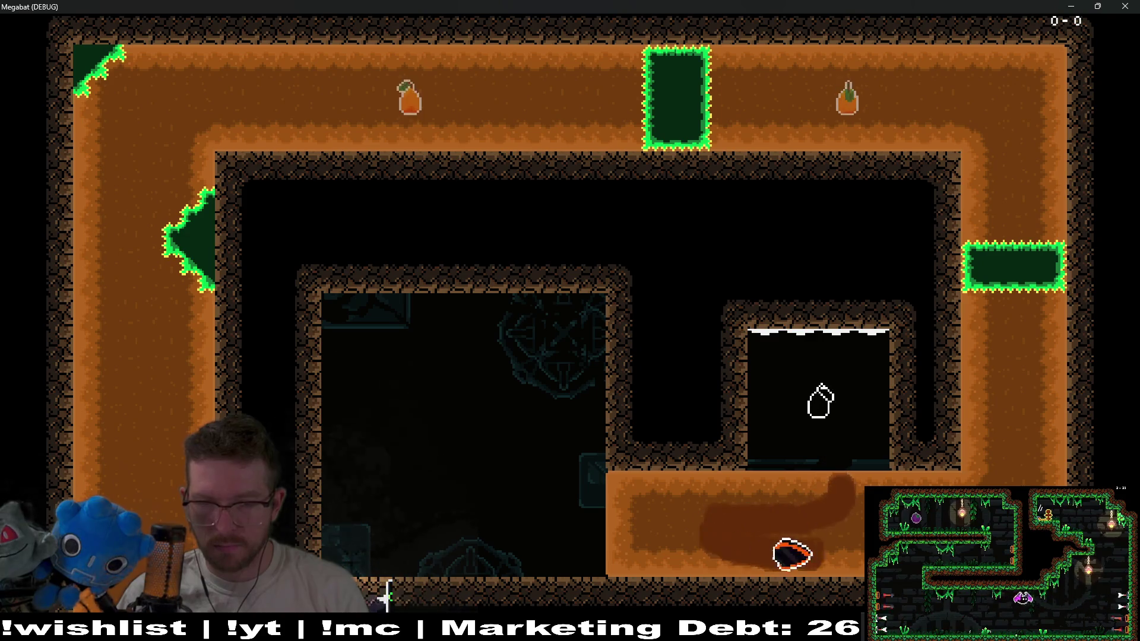
{"action": "key", "text": "Right"}
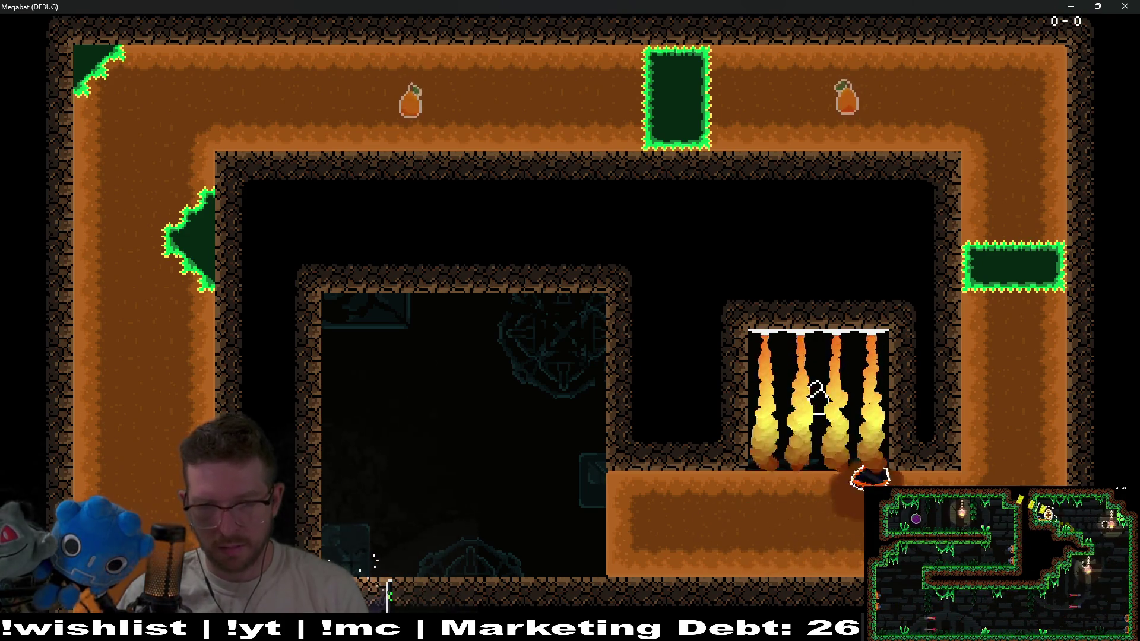
{"action": "key", "text": "Left"}
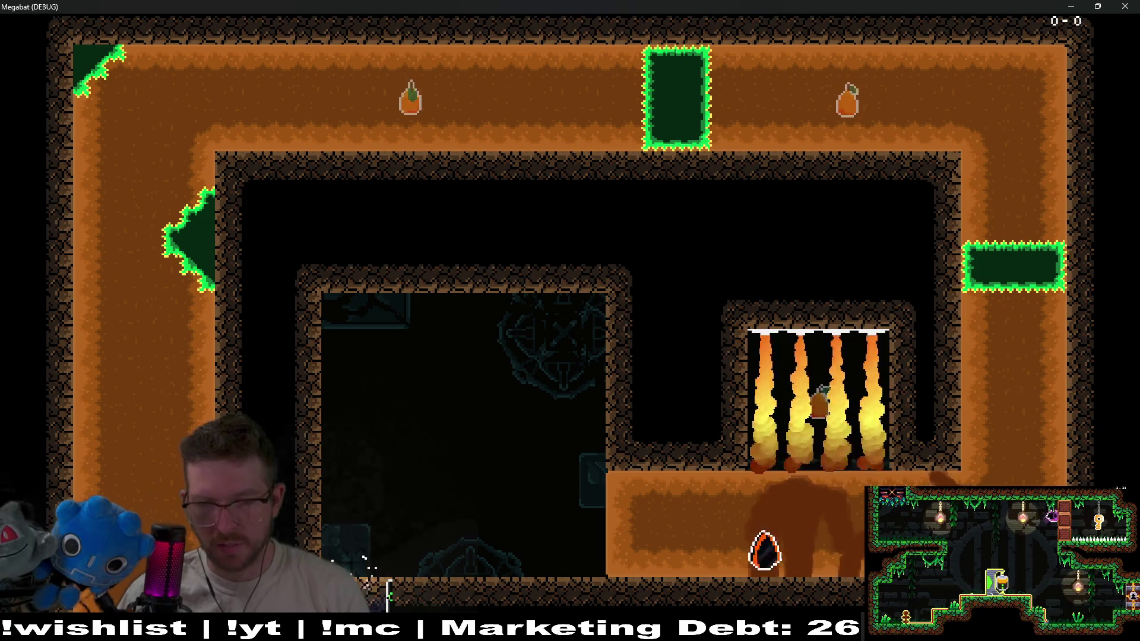
{"action": "key", "text": "Right"}
{"action": "key", "text": "Up"}
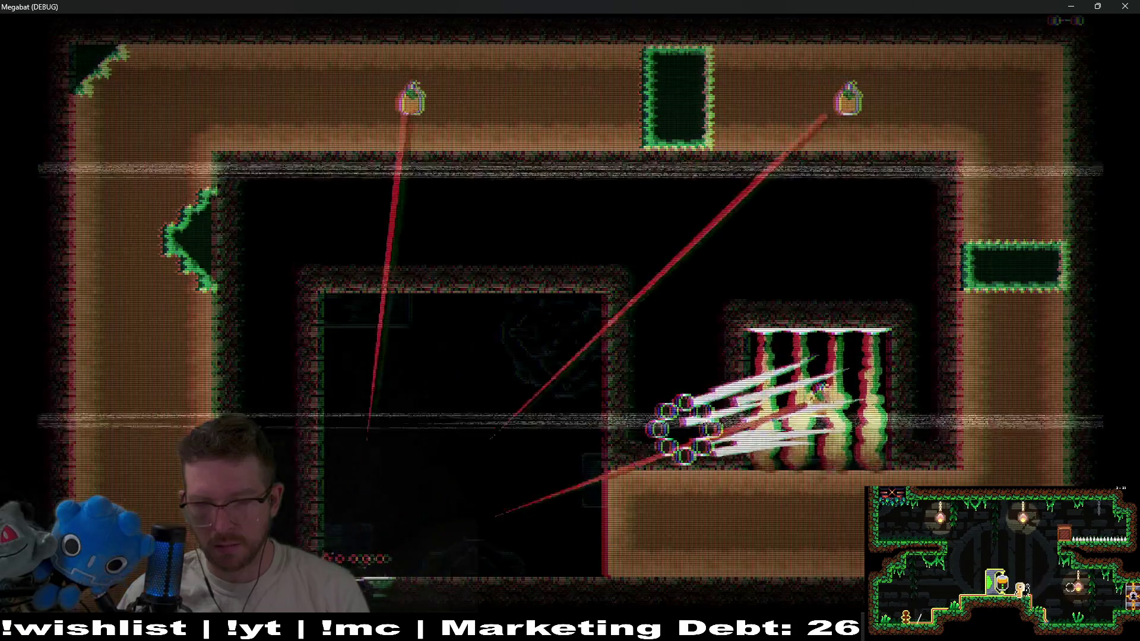
Drop onto the strawberry, tunnel through the orange dirt, and exit to the next room
{"action": "key", "text": "Down"}
{"action": "key", "text": "Right"}
{"action": "key", "text": "Right"}
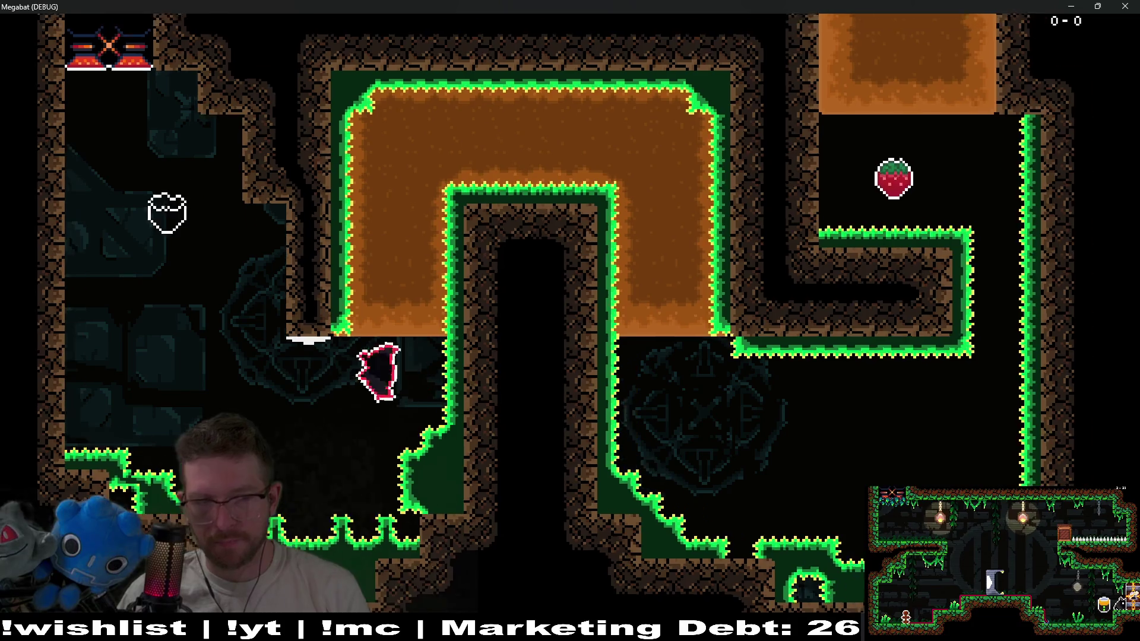
{"action": "key", "text": "Up"}
{"action": "key", "text": "Right"}
{"action": "key", "text": "Down"}
{"action": "key", "text": "Right"}
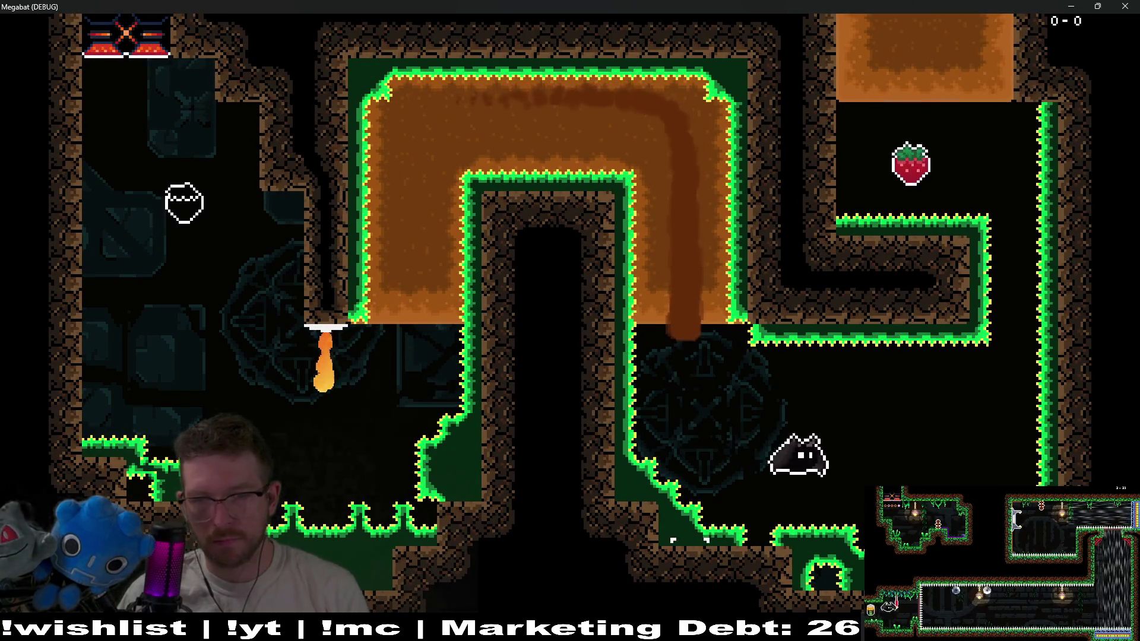
{"action": "key", "text": "Up"}
{"action": "key", "text": "Left"}
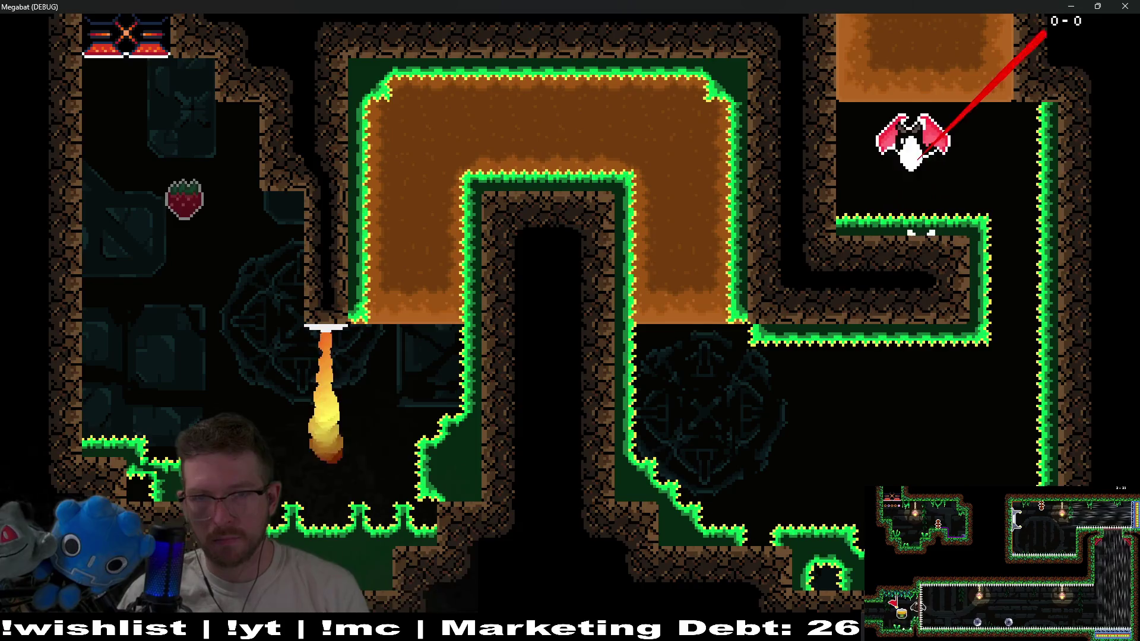
Collect both pears, fly into the fire chamber to test the flames, and close the game
{"action": "key", "text": "Right"}
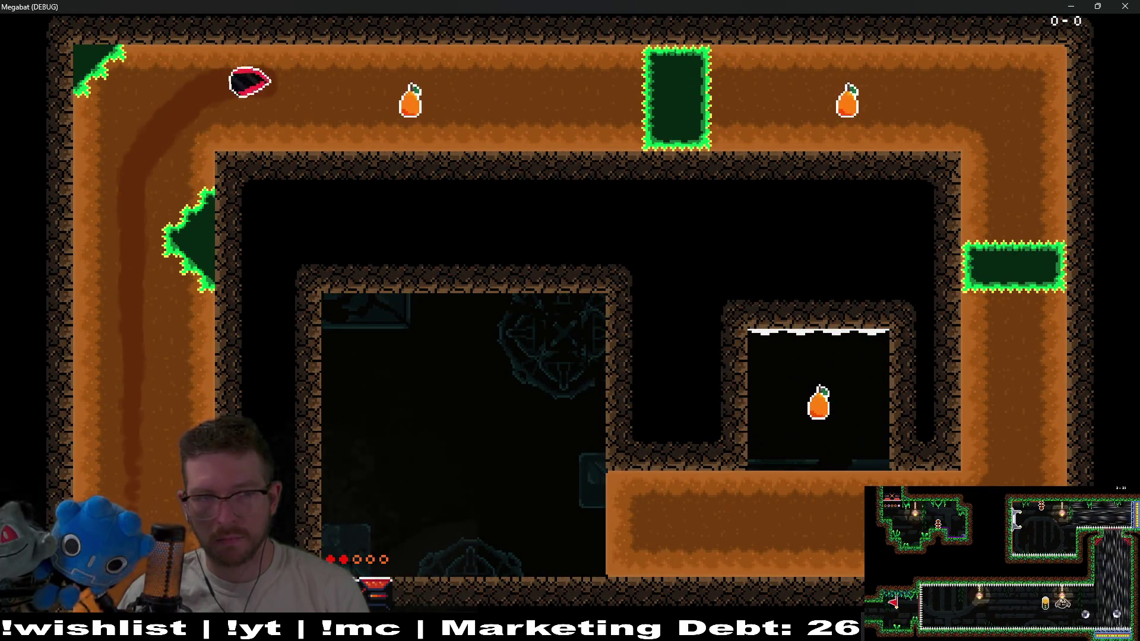
{"action": "key", "text": "Down"}
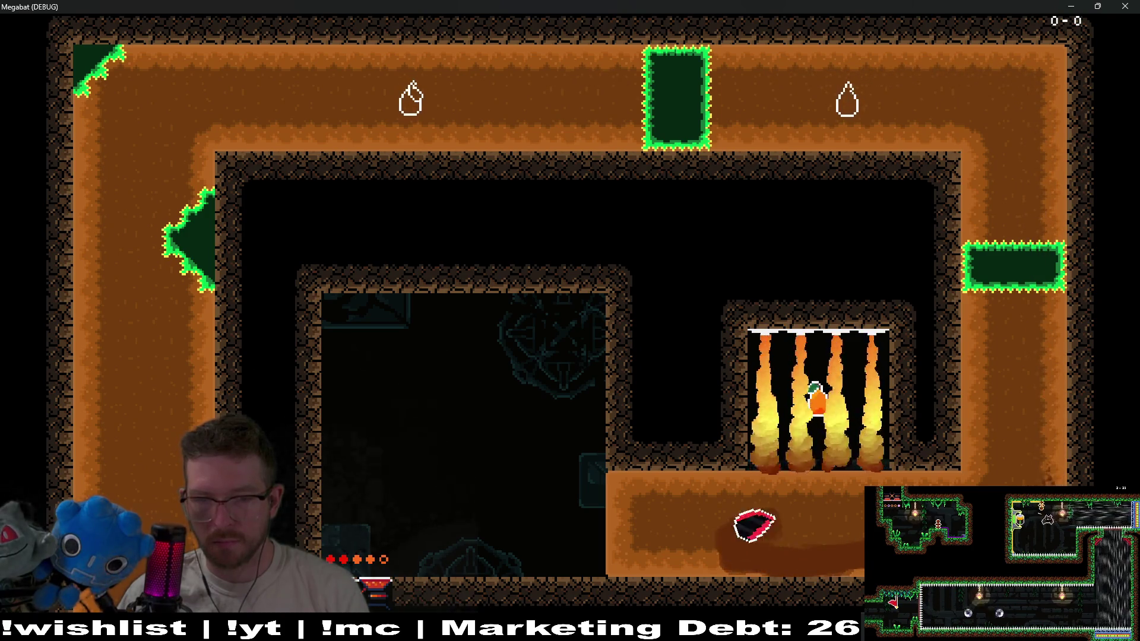
{"action": "key", "text": "Right"}
{"action": "key", "text": "Down"}
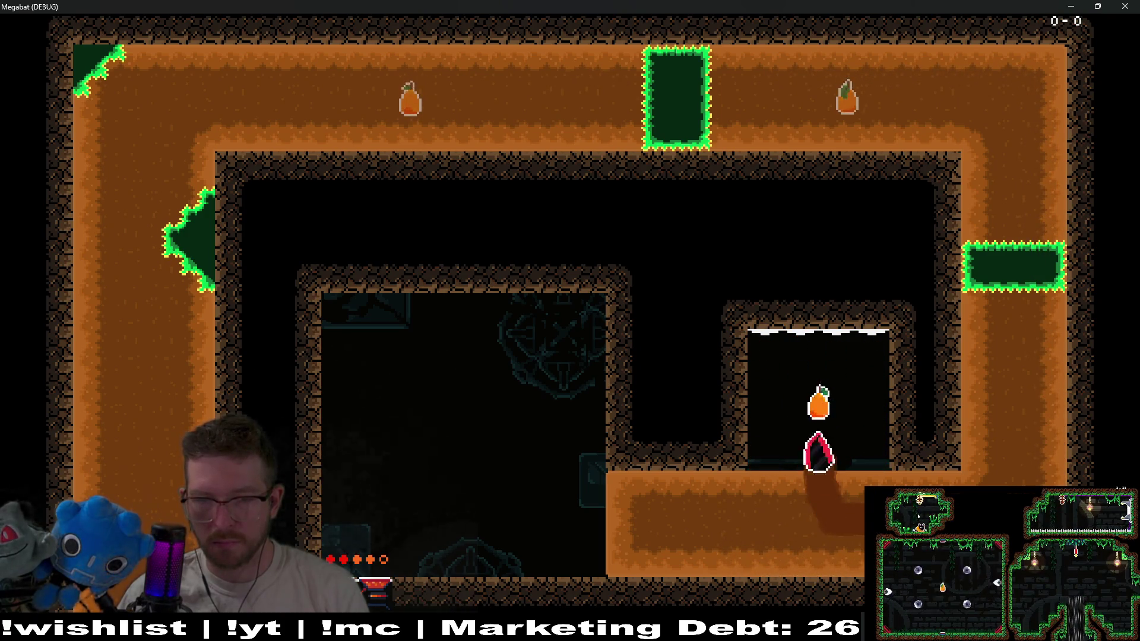
{"action": "key", "text": "Up"}
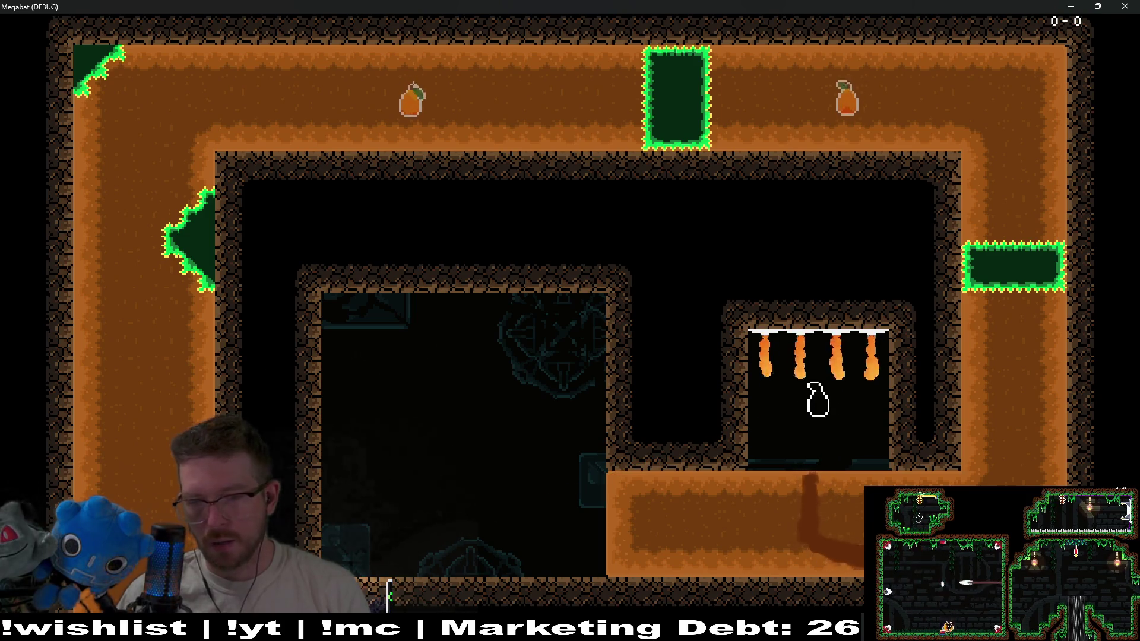
{"action": "key", "text": "Right"}
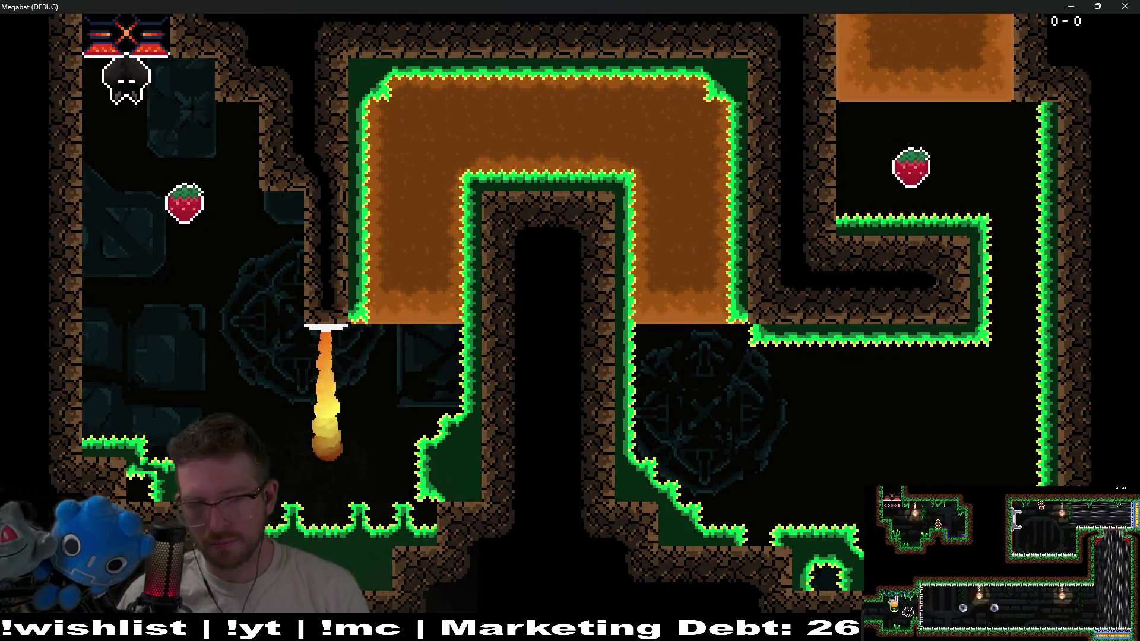
{"action": "key", "text": "F8"}
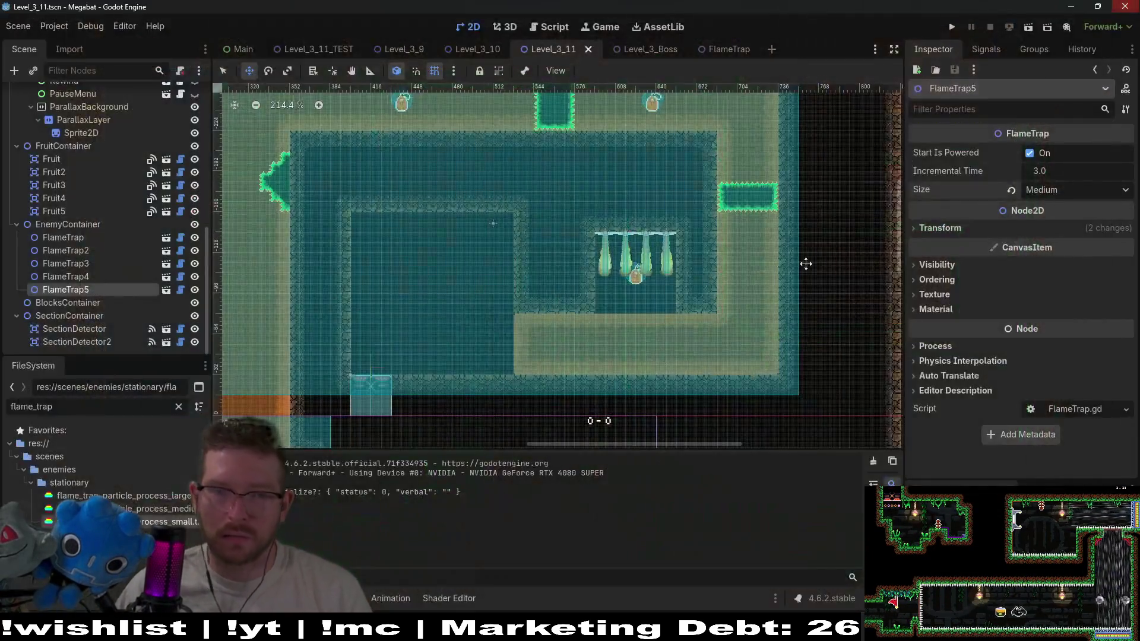
Open the FlameTrap scene, center the flame in view, and select the FlameTrap root node
{"action": "left_click", "coordinate": [725, 50]}
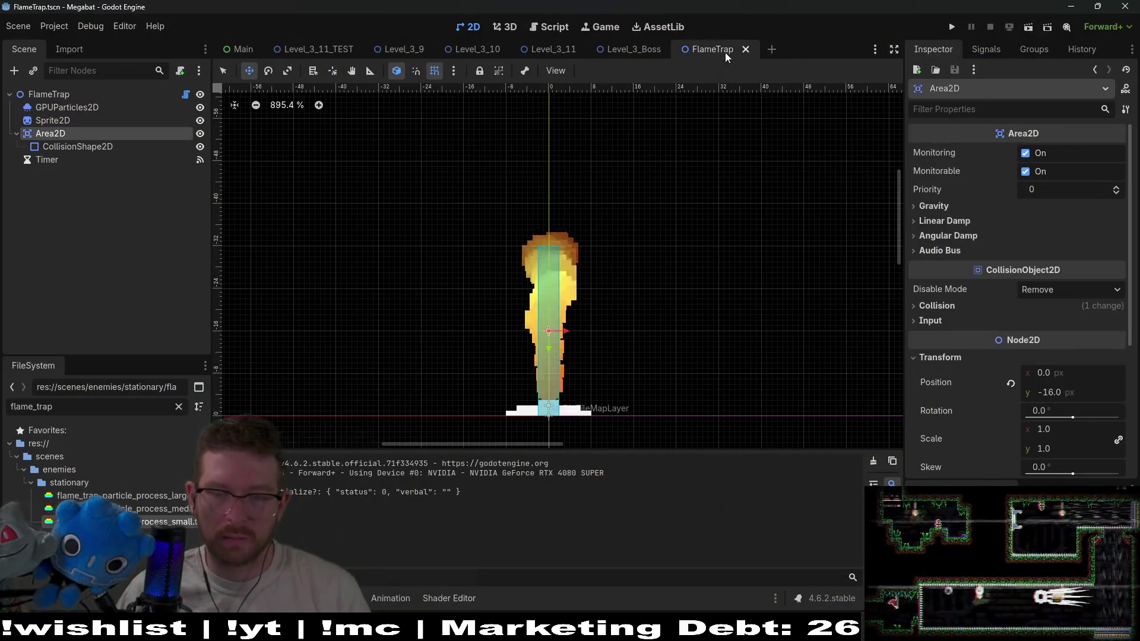
{"action": "left_click_drag", "start_coordinate": [560, 362], "coordinate": [582, 326]}
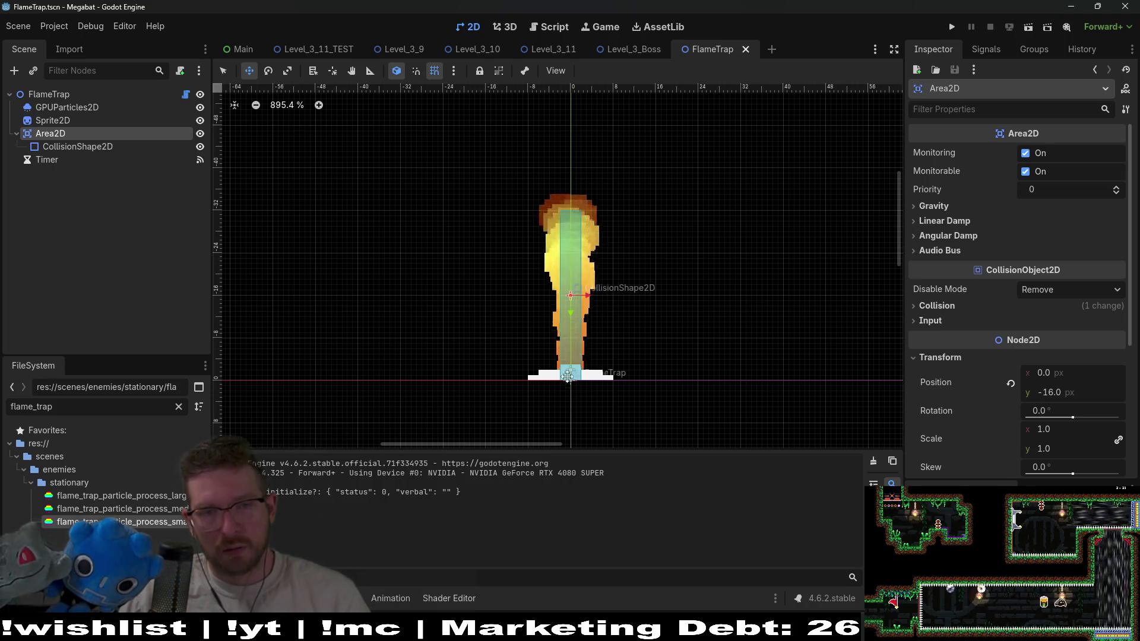
{"action": "left_click", "coordinate": [106, 93]}
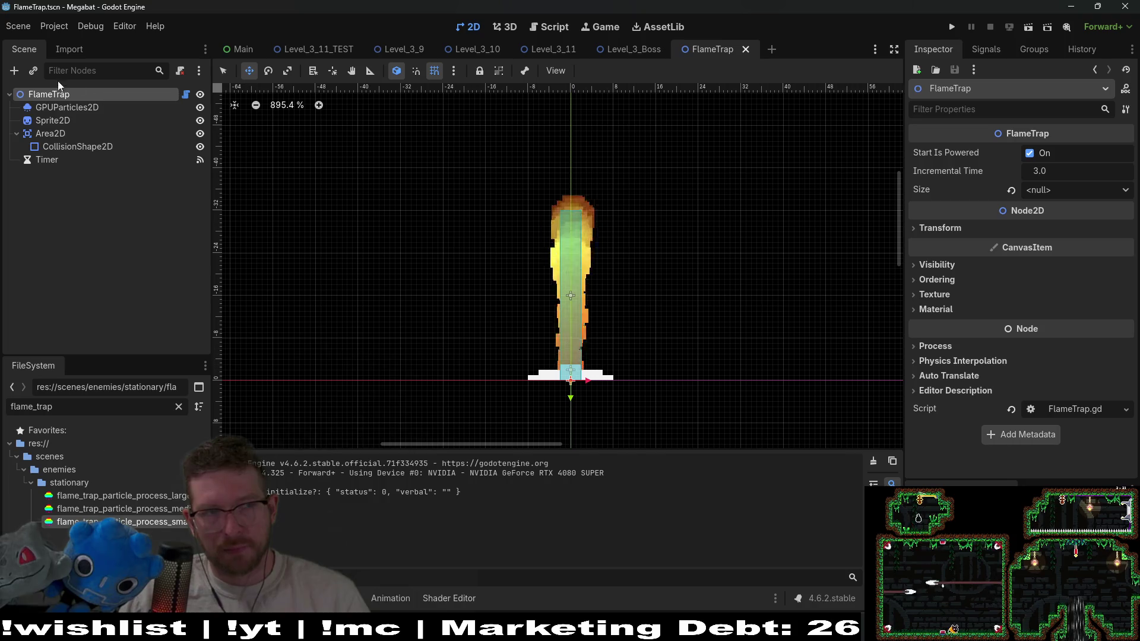
{"action": "left_click", "coordinate": [15, 70]}
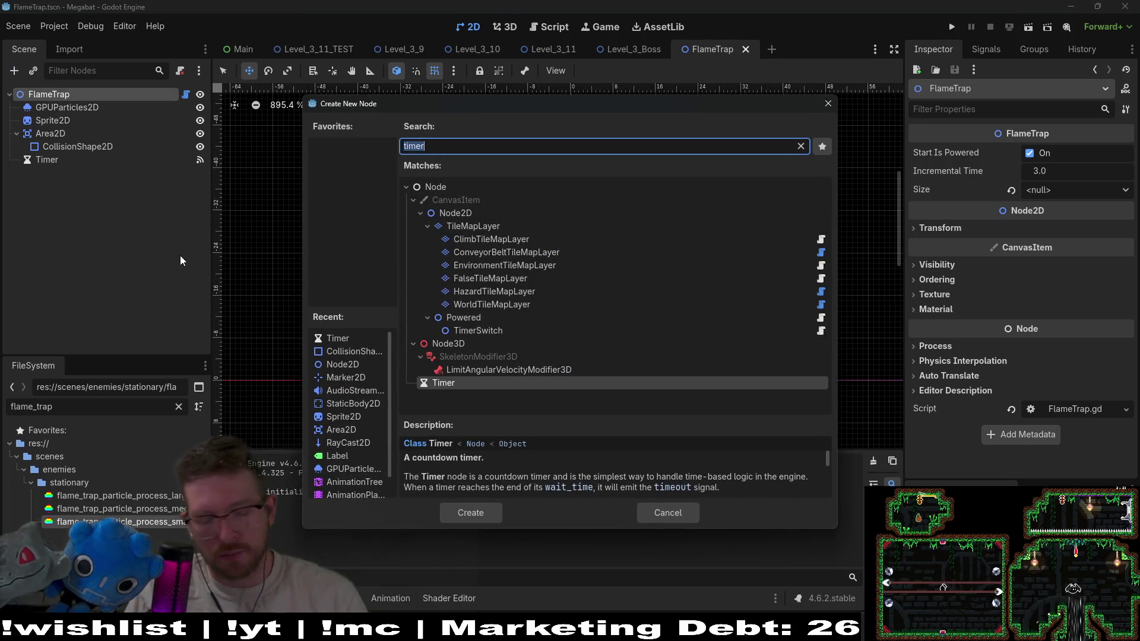
Add an AnimationPlayer node and place it between Sprite2D and Area2D
{"action": "type", "text": "animation"}
{"action": "key", "text": "Up"}
{"action": "key", "text": "Return"}
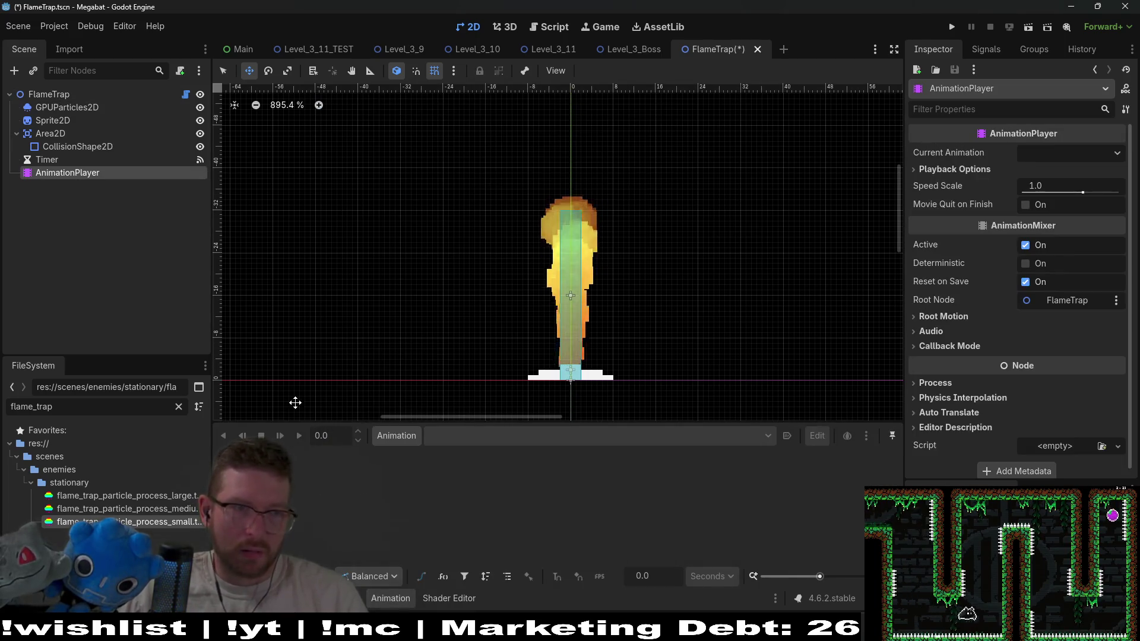
{"action": "left_click_drag", "start_coordinate": [56, 179], "coordinate": [59, 127]}
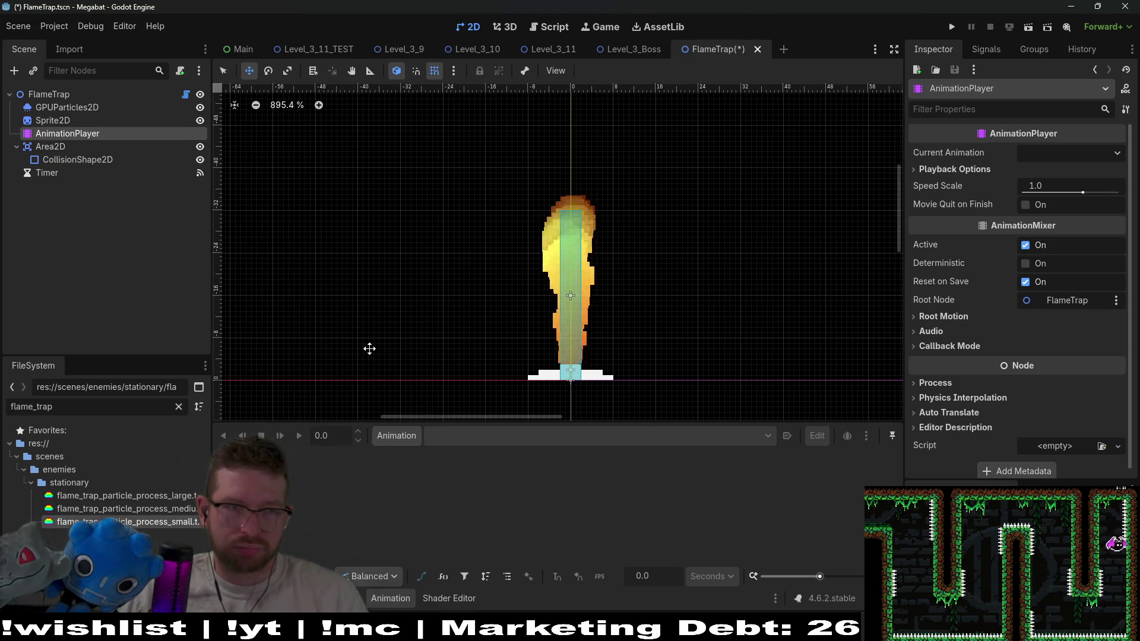
Create a new animation named off in the FlameTrap AnimationPlayer
{"action": "scroll", "coordinate": [606, 350], "scroll_direction": "down", "scroll_amount": 2}
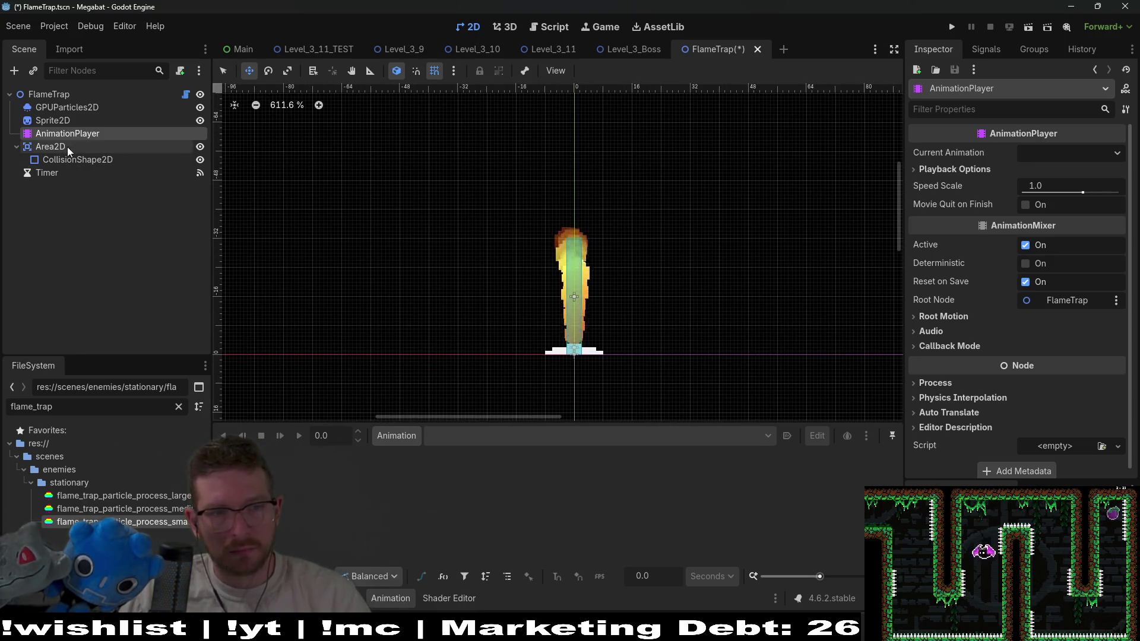
{"action": "left_click", "coordinate": [395, 436]}
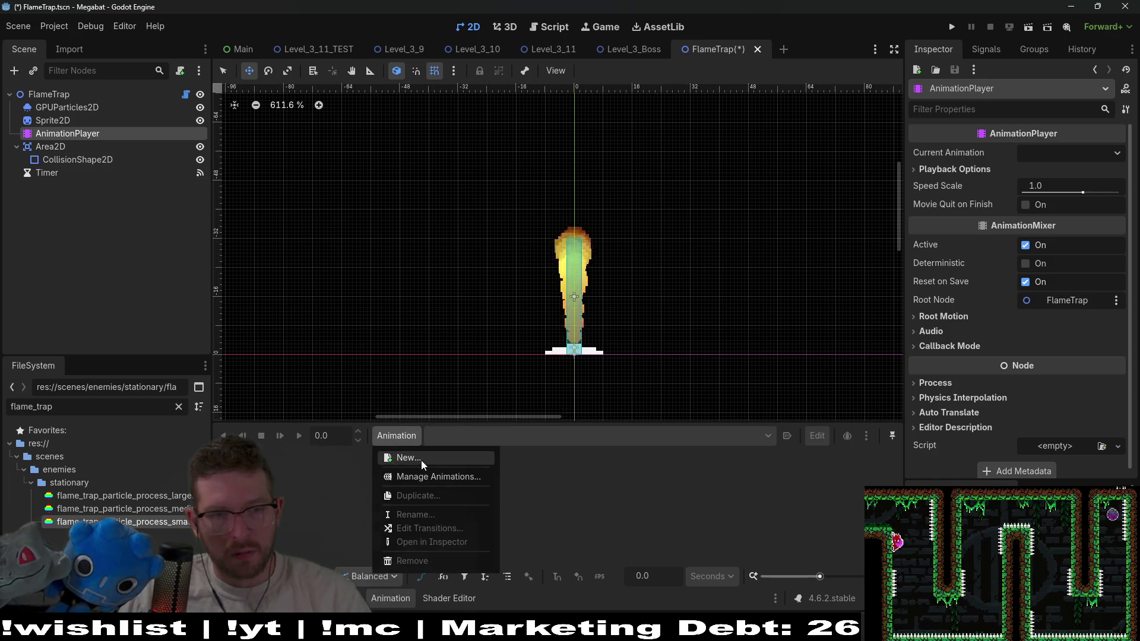
{"action": "left_click", "coordinate": [421, 458]}
{"action": "type", "text": "off"}
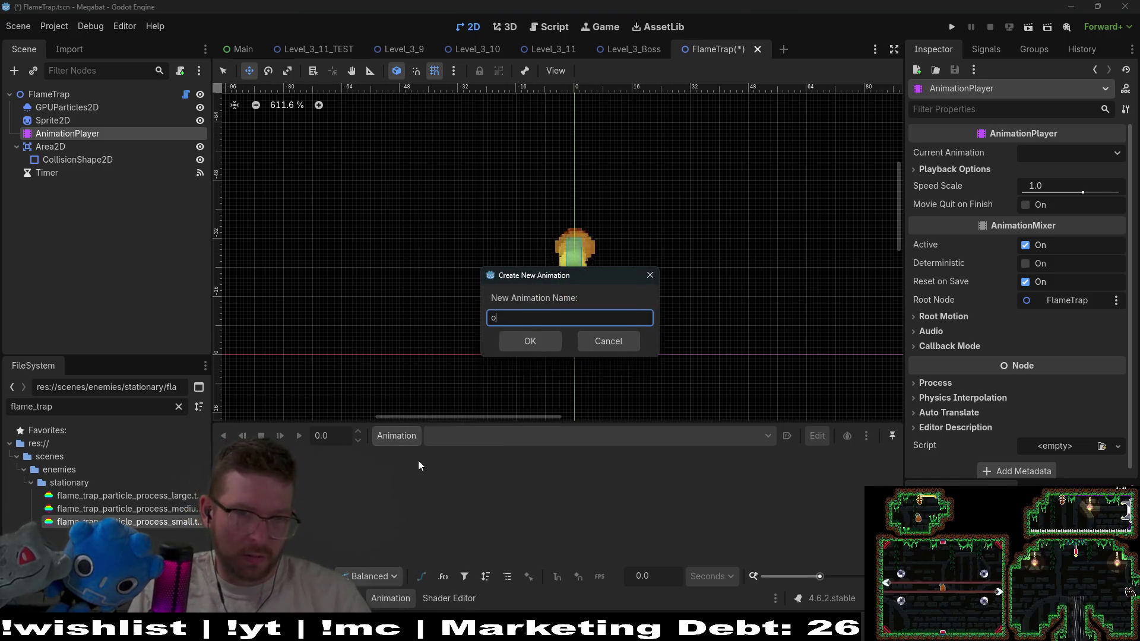
{"action": "key", "text": "Return"}
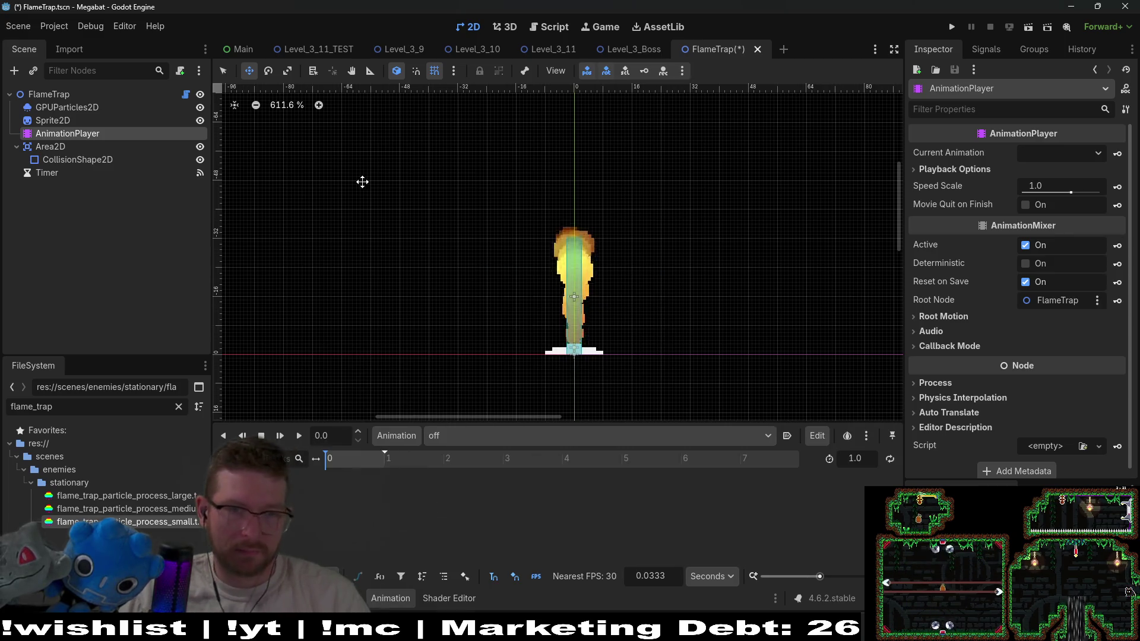
Untick GPUParticles2D Emitting and key it as a new track in off
{"action": "left_click", "coordinate": [70, 107]}
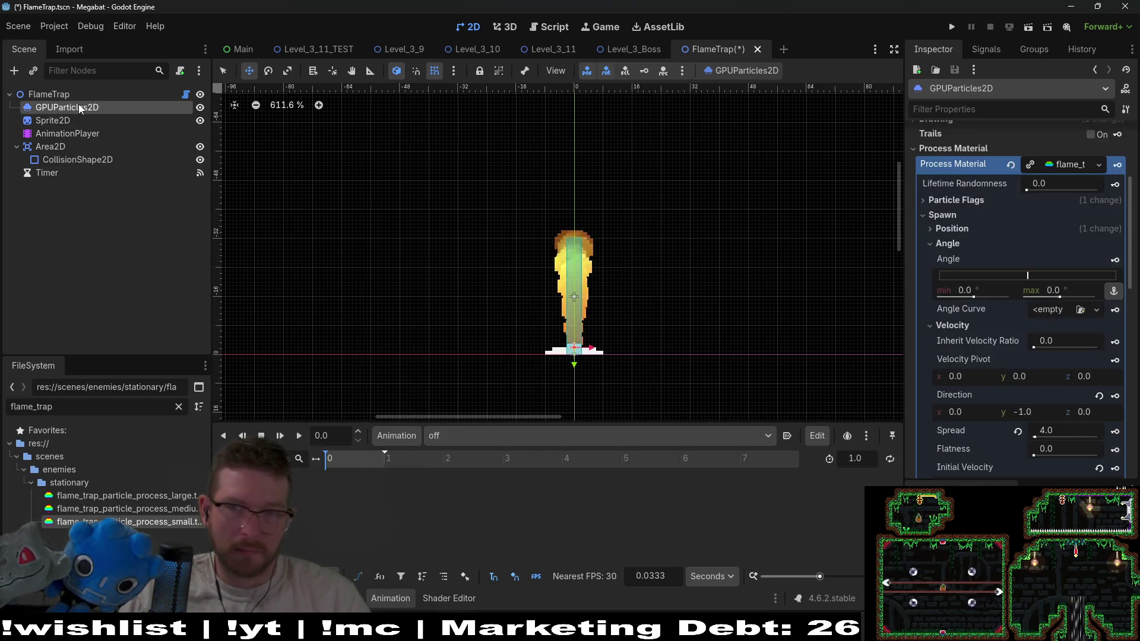
{"action": "left_click", "coordinate": [1025, 153]}
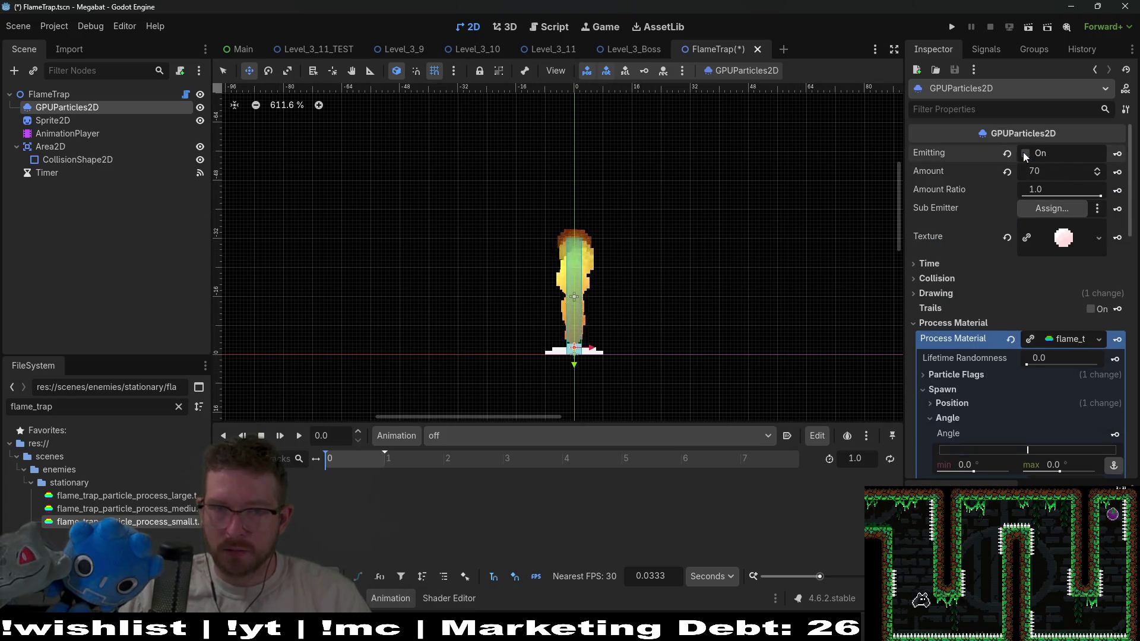
{"action": "left_click", "coordinate": [1117, 153]}
{"action": "left_click", "coordinate": [521, 354]}
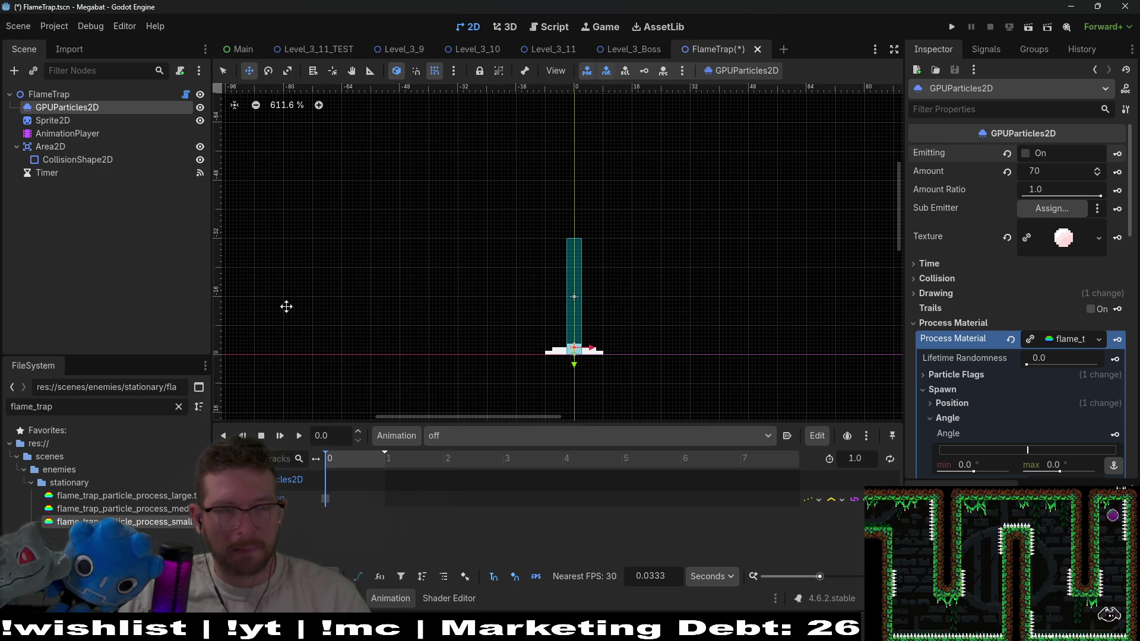
{"action": "left_click", "coordinate": [67, 133]}
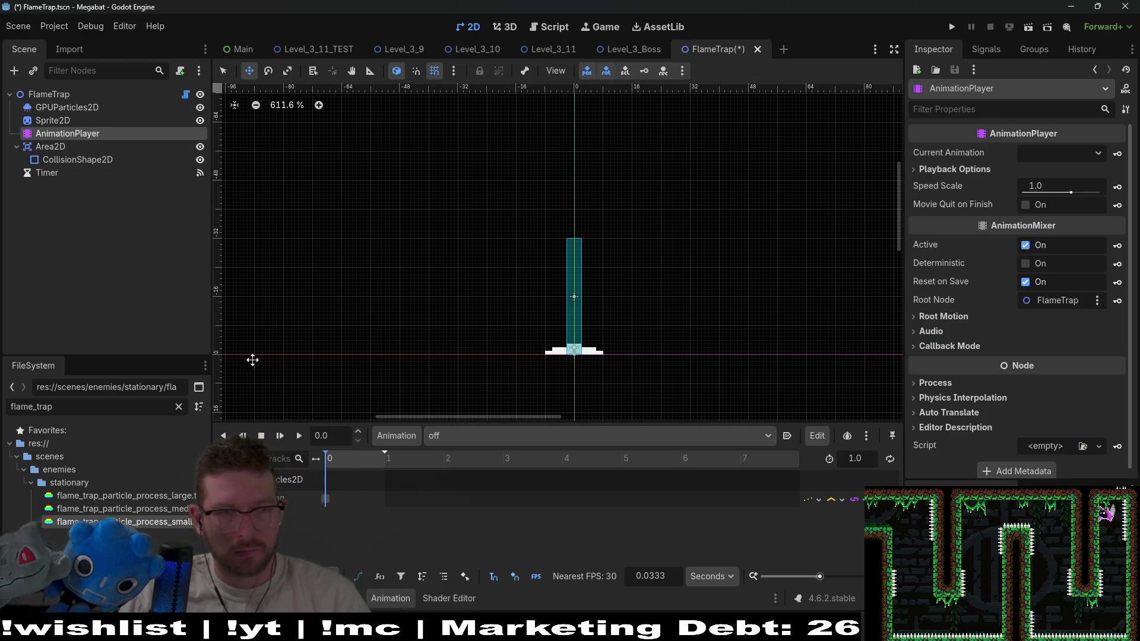
{"action": "left_click", "coordinate": [78, 159]}
Squash the collision box to the flame's base and key its size and position
{"action": "scroll", "coordinate": [600, 314], "scroll_direction": "up", "scroll_amount": 3}
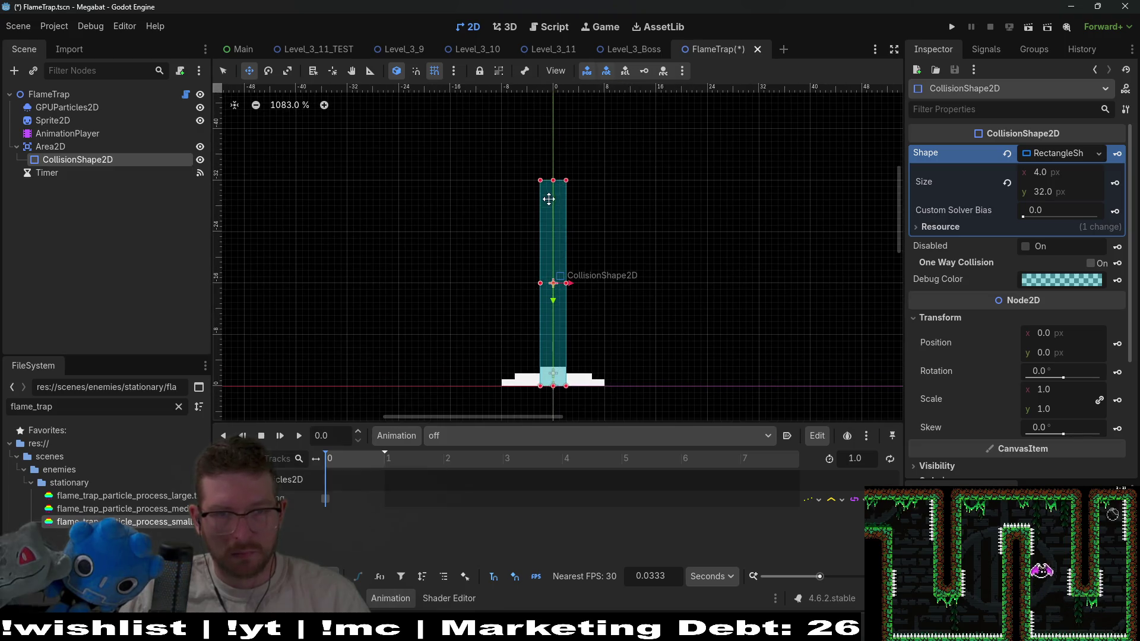
{"action": "left_click_drag", "start_coordinate": [553, 186], "coordinate": [565, 384]}
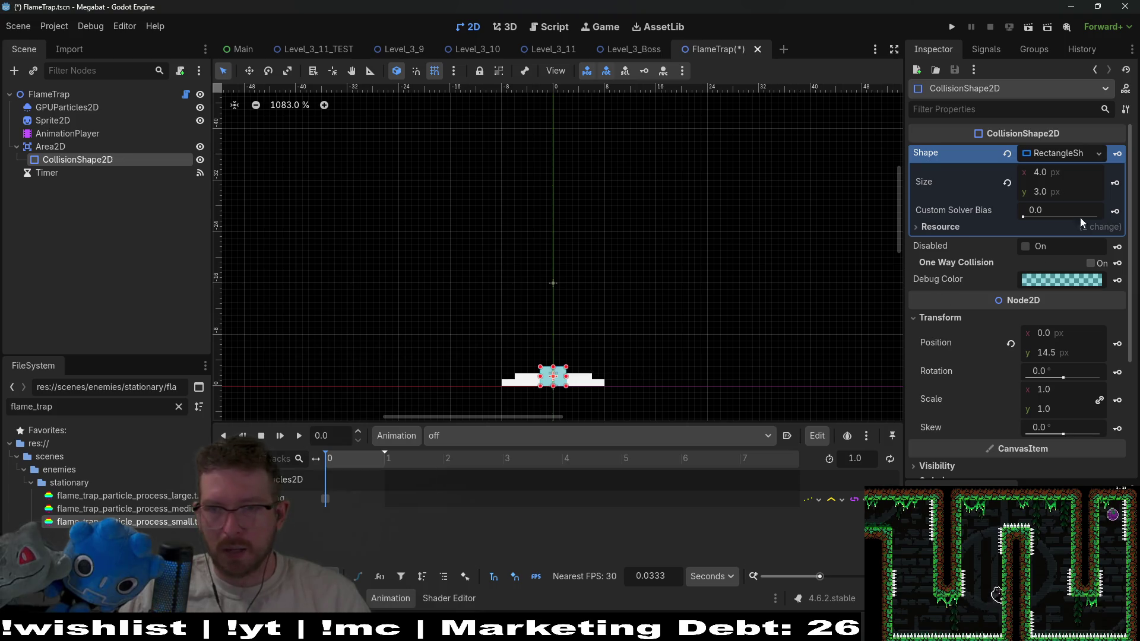
{"action": "left_click", "coordinate": [1116, 185]}
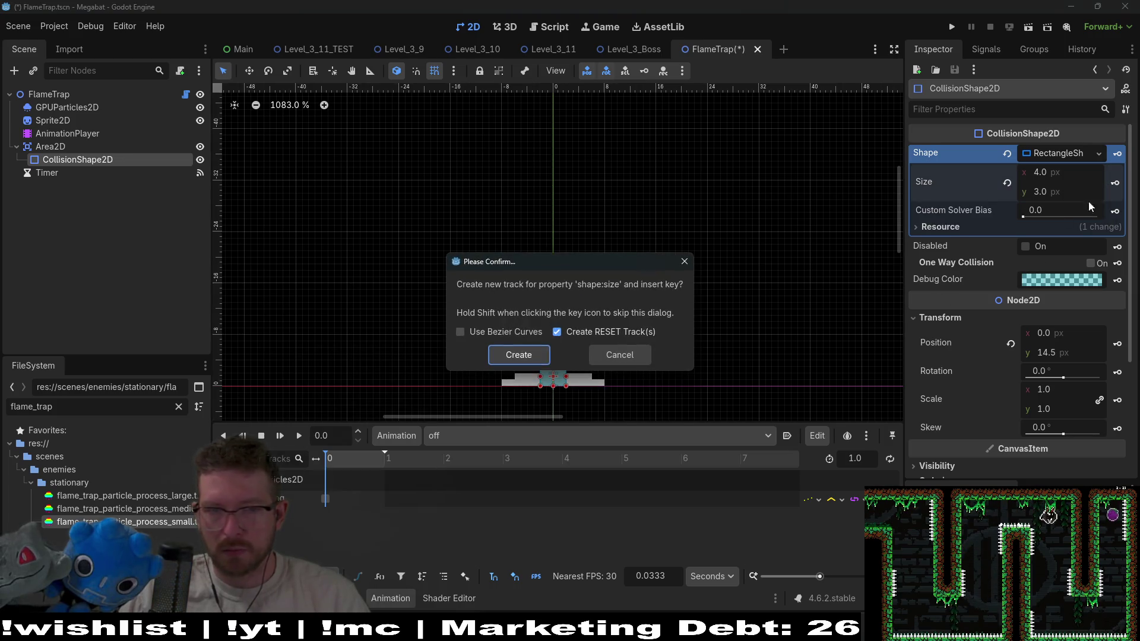
{"action": "left_click", "coordinate": [533, 354]}
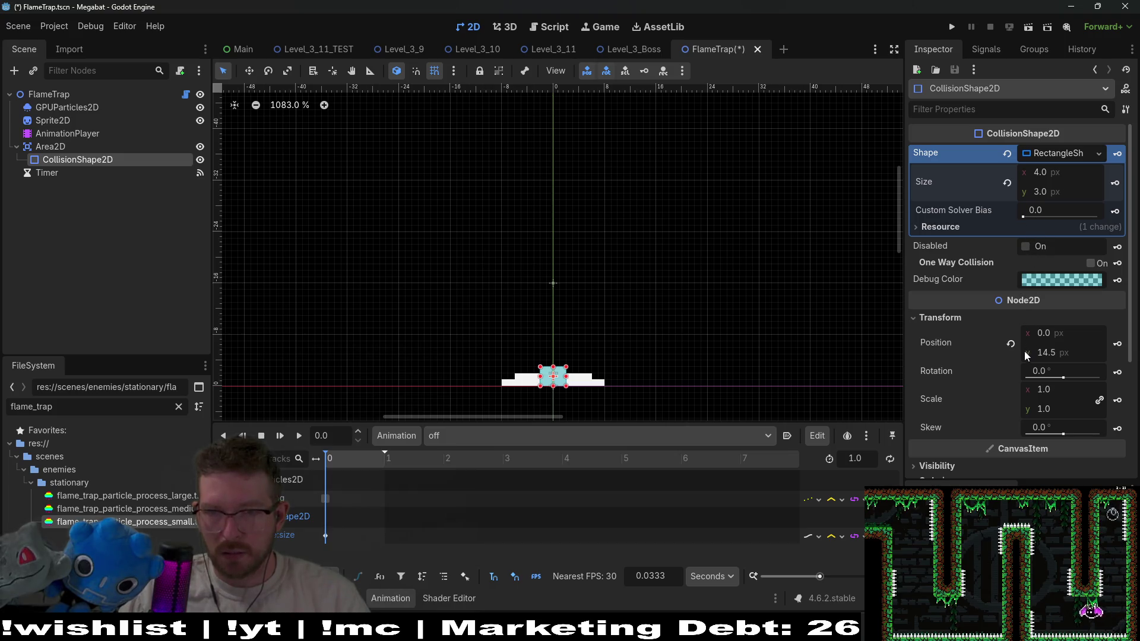
{"action": "left_click", "coordinate": [1116, 345]}
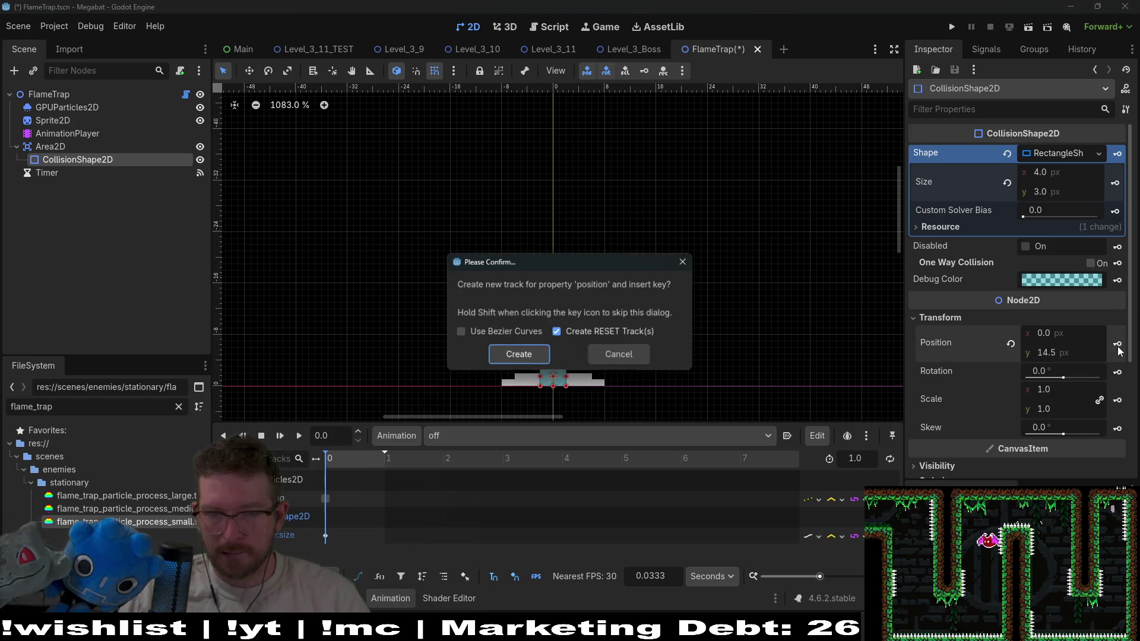
{"action": "left_click", "coordinate": [518, 354]}
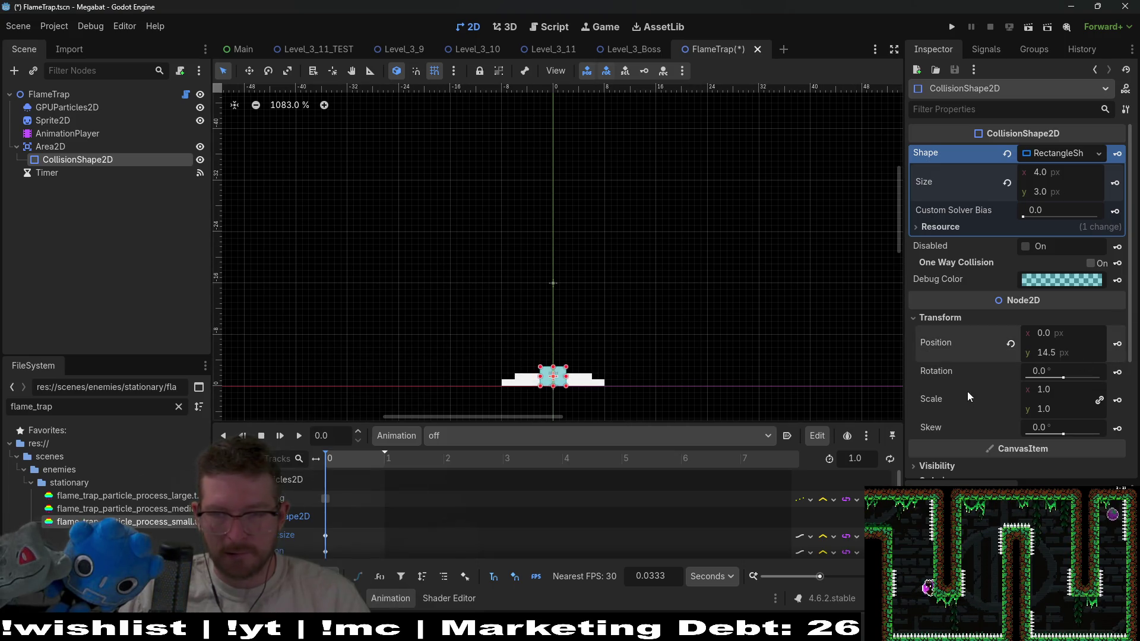
Tick Disabled on CollisionShape2D and key the disabled state
{"action": "left_click", "coordinate": [1025, 246]}
{"action": "left_click", "coordinate": [1117, 246]}
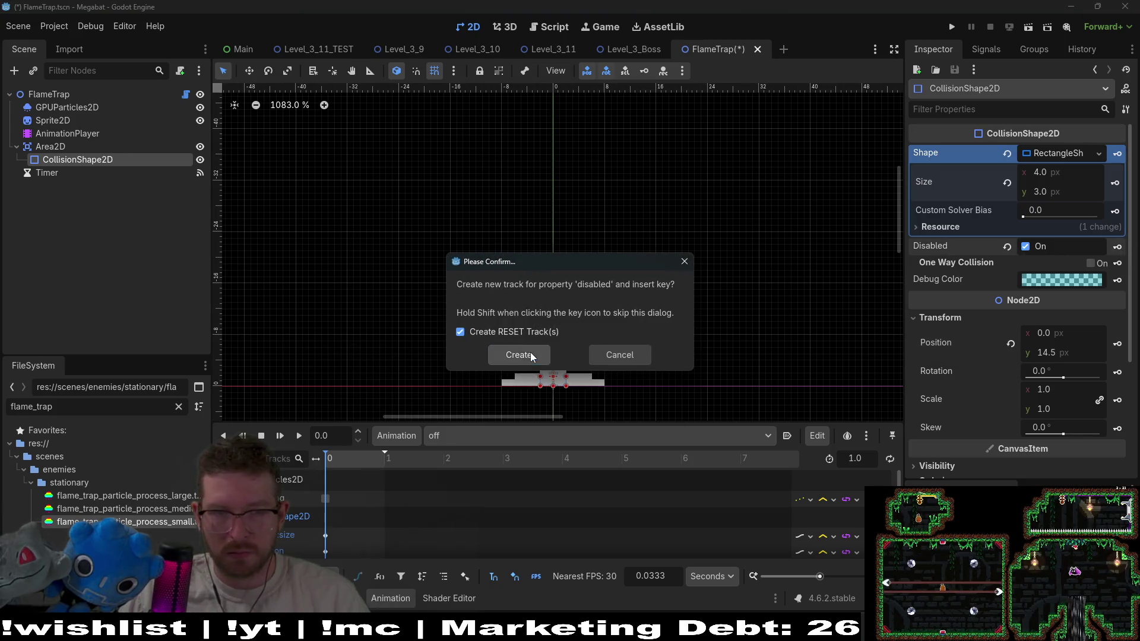
{"action": "left_click", "coordinate": [531, 356]}
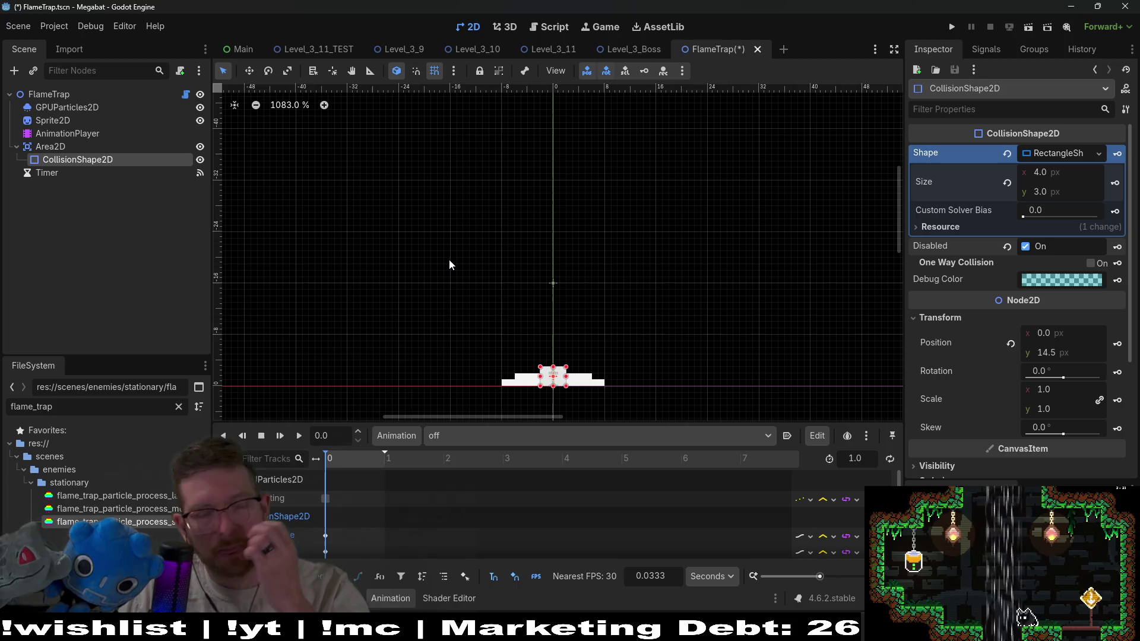
{"action": "scroll", "coordinate": [382, 334], "scroll_direction": "down", "scroll_amount": 1}
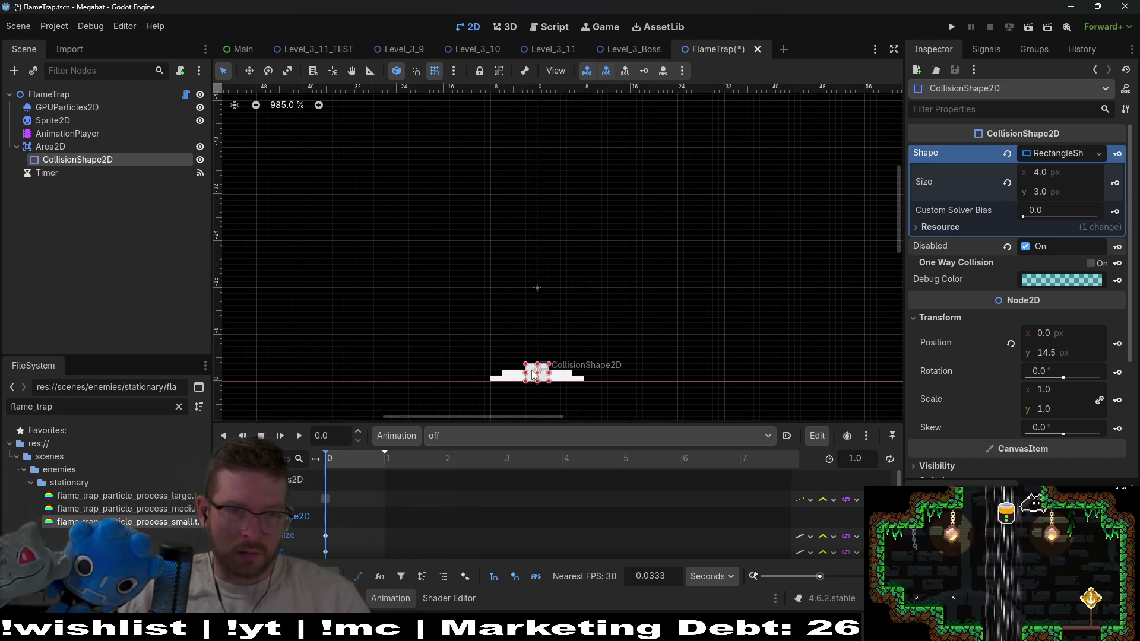
{"action": "scroll", "coordinate": [532, 374], "scroll_direction": "down", "scroll_amount": 3}
{"action": "scroll", "coordinate": [519, 297], "scroll_direction": "up", "scroll_amount": 1}
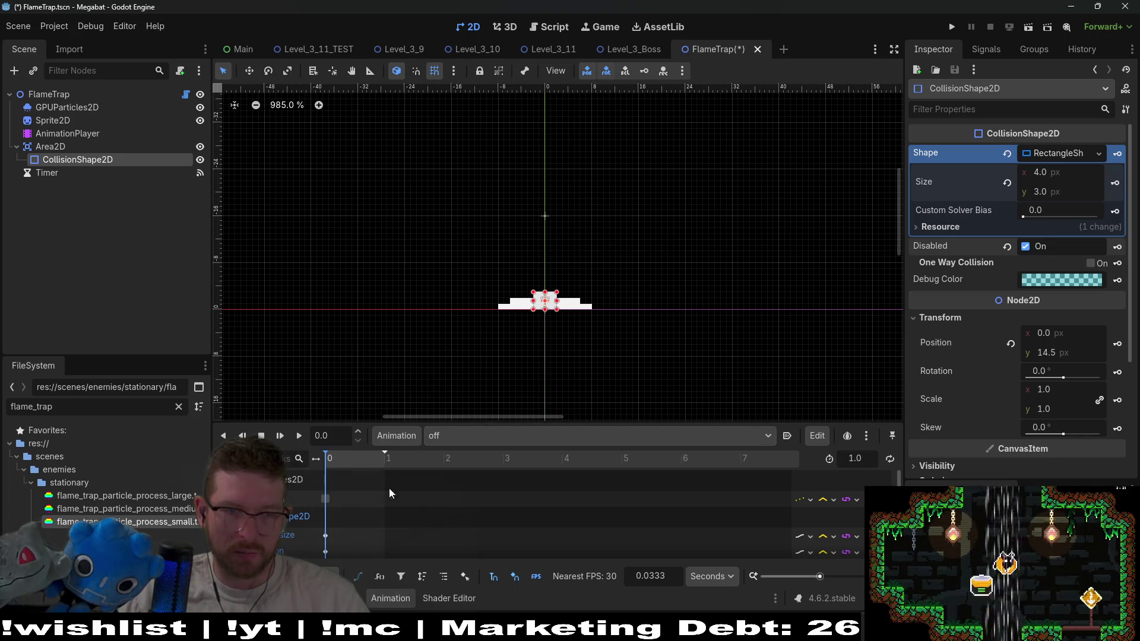
{"action": "scroll", "coordinate": [357, 516], "scroll_direction": "down", "scroll_amount": 1}
{"action": "scroll", "coordinate": [358, 519], "scroll_direction": "up", "scroll_amount": 1}
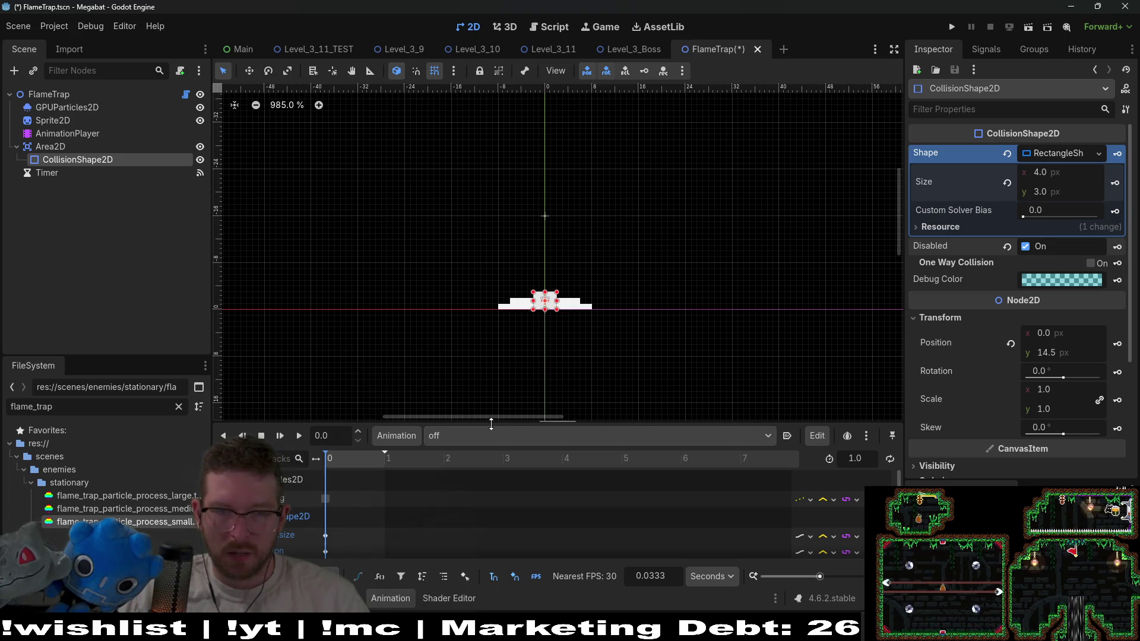
{"action": "left_click", "coordinate": [397, 437]}
Create a new animation called small_on, then rename it to on_small
{"action": "left_click", "coordinate": [422, 458]}
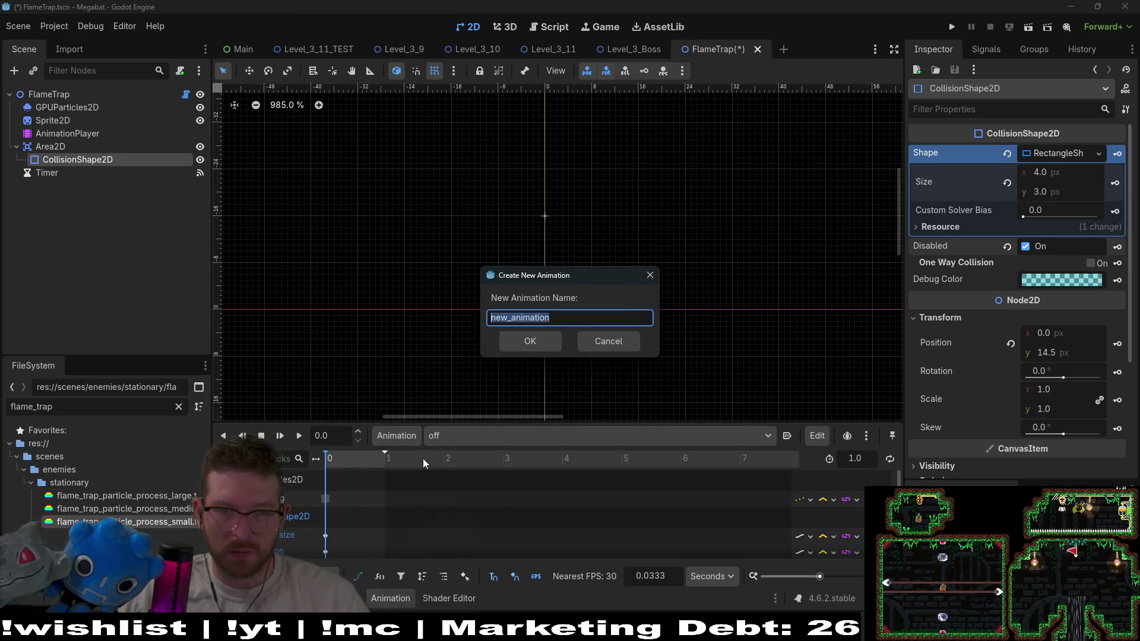
{"action": "type", "text": "sm"}
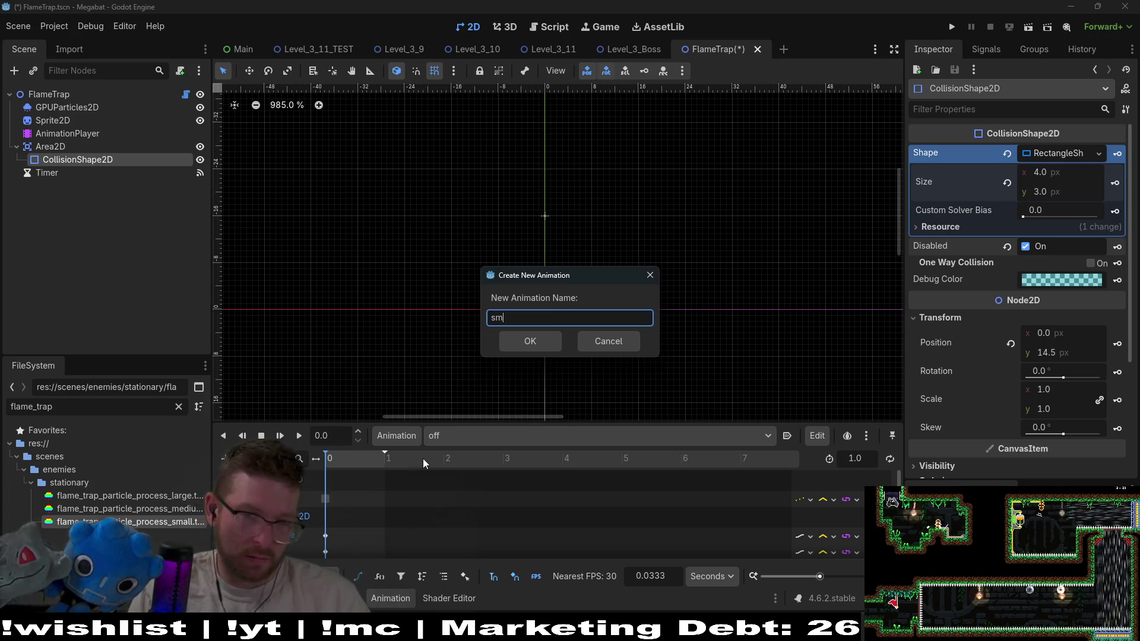
{"action": "type", "text": "all_on"}
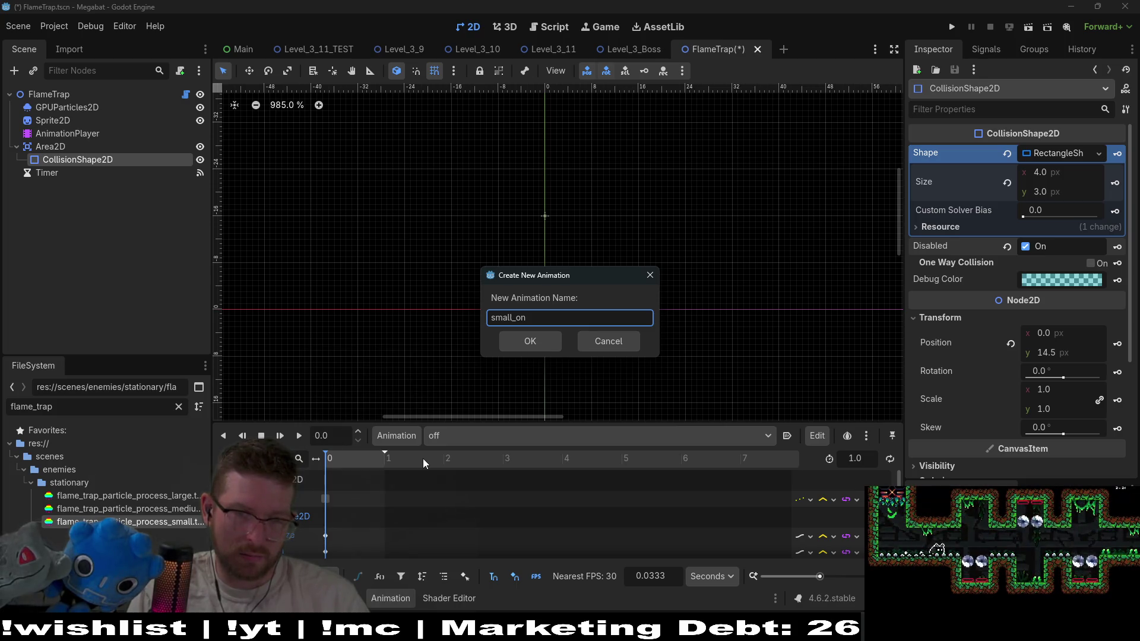
{"action": "key", "text": "Return"}
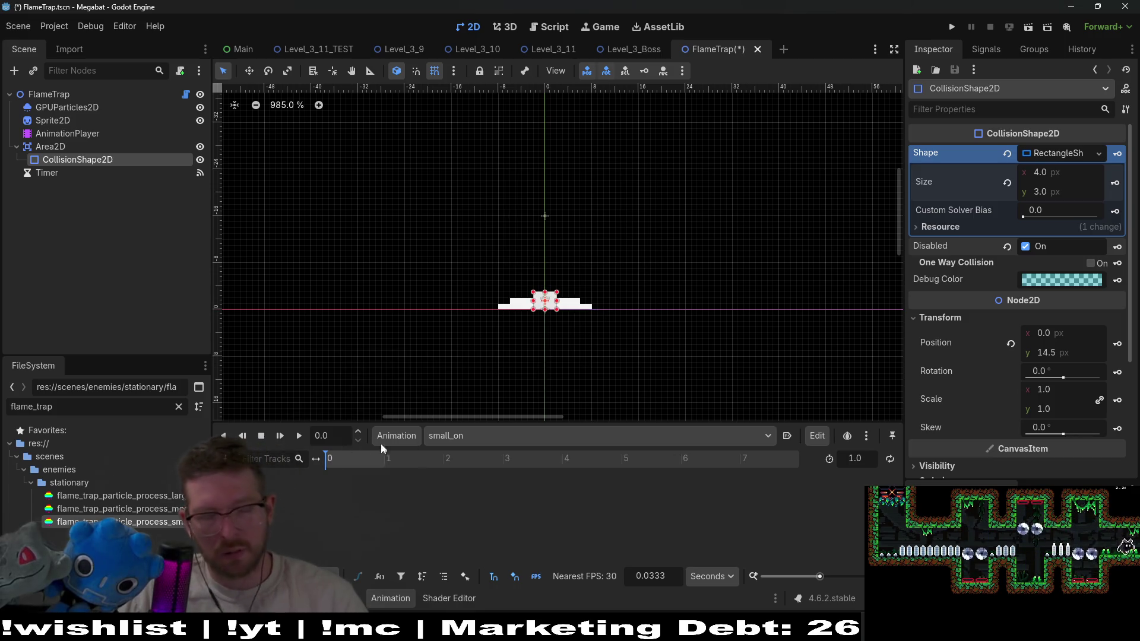
{"action": "left_click", "coordinate": [475, 435]}
{"action": "left_click", "coordinate": [393, 450]}
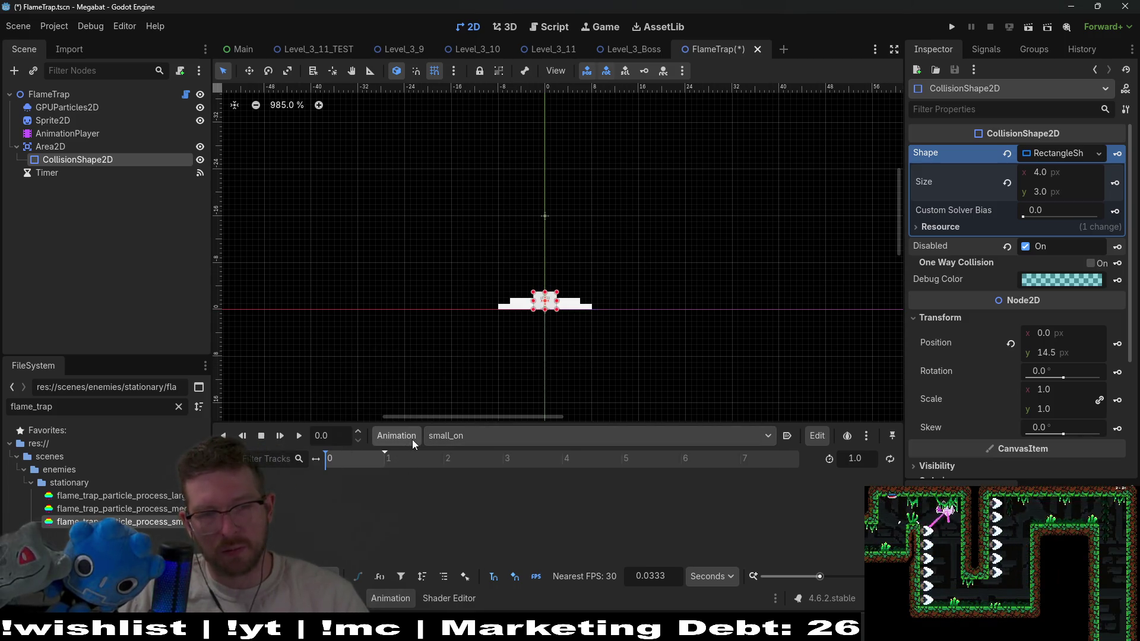
{"action": "left_click", "coordinate": [412, 440]}
{"action": "left_click", "coordinate": [424, 518]}
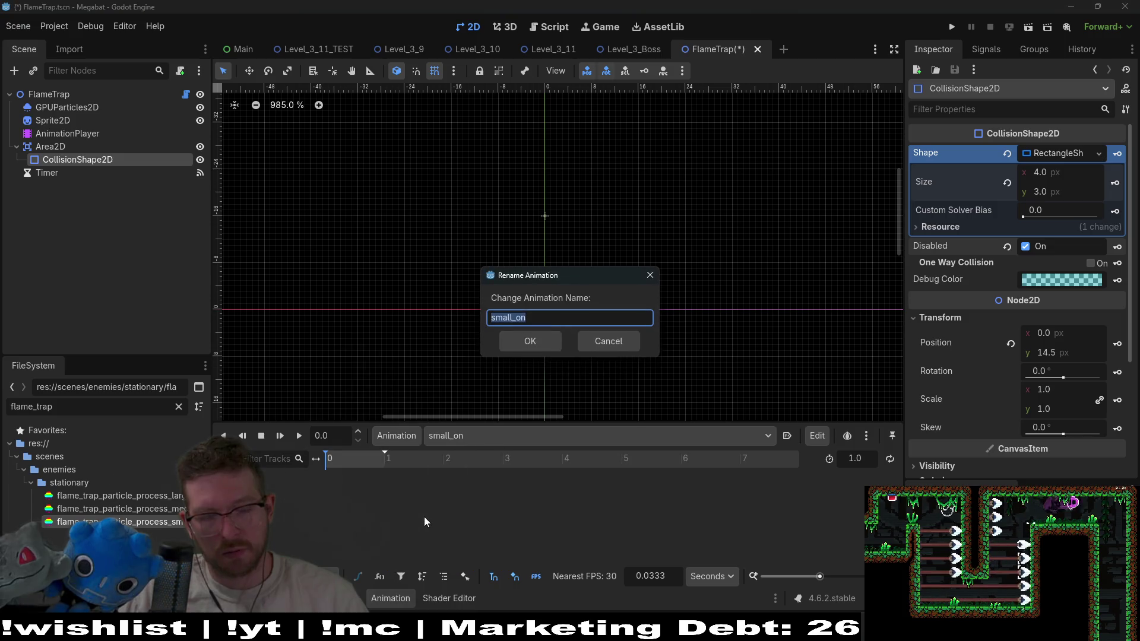
{"action": "type", "text": "on_ms"}
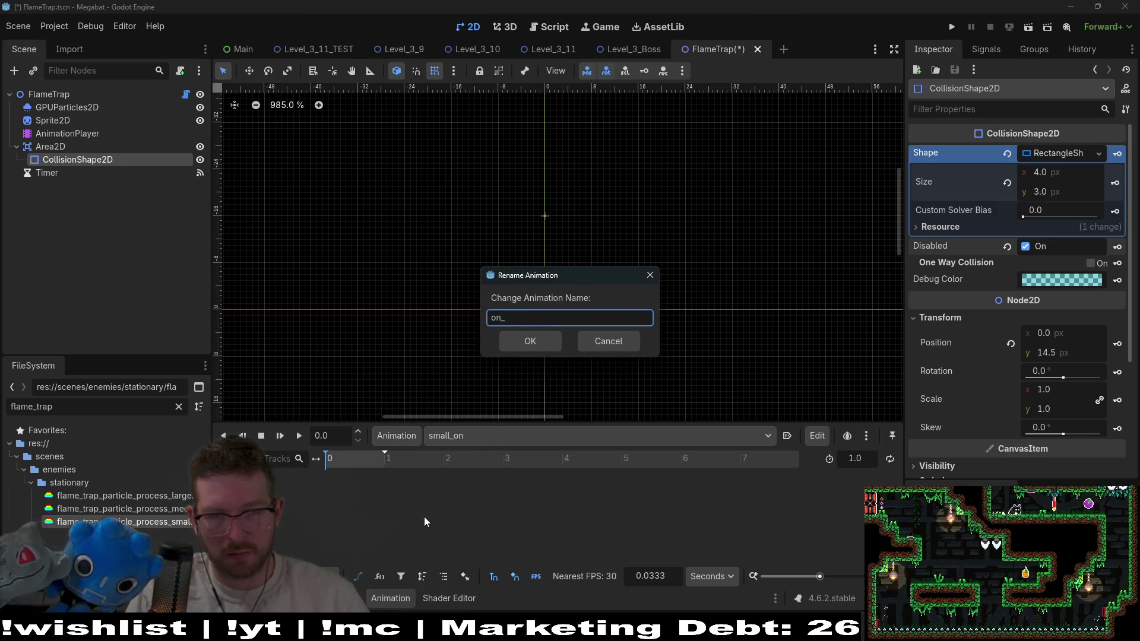
{"action": "type", "text": "all"}
{"action": "key", "text": "Return"}
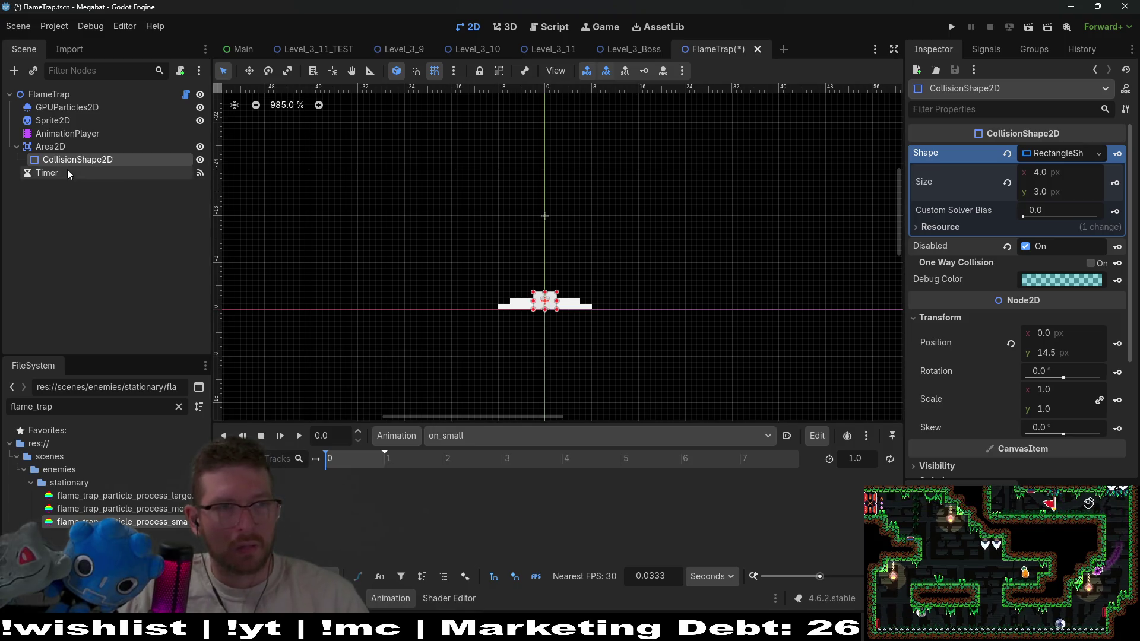
At time 0 of on_small, key CollisionShape2D enabled, size 4×3 and position y 14.5
{"action": "left_click", "coordinate": [53, 134]}
{"action": "left_click", "coordinate": [77, 159]}
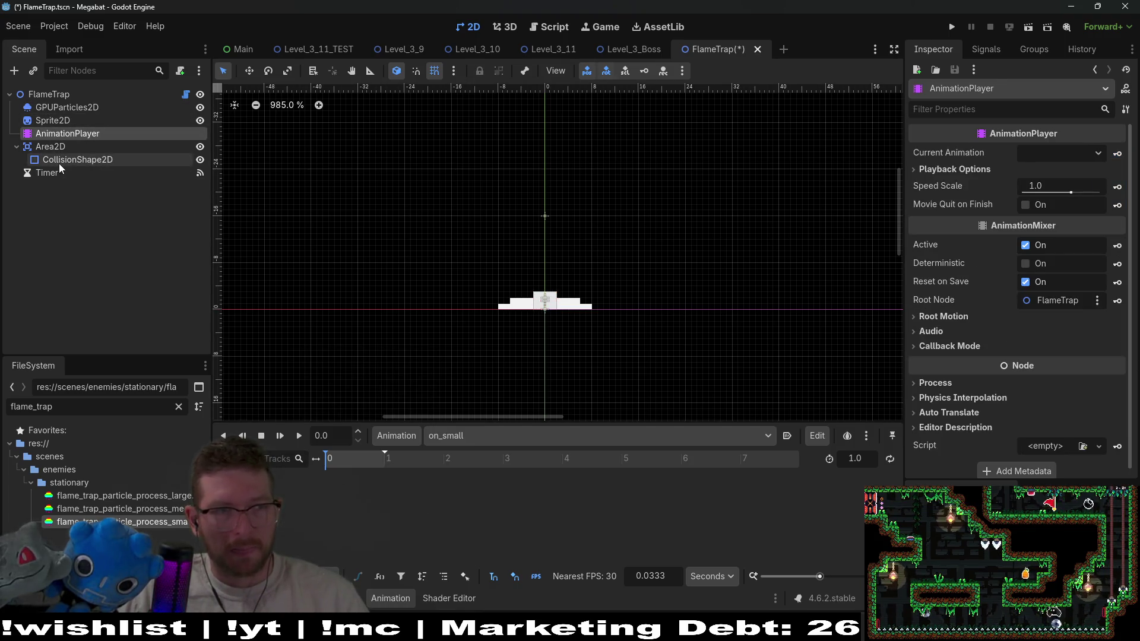
{"action": "left_click", "coordinate": [1025, 245]}
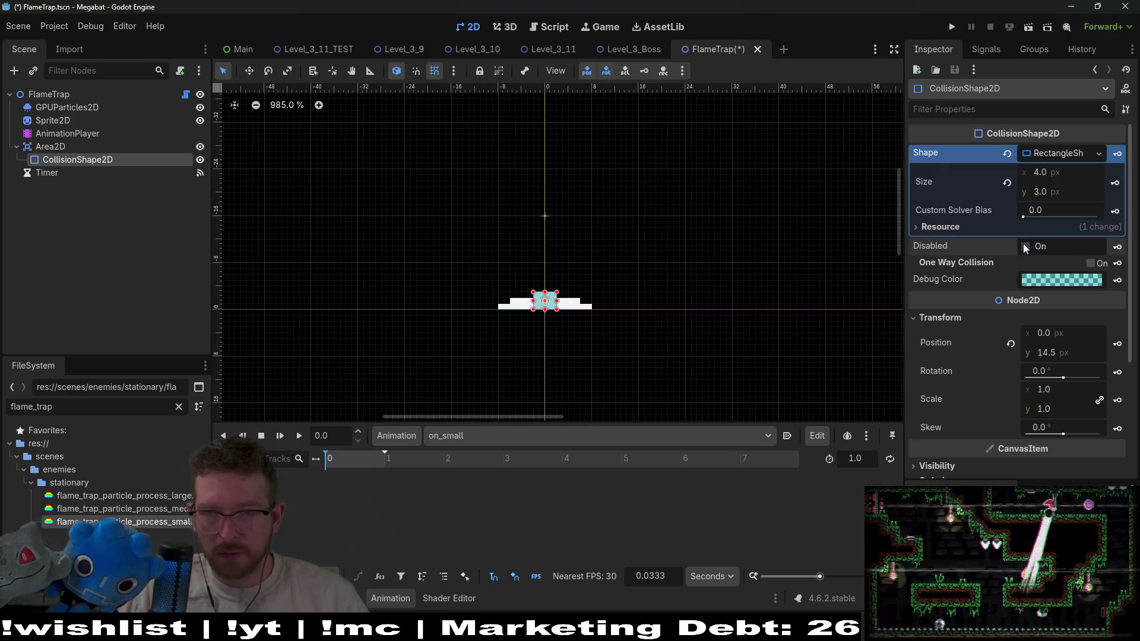
{"action": "left_click", "coordinate": [1117, 246]}
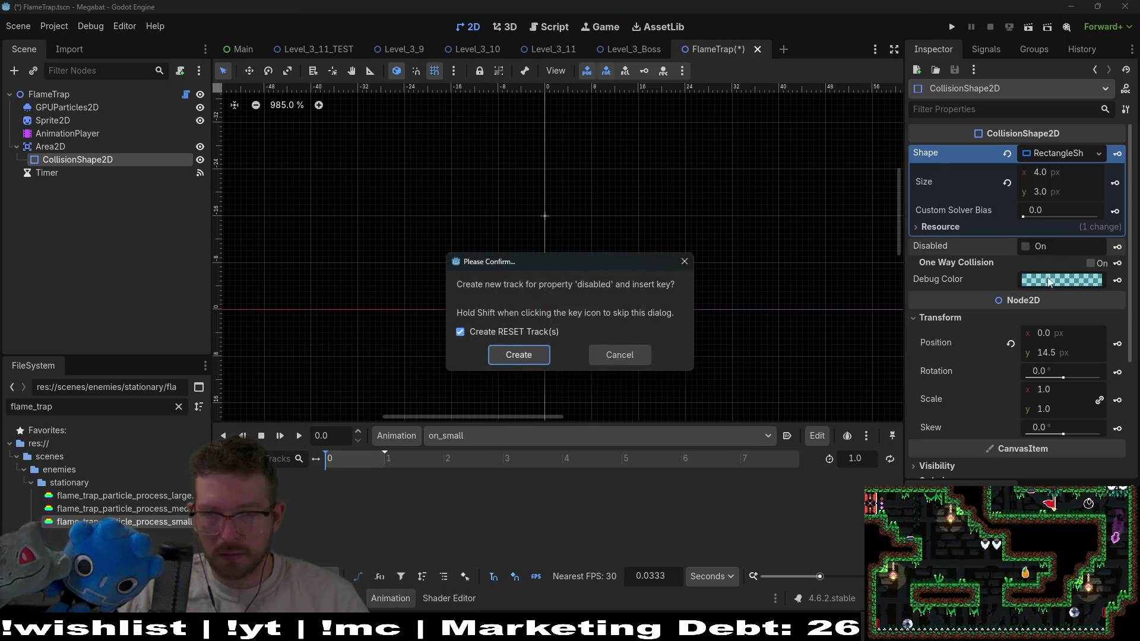
{"action": "left_click", "coordinate": [528, 355]}
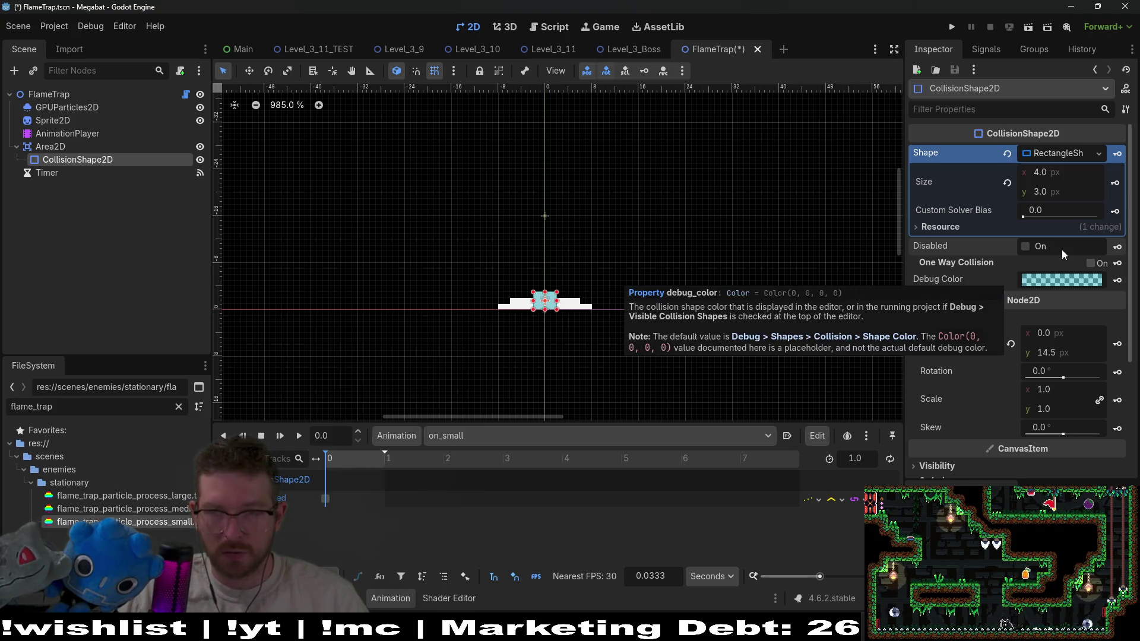
{"action": "left_click", "coordinate": [1116, 185]}
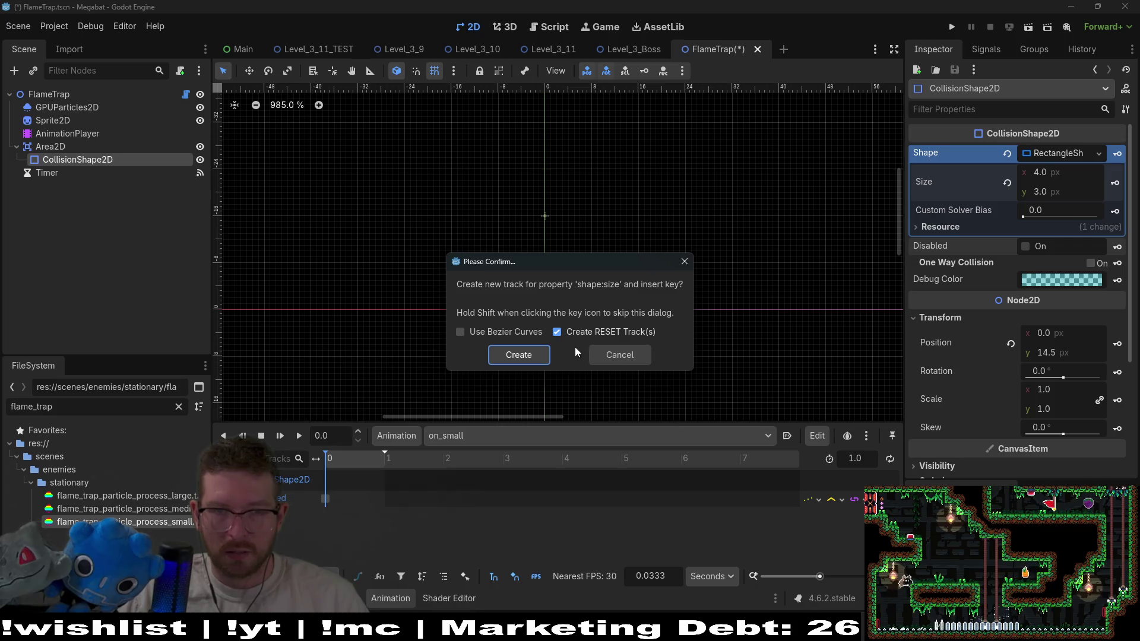
{"action": "left_click", "coordinate": [520, 354]}
{"action": "left_click", "coordinate": [1117, 343]}
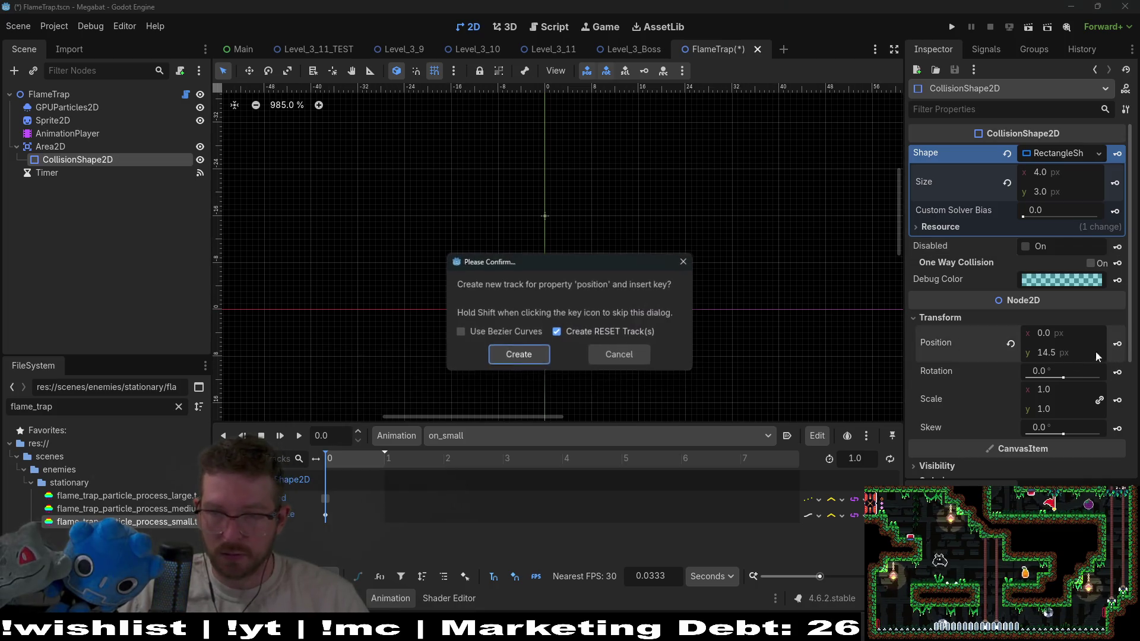
{"action": "left_click", "coordinate": [507, 354]}
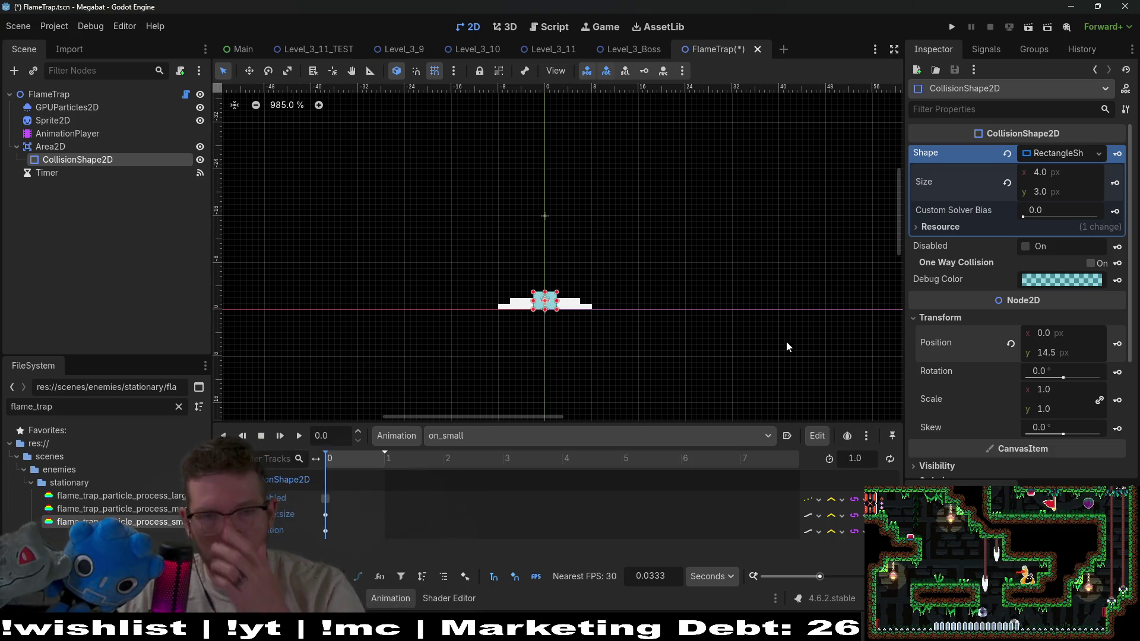
{"action": "scroll", "coordinate": [558, 315], "scroll_direction": "up", "scroll_amount": 4}
{"action": "scroll", "coordinate": [540, 312], "scroll_direction": "down", "scroll_amount": 2}
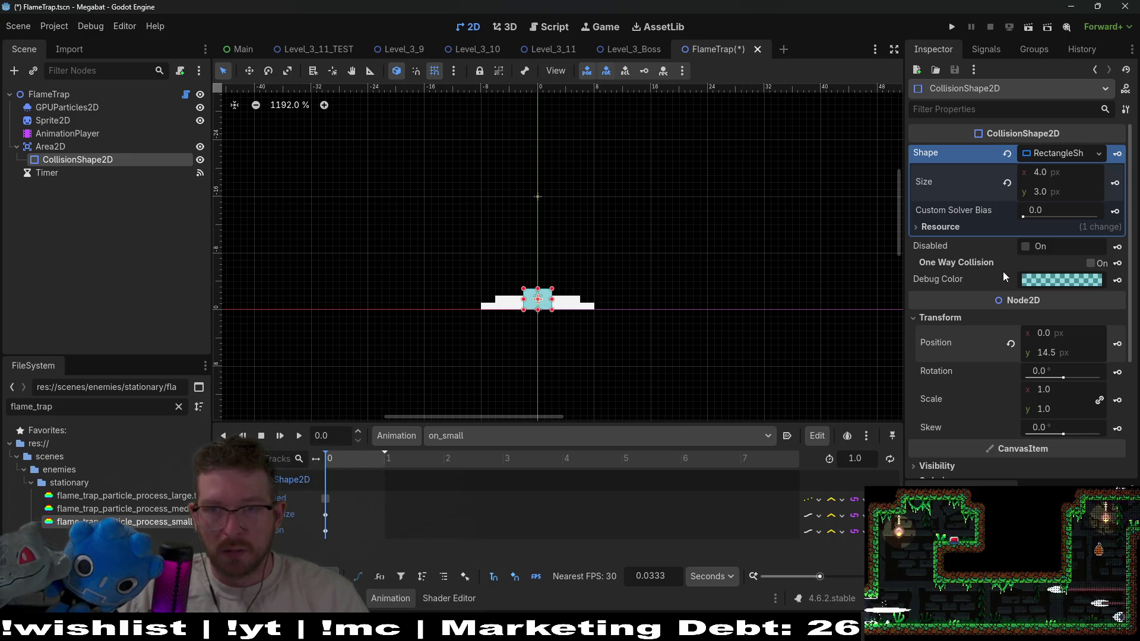
Turn GPUParticles2D Emitting on and key it in on_small
{"action": "left_click", "coordinate": [67, 107]}
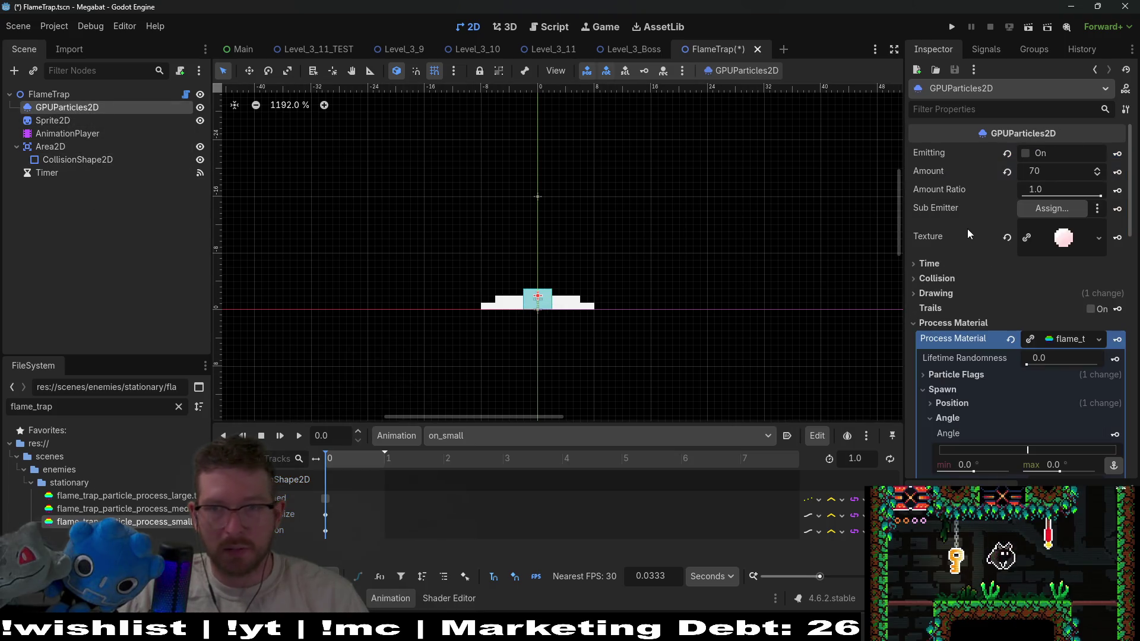
{"action": "left_click", "coordinate": [1026, 153]}
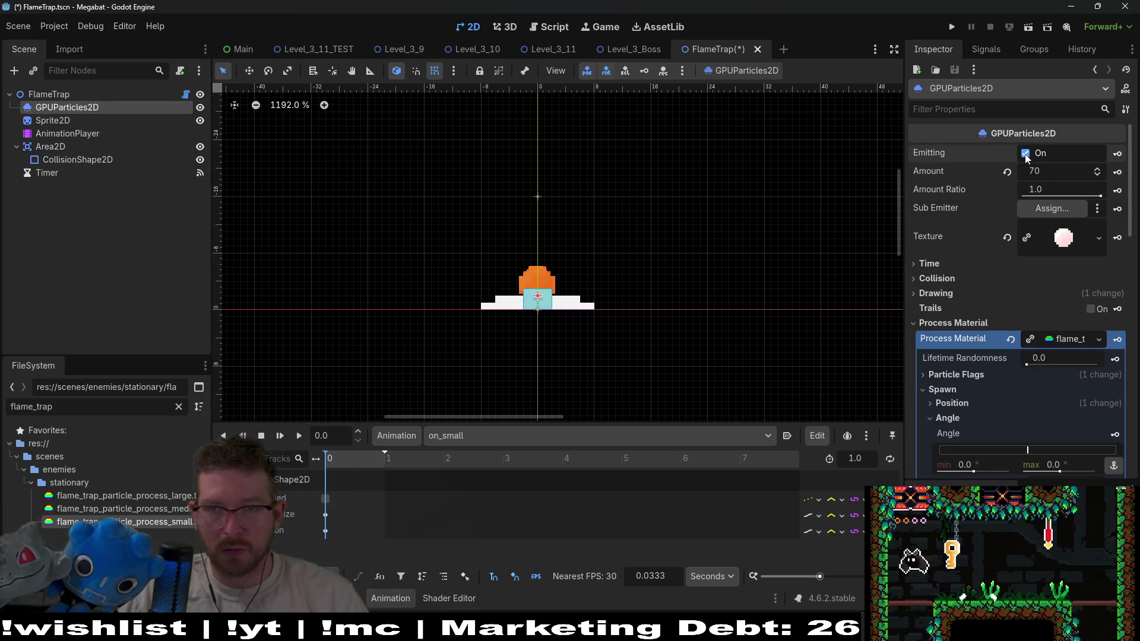
{"action": "left_click", "coordinate": [1117, 153]}
{"action": "left_click", "coordinate": [507, 355]}
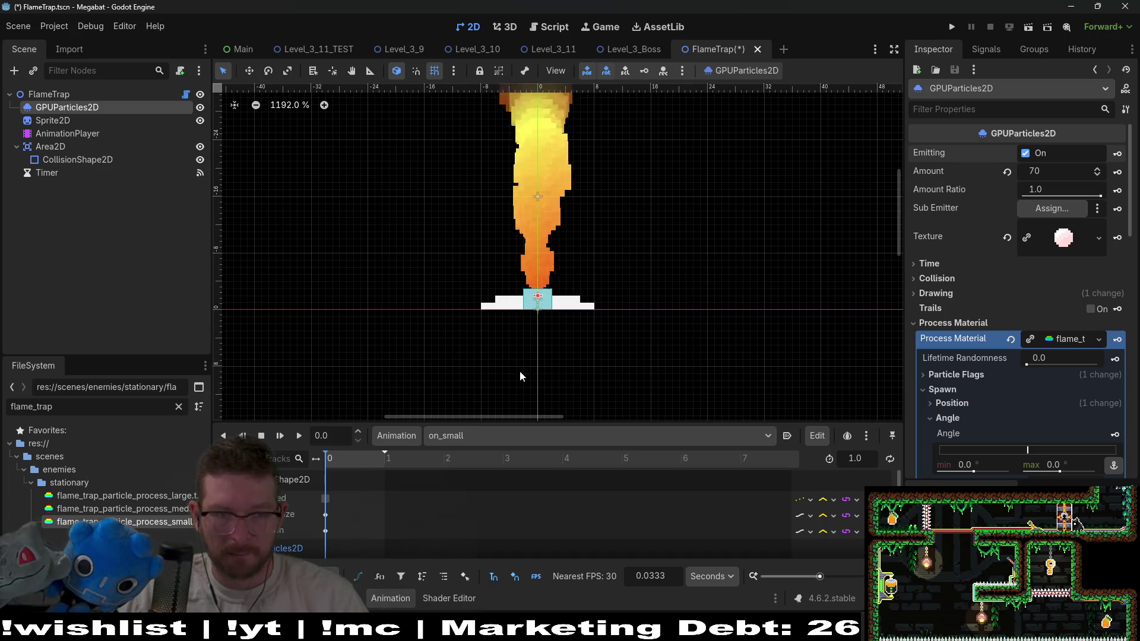
Set the timeline snap to 0.1 s and place the playhead at 0.1 s
{"action": "scroll", "coordinate": [558, 328], "scroll_direction": "up", "scroll_amount": 2}
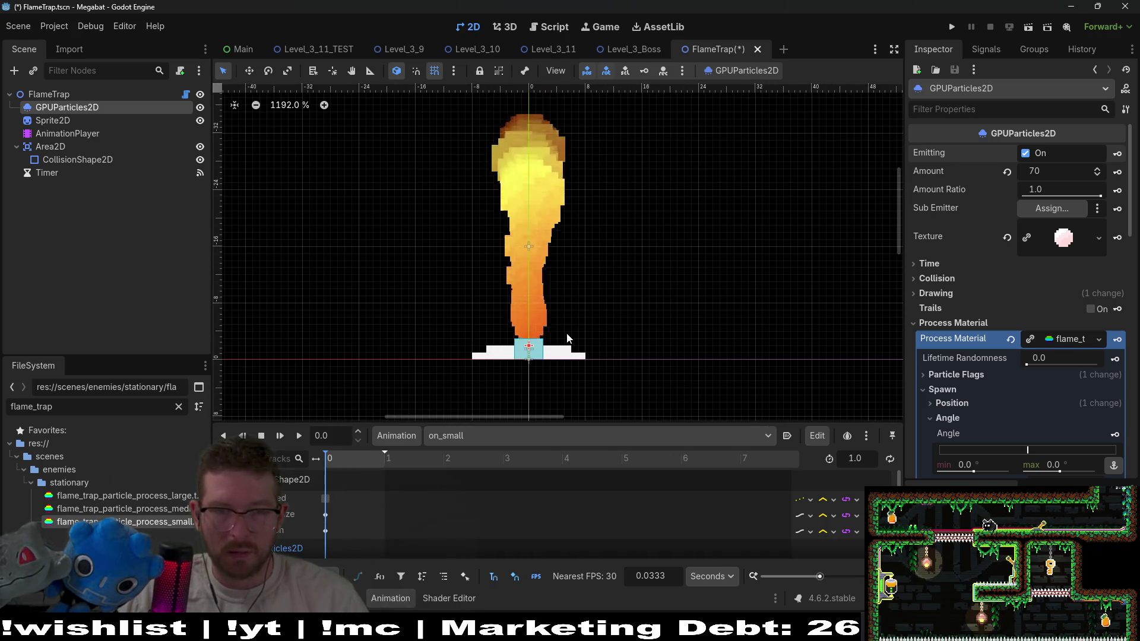
{"action": "left_click", "coordinate": [343, 465]}
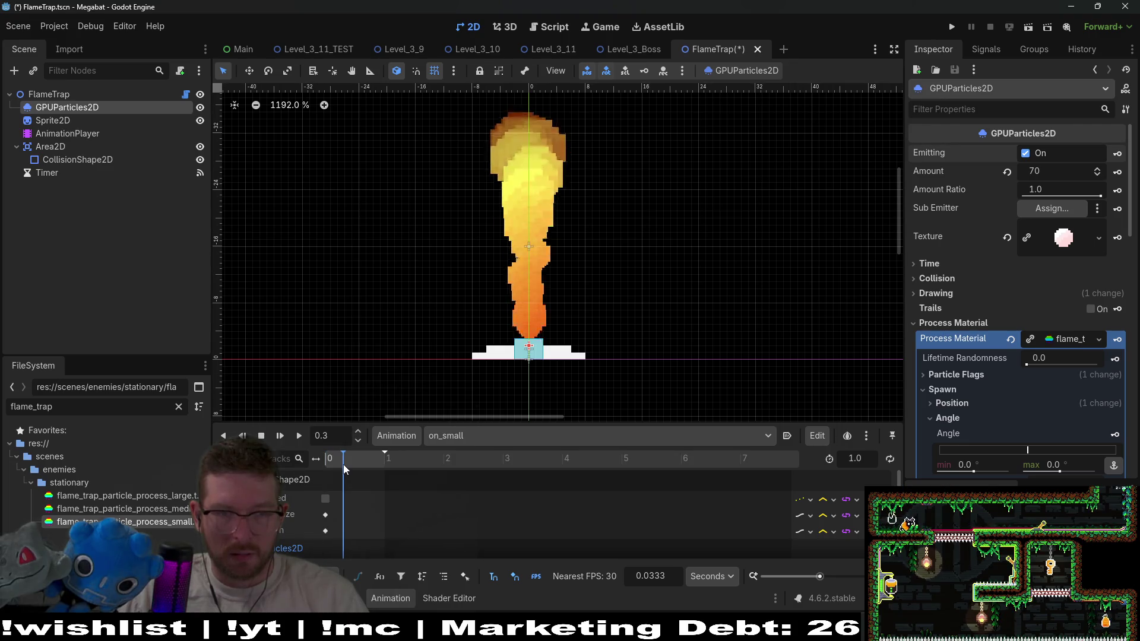
{"action": "left_click_drag", "start_coordinate": [682, 426], "coordinate": [688, 318]}
{"action": "left_click_drag", "start_coordinate": [649, 268], "coordinate": [682, 167]}
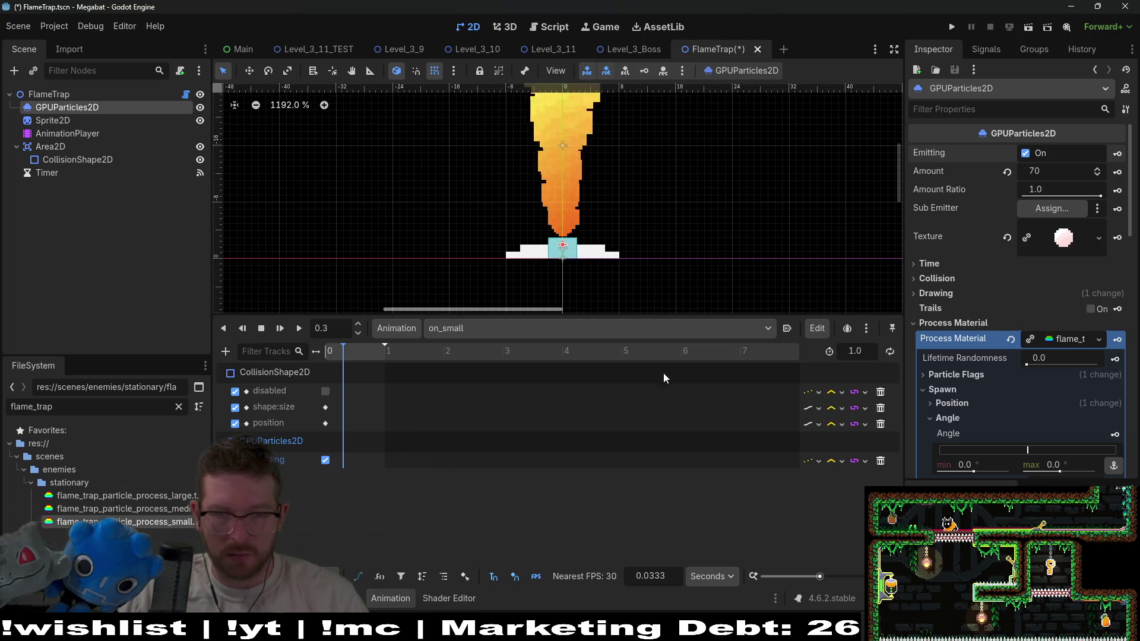
{"action": "scroll", "coordinate": [367, 424], "scroll_direction": "up", "scroll_amount": 5}
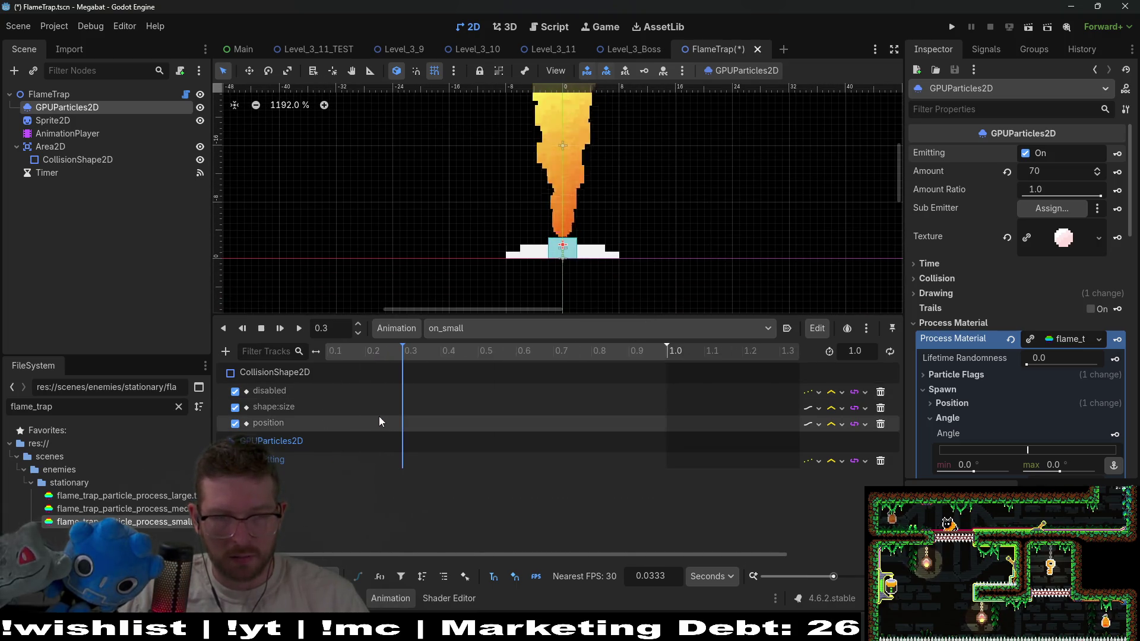
{"action": "left_click_drag", "start_coordinate": [539, 553], "coordinate": [383, 553]}
{"action": "scroll", "coordinate": [368, 343], "scroll_direction": "up", "scroll_amount": 1}
{"action": "left_click", "coordinate": [374, 350]}
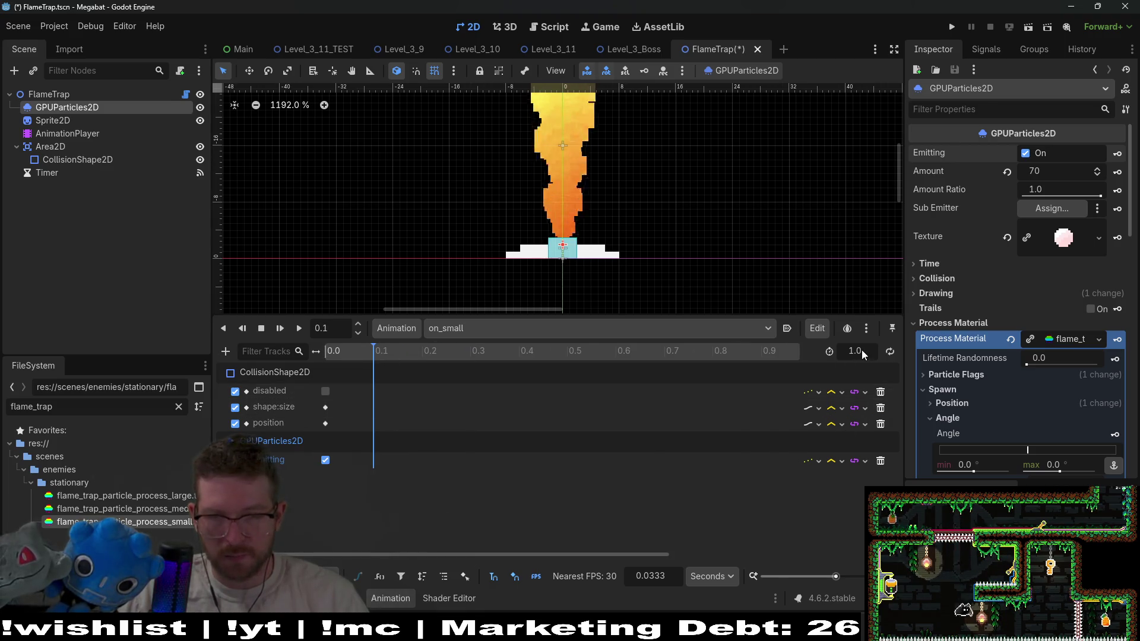
{"action": "type", "text": "0."}
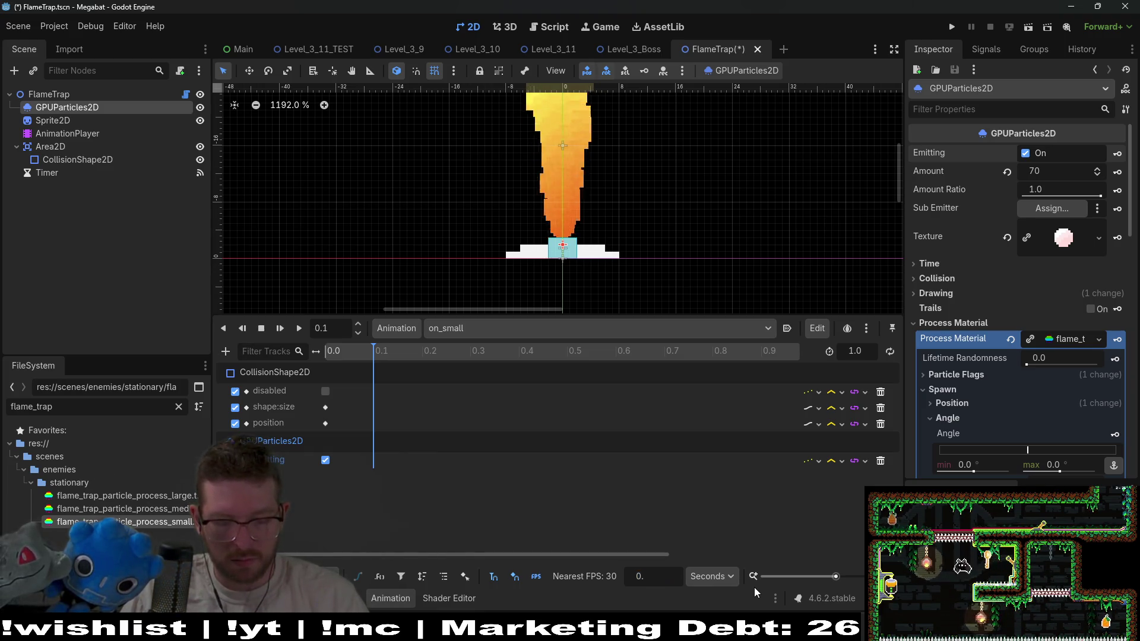
{"action": "type", "text": "1"}
{"action": "key", "text": "Return"}
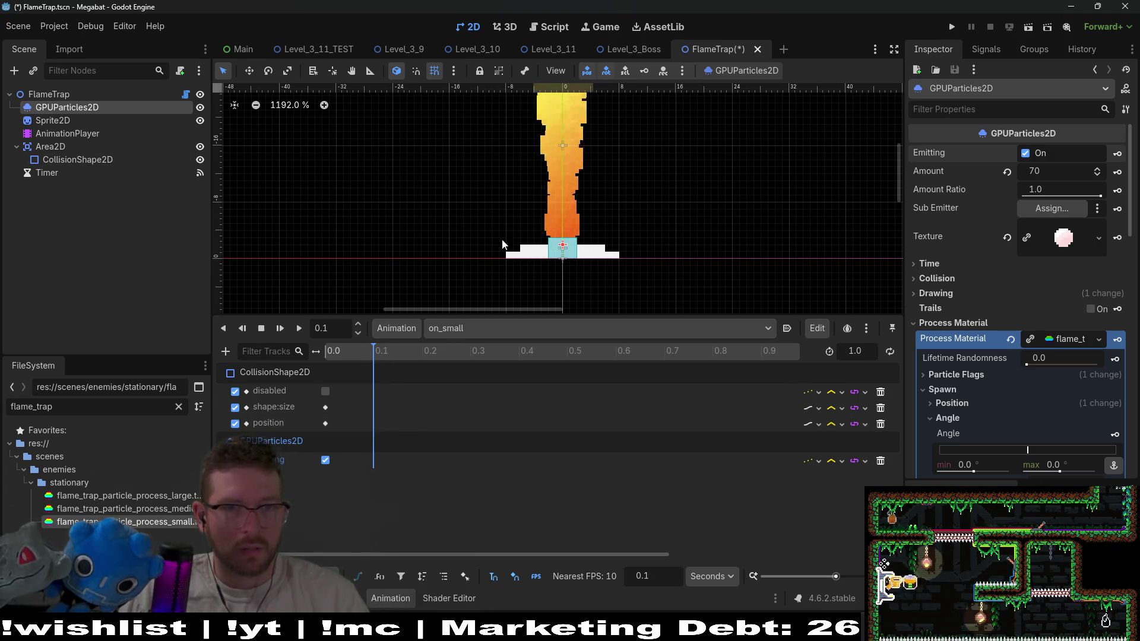
Stretch the collision box up to the flame's top, making it 4×32 px
{"action": "scroll", "coordinate": [440, 234], "scroll_direction": "up", "scroll_amount": 3}
{"action": "left_click", "coordinate": [89, 160]}
{"action": "scroll", "coordinate": [569, 287], "scroll_direction": "down", "scroll_amount": 1}
{"action": "left_click_drag", "start_coordinate": [542, 283], "coordinate": [543, 111]}
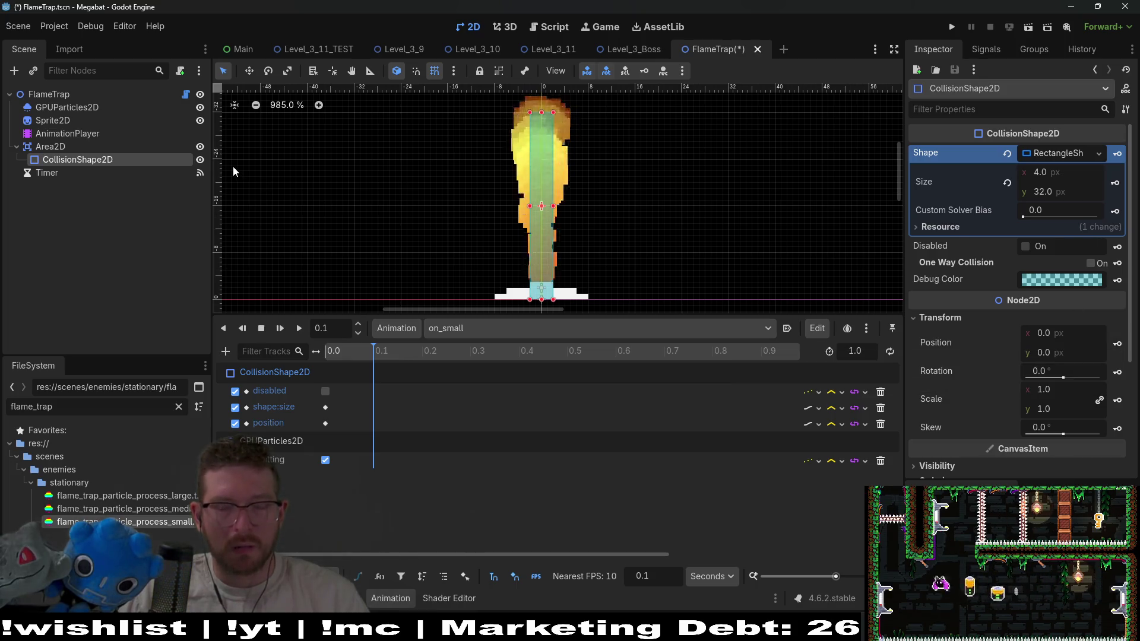
Switch from RESET back to the off animation and select the Area2D node
{"action": "left_click", "coordinate": [469, 328]}
{"action": "left_click", "coordinate": [465, 351]}
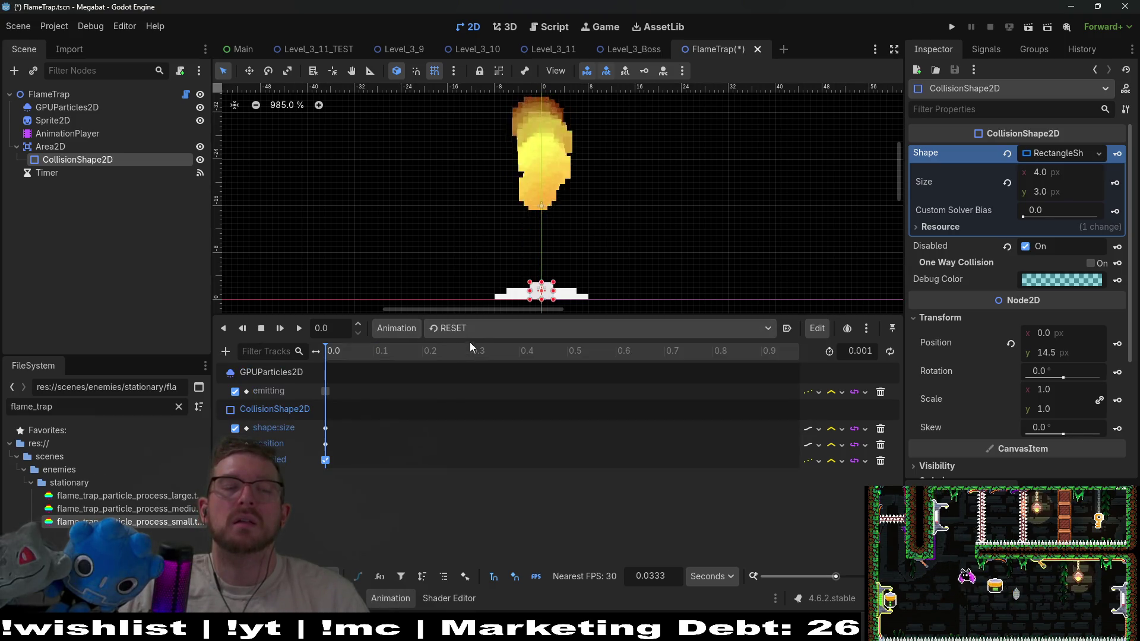
{"action": "left_click", "coordinate": [475, 330]}
{"action": "left_click", "coordinate": [482, 363]}
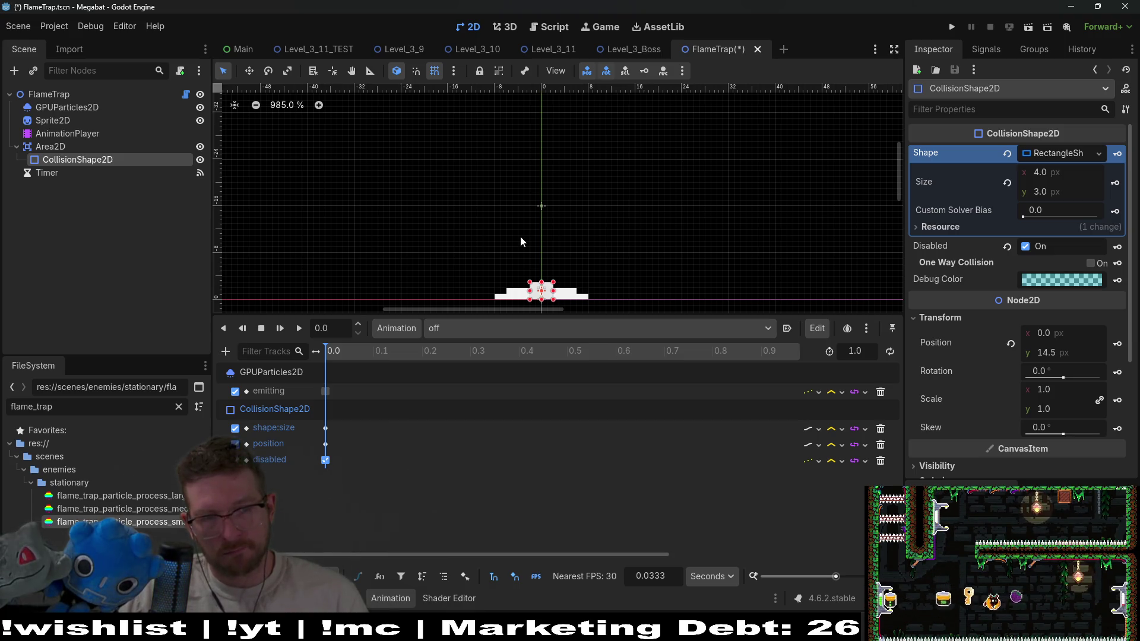
{"action": "left_click", "coordinate": [67, 147]}
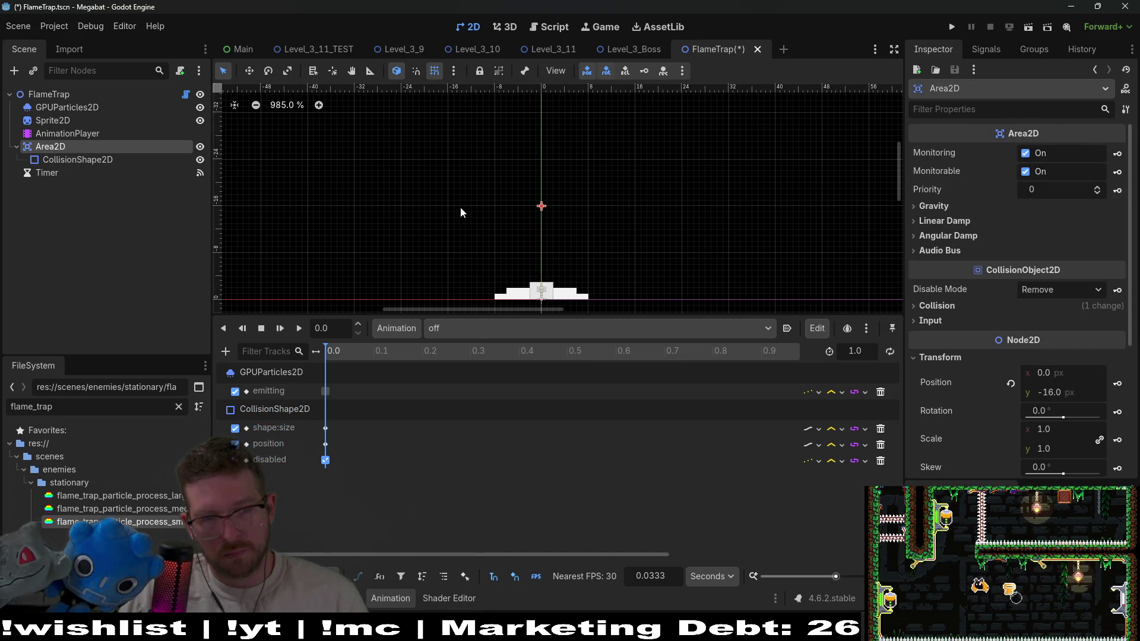
Move the Area2D down to the scene origin
{"action": "scroll", "coordinate": [626, 188], "scroll_direction": "up", "scroll_amount": 1}
{"action": "key", "text": "w"}
{"action": "left_click_drag", "start_coordinate": [542, 152], "coordinate": [545, 229]}
{"action": "scroll", "coordinate": [593, 246], "scroll_direction": "down", "scroll_amount": 6}
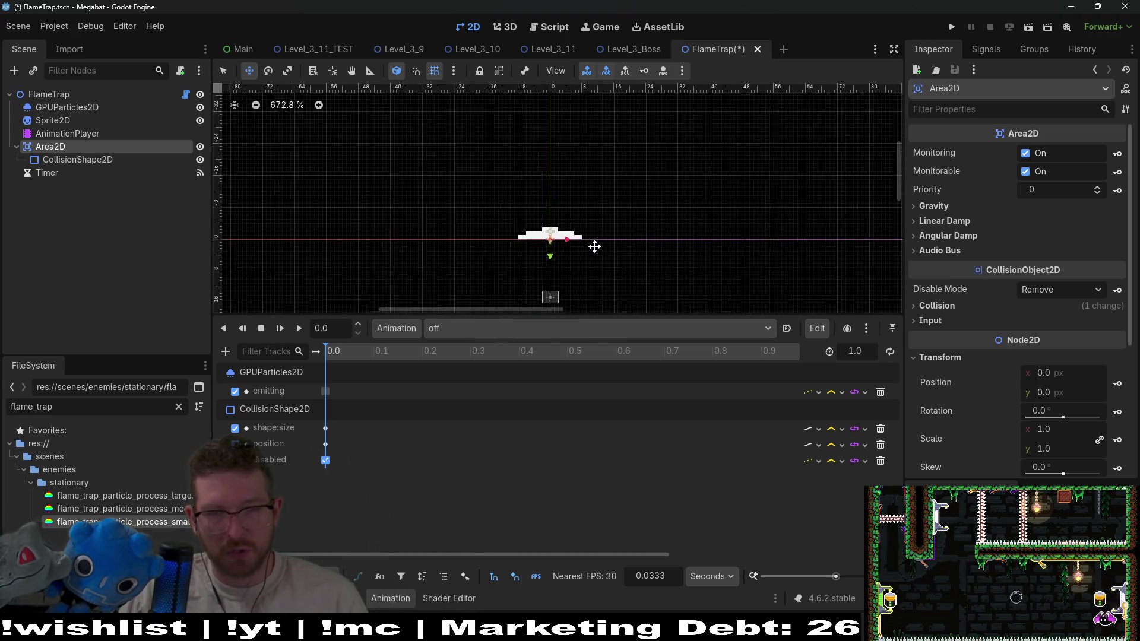
Reposition the collision shape onto the platform, 3 px tall at the baseline
{"action": "left_click", "coordinate": [77, 159]}
{"action": "left_click_drag", "start_coordinate": [554, 274], "coordinate": [557, 222]}
{"action": "scroll", "coordinate": [557, 244], "scroll_direction": "up", "scroll_amount": 4}
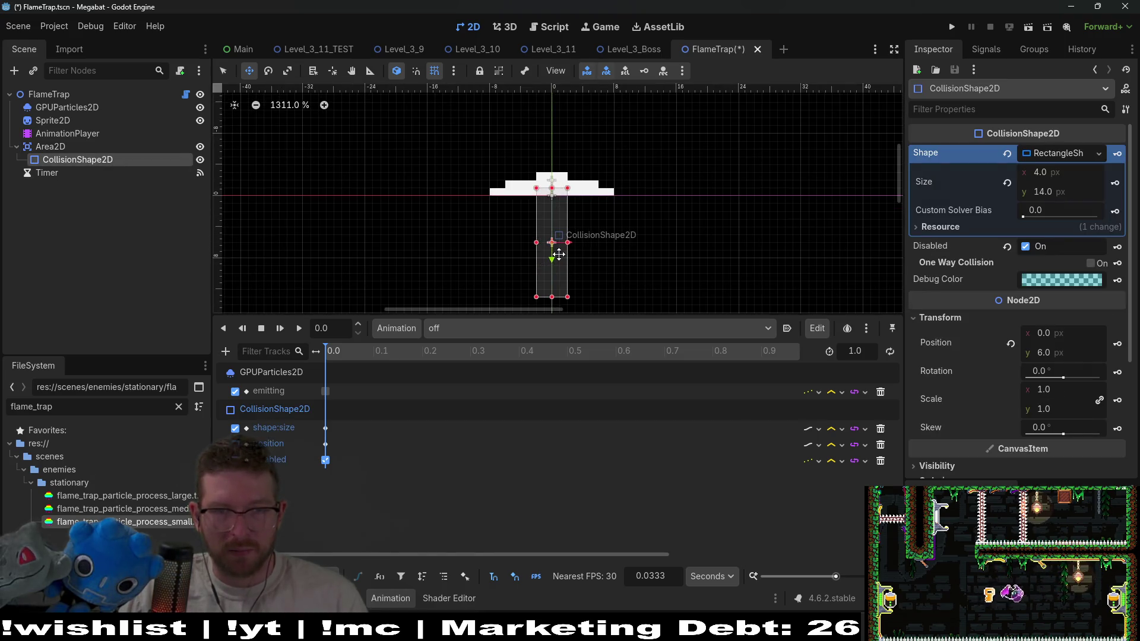
{"action": "key", "text": "ctrl+z"}
{"action": "scroll", "coordinate": [570, 239], "scroll_direction": "down", "scroll_amount": 2}
{"action": "left_click_drag", "start_coordinate": [558, 240], "coordinate": [558, 123]}
{"action": "scroll", "coordinate": [580, 221], "scroll_direction": "up", "scroll_amount": 2}
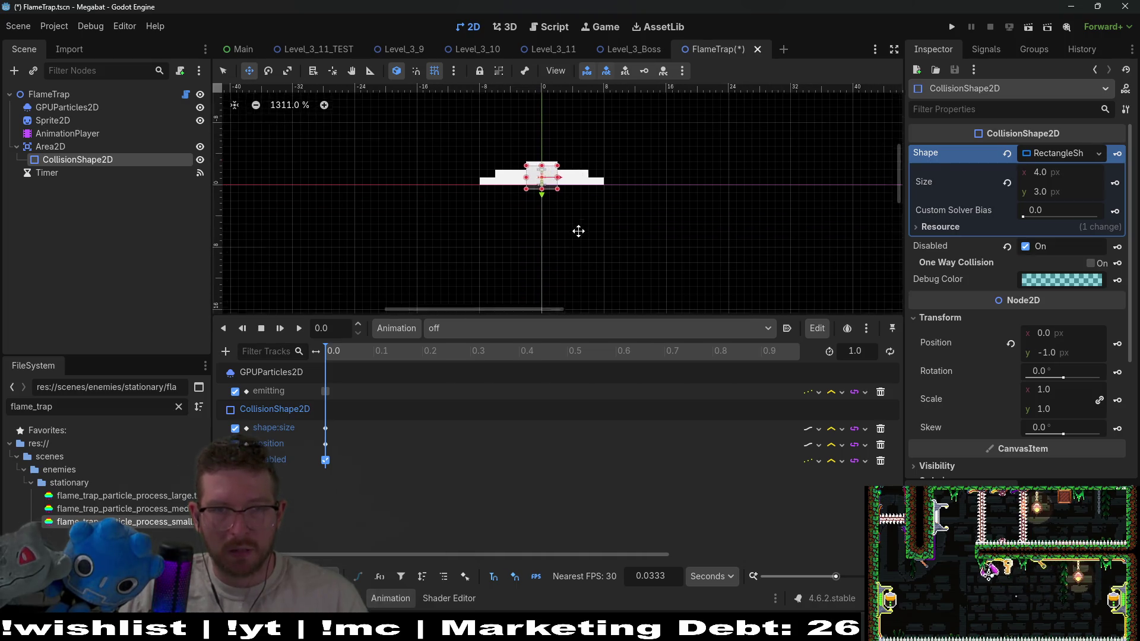
{"action": "key", "text": "Up"}
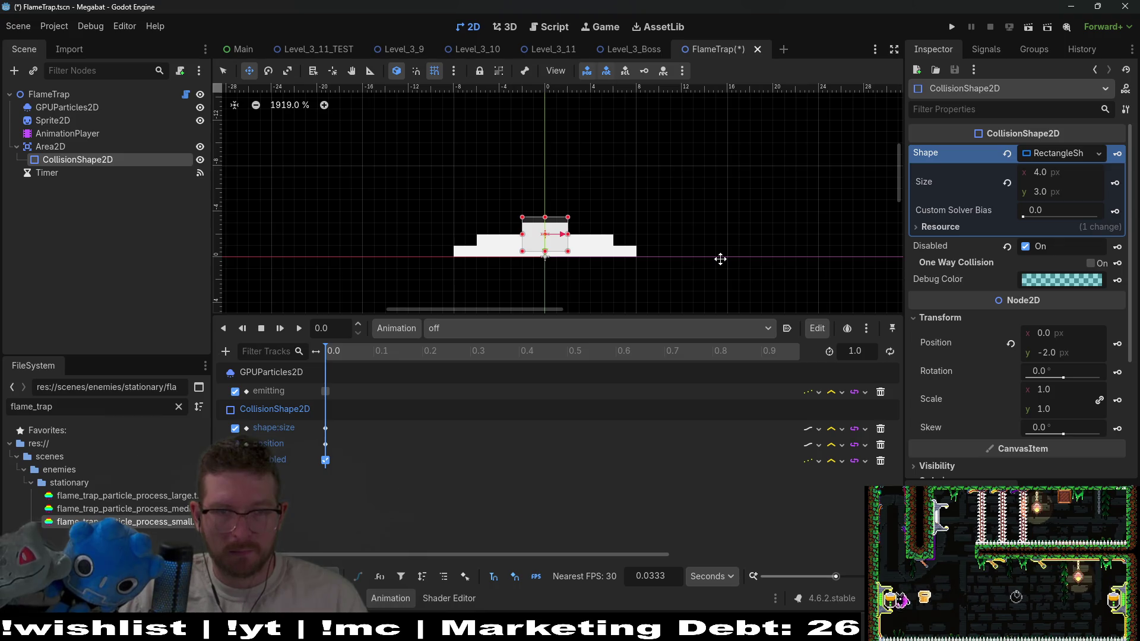
{"action": "scroll", "coordinate": [502, 260], "scroll_direction": "up", "scroll_amount": 3}
{"action": "key", "text": "q"}
{"action": "left_click_drag", "start_coordinate": [560, 248], "coordinate": [559, 255]}
{"action": "left_click_drag", "start_coordinate": [560, 204], "coordinate": [560, 211]}
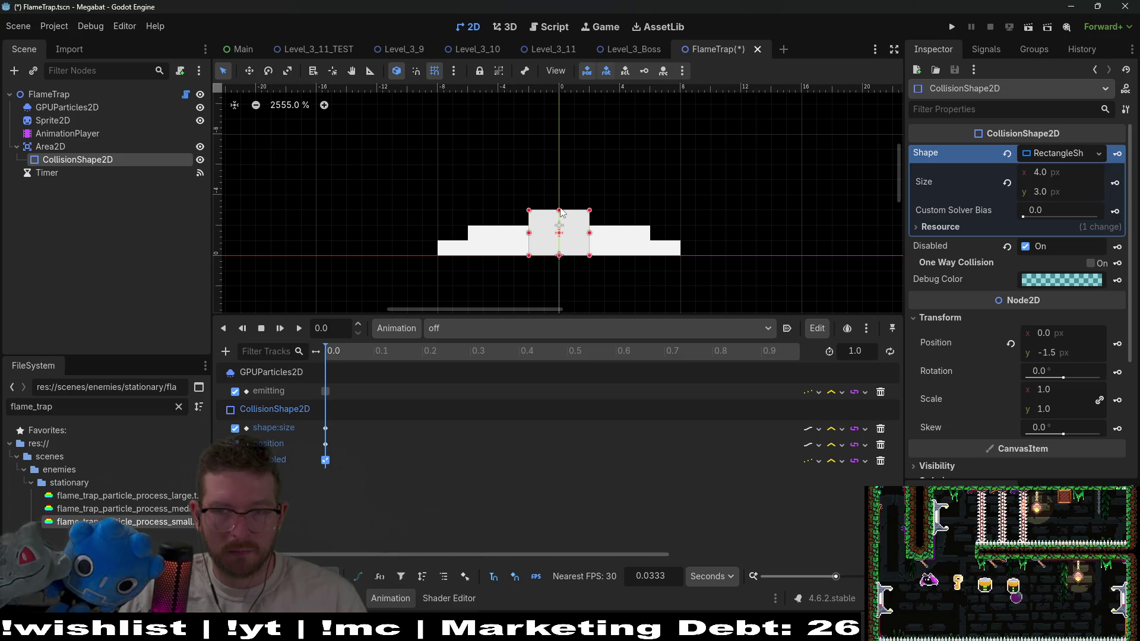
{"action": "scroll", "coordinate": [677, 222], "scroll_direction": "down", "scroll_amount": 5}
{"action": "left_click_drag", "start_coordinate": [692, 214], "coordinate": [611, 262]}
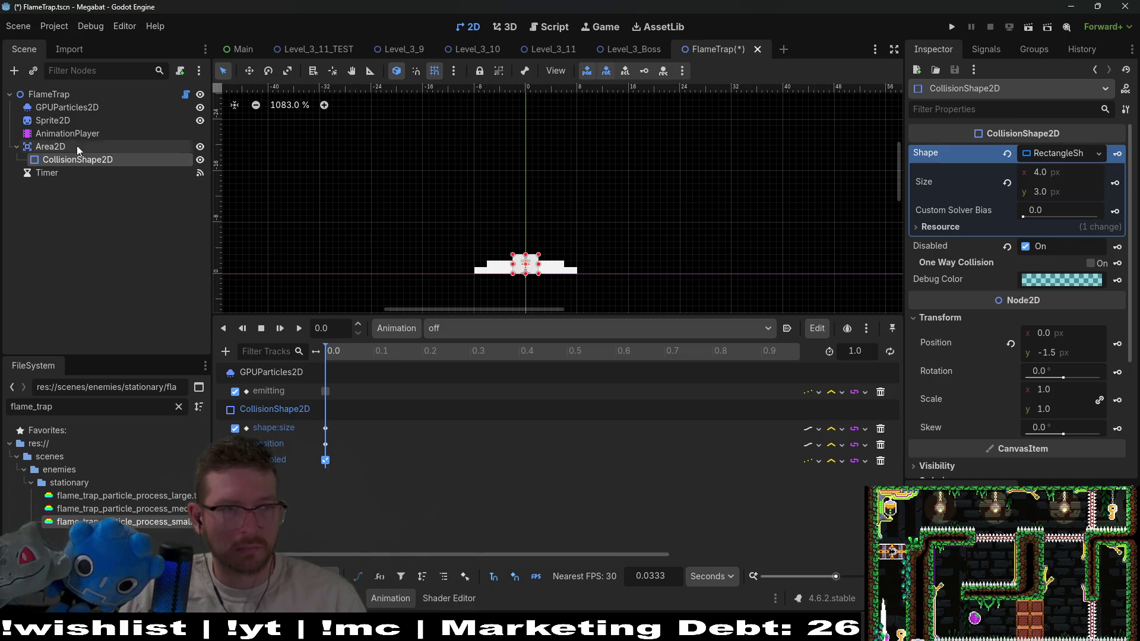
Switch to the RESET animation and open the FlameTrap.gd script
{"action": "left_click", "coordinate": [53, 146]}
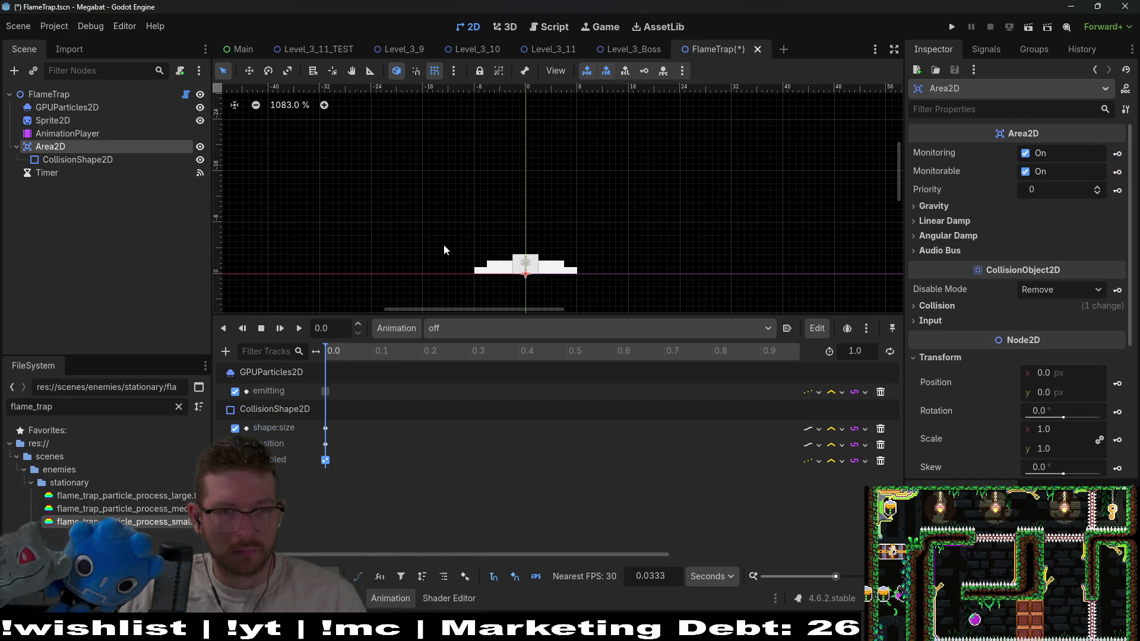
{"action": "left_click", "coordinate": [77, 159]}
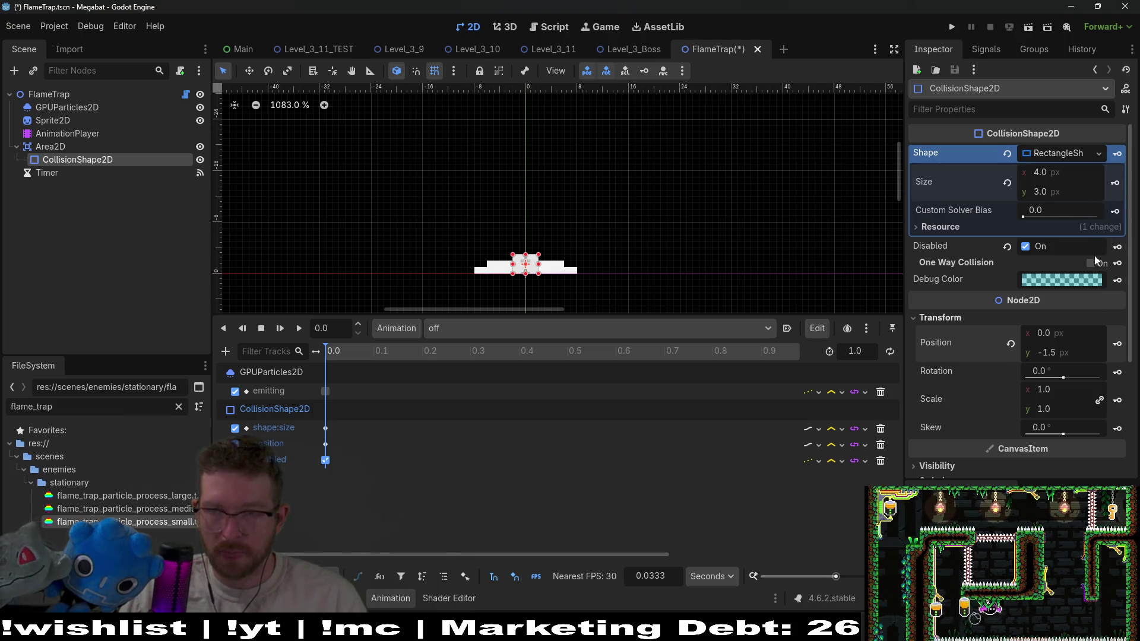
{"action": "left_click", "coordinate": [428, 330]}
{"action": "left_click", "coordinate": [469, 345]}
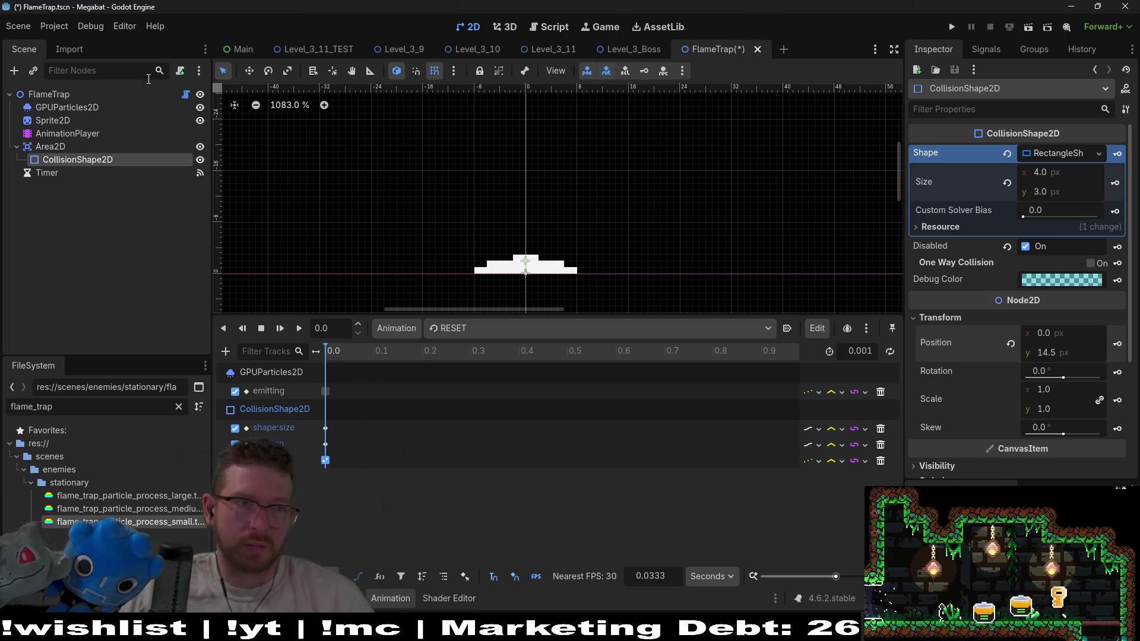
{"action": "left_click", "coordinate": [185, 94]}
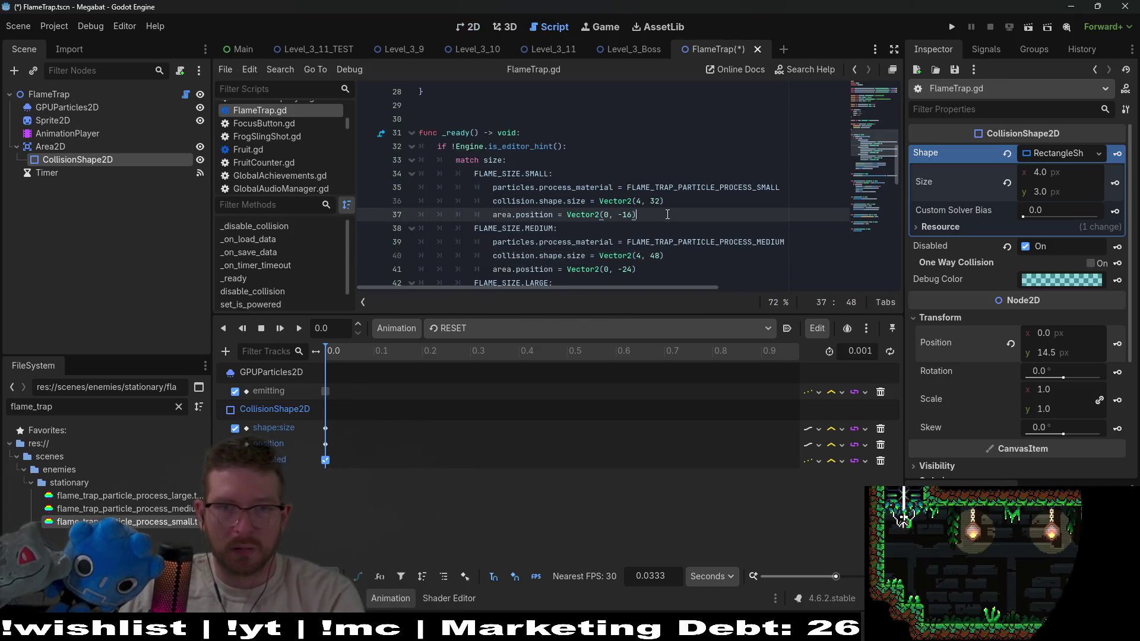
Delete the area.position lines under the SMALL, MEDIUM and LARGE cases
{"action": "key", "text": "shift+Up"}
{"action": "key", "text": "BackSpace"}
{"action": "left_click", "coordinate": [659, 259]}
{"action": "key", "text": "shift+Up"}
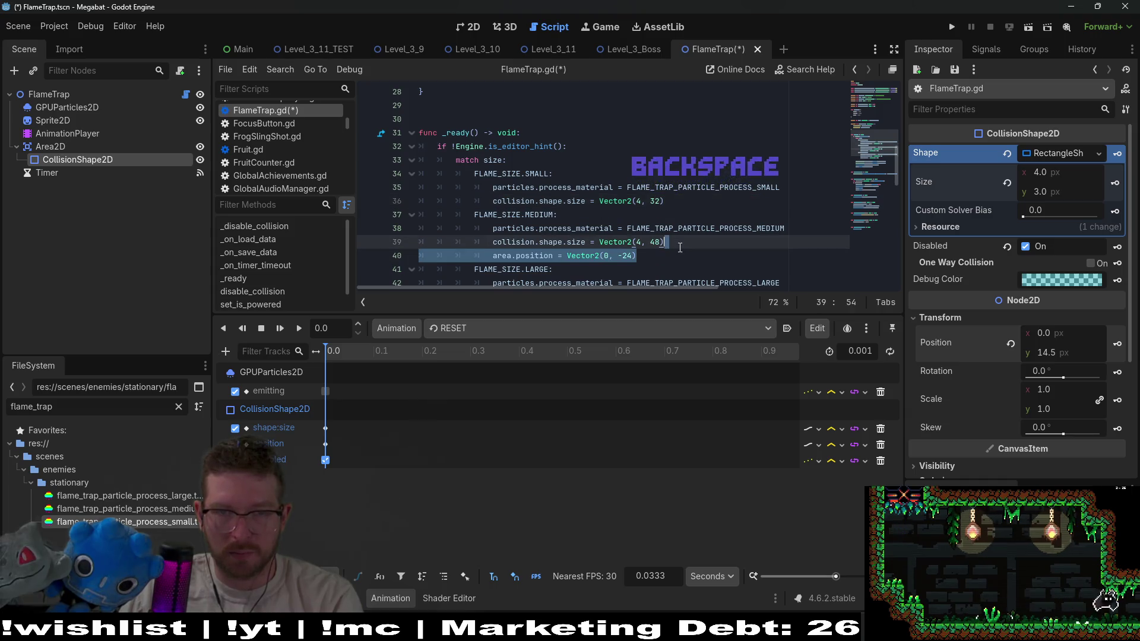
{"action": "key", "text": "BackSpace"}
{"action": "scroll", "coordinate": [671, 238], "scroll_direction": "down", "scroll_amount": 2}
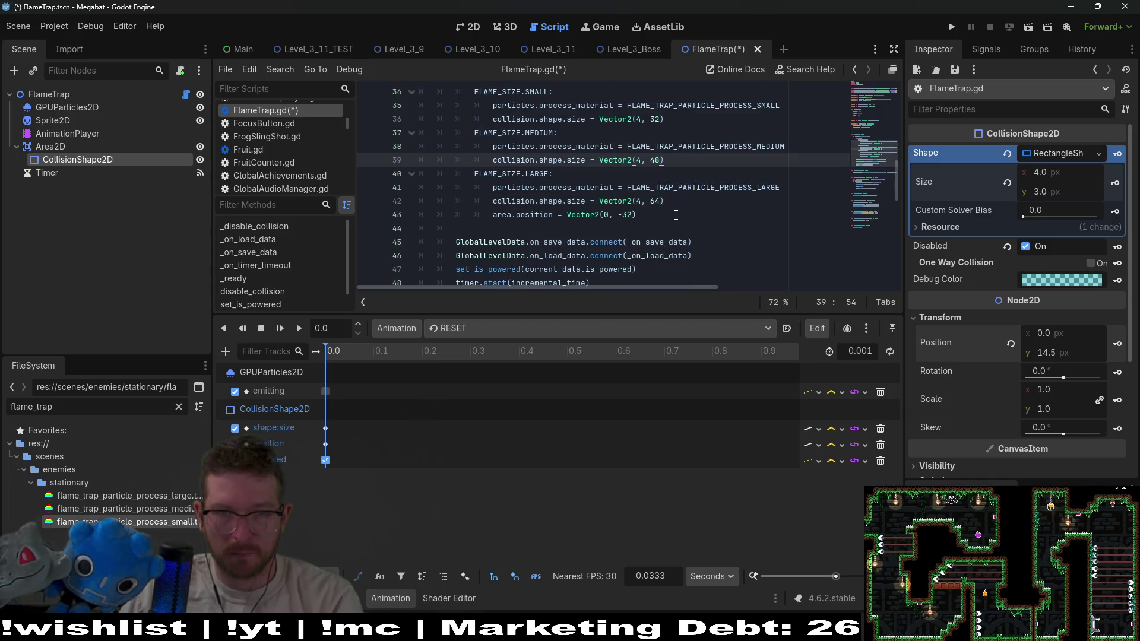
{"action": "left_click", "coordinate": [683, 214]}
{"action": "key", "text": "shift+Up"}
{"action": "key", "text": "BackSpace"}
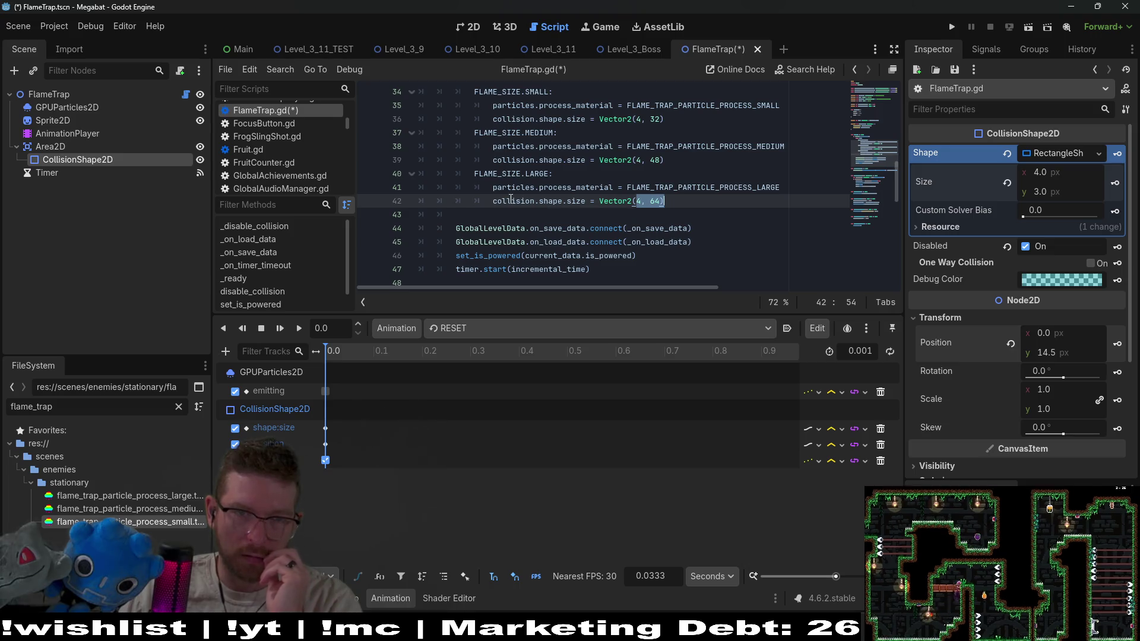
Delete the collision.shape.size lines under the LARGE and MEDIUM cases
{"action": "left_click_drag", "start_coordinate": [667, 202], "coordinate": [788, 191]}
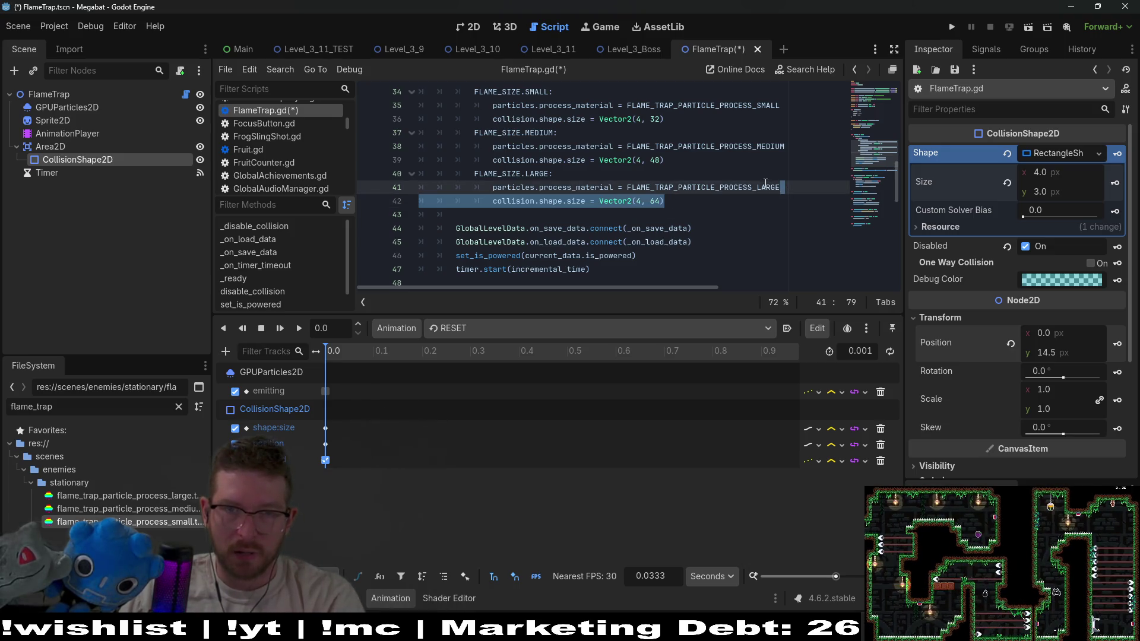
{"action": "key", "text": "BackSpace"}
{"action": "mouse_move", "coordinate": [667, 160]}
{"action": "left_mouse_down"}
{"action": "mouse_move", "coordinate": [787, 147]}
{"action": "mouse_move", "coordinate": [784, 106]}
{"action": "left_mouse_up"}
{"action": "key", "text": "BackSpace"}
{"action": "key", "text": "BackSpace"}
{"action": "scroll", "coordinate": [506, 196], "scroll_direction": "up", "scroll_amount": 8}
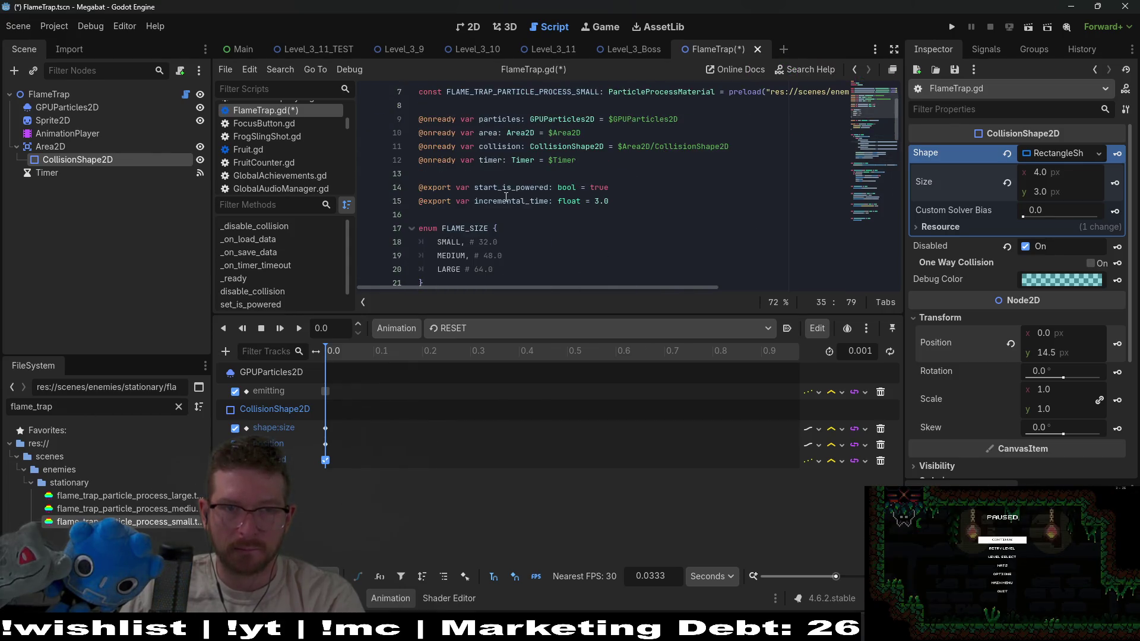
{"action": "left_click", "coordinate": [592, 158]}
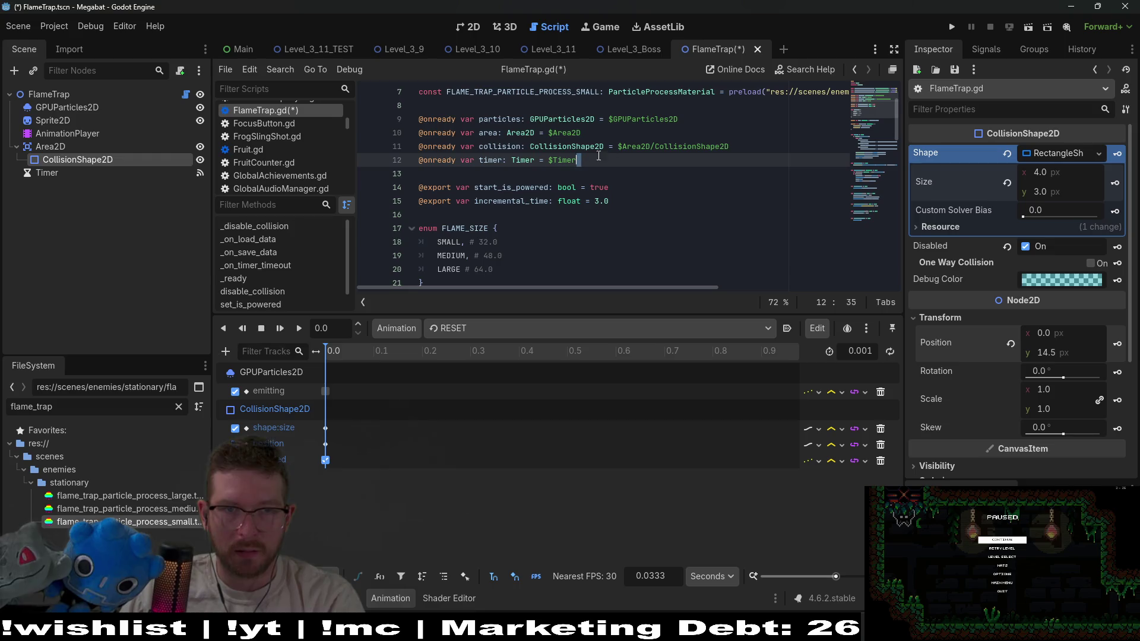
{"action": "left_click_drag", "start_coordinate": [628, 136], "coordinate": [698, 122]}
{"action": "key", "text": "BackSpace"}
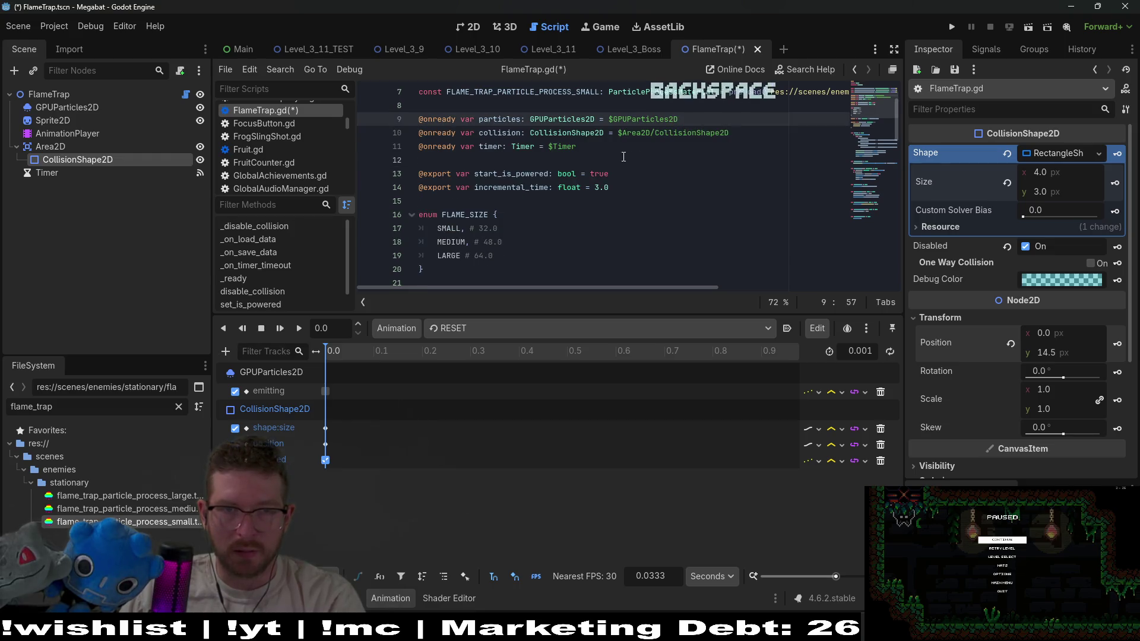
{"action": "double_click", "coordinate": [496, 136]}
{"action": "scroll", "coordinate": [594, 143], "scroll_direction": "down", "scroll_amount": 8}
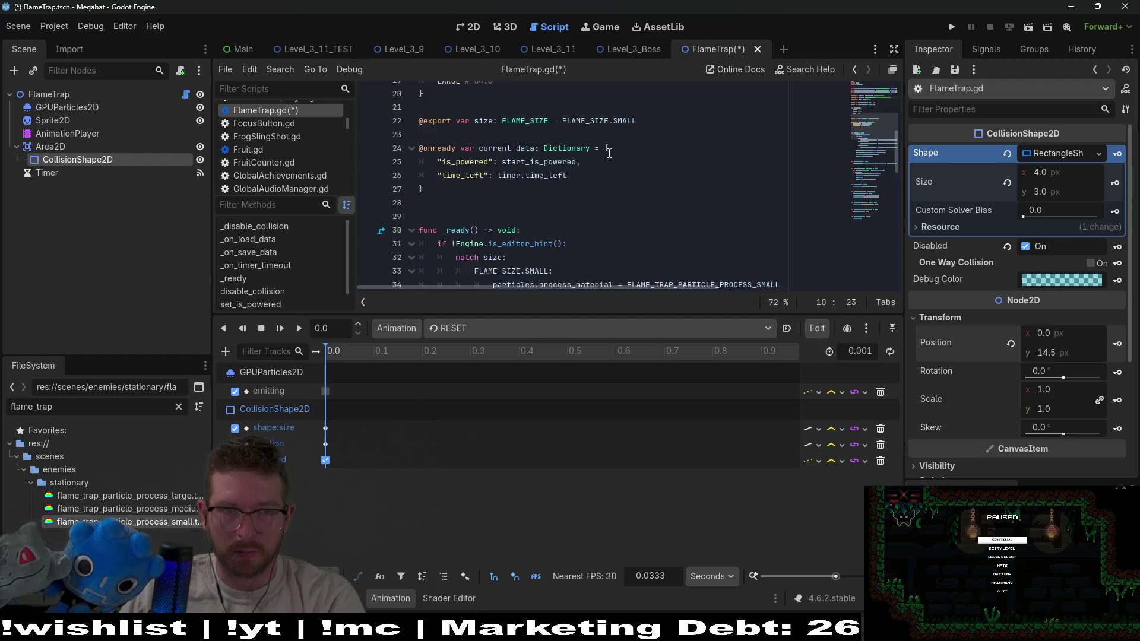
{"action": "scroll", "coordinate": [660, 149], "scroll_direction": "up", "scroll_amount": 8}
{"action": "scroll", "coordinate": [730, 142], "scroll_direction": "down", "scroll_amount": 5}
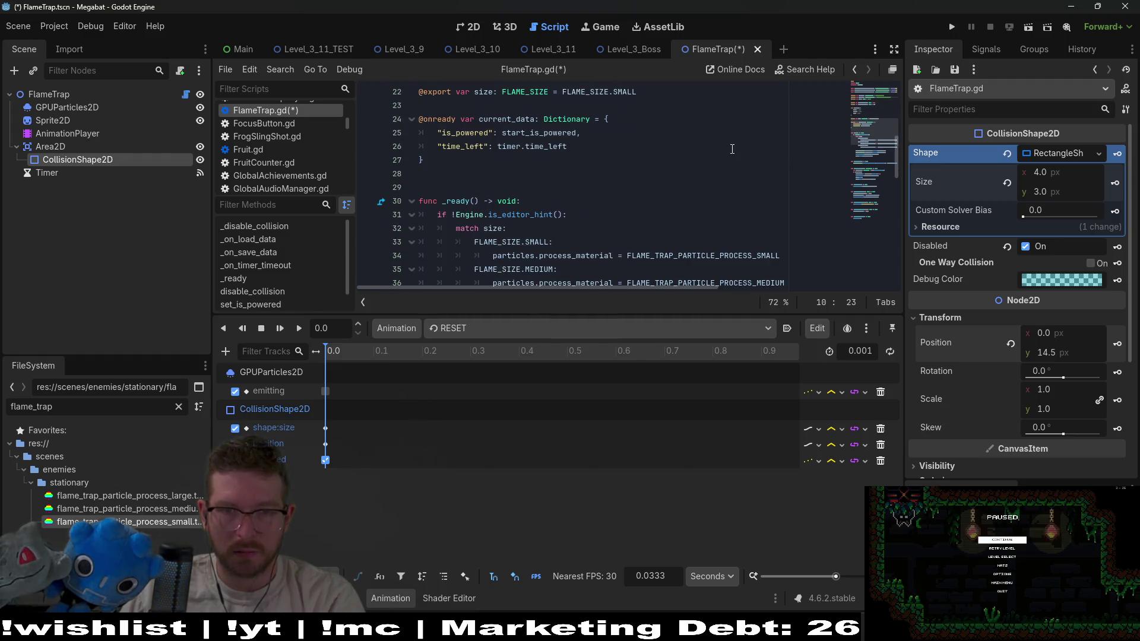
{"action": "scroll", "coordinate": [732, 149], "scroll_direction": "up", "scroll_amount": 5}
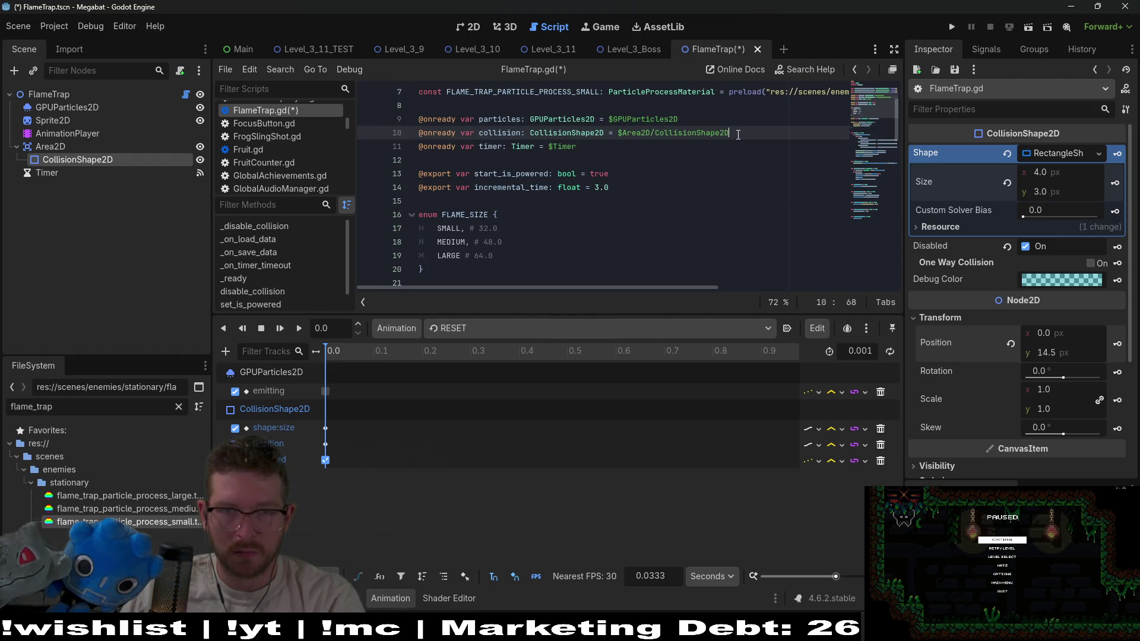
{"action": "key", "text": "BackSpace"}
{"action": "scroll", "coordinate": [736, 149], "scroll_direction": "down", "scroll_amount": 8}
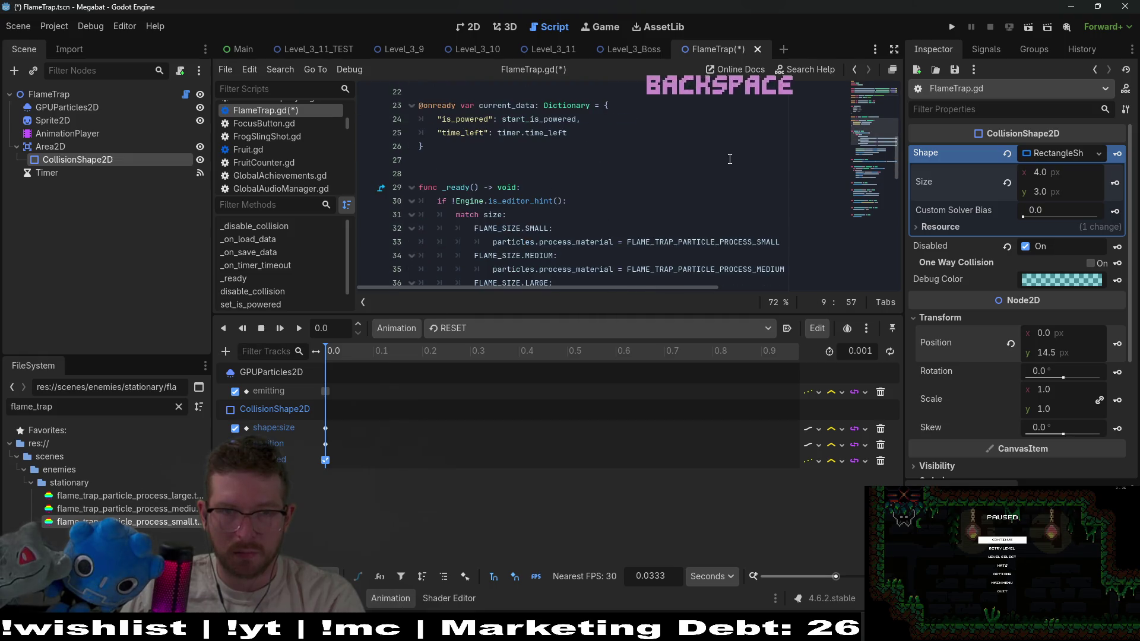
{"action": "left_click", "coordinate": [546, 298]}
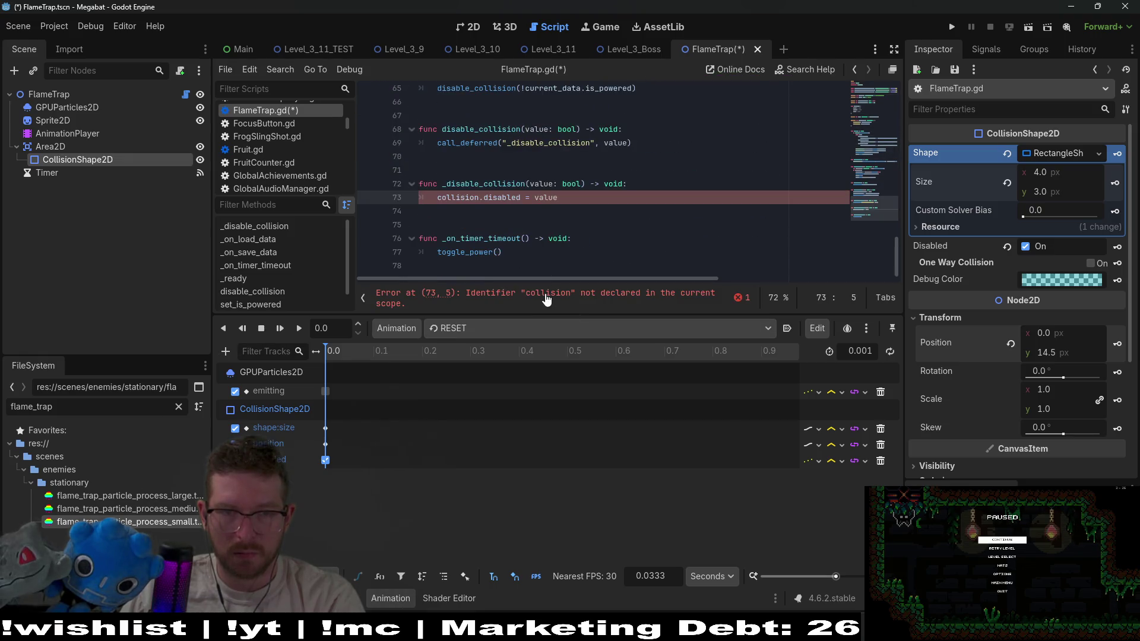
{"action": "scroll", "coordinate": [609, 201], "scroll_direction": "up", "scroll_amount": 3}
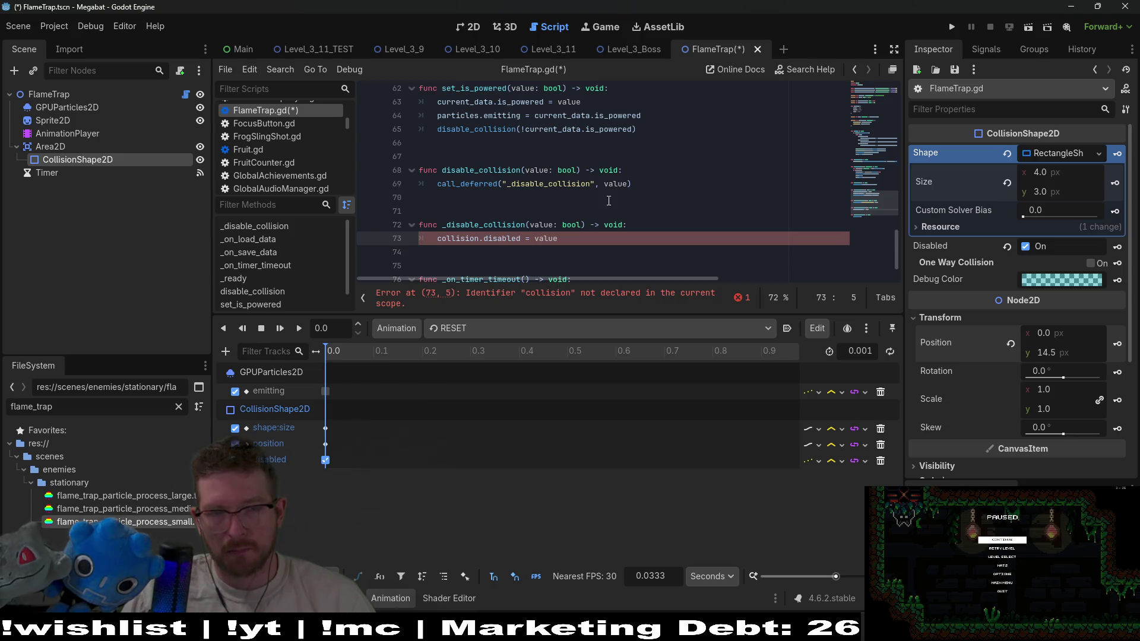
{"action": "key", "text": "ctrl+z"}
{"action": "key", "text": "ctrl+z"}
{"action": "key", "text": "ctrl+z"}
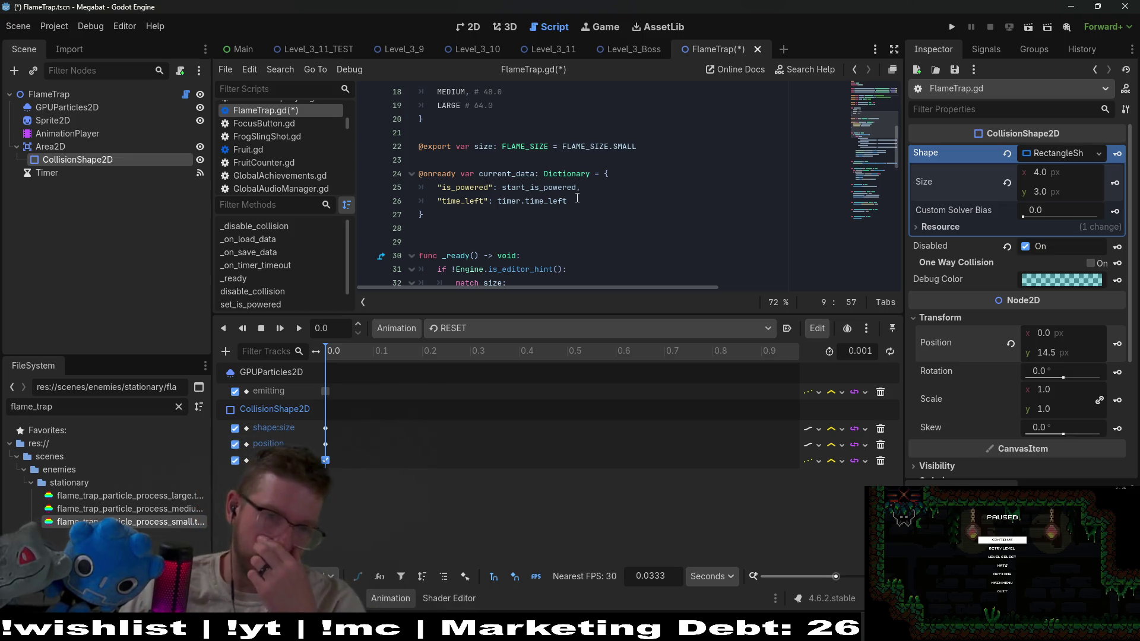
{"action": "key", "text": "ctrl+z"}
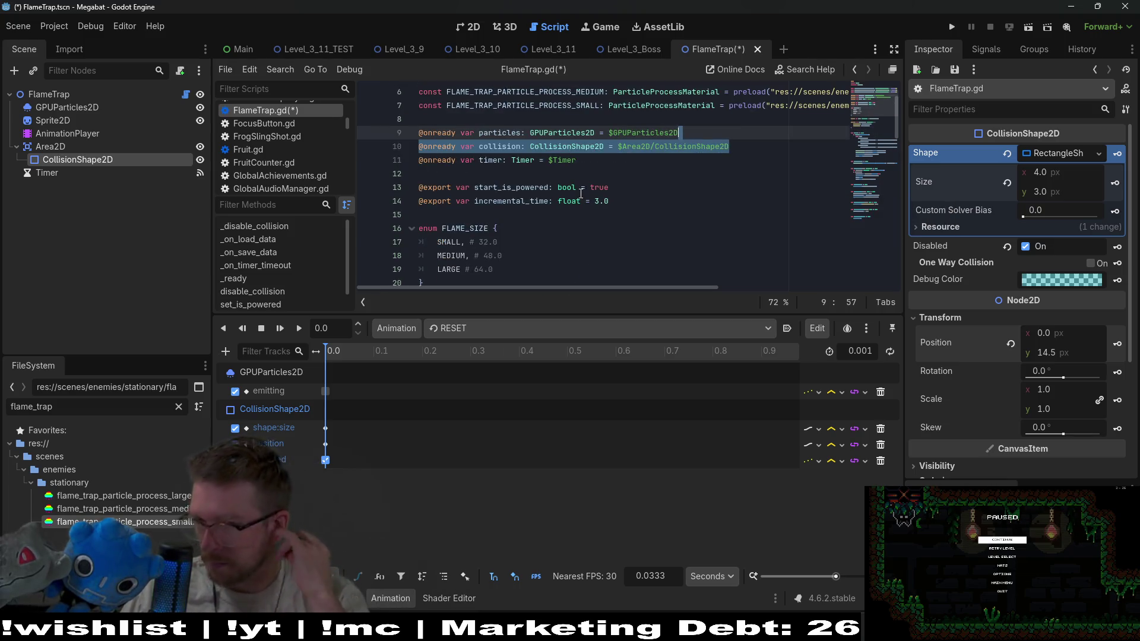
Give the script editor more vertical room, then go back to the 2D scene view
{"action": "scroll", "coordinate": [612, 249], "scroll_direction": "down", "scroll_amount": 1}
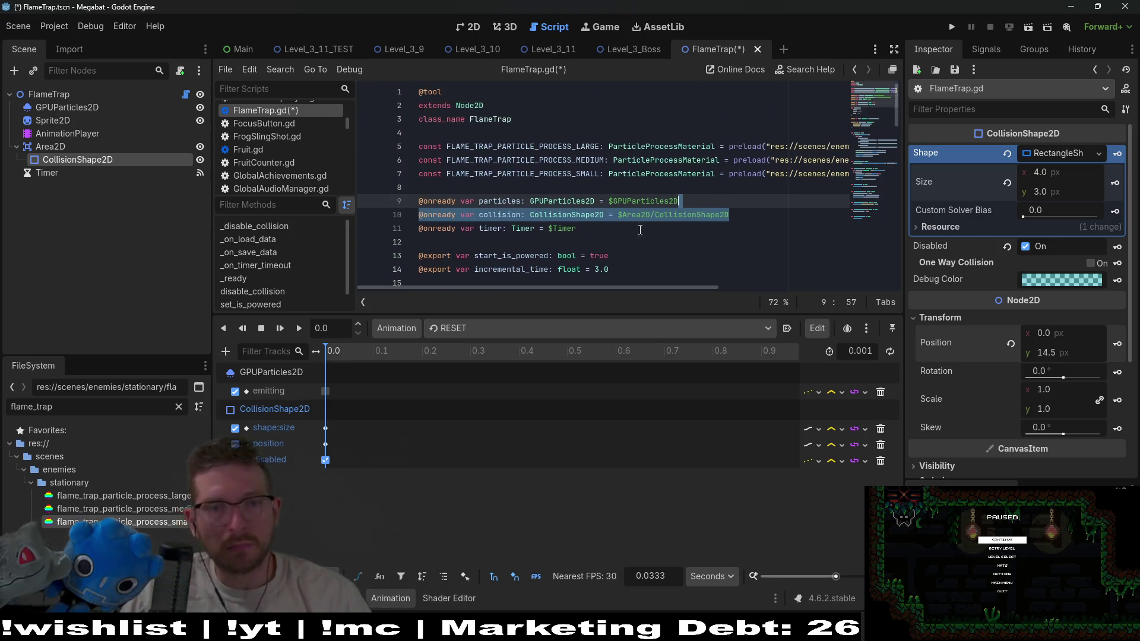
{"action": "mouse_move", "coordinate": [621, 314]}
{"action": "left_mouse_down"}
{"action": "mouse_move", "coordinate": [612, 392]}
{"action": "mouse_move", "coordinate": [621, 440]}
{"action": "left_mouse_up"}
{"action": "left_click", "coordinate": [621, 229]}
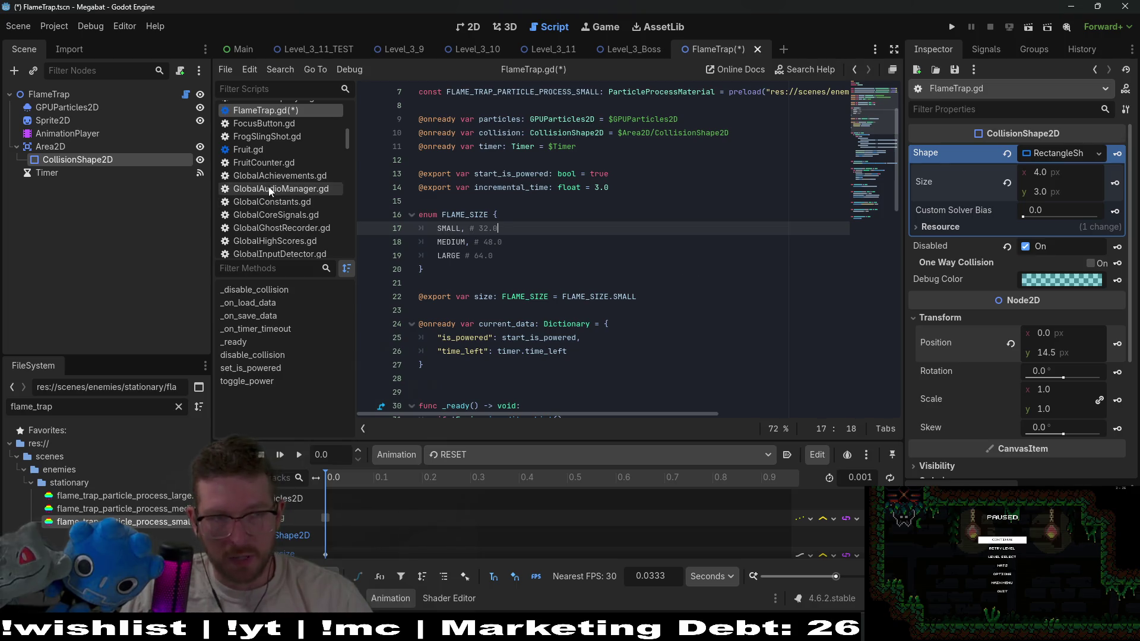
{"action": "left_click", "coordinate": [473, 28]}
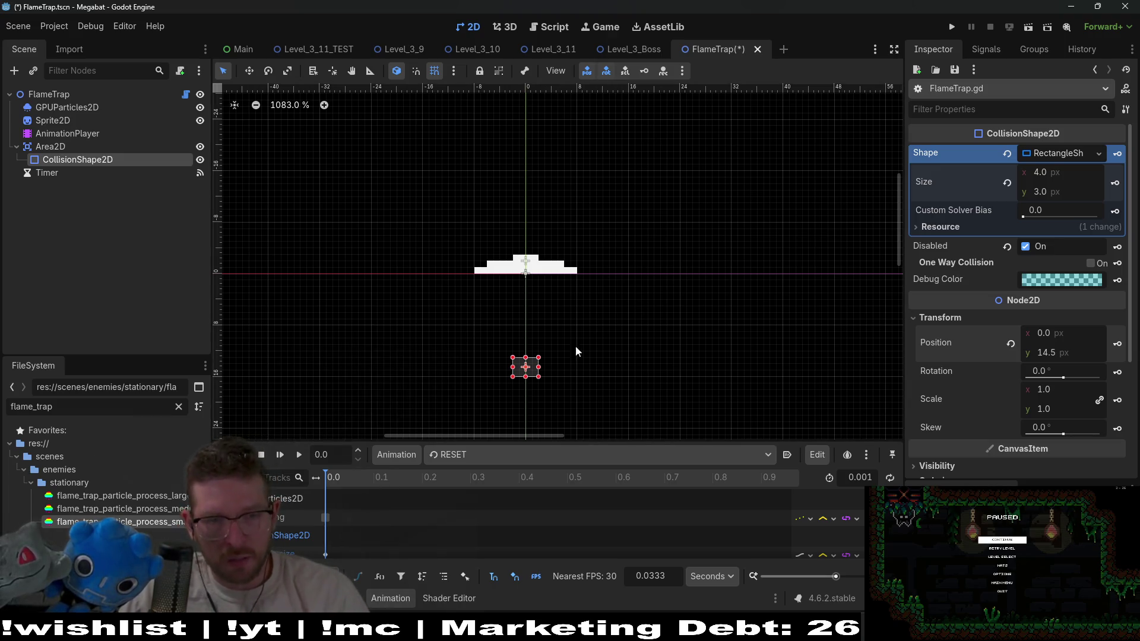
Move the collision shape onto the flame base, then switch from off back to on_small
{"action": "left_click_drag", "start_coordinate": [526, 370], "coordinate": [523, 268]}
{"action": "scroll", "coordinate": [523, 268], "scroll_direction": "up", "scroll_amount": 4}
{"action": "scroll", "coordinate": [522, 268], "scroll_direction": "up", "scroll_amount": 7}
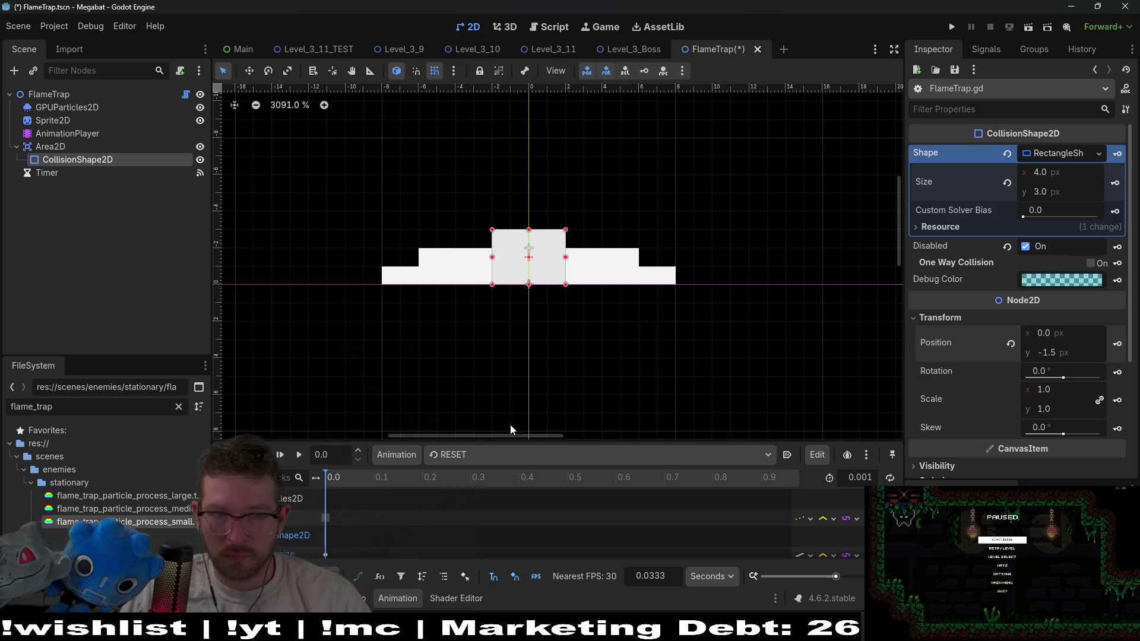
{"action": "left_click", "coordinate": [481, 455]}
{"action": "left_click", "coordinate": [475, 487]}
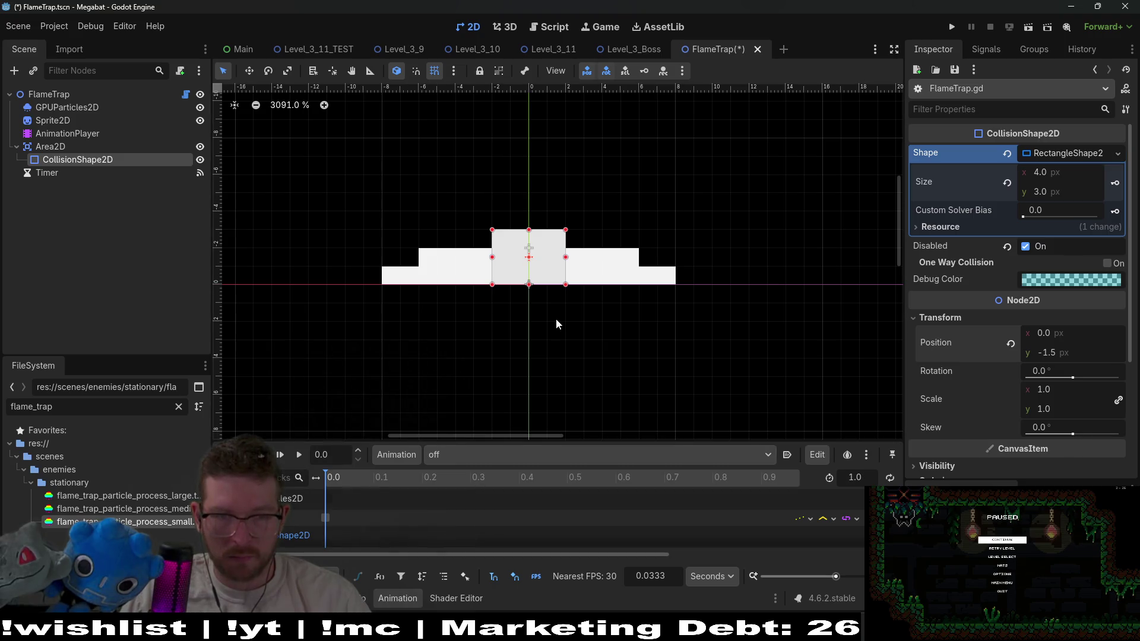
{"action": "scroll", "coordinate": [537, 376], "scroll_direction": "down", "scroll_amount": 5}
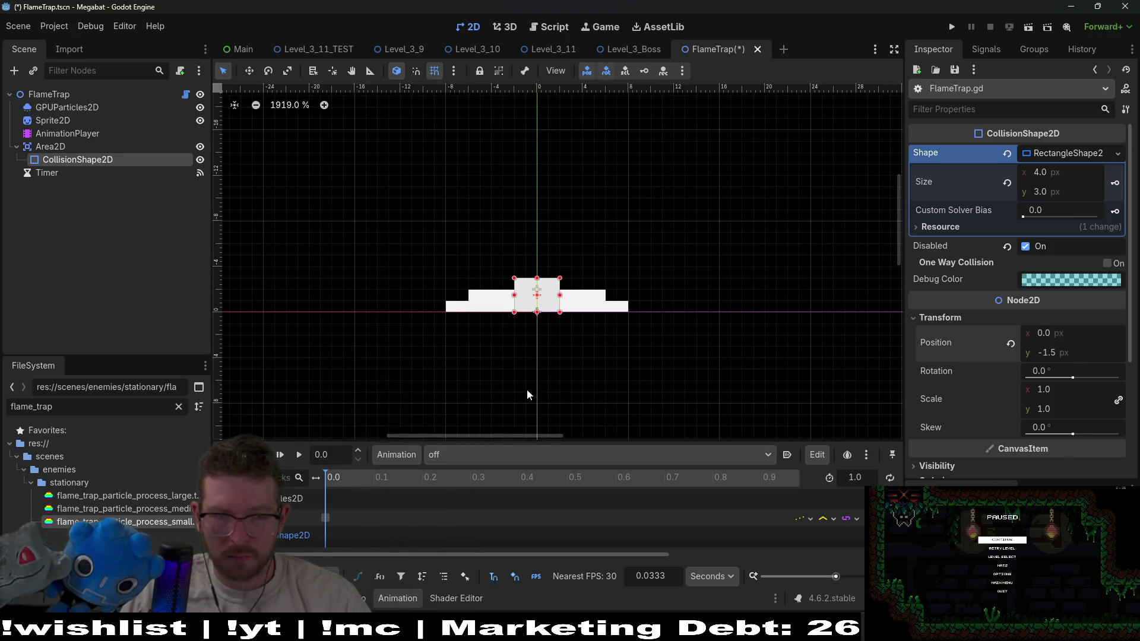
{"action": "left_click", "coordinate": [468, 454]}
{"action": "left_click", "coordinate": [478, 503]}
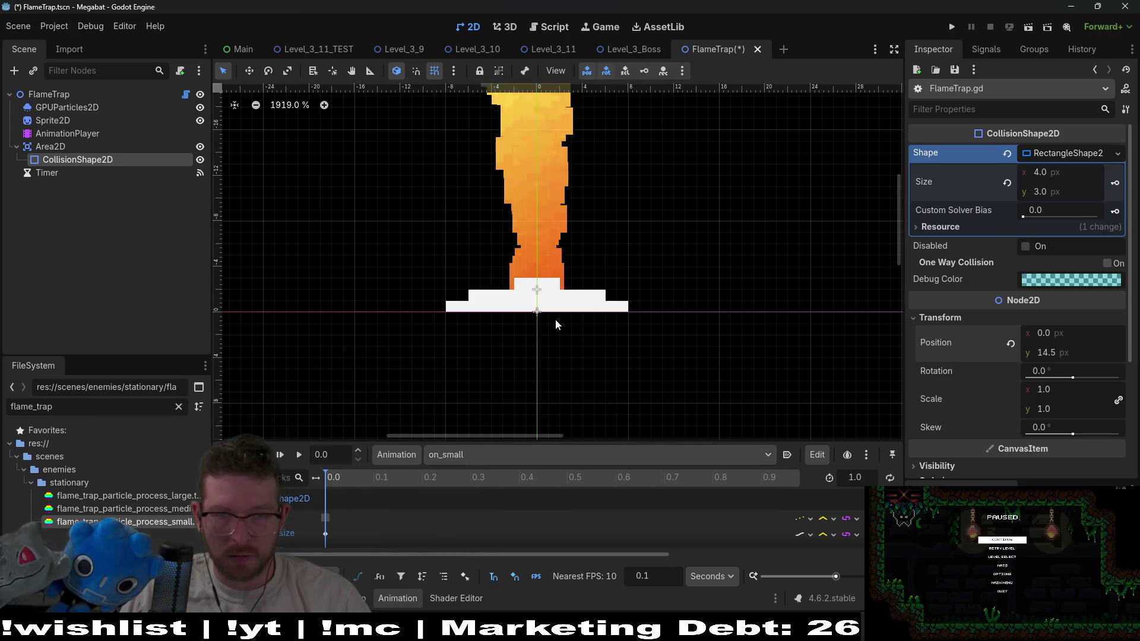
Move the collision shape up to the flame base and restore its height to 3
{"action": "scroll", "coordinate": [520, 393], "scroll_direction": "down", "scroll_amount": 3}
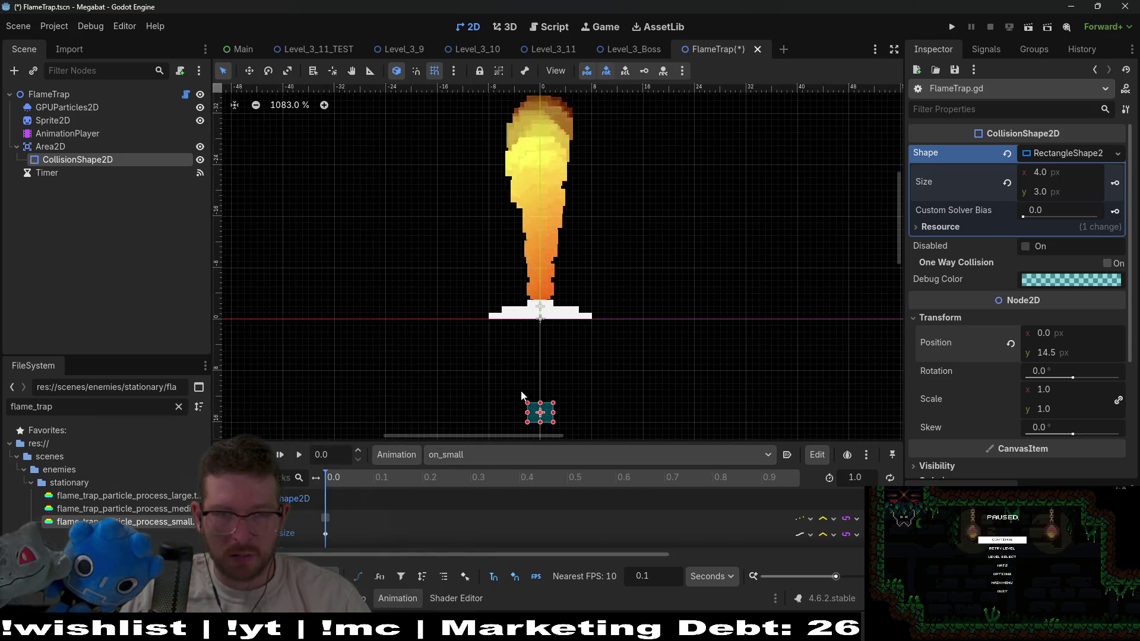
{"action": "left_click_drag", "start_coordinate": [546, 404], "coordinate": [539, 285]}
{"action": "scroll", "coordinate": [542, 307], "scroll_direction": "up", "scroll_amount": 5}
{"action": "key", "text": "q"}
{"action": "left_click_drag", "start_coordinate": [540, 338], "coordinate": [540, 330]}
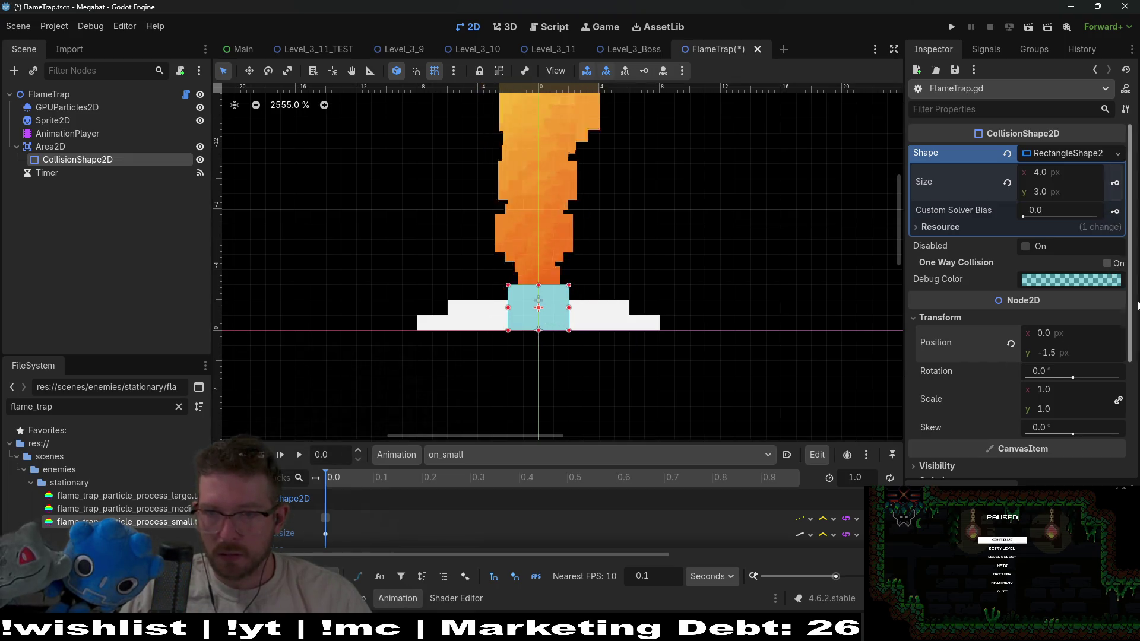
{"action": "scroll", "coordinate": [1114, 350], "scroll_direction": "down", "scroll_amount": 3}
{"action": "scroll", "coordinate": [1114, 350], "scroll_direction": "up", "scroll_amount": 3}
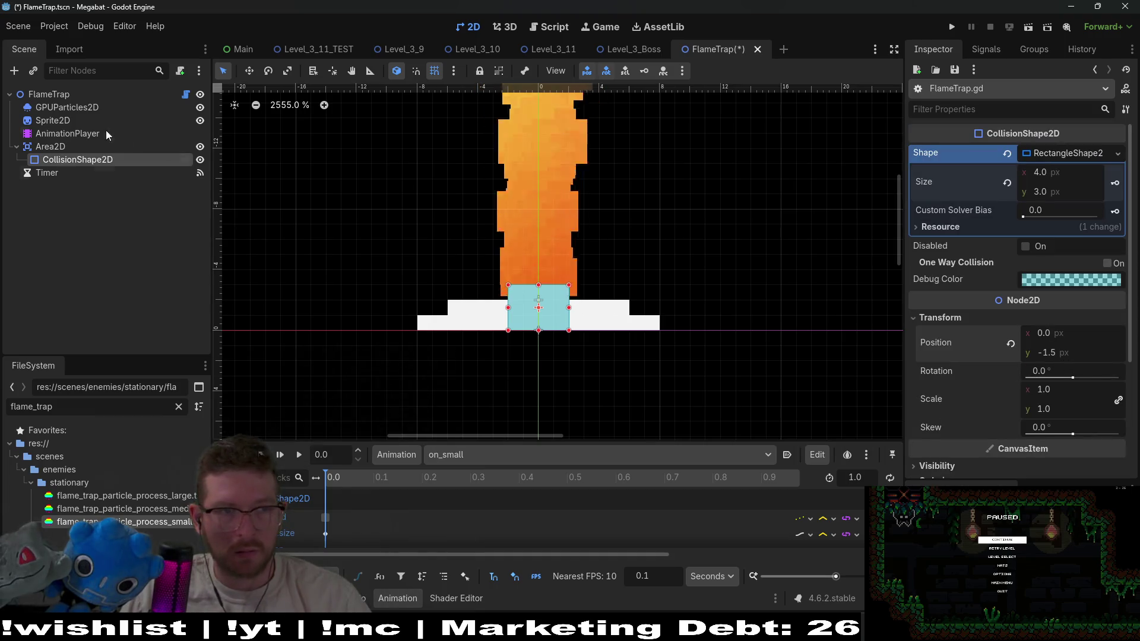
At 0.1 s, stretch CollisionShape2D up along the flame and key its Size and Position
{"action": "left_click", "coordinate": [56, 149]}
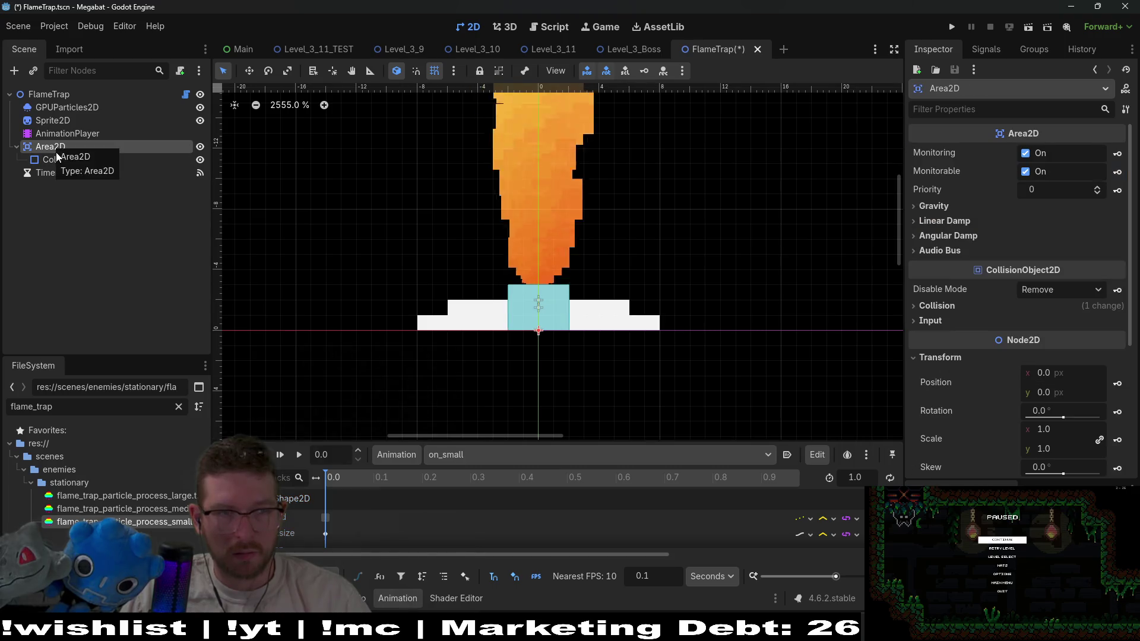
{"action": "left_click", "coordinate": [58, 161]}
{"action": "scroll", "coordinate": [1065, 347], "scroll_direction": "down", "scroll_amount": 3}
{"action": "scroll", "coordinate": [1094, 327], "scroll_direction": "up", "scroll_amount": 3}
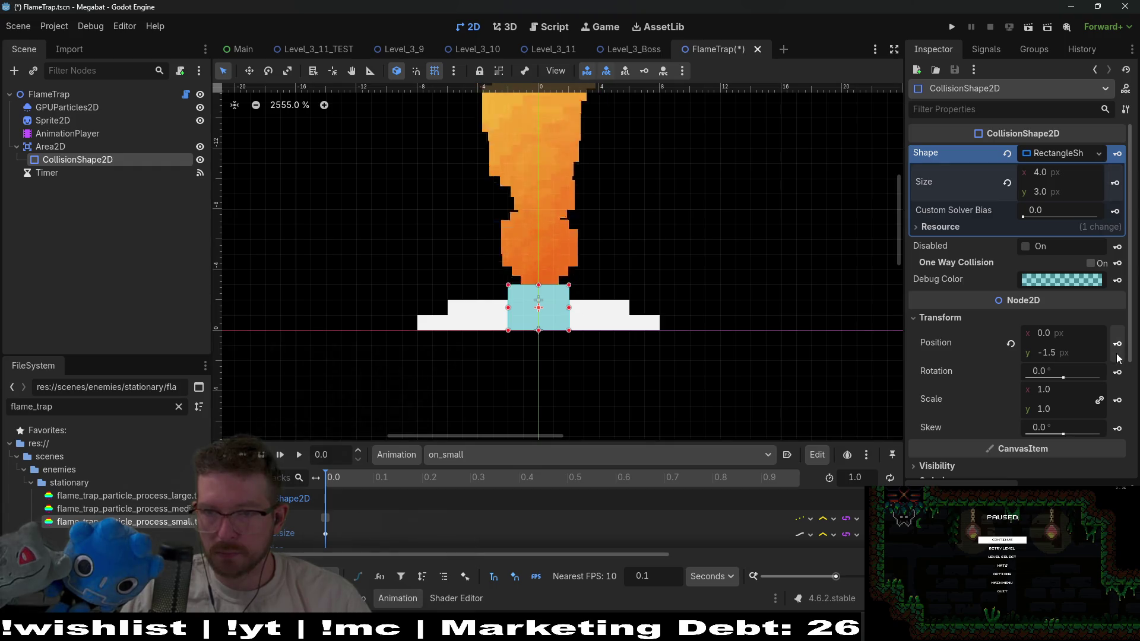
{"action": "scroll", "coordinate": [580, 330], "scroll_direction": "down", "scroll_amount": 4}
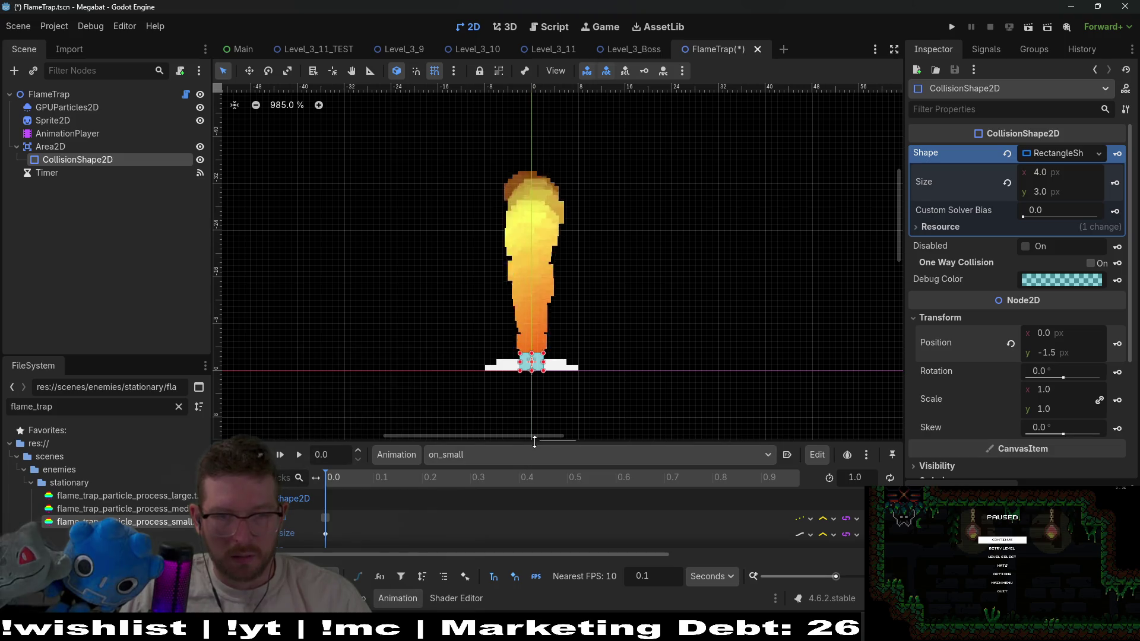
{"action": "left_click_drag", "start_coordinate": [535, 442], "coordinate": [544, 384]}
{"action": "left_click", "coordinate": [376, 423]}
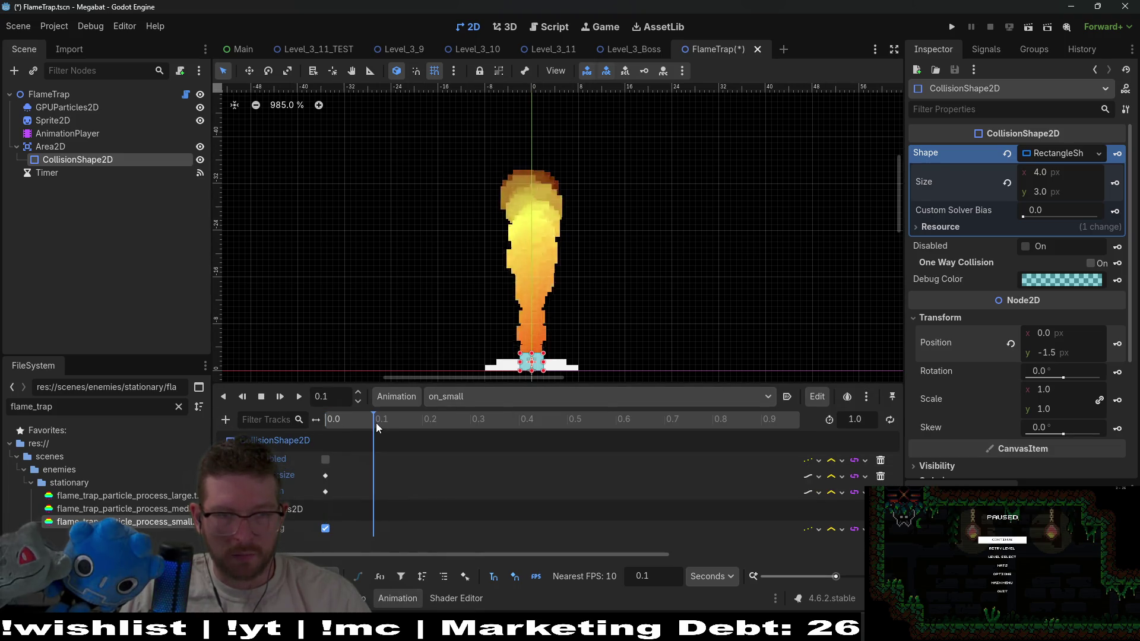
{"action": "left_click_drag", "start_coordinate": [543, 354], "coordinate": [543, 176]}
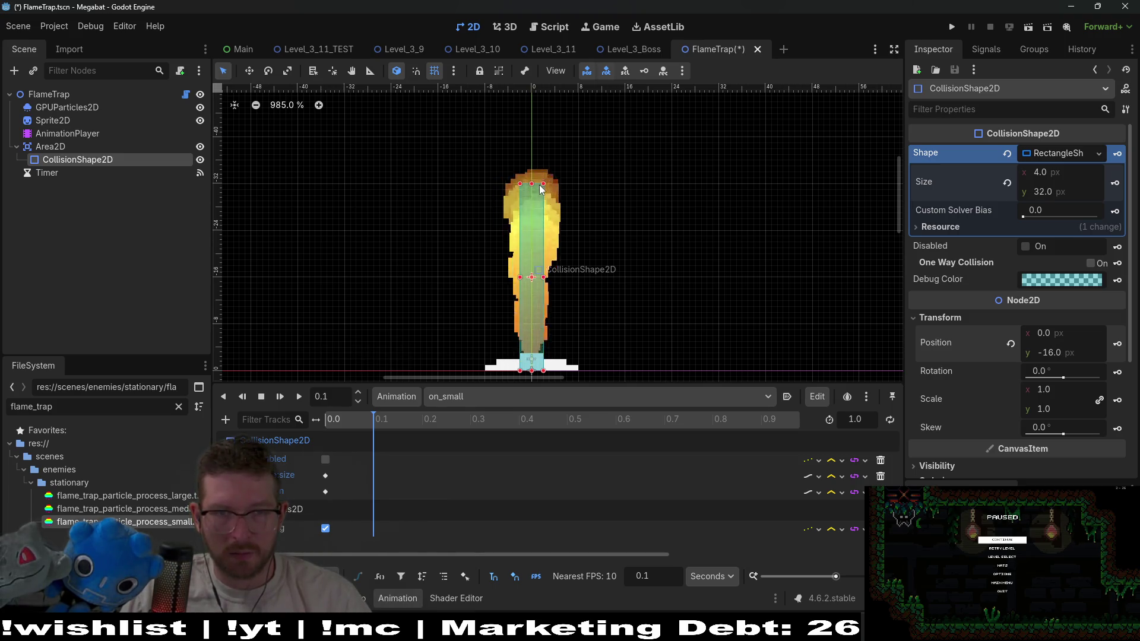
{"action": "scroll", "coordinate": [565, 294], "scroll_direction": "down", "scroll_amount": 1}
{"action": "left_click", "coordinate": [1115, 182]}
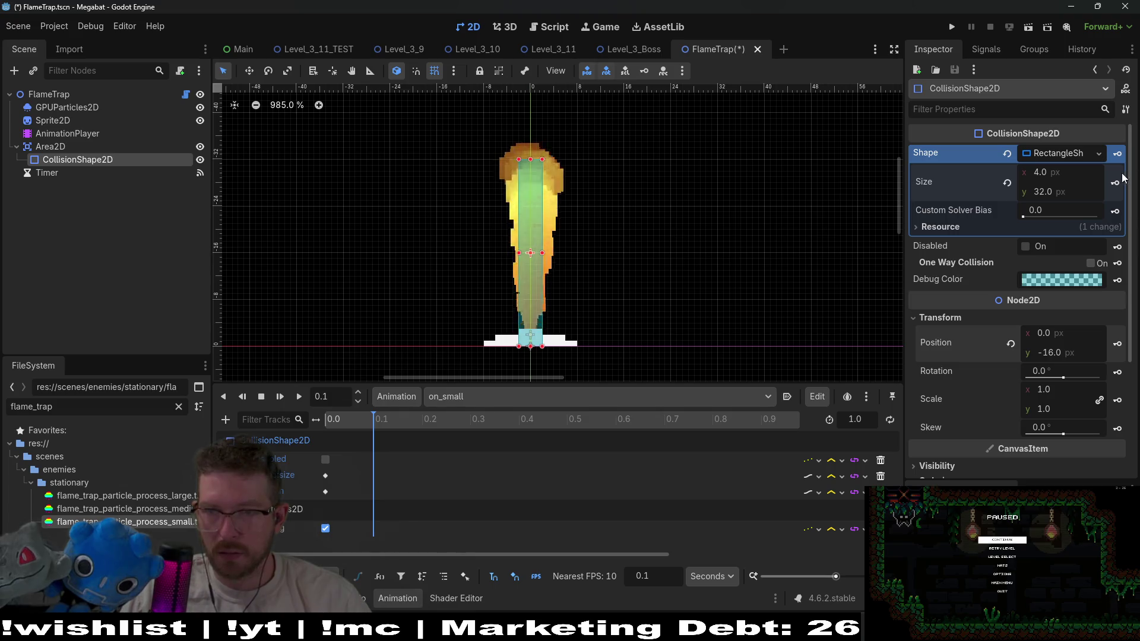
{"action": "left_click", "coordinate": [1118, 343]}
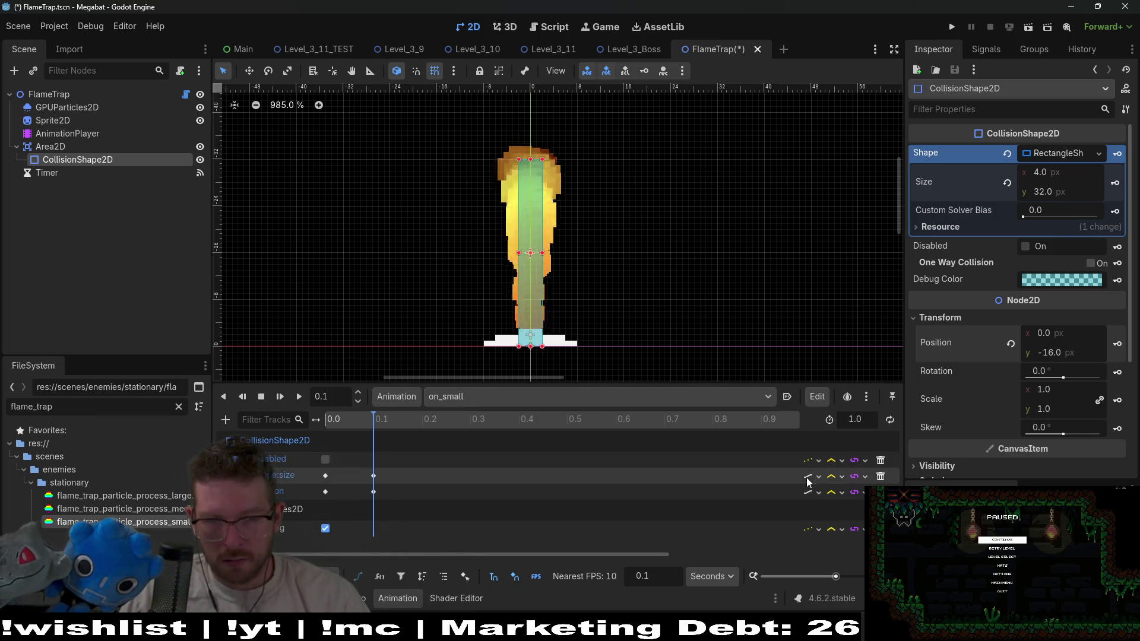
Slide both collision keys to 0.4 s and replay on_small to preview the growth
{"action": "left_click", "coordinate": [276, 399]}
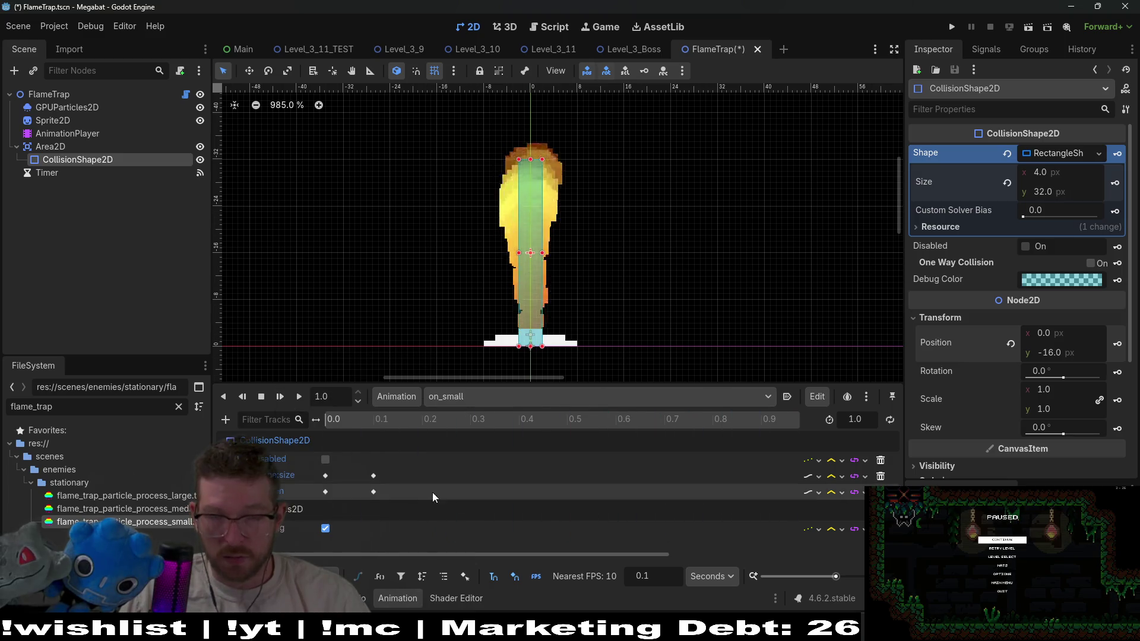
{"action": "left_click_drag", "start_coordinate": [396, 540], "coordinate": [374, 472]}
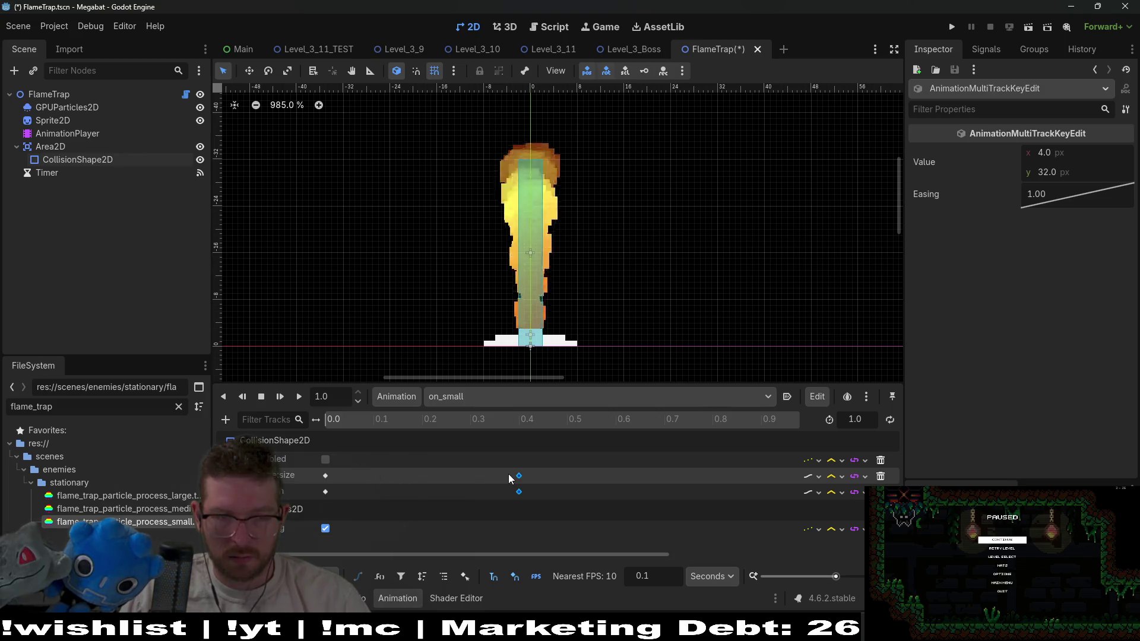
{"action": "left_click", "coordinate": [280, 398]}
{"action": "left_click", "coordinate": [280, 398]}
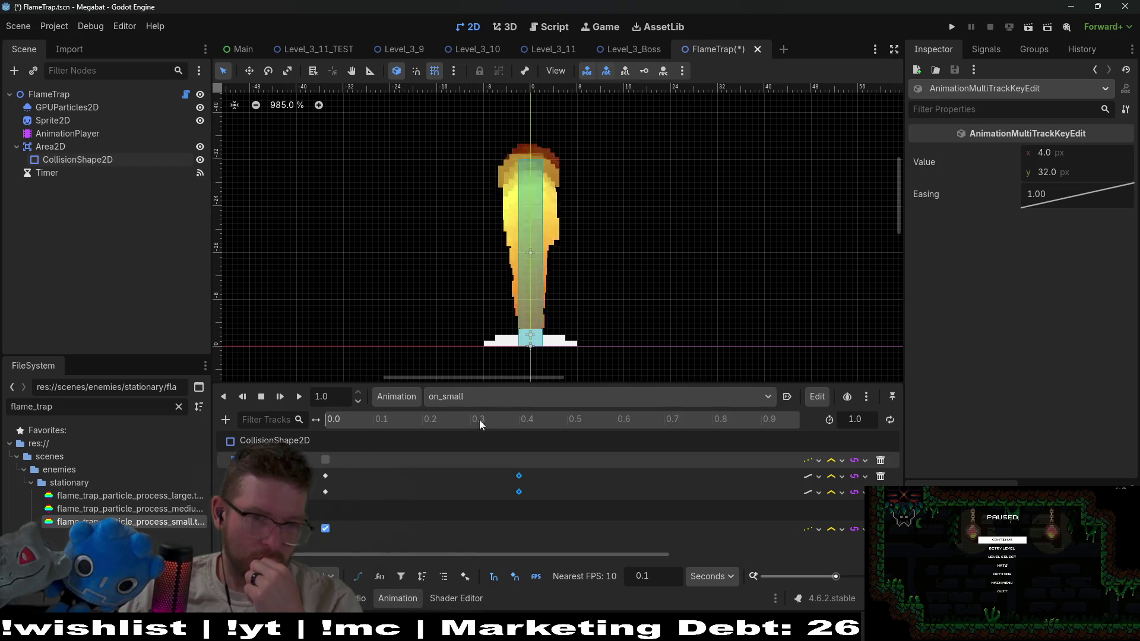
{"action": "left_click", "coordinate": [463, 397]}
{"action": "left_click", "coordinate": [470, 431]}
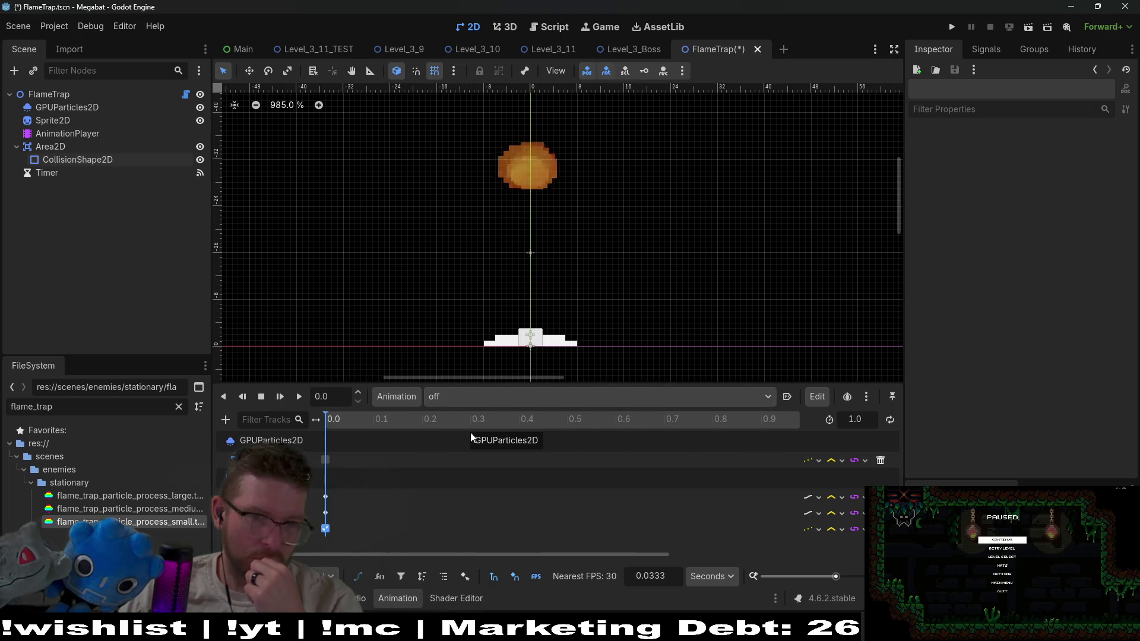
{"action": "left_click", "coordinate": [461, 397]}
{"action": "left_click", "coordinate": [472, 446]}
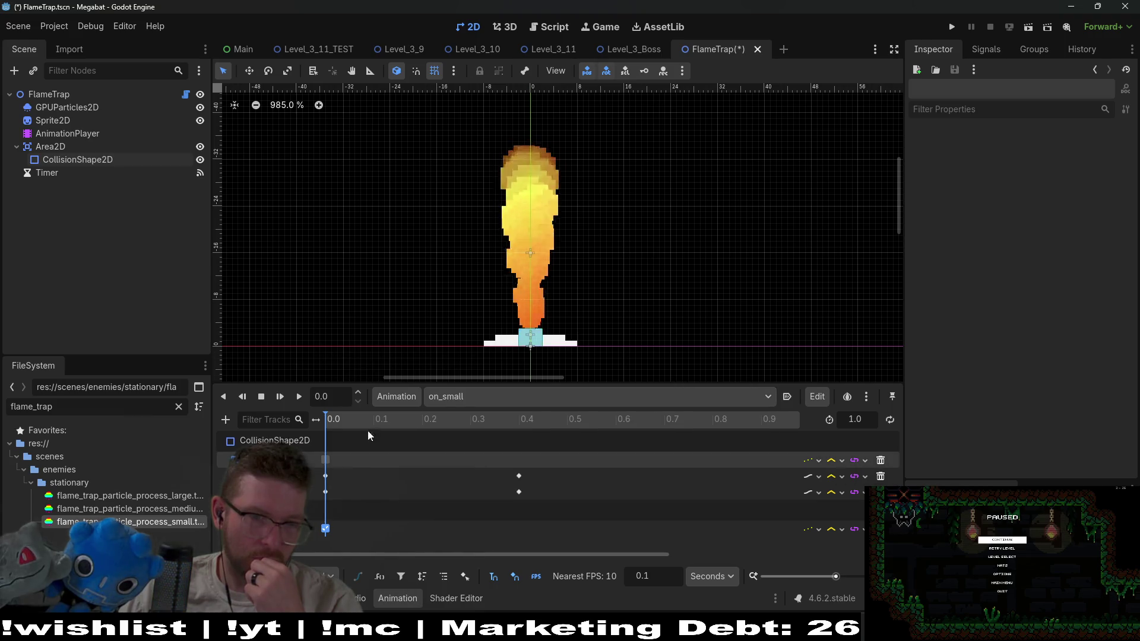
{"action": "left_click", "coordinate": [279, 397]}
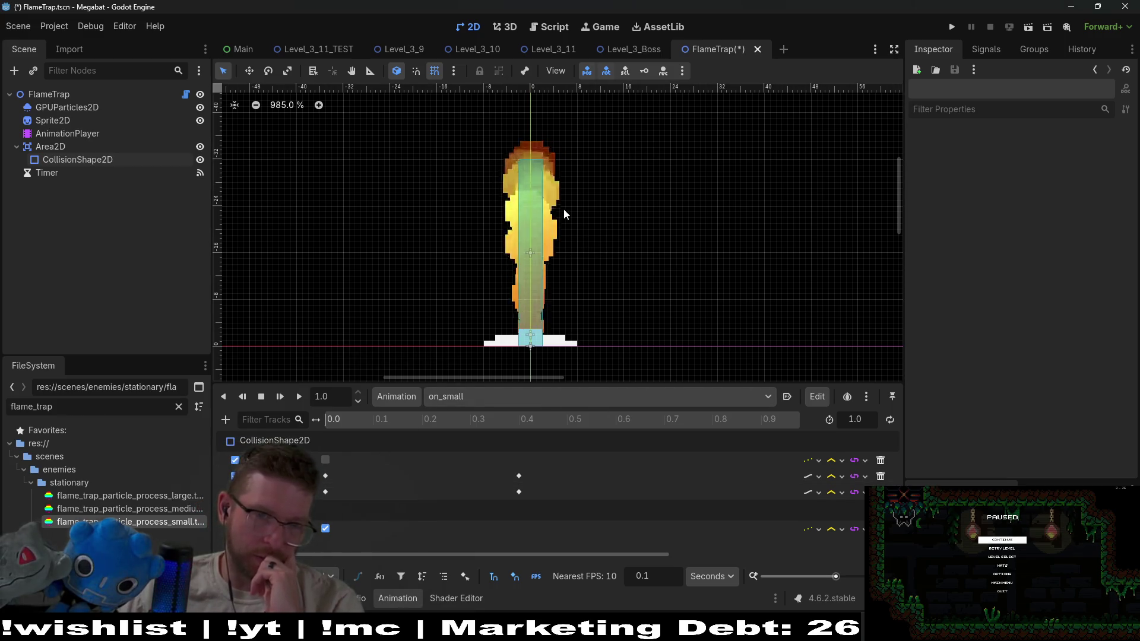
{"action": "left_click", "coordinate": [279, 401]}
{"action": "left_click", "coordinate": [482, 396]}
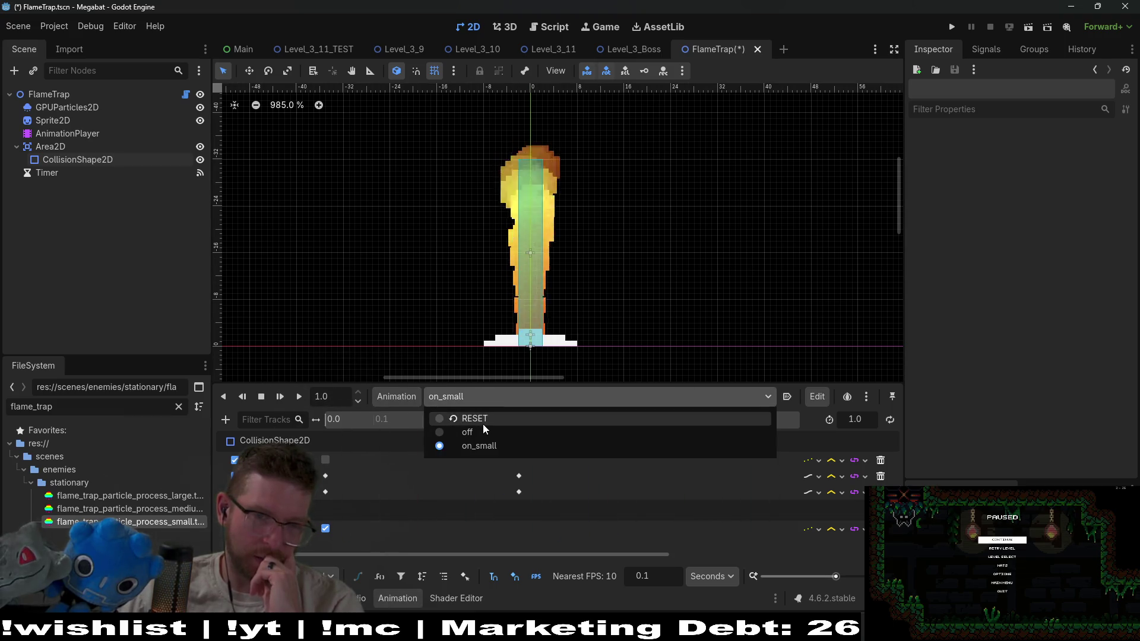
{"action": "left_click", "coordinate": [482, 421]}
{"action": "left_click", "coordinate": [479, 400]}
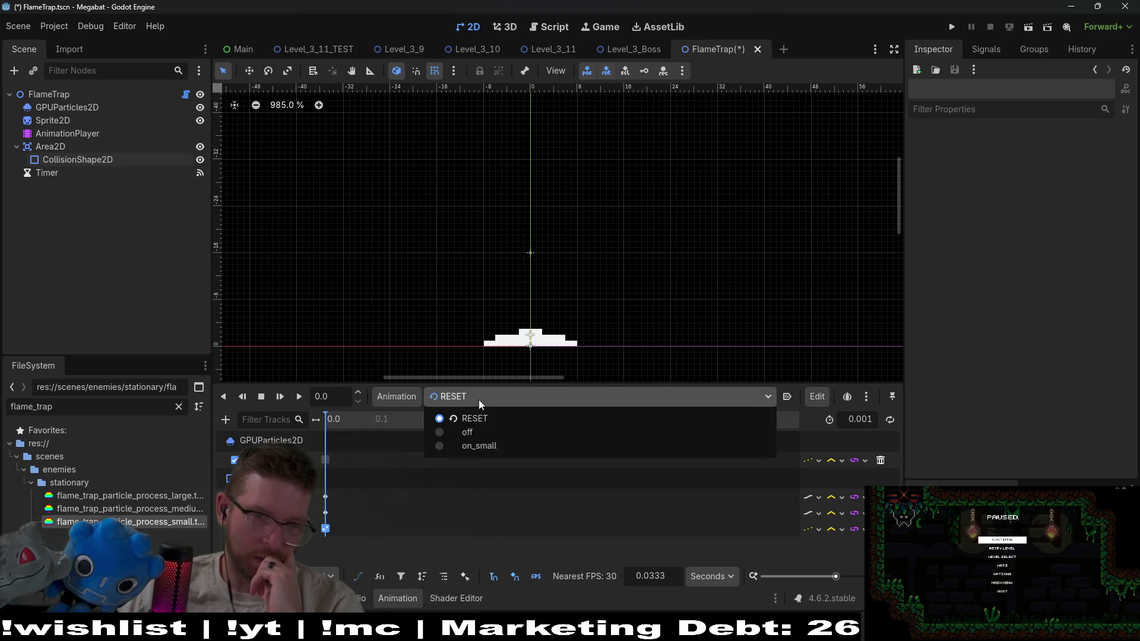
{"action": "left_click", "coordinate": [455, 446]}
{"action": "left_click", "coordinate": [281, 398]}
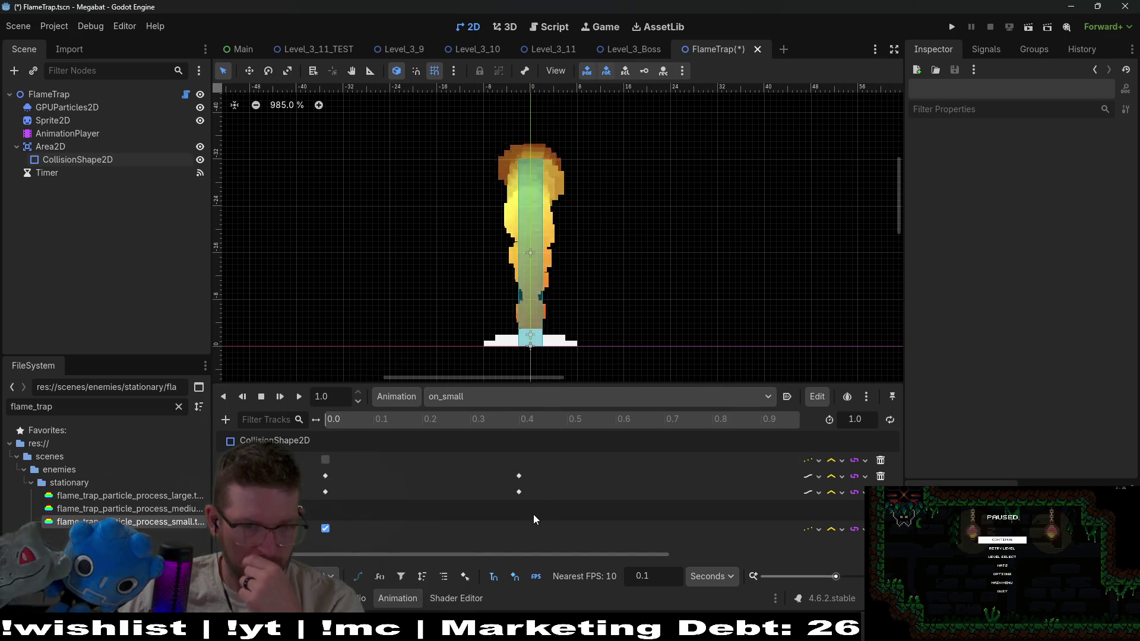
{"action": "mouse_move", "coordinate": [525, 508]}
{"action": "left_mouse_down"}
{"action": "mouse_move", "coordinate": [518, 473]}
{"action": "mouse_move", "coordinate": [479, 477]}
{"action": "left_mouse_up"}
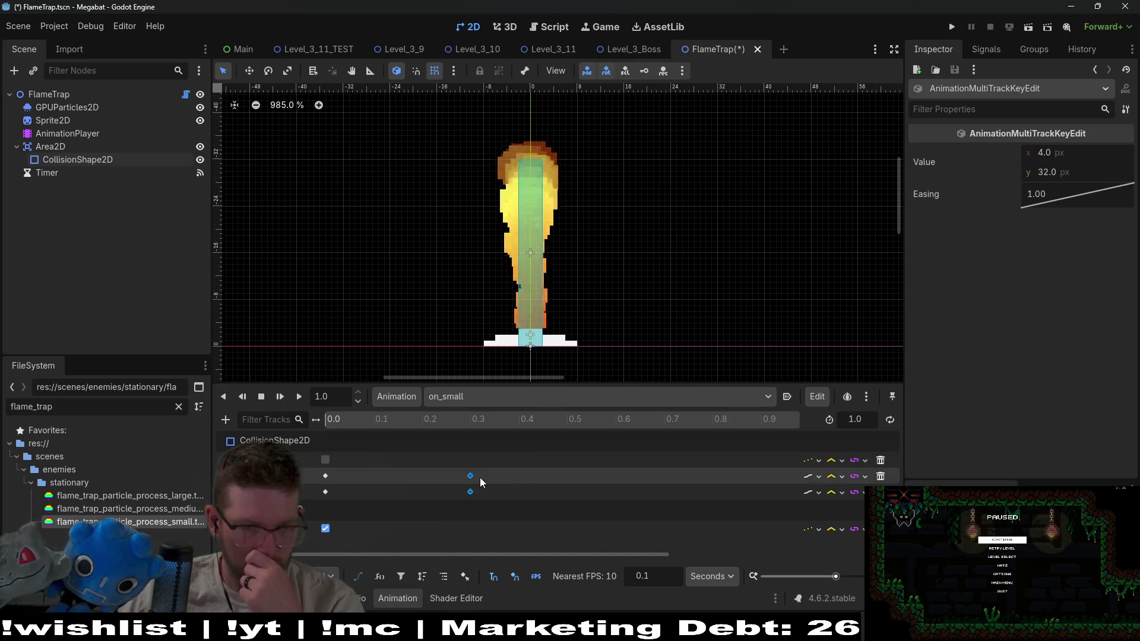
Set the on_small animation length to 0.3 seconds
{"action": "left_click", "coordinate": [849, 419]}
{"action": "key", "text": "Return"}
{"action": "scroll", "coordinate": [492, 307], "scroll_direction": "down", "scroll_amount": 4}
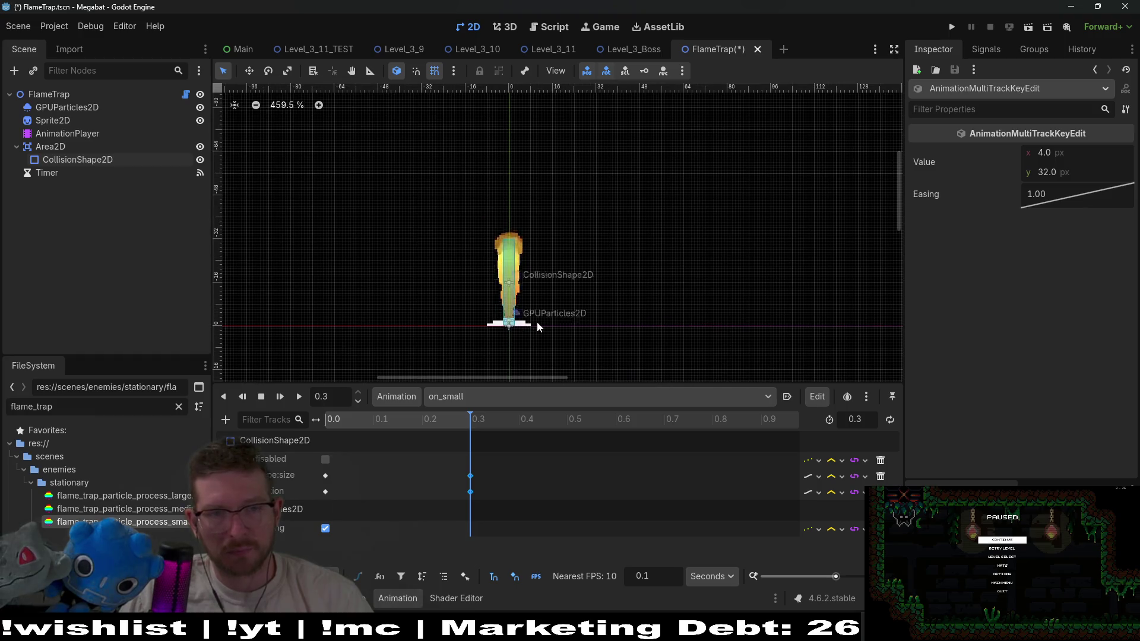
Save the FlameTrap scene and start duplicating on_small
{"action": "key", "text": "ctrl+s"}
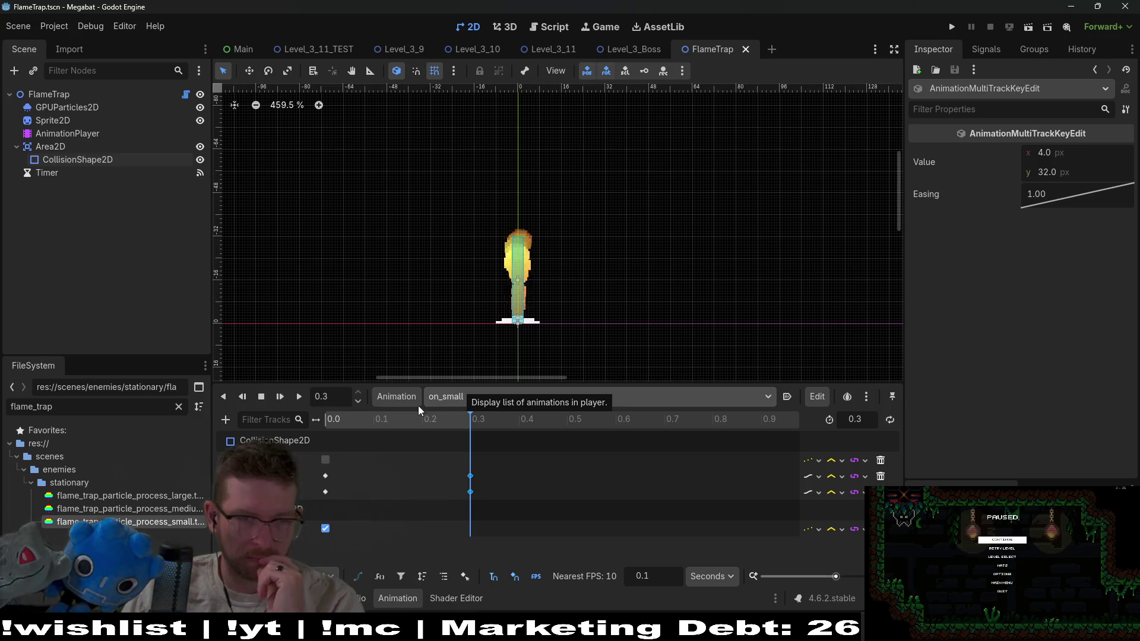
{"action": "left_click", "coordinate": [404, 394]}
{"action": "left_click", "coordinate": [430, 458]}
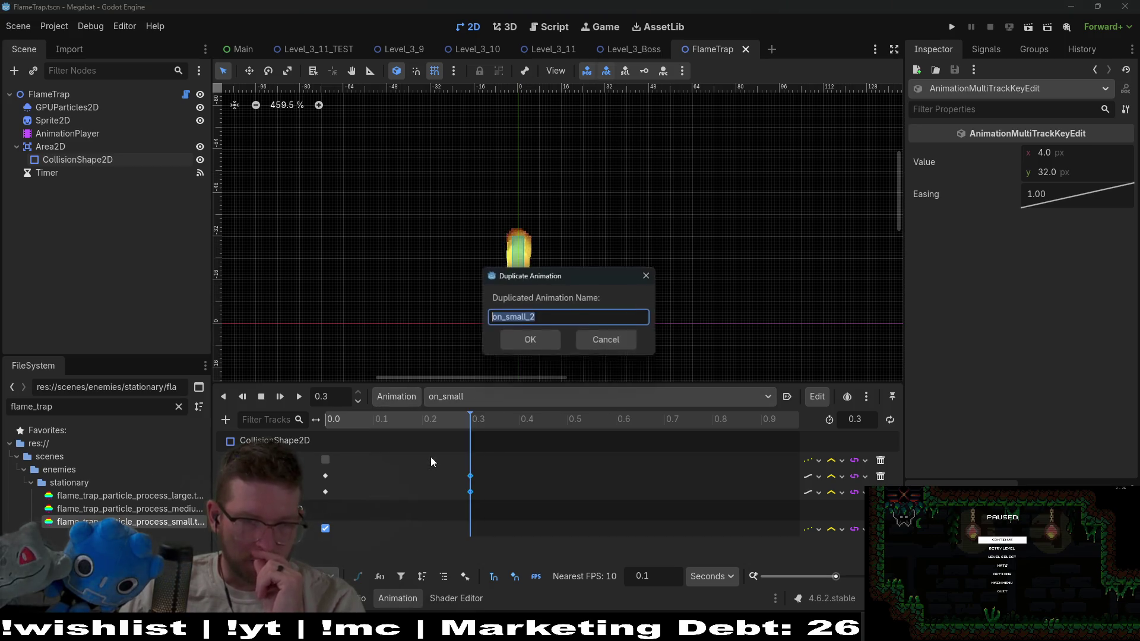
Name the duplicated animation on_medium
{"action": "key", "text": "End"}
{"action": "key", "text": "BackSpace"}
{"action": "key", "text": "BackSpace"}
{"action": "key", "text": "BackSpace"}
{"action": "key", "text": "BackSpace"}
{"action": "key", "text": "BackSpace"}
{"action": "key", "text": "BackSpace"}
{"action": "type", "text": "medium"}
{"action": "key", "text": "Return"}
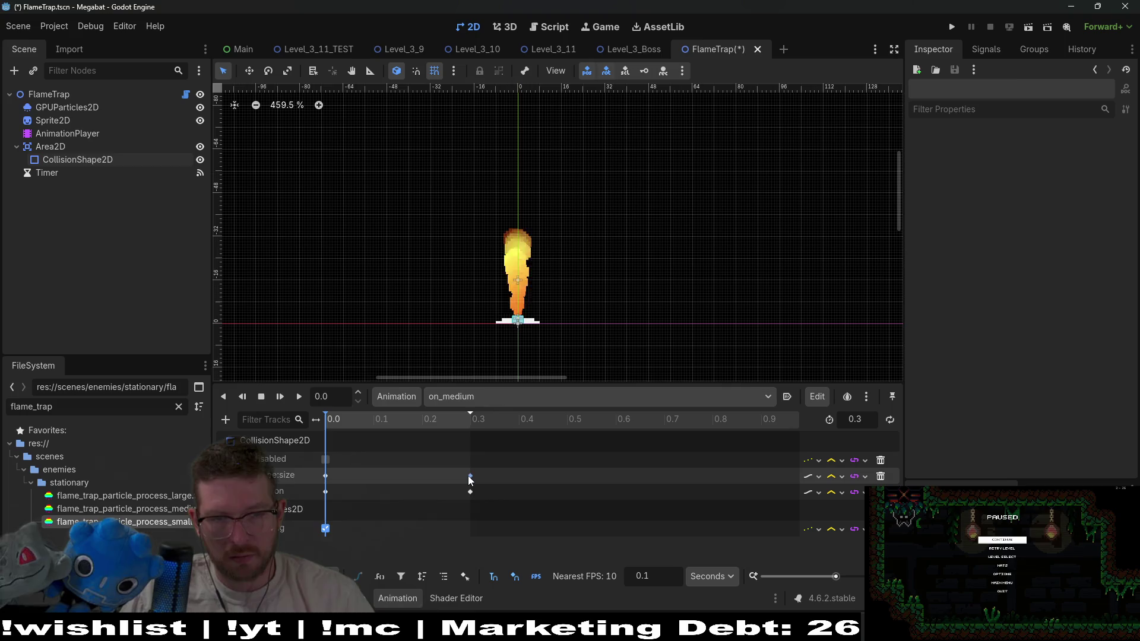
At the 0.3 s keyframe, stretch the collision shape to 48 px tall
{"action": "left_click", "coordinate": [470, 476]}
{"action": "left_click", "coordinate": [422, 420]}
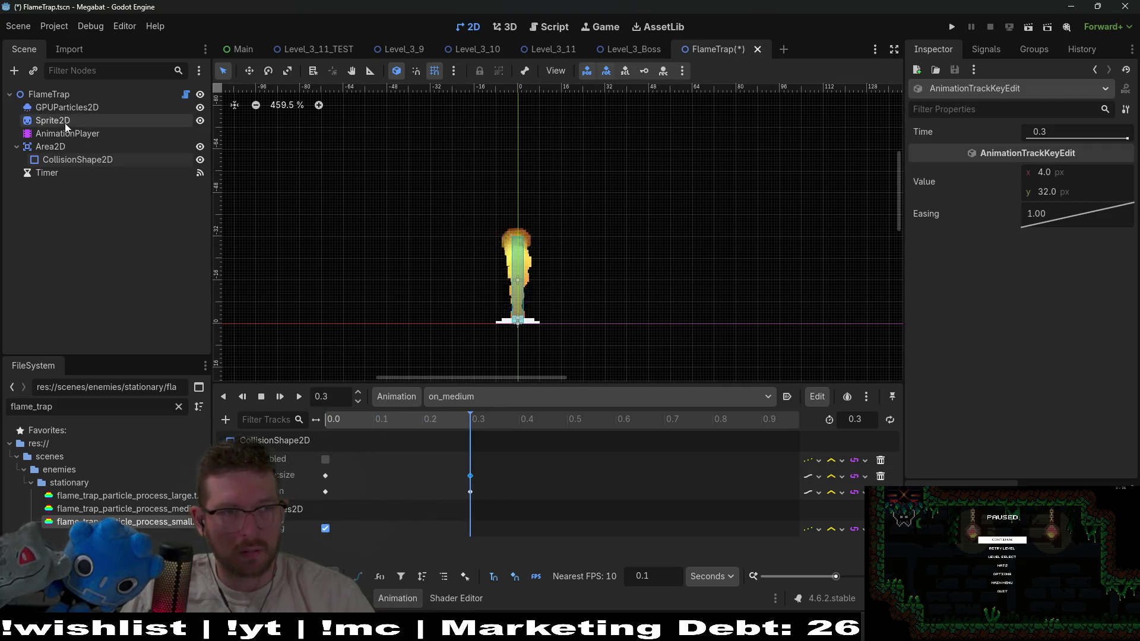
{"action": "left_click", "coordinate": [69, 158]}
{"action": "scroll", "coordinate": [529, 263], "scroll_direction": "up", "scroll_amount": 3}
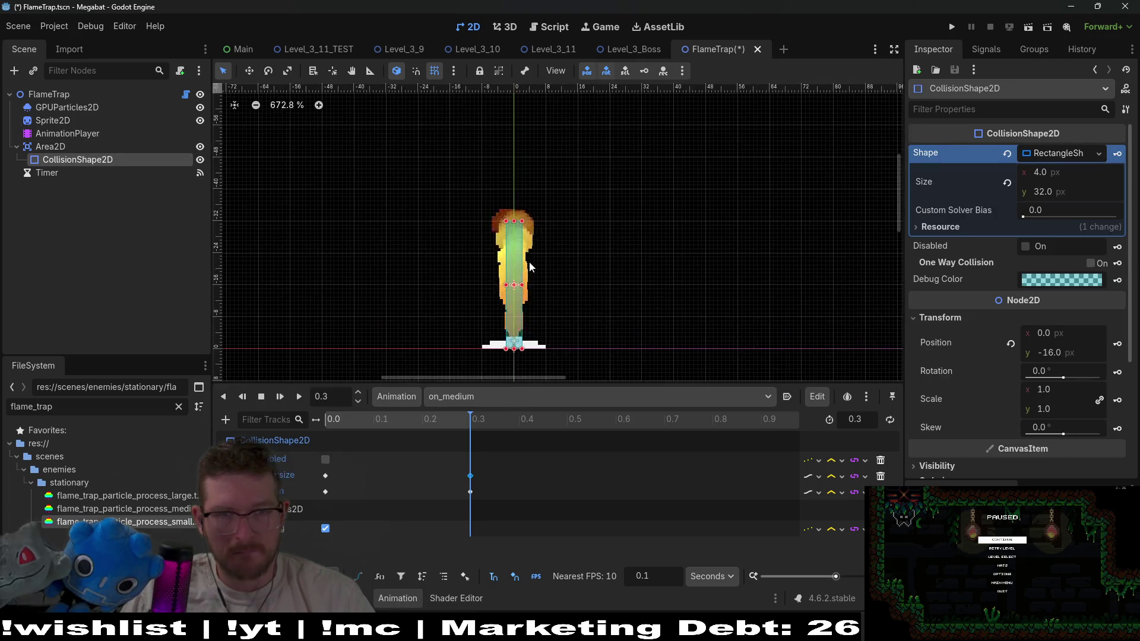
{"action": "scroll", "coordinate": [531, 262], "scroll_direction": "down", "scroll_amount": 1}
{"action": "scroll", "coordinate": [516, 230], "scroll_direction": "up", "scroll_amount": 5}
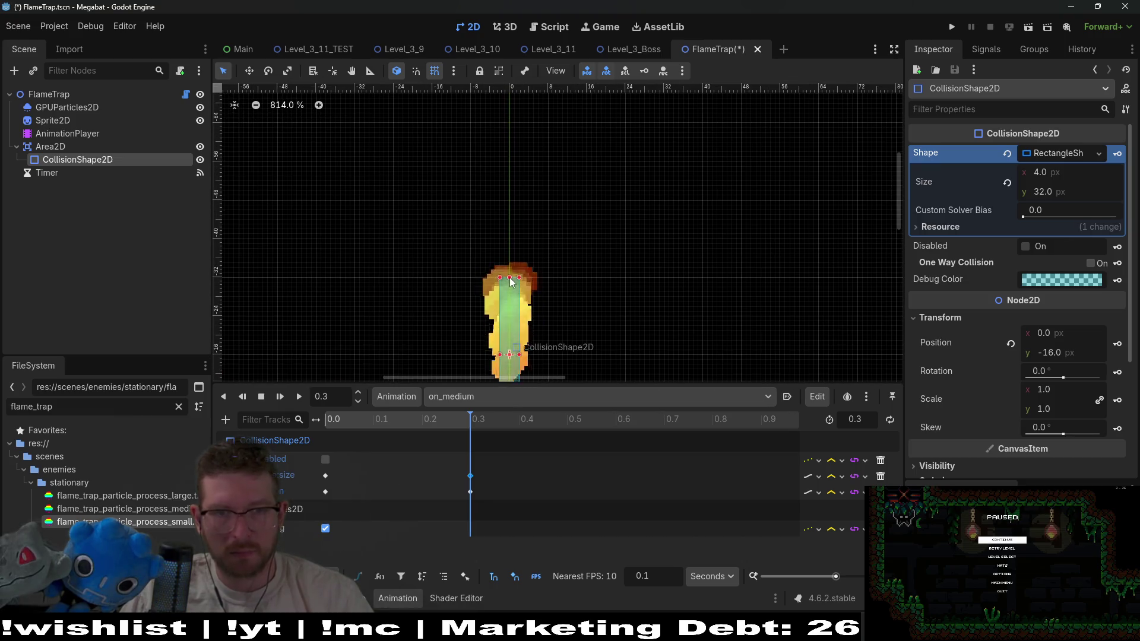
{"action": "left_click_drag", "start_coordinate": [508, 282], "coordinate": [509, 206]}
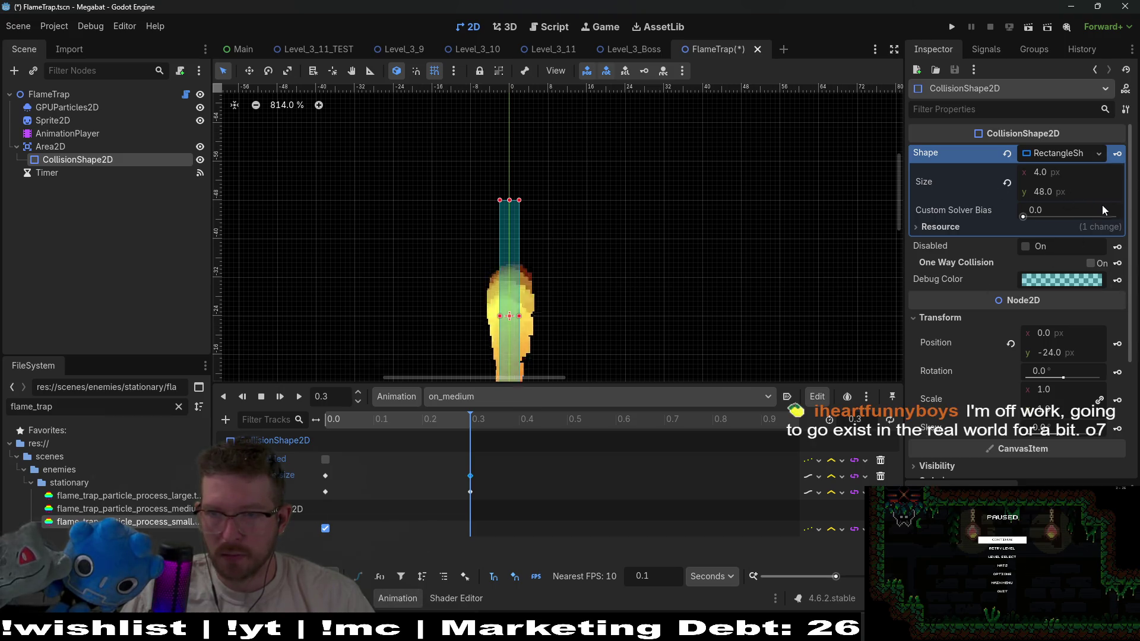
Reselect the collision shape and play on_medium from the start
{"action": "mouse_move", "coordinate": [1105, 208]}
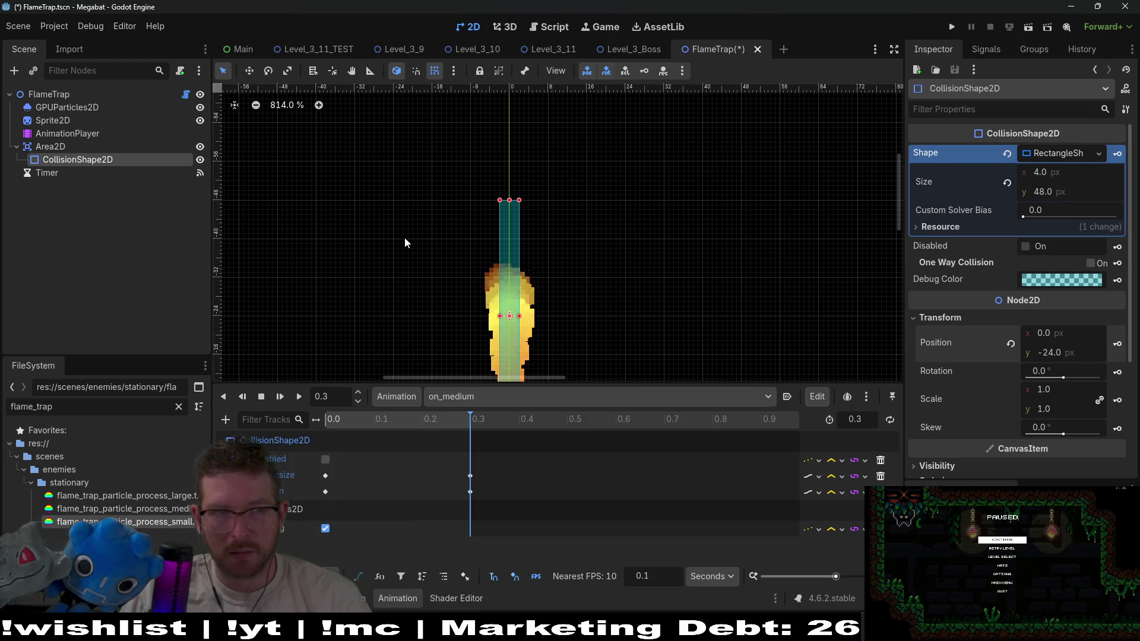
{"action": "left_click", "coordinate": [54, 147]}
{"action": "left_click", "coordinate": [60, 158]}
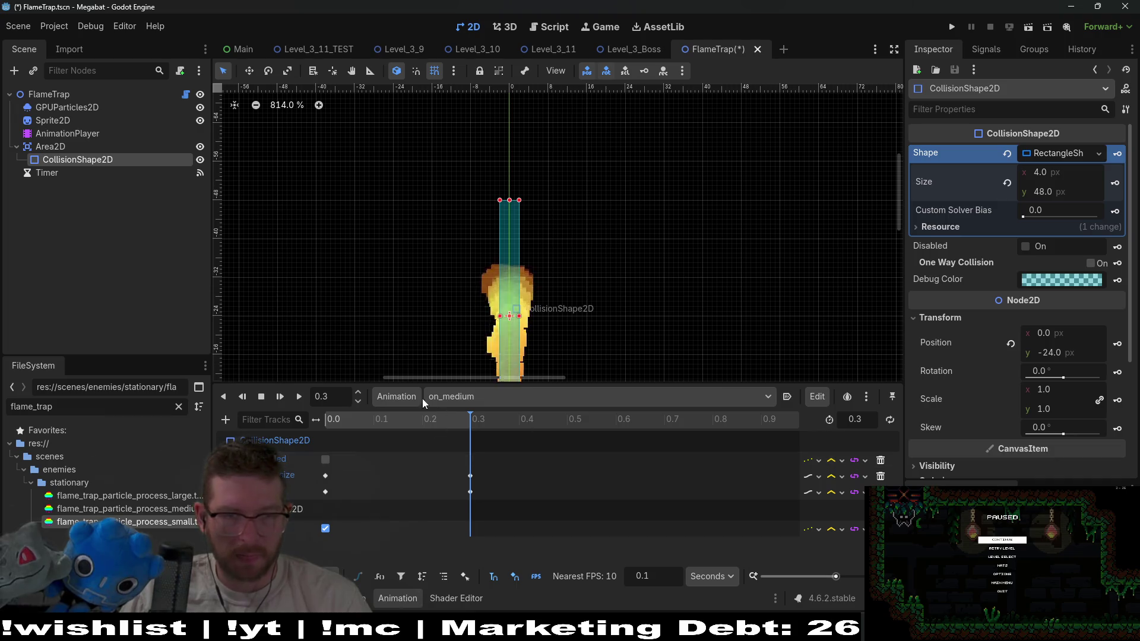
{"action": "left_click", "coordinate": [281, 401]}
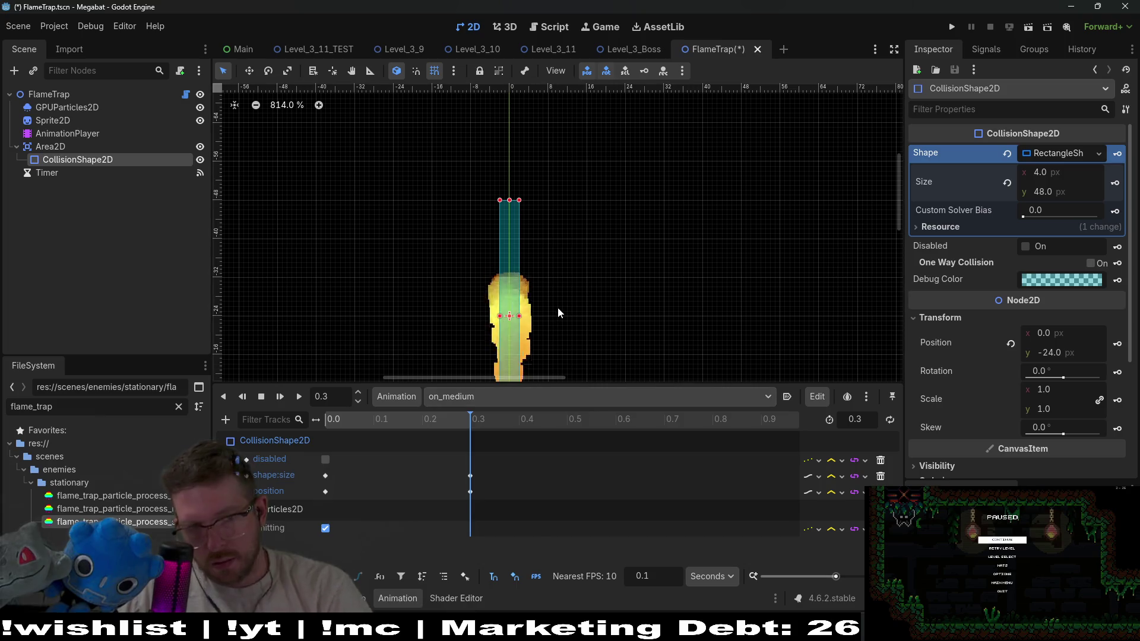
{"action": "scroll", "coordinate": [558, 308], "scroll_direction": "down", "scroll_amount": 3}
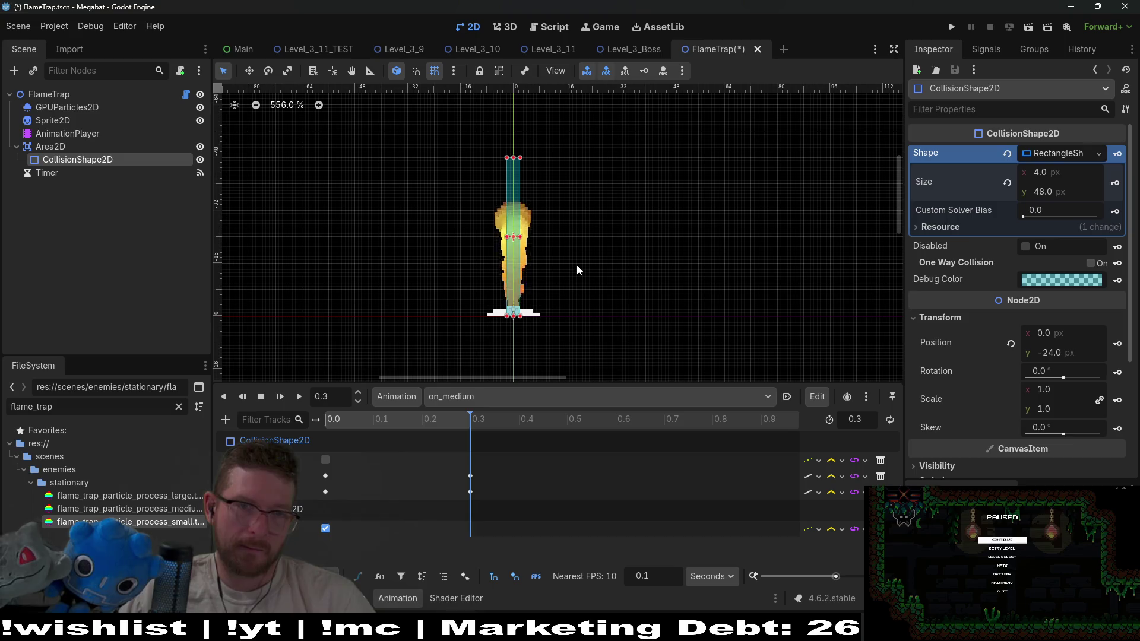
{"action": "left_click", "coordinate": [481, 397]}
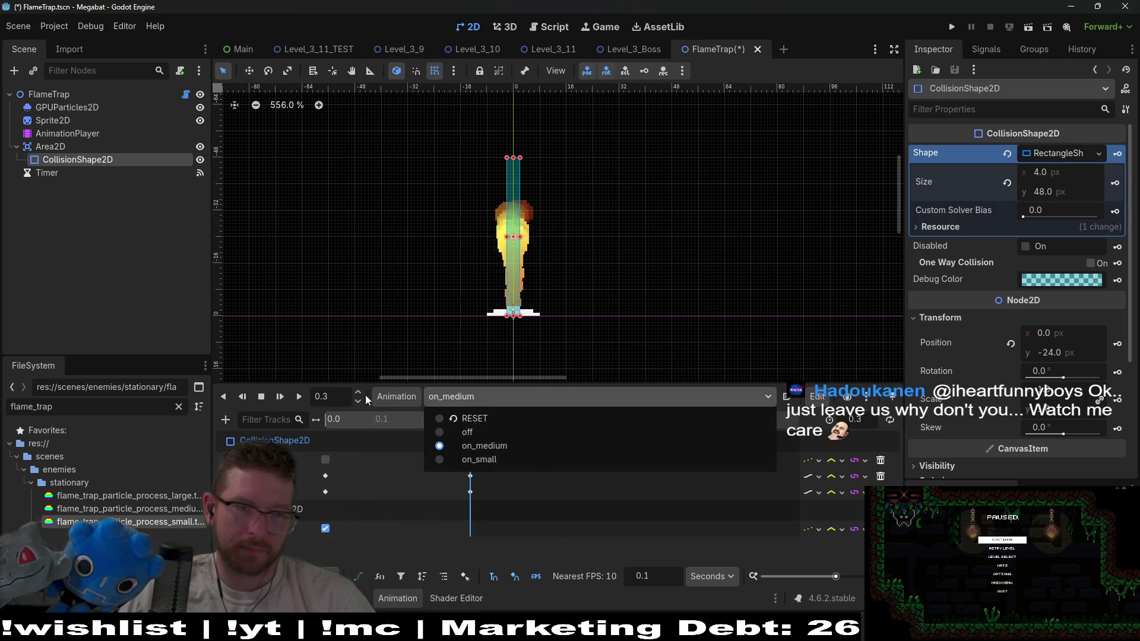
Duplicate on_medium and name the copy on_large
{"action": "left_click", "coordinate": [398, 394]}
{"action": "left_click", "coordinate": [398, 394]}
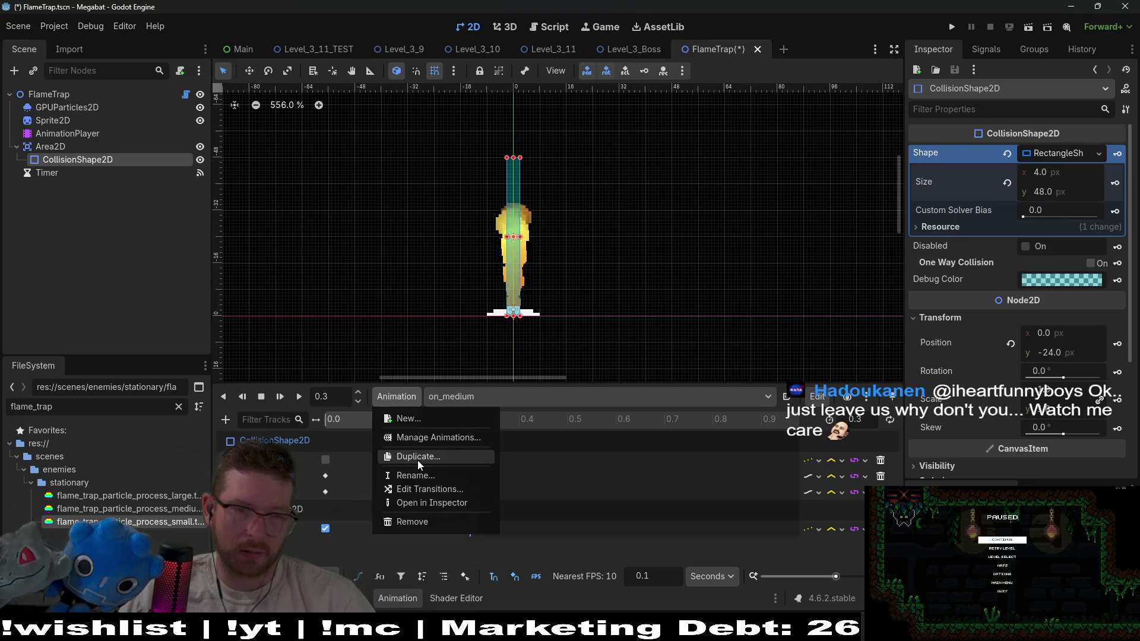
{"action": "left_click", "coordinate": [418, 458]}
{"action": "left_click", "coordinate": [554, 320]}
{"action": "key", "text": "BackSpace"}
{"action": "key", "text": "BackSpace"}
{"action": "key", "text": "BackSpace"}
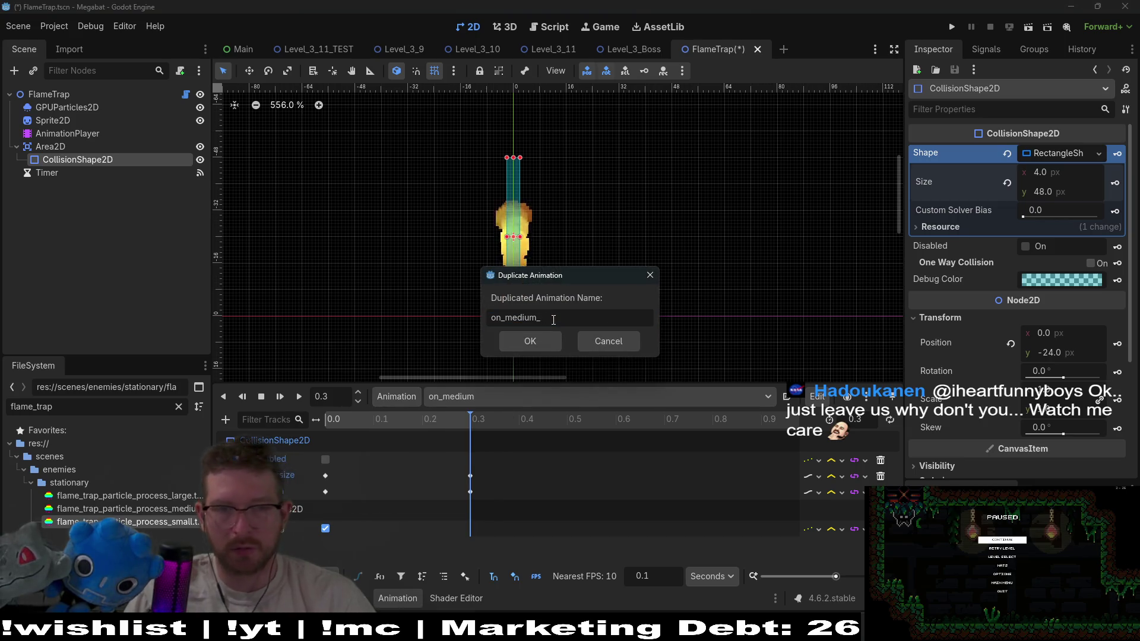
{"action": "type", "text": "large"}
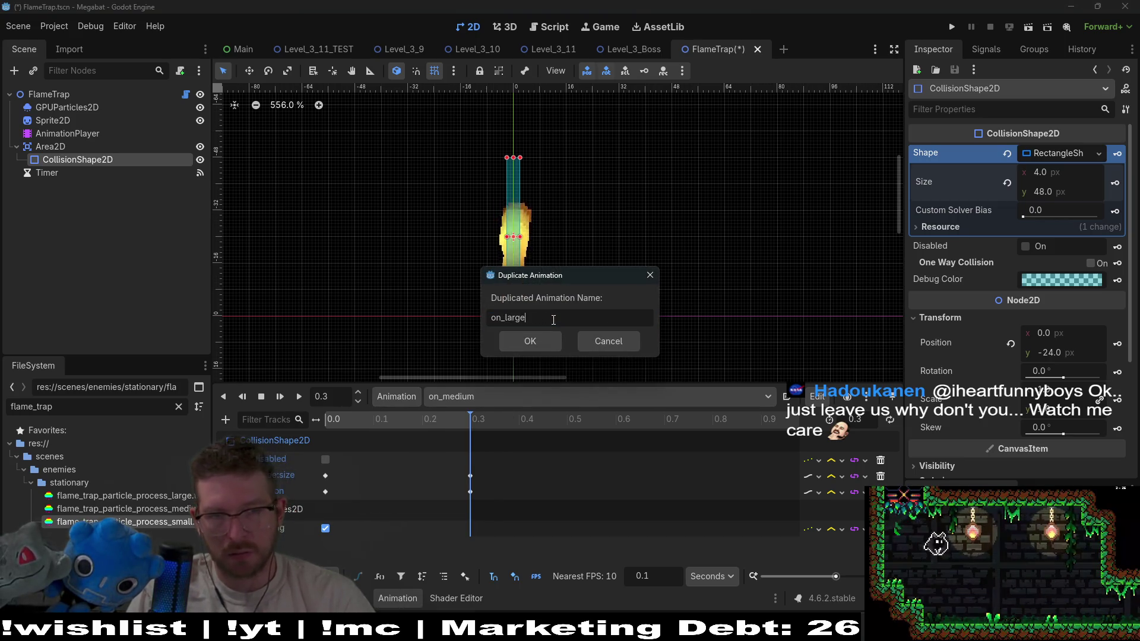
{"action": "key", "text": "Return"}
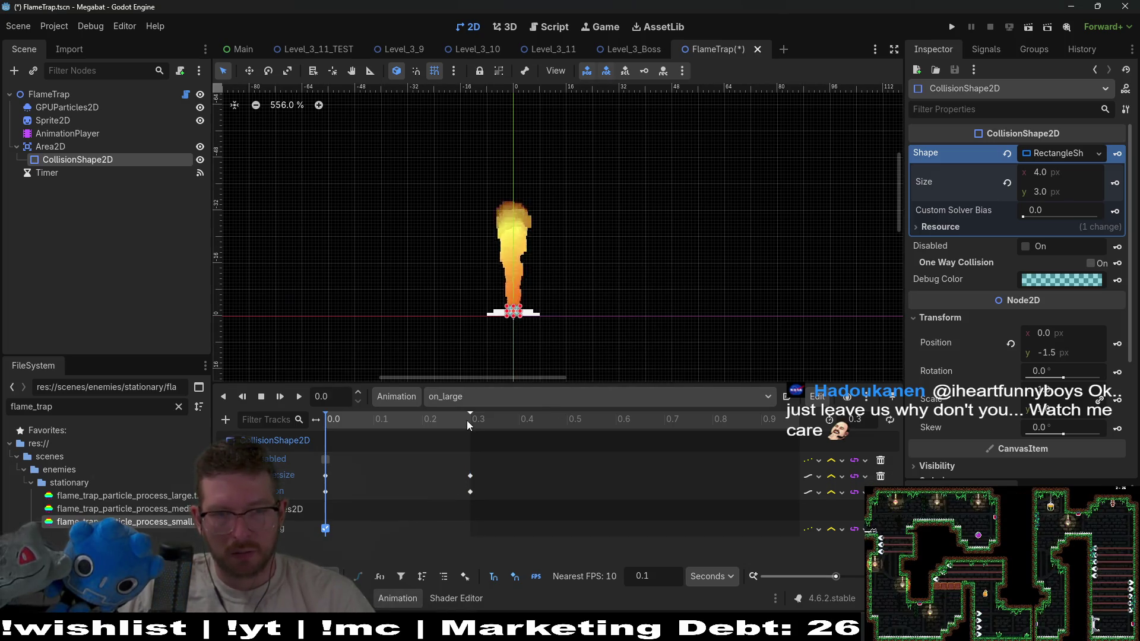
At 0.3 s, stretch the collision shape to 4×64 px at y −32
{"action": "left_click", "coordinate": [470, 419]}
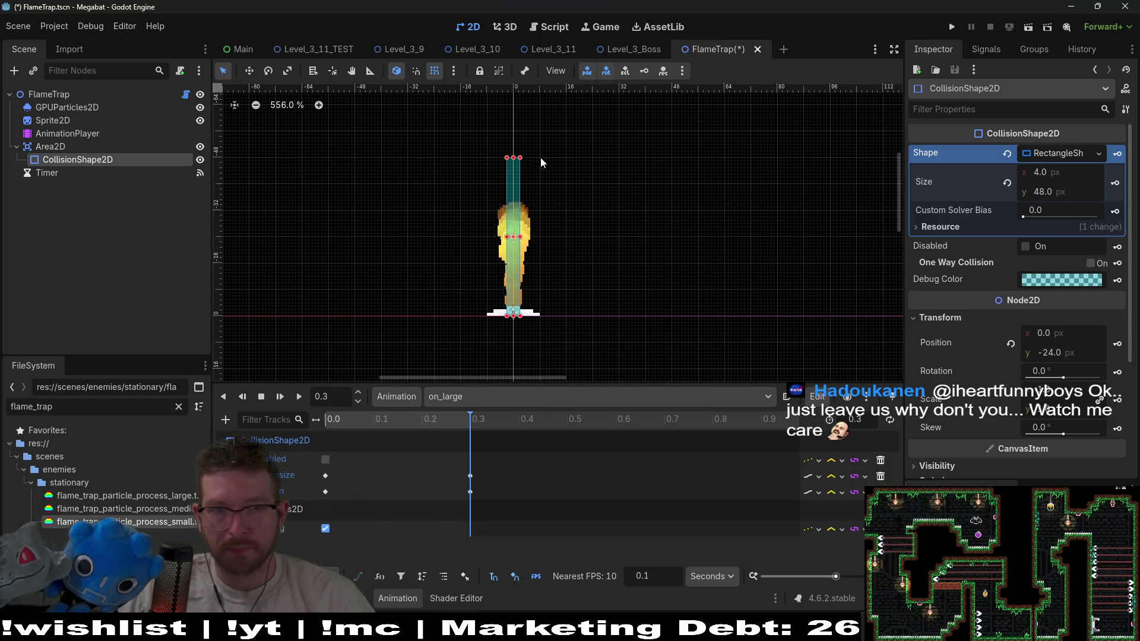
{"action": "scroll", "coordinate": [526, 145], "scroll_direction": "up", "scroll_amount": 1}
{"action": "scroll", "coordinate": [531, 153], "scroll_direction": "up", "scroll_amount": 3}
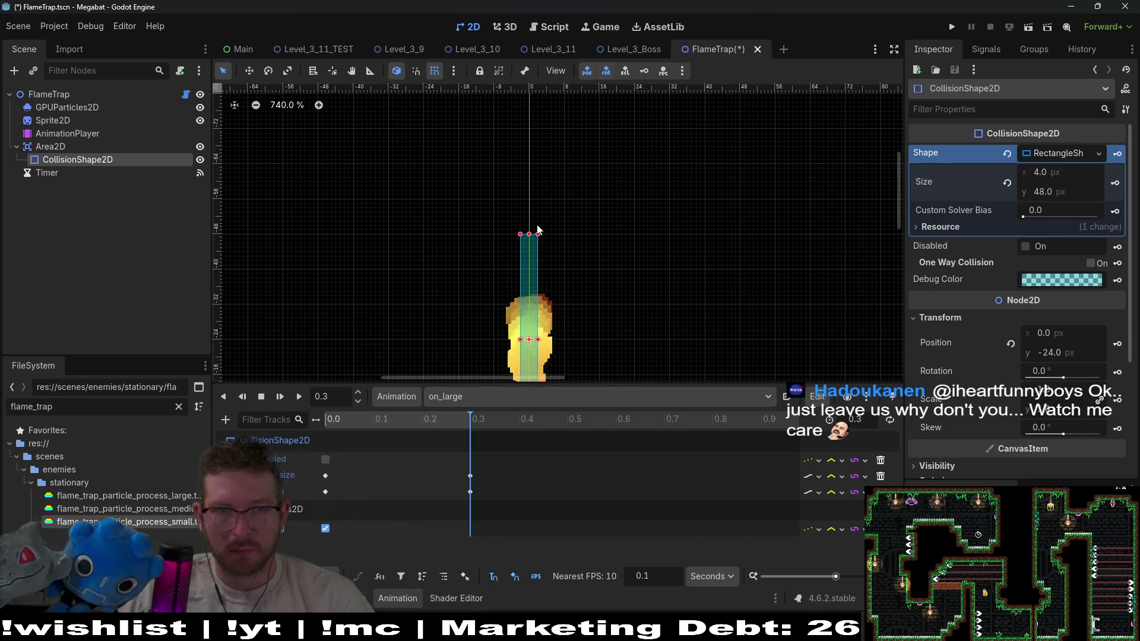
{"action": "left_click_drag", "start_coordinate": [529, 234], "coordinate": [535, 161]}
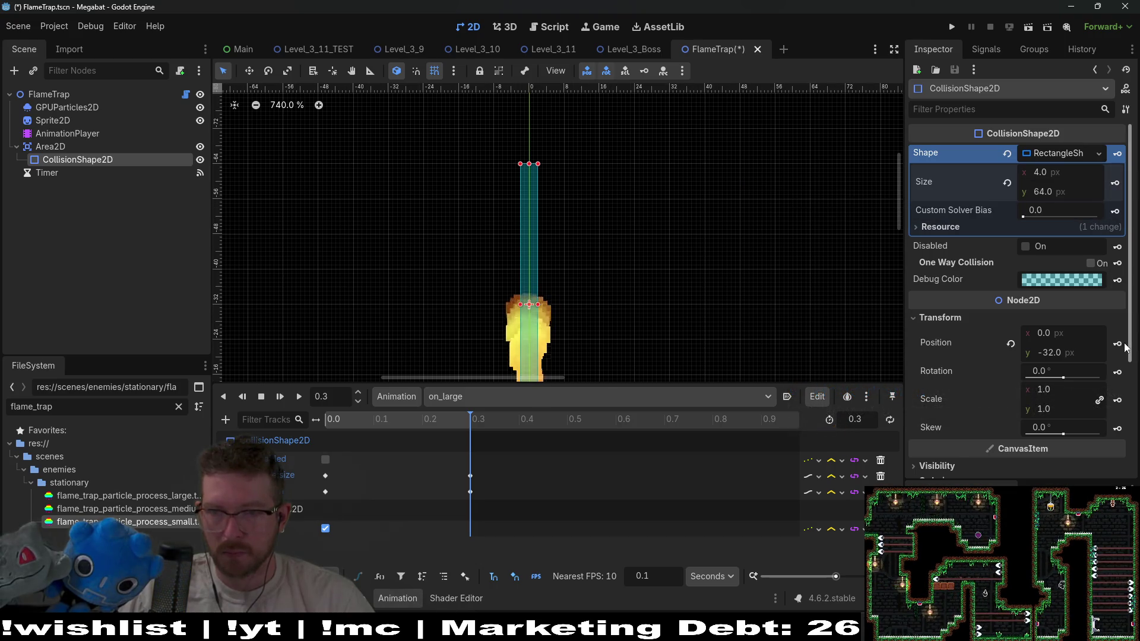
{"action": "scroll", "coordinate": [580, 316], "scroll_direction": "down", "scroll_amount": 3}
{"action": "scroll", "coordinate": [586, 223], "scroll_direction": "down", "scroll_amount": 2}
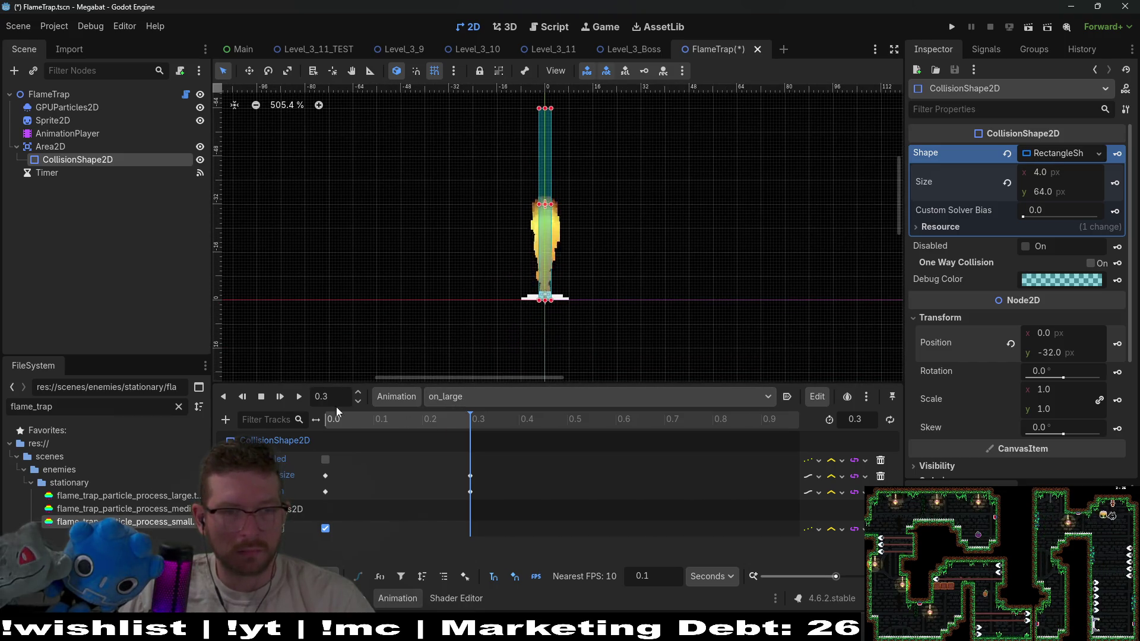
Play on_large from the start and save the FlameTrap scene
{"action": "left_click", "coordinate": [279, 397]}
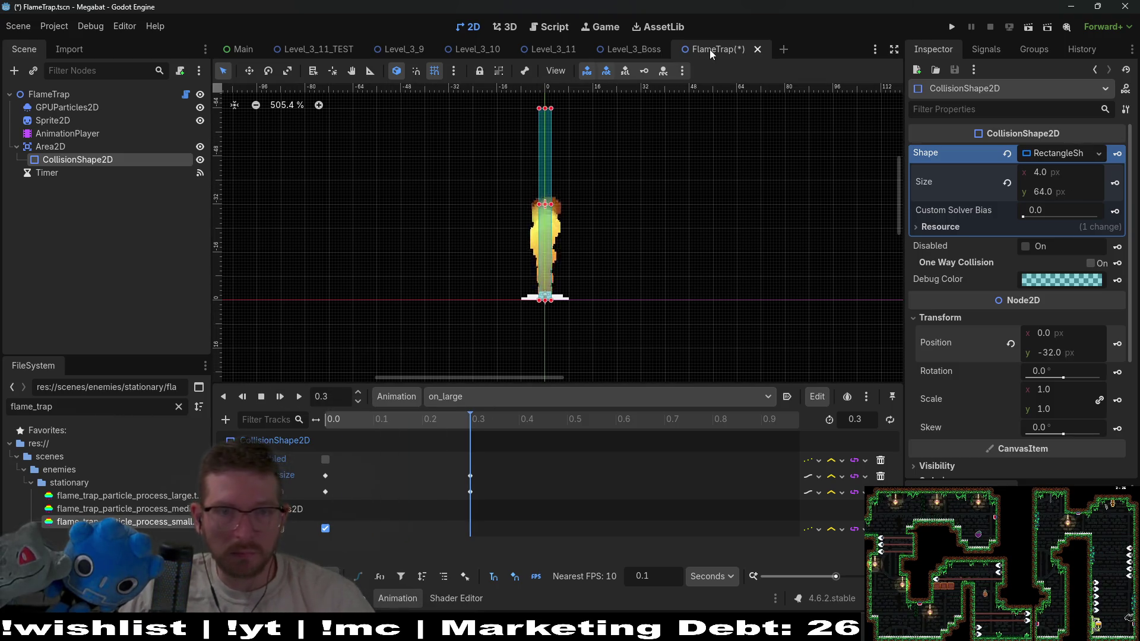
{"action": "key", "text": "ctrl+s"}
{"action": "left_click", "coordinate": [454, 397]}
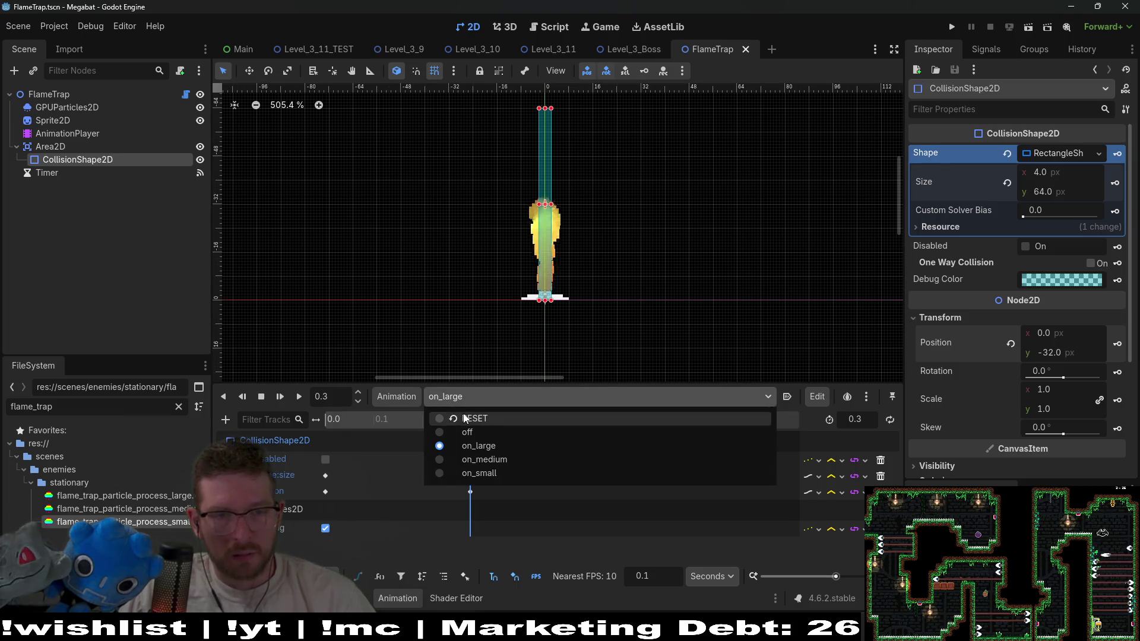
Switch through the RESET, off and on_large animations
{"action": "left_click", "coordinate": [463, 414]}
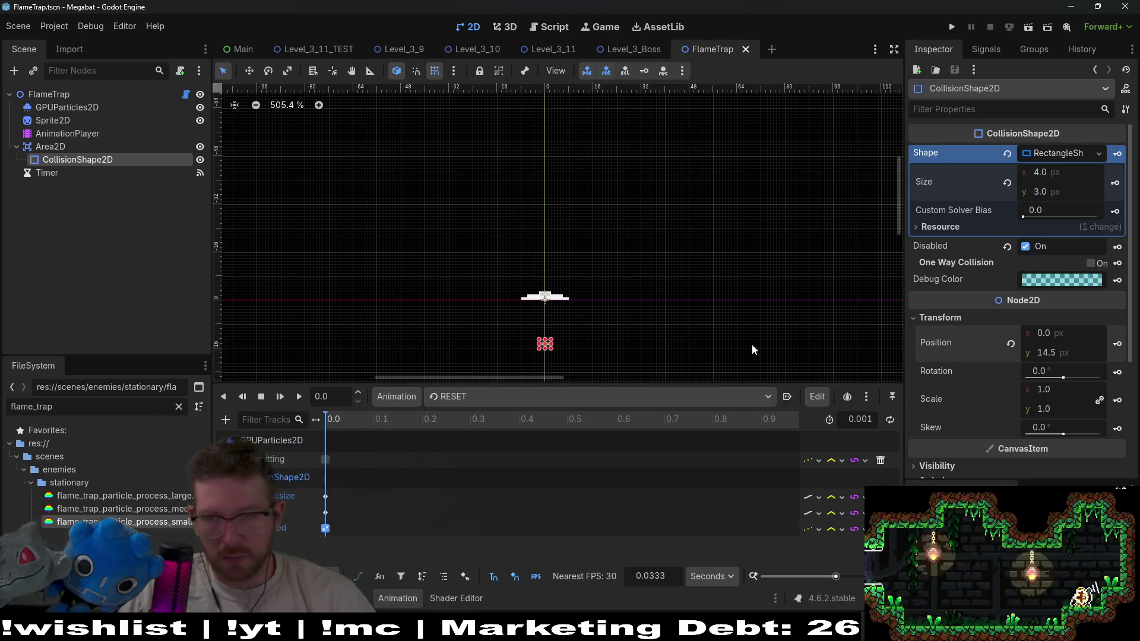
{"action": "scroll", "coordinate": [535, 303], "scroll_direction": "up", "scroll_amount": 7}
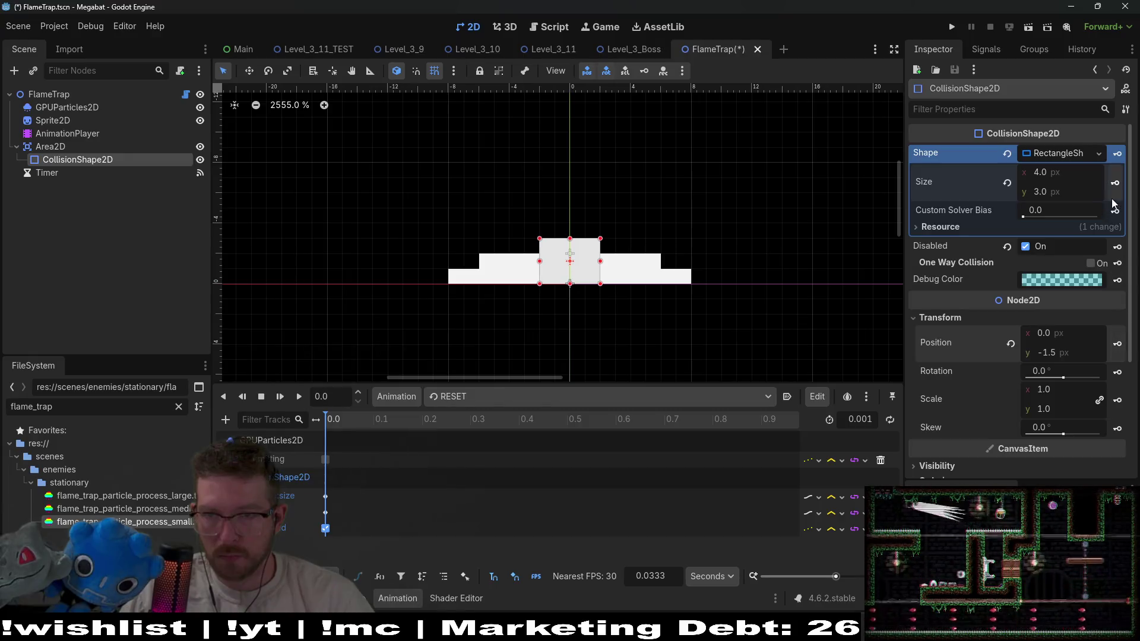
{"action": "left_click", "coordinate": [437, 396]}
{"action": "left_click", "coordinate": [466, 429]}
{"action": "left_click", "coordinate": [471, 399]}
{"action": "left_click", "coordinate": [474, 432]}
{"action": "left_click", "coordinate": [481, 397]}
{"action": "left_click", "coordinate": [476, 447]}
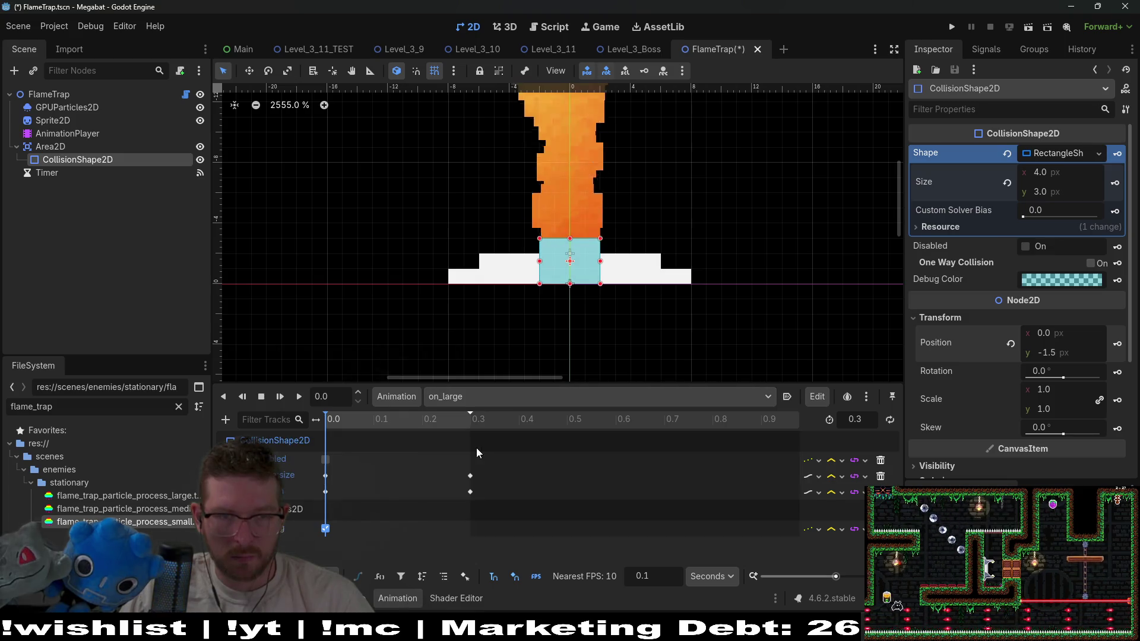
Switch to on_medium and play it from the start
{"action": "left_click", "coordinate": [476, 398]}
{"action": "left_click", "coordinate": [476, 398]}
{"action": "left_click", "coordinate": [489, 398]}
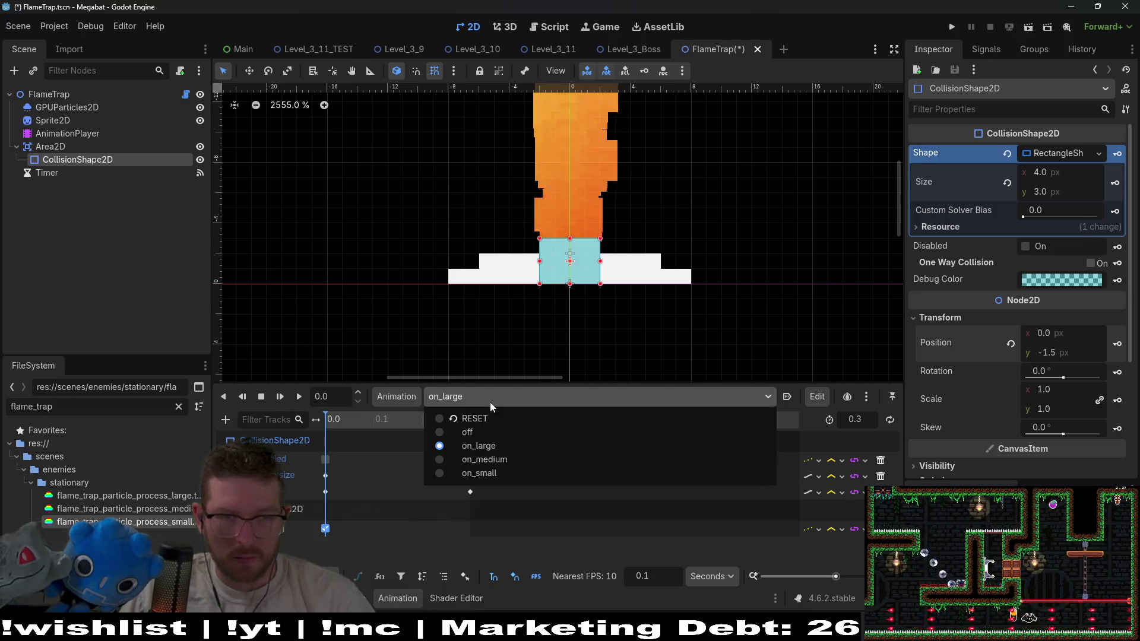
{"action": "left_click", "coordinate": [490, 461]}
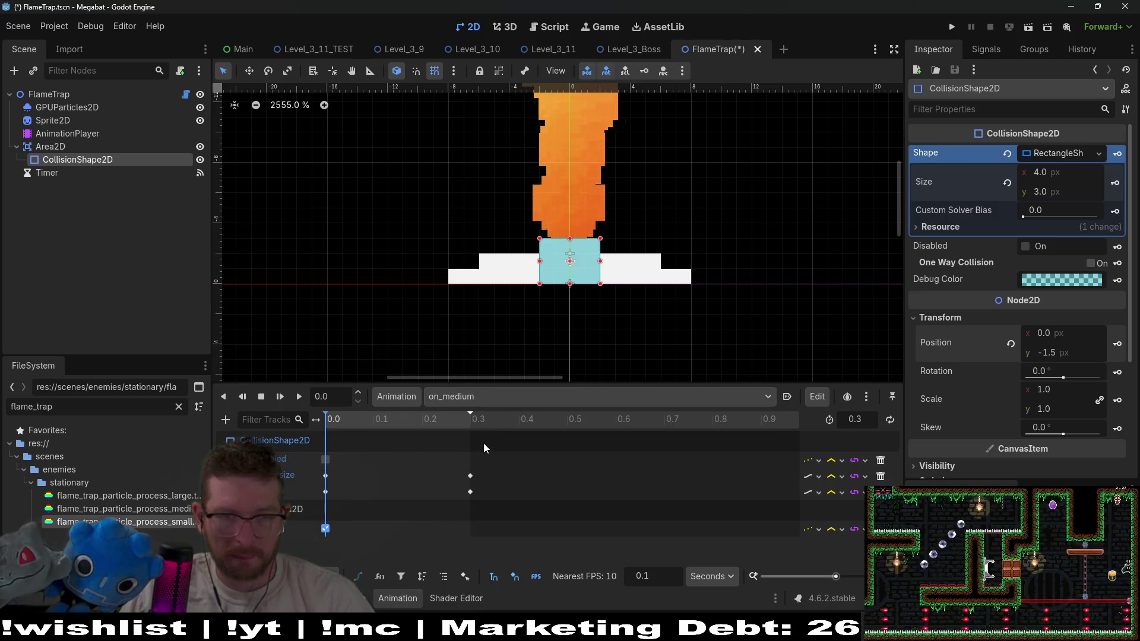
{"action": "left_click", "coordinate": [280, 397]}
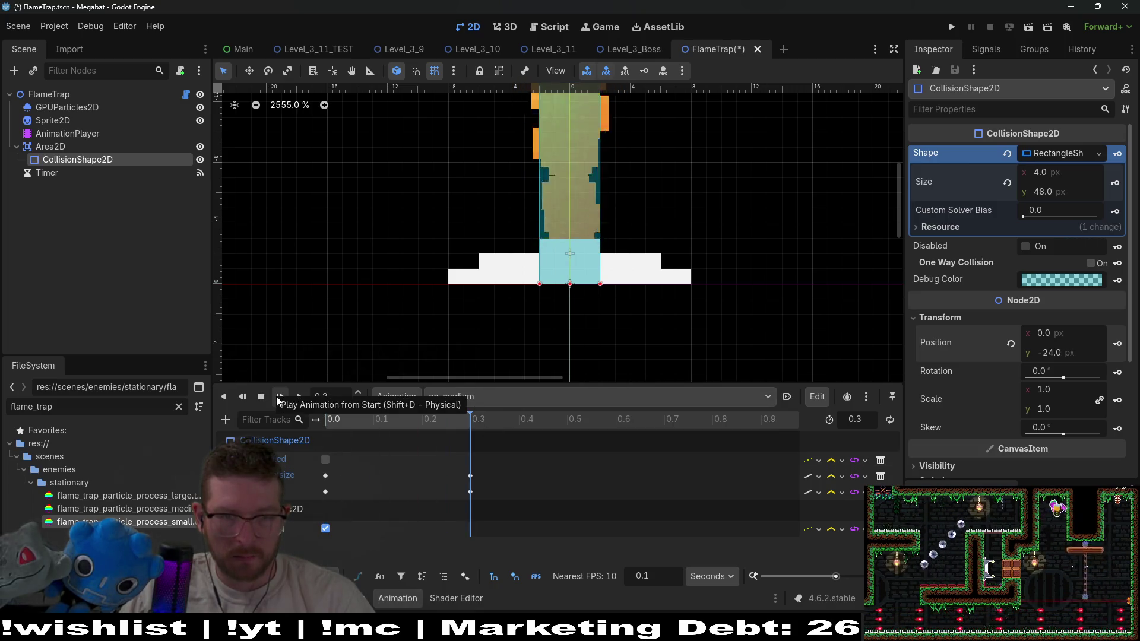
Select the FlameTrap root, switch to RESET, and save the scene
{"action": "left_click", "coordinate": [59, 95]}
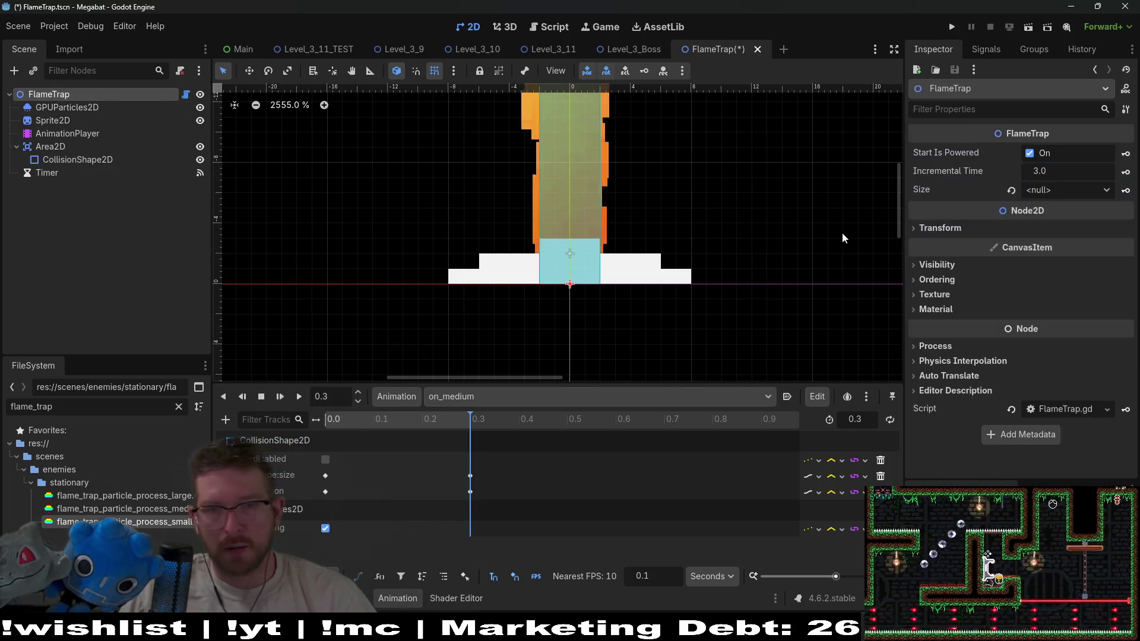
{"action": "scroll", "coordinate": [636, 199], "scroll_direction": "down", "scroll_amount": 6}
{"action": "scroll", "coordinate": [634, 246], "scroll_direction": "down", "scroll_amount": 3}
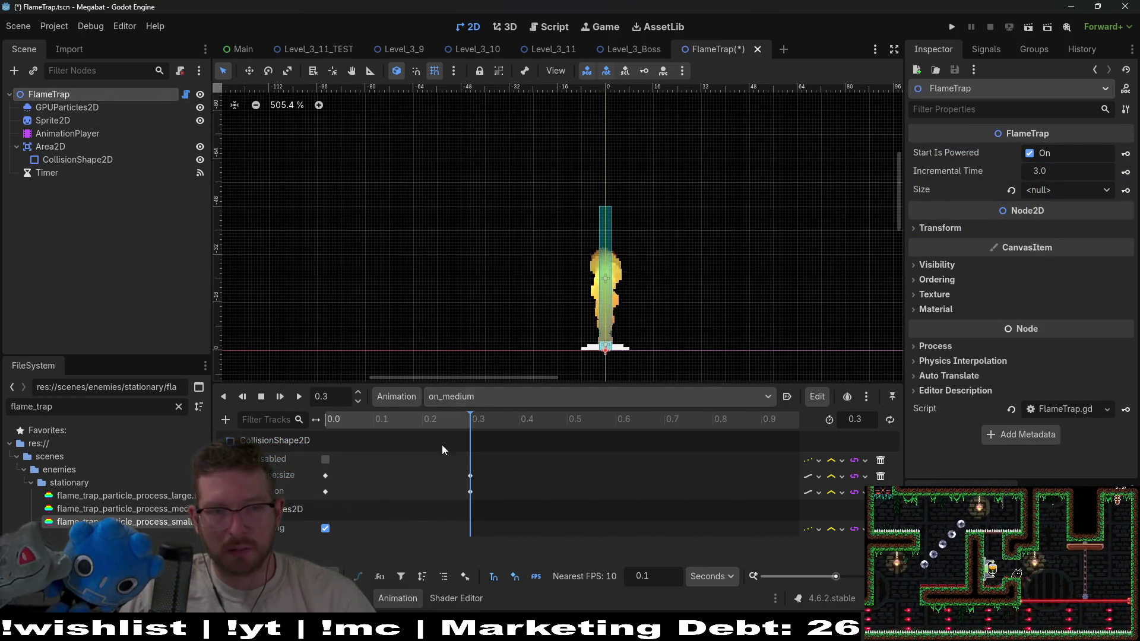
{"action": "left_click", "coordinate": [468, 397]}
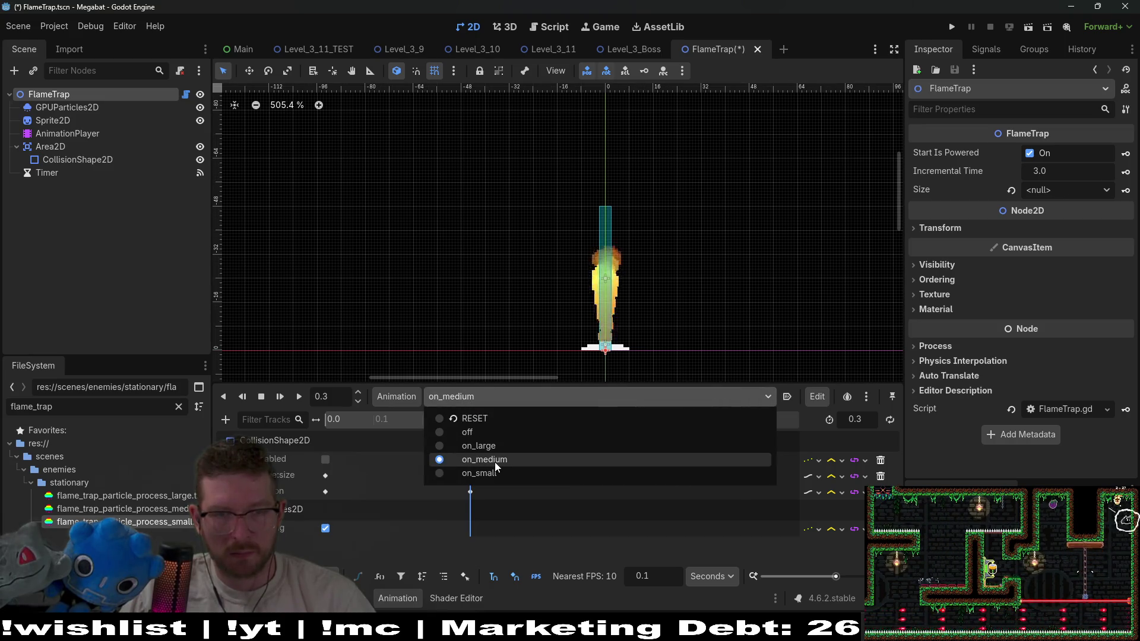
{"action": "left_click", "coordinate": [484, 415]}
{"action": "key", "text": "ctrl+s"}
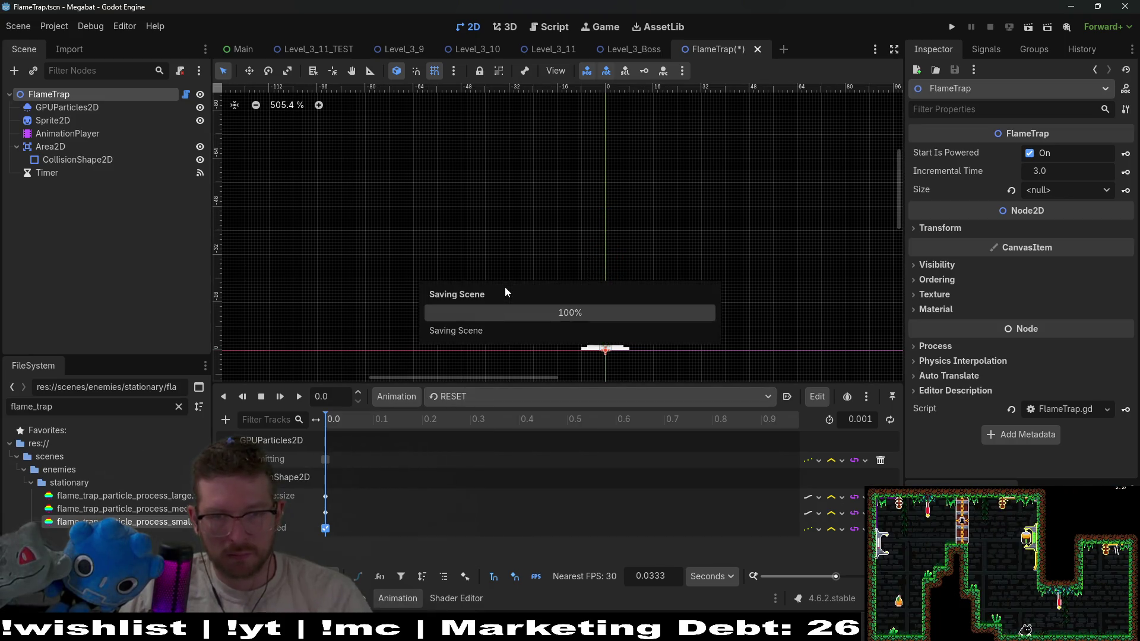
Load the on_small animation and open the FlameTrap.gd script
{"action": "left_click", "coordinate": [474, 400]}
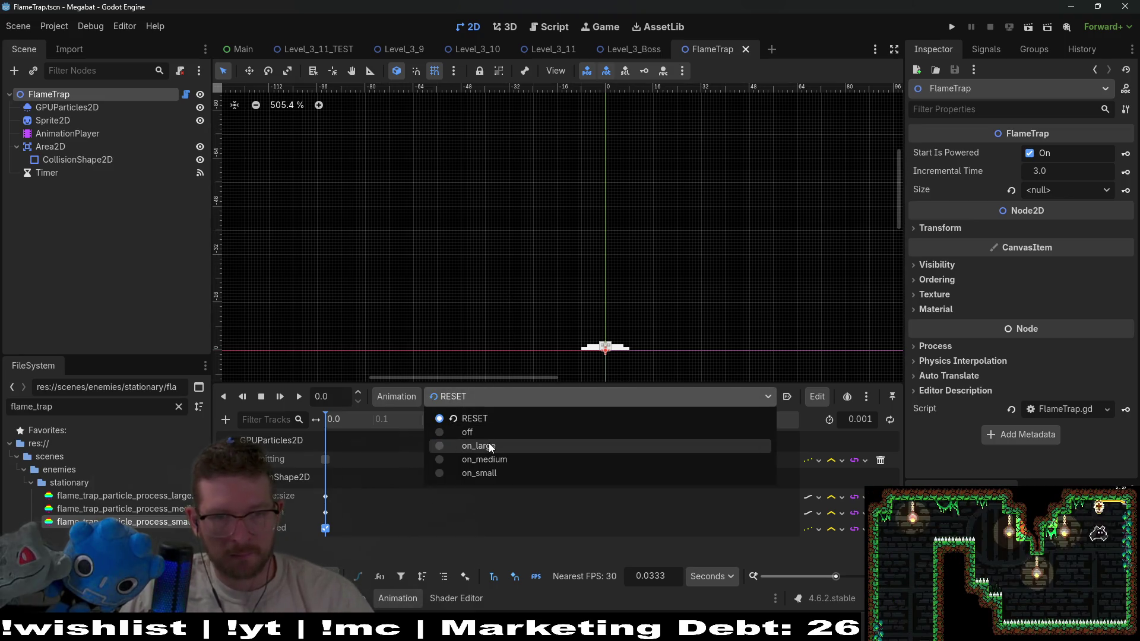
{"action": "left_click", "coordinate": [494, 473]}
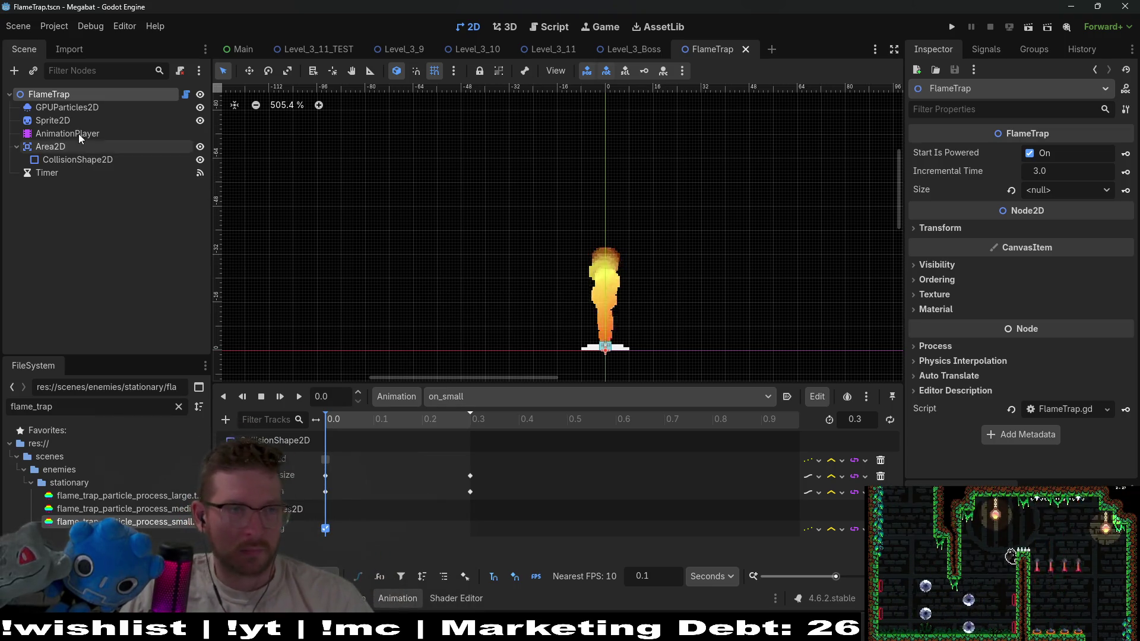
{"action": "left_click", "coordinate": [186, 94]}
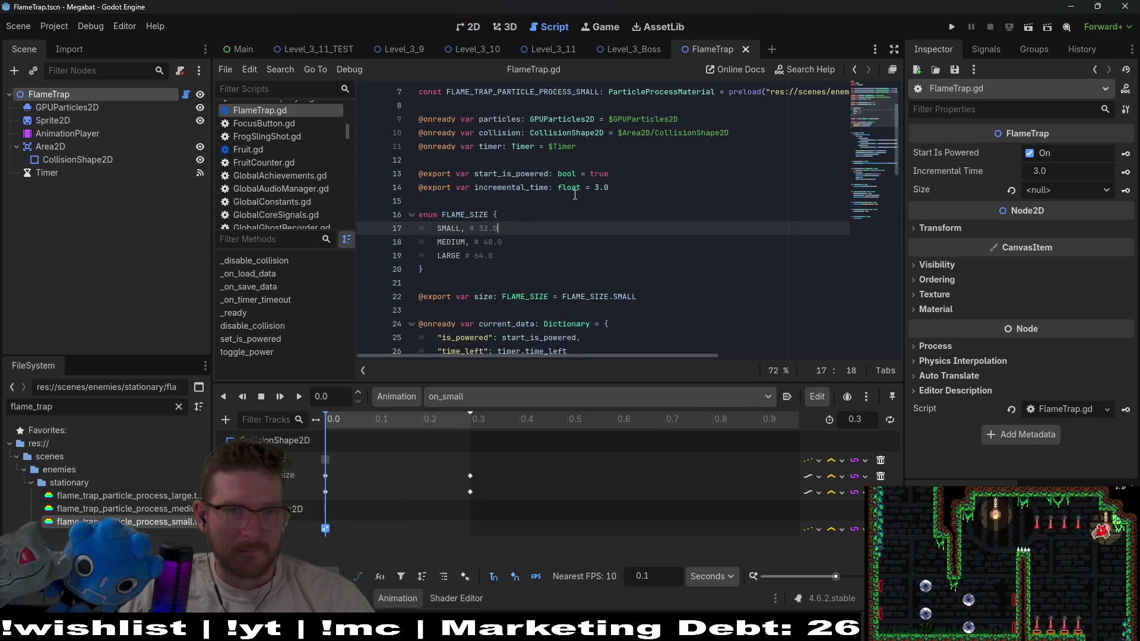
Review the small particle material constant, the match size block and the emitting line
{"action": "scroll", "coordinate": [575, 195], "scroll_direction": "down", "scroll_amount": 5}
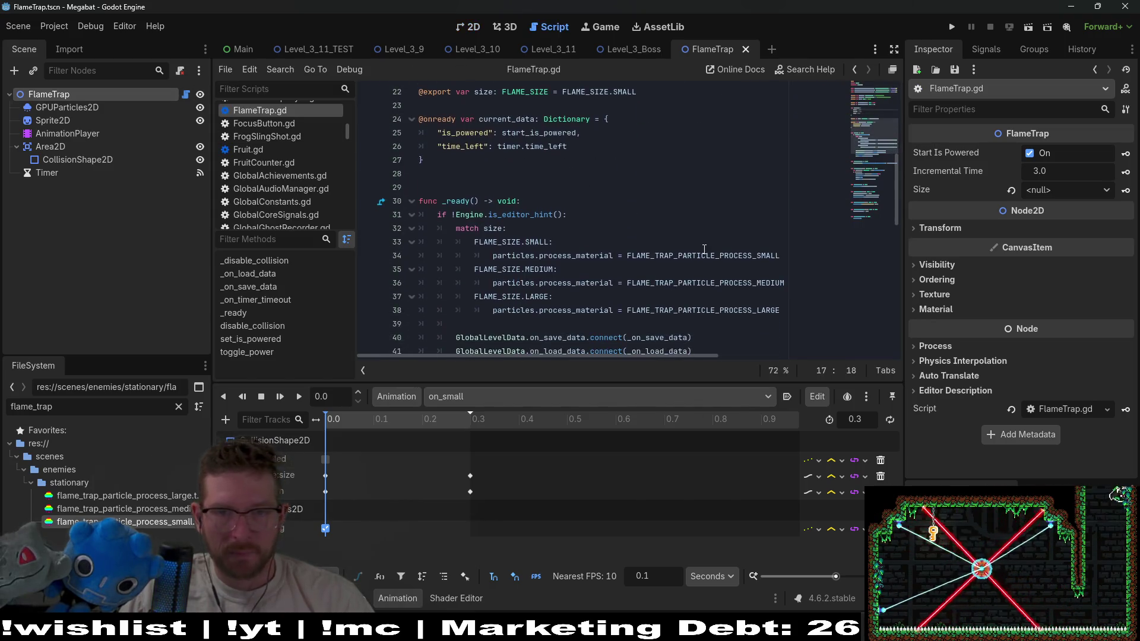
{"action": "left_click", "coordinate": [791, 254]}
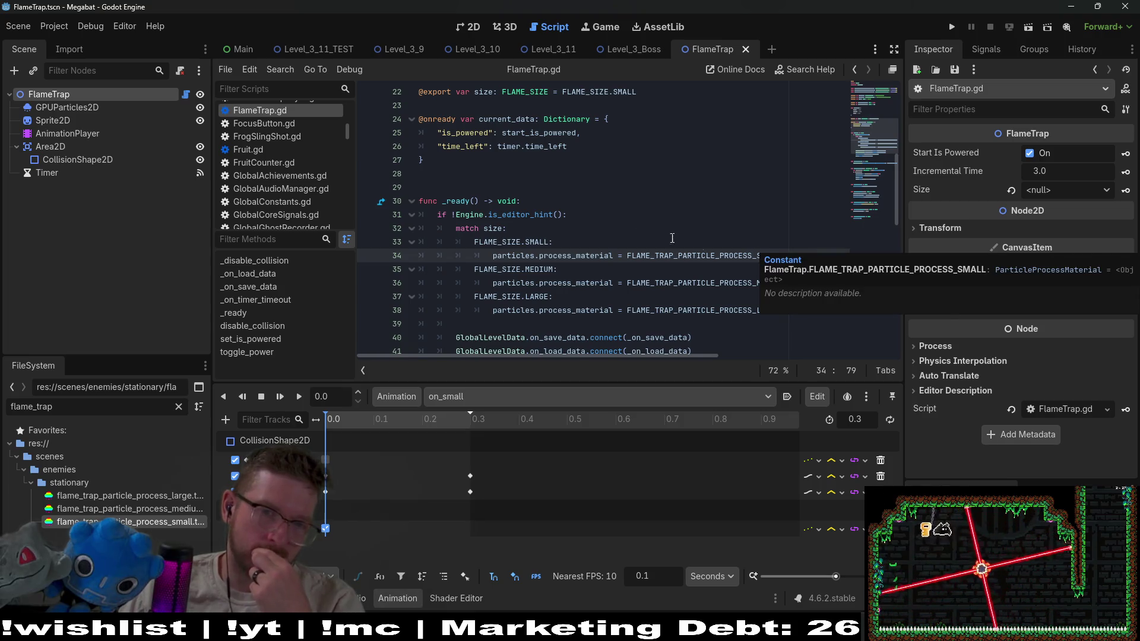
{"action": "scroll", "coordinate": [567, 193], "scroll_direction": "down", "scroll_amount": 1}
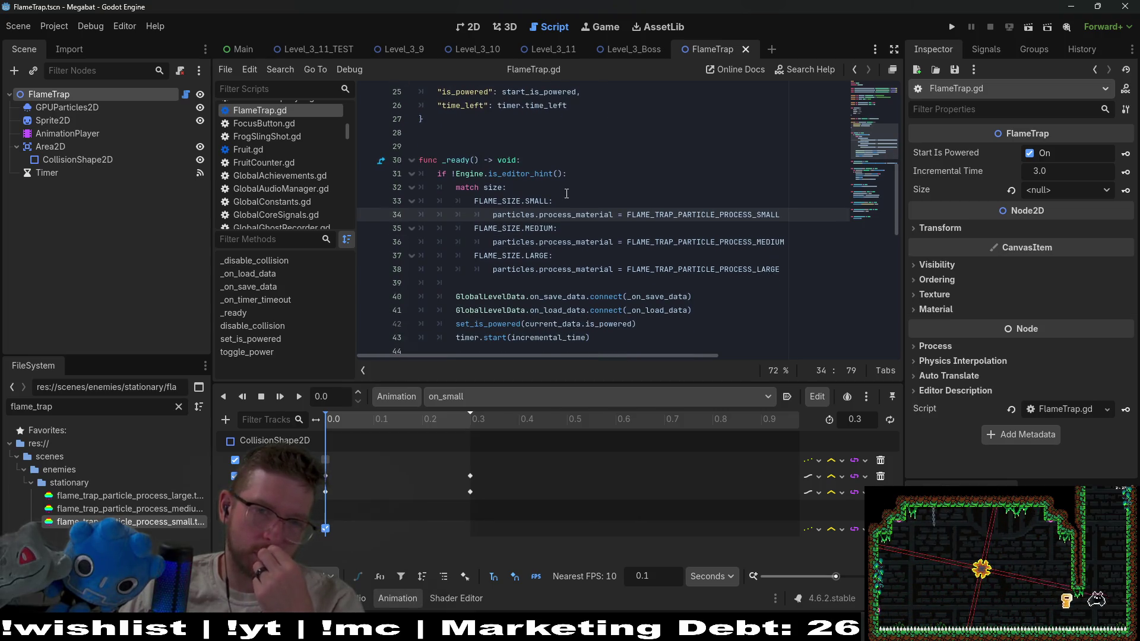
{"action": "left_click", "coordinate": [508, 191]}
{"action": "scroll", "coordinate": [570, 196], "scroll_direction": "down", "scroll_amount": 3}
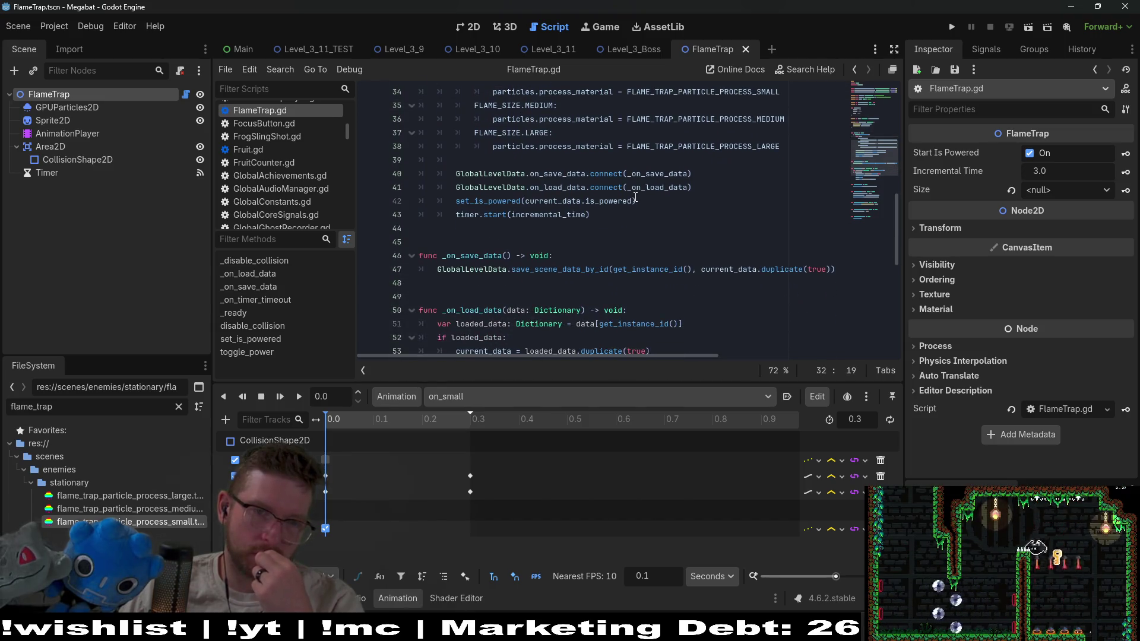
{"action": "scroll", "coordinate": [635, 197], "scroll_direction": "down", "scroll_amount": 5}
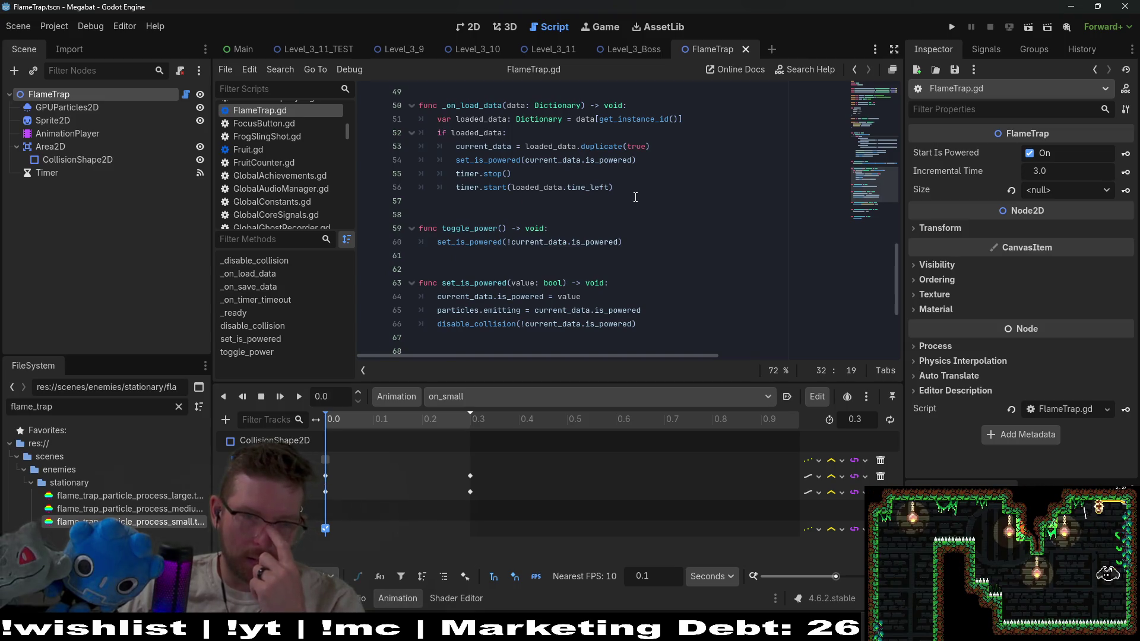
{"action": "left_click", "coordinate": [501, 311]}
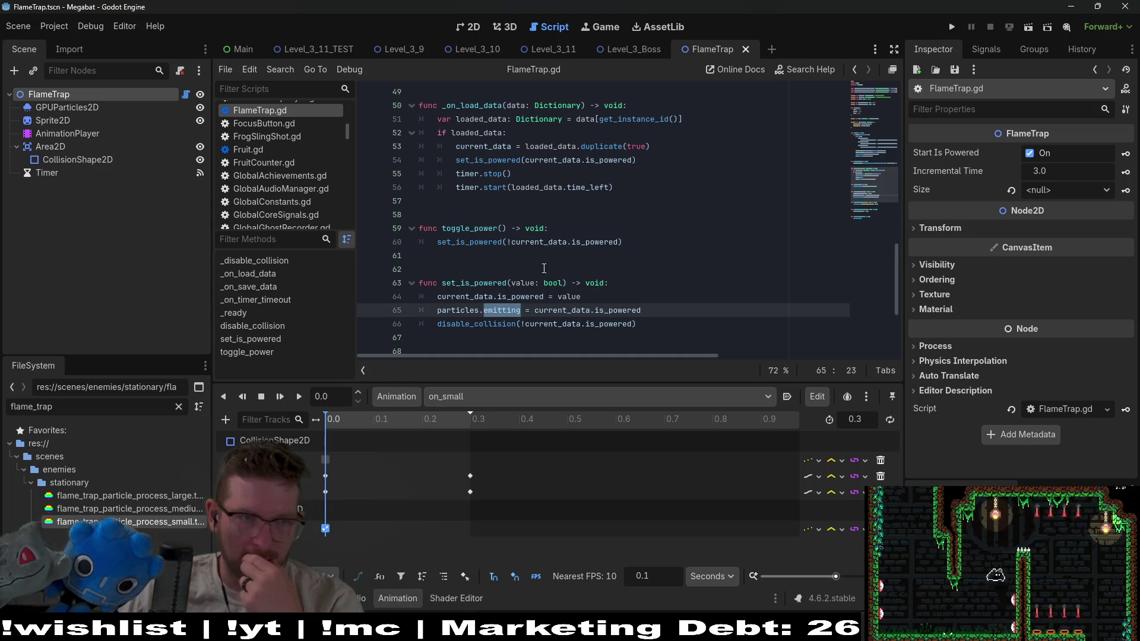
{"action": "scroll", "coordinate": [544, 269], "scroll_direction": "down", "scroll_amount": 2}
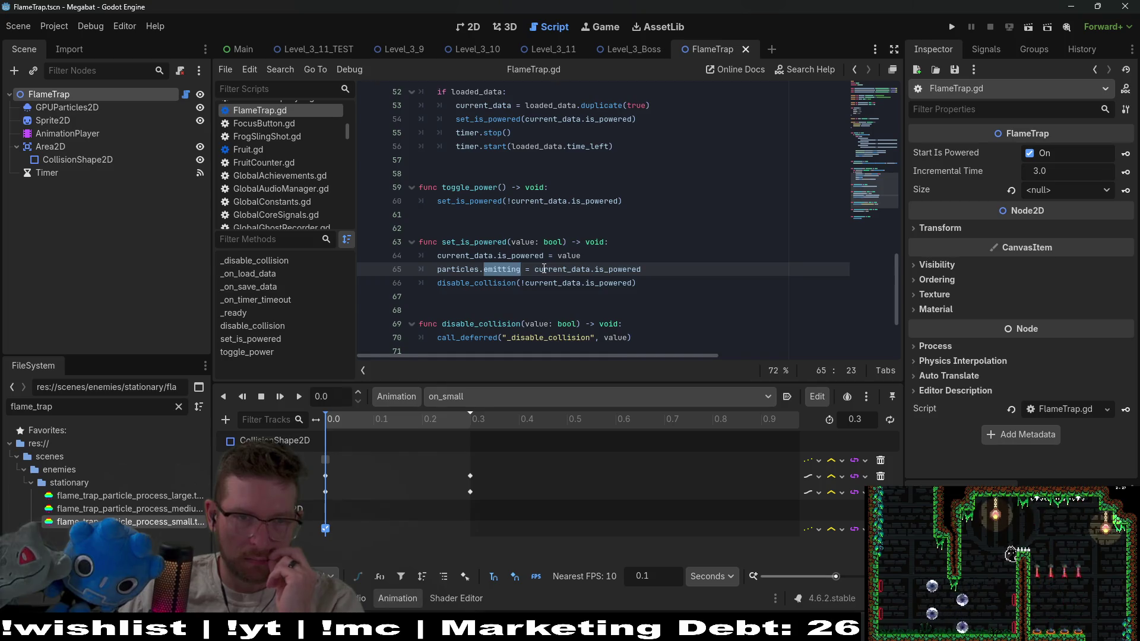
Inspect the code around the disable_collision call
{"action": "left_click", "coordinate": [1012, 190]}
{"action": "left_click", "coordinate": [691, 282]}
{"action": "scroll", "coordinate": [691, 260], "scroll_direction": "up", "scroll_amount": 1}
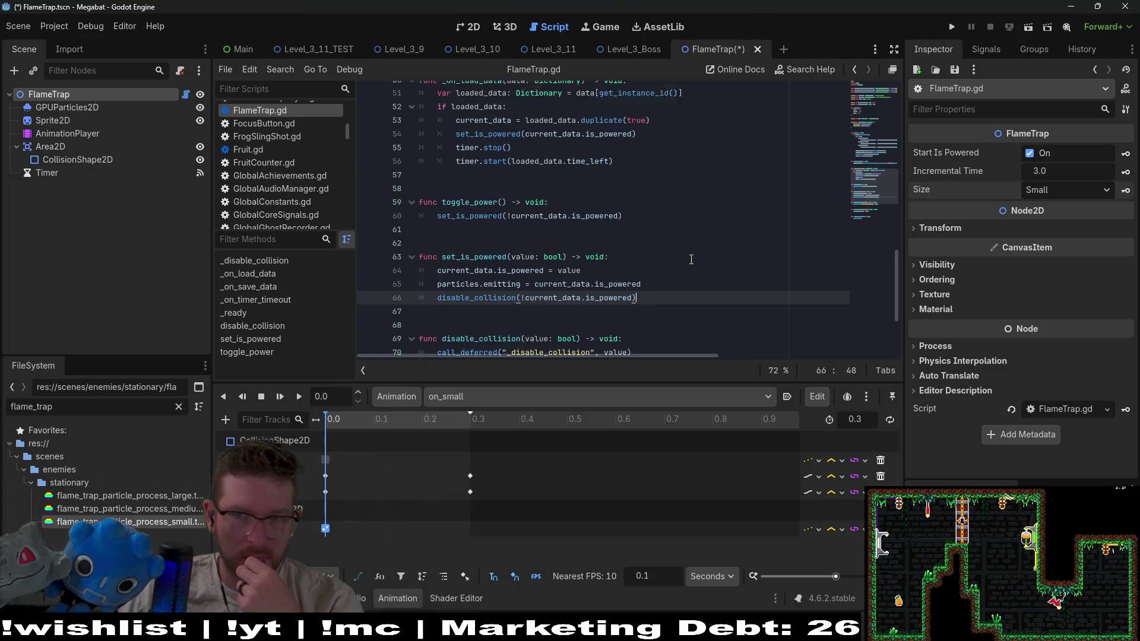
{"action": "scroll", "coordinate": [691, 260], "scroll_direction": "up", "scroll_amount": 15}
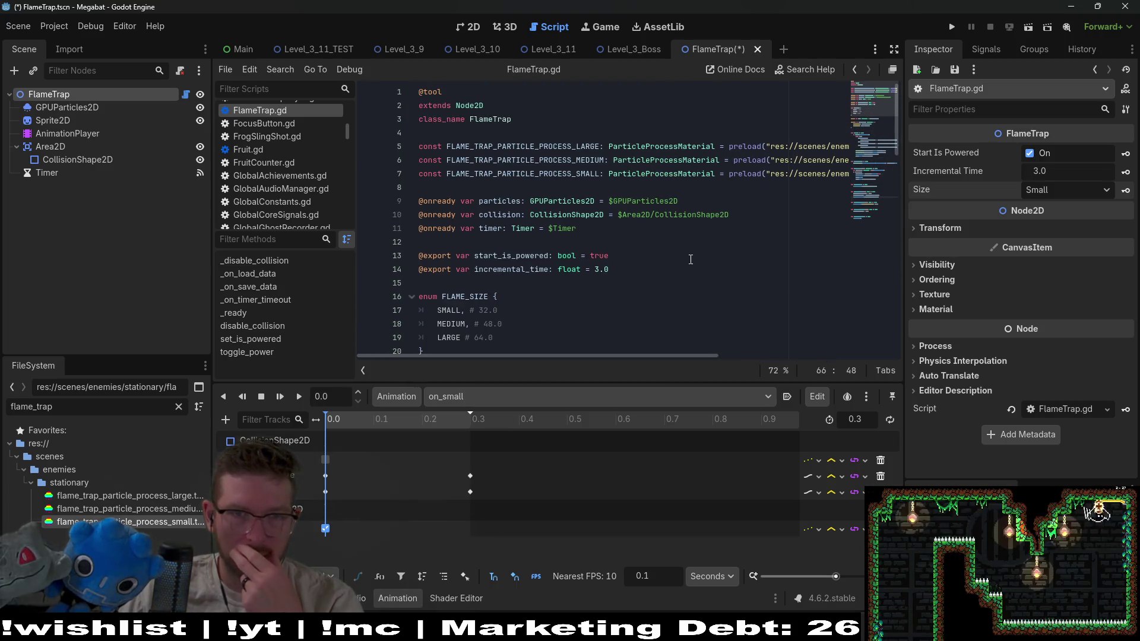
{"action": "scroll", "coordinate": [690, 260], "scroll_direction": "down", "scroll_amount": 2}
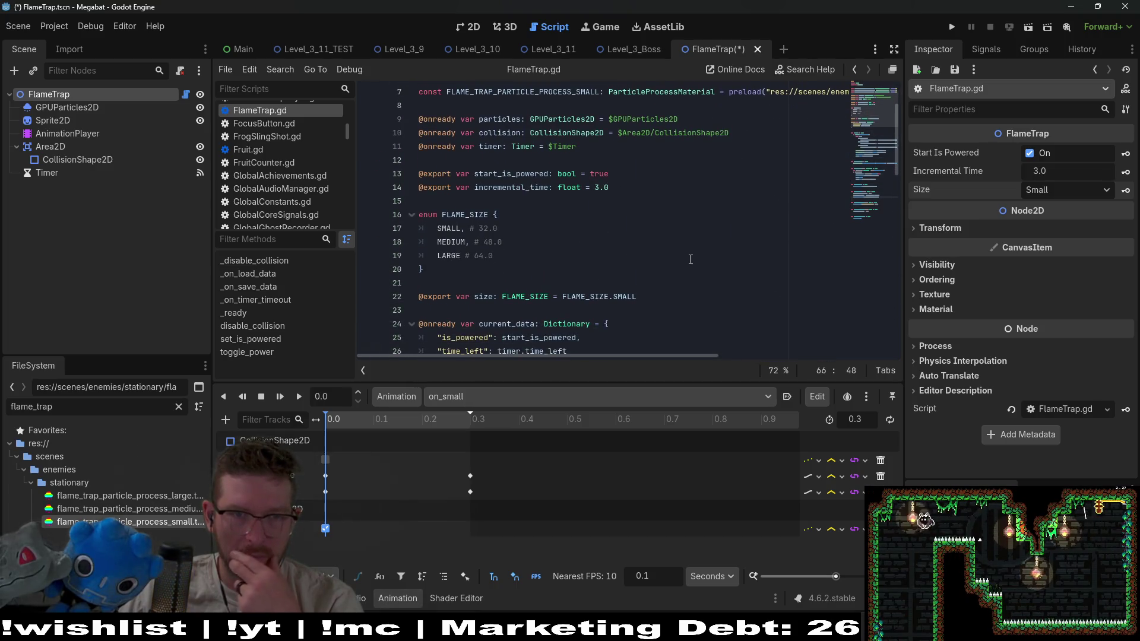
{"action": "scroll", "coordinate": [691, 260], "scroll_direction": "down", "scroll_amount": 2}
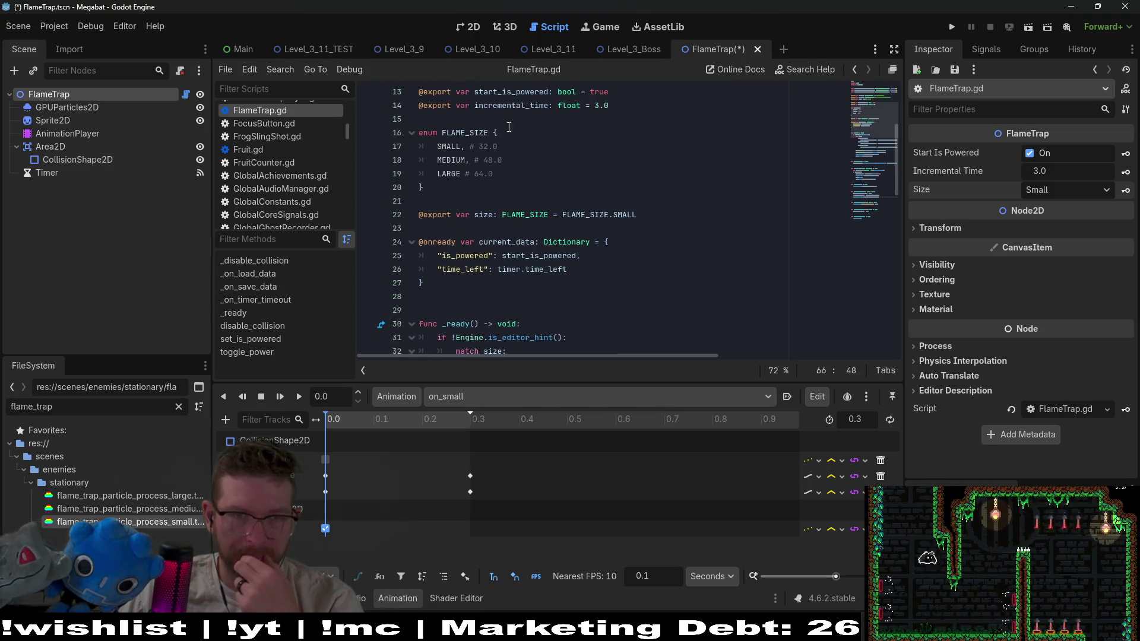
Highlight start_is_powered uses, then jump from _ready to set_is_powered's definition
{"action": "double_click", "coordinate": [493, 94]}
{"action": "scroll", "coordinate": [645, 190], "scroll_direction": "down", "scroll_amount": 3}
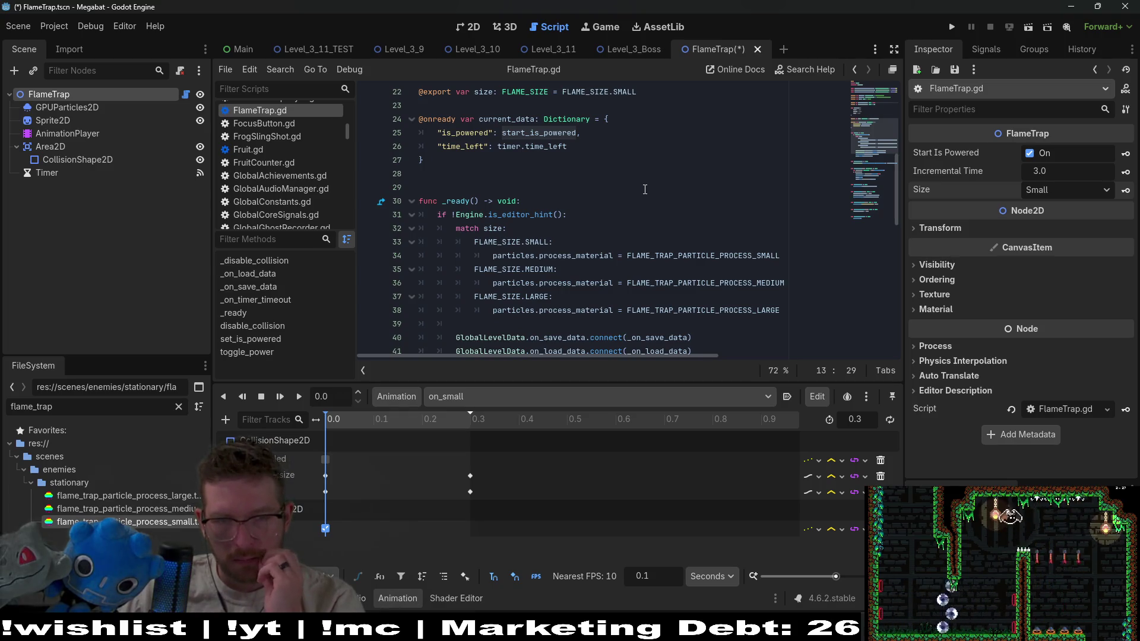
{"action": "scroll", "coordinate": [645, 189], "scroll_direction": "down", "scroll_amount": 2}
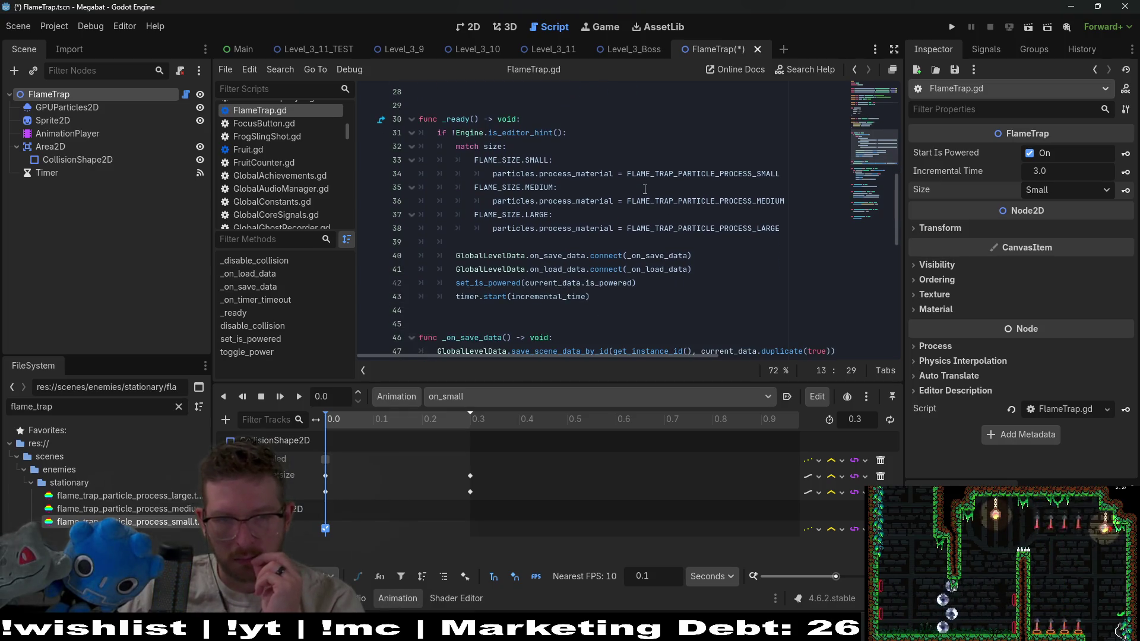
{"action": "double_click", "coordinate": [512, 285]}
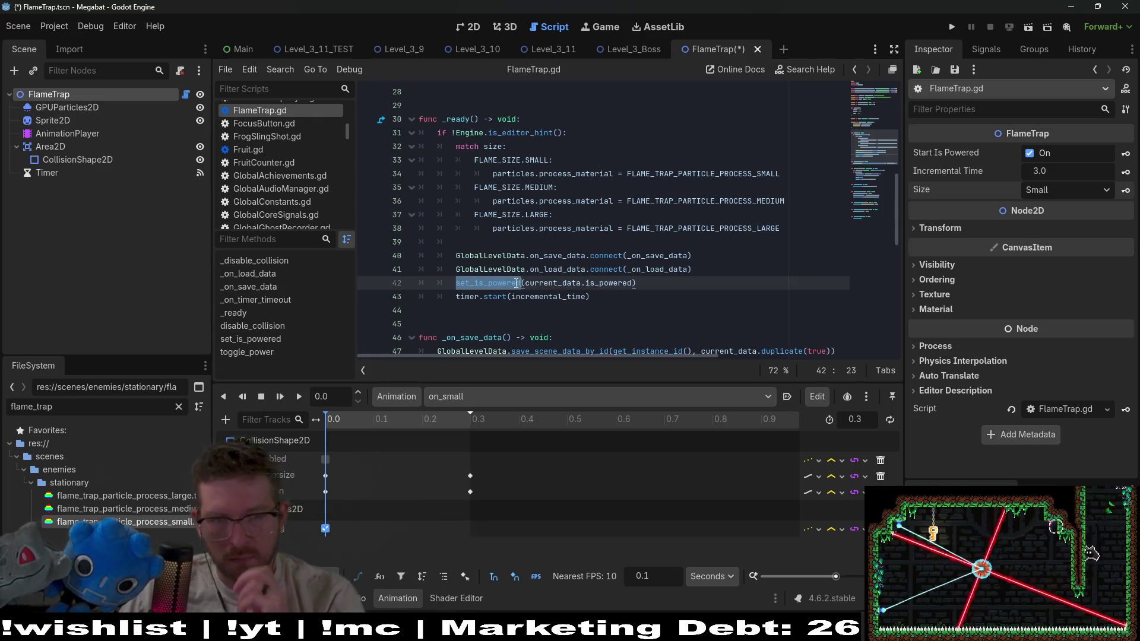
{"action": "left_click", "coordinate": [508, 283], "text": "ctrl"}
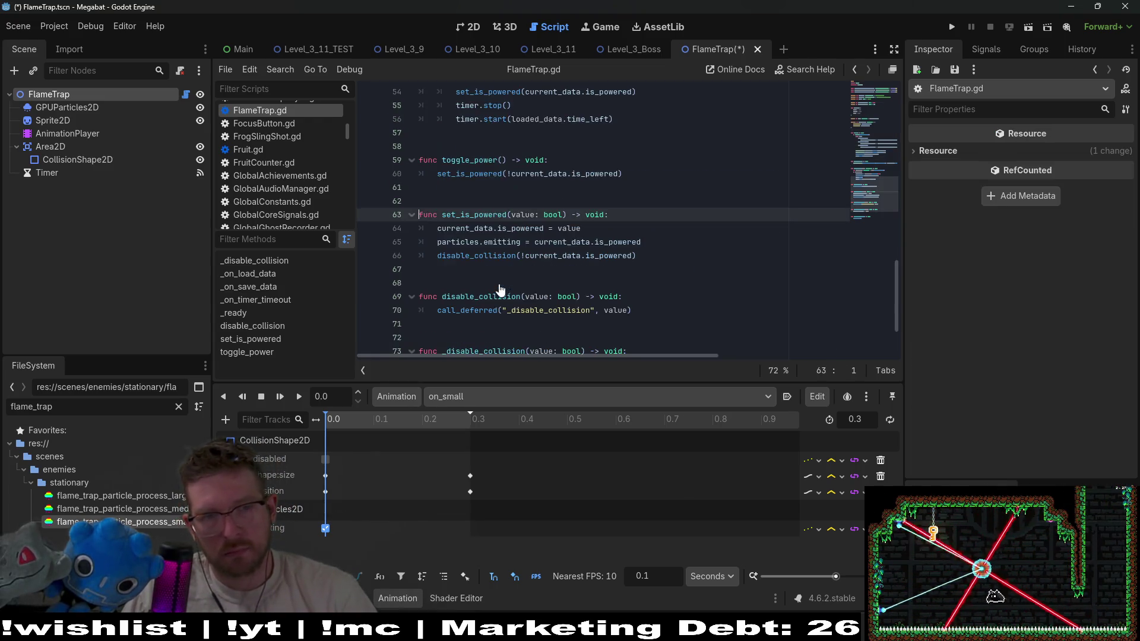
{"action": "left_click", "coordinate": [654, 247]}
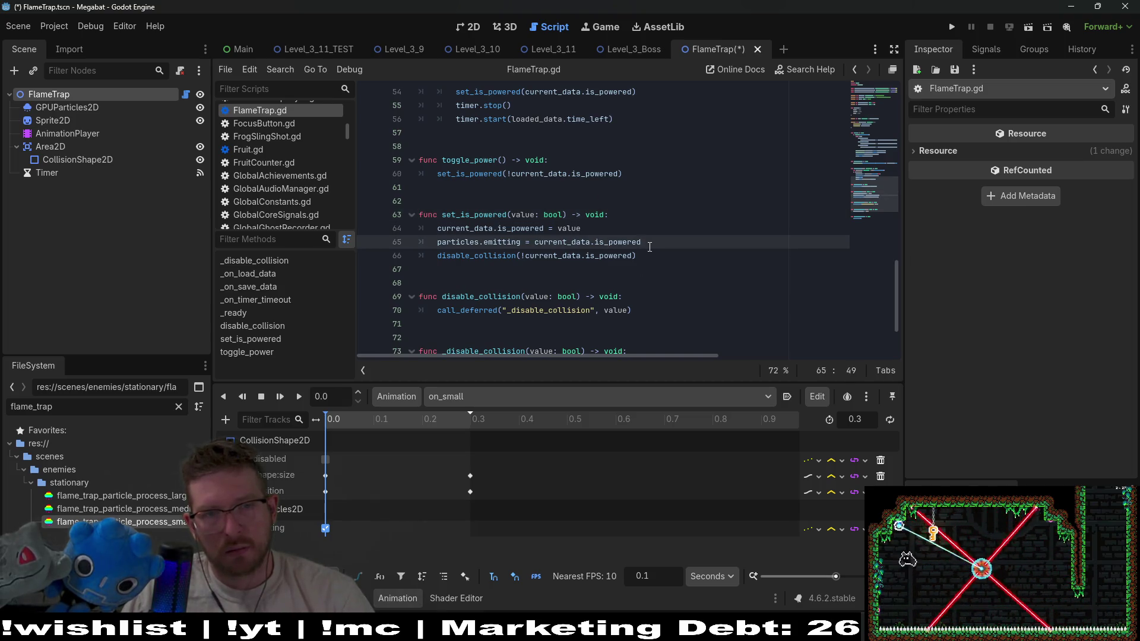
{"action": "double_click", "coordinate": [499, 229]}
{"action": "double_click", "coordinate": [626, 237]}
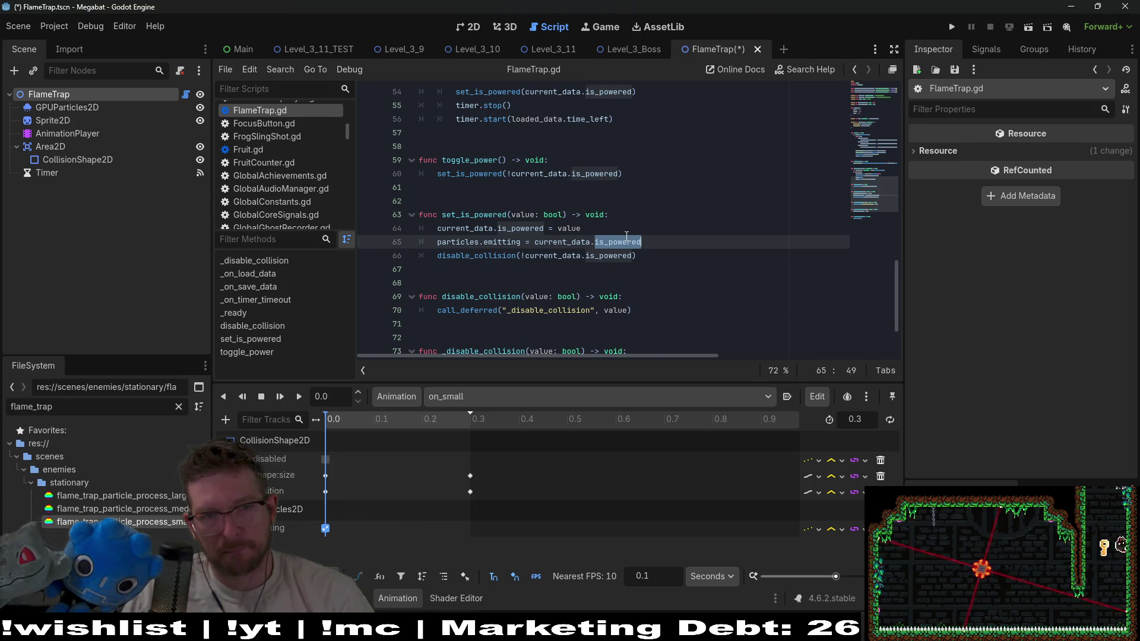
{"action": "left_click", "coordinate": [475, 244]}
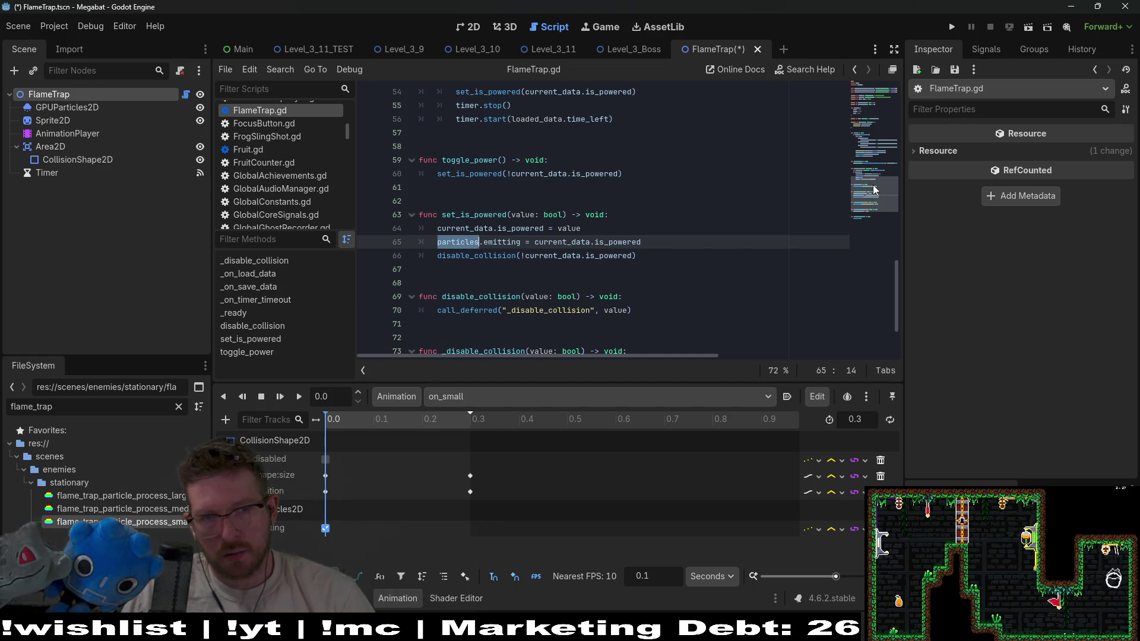
{"action": "left_click_drag", "start_coordinate": [871, 184], "coordinate": [863, 97]}
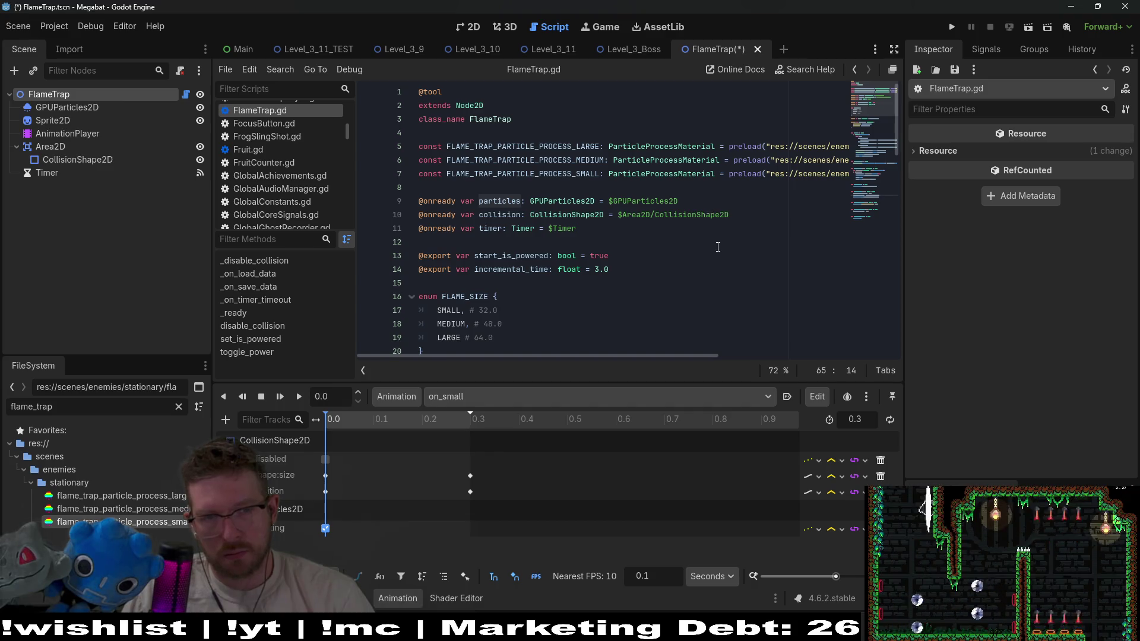
{"action": "scroll", "coordinate": [718, 244], "scroll_direction": "down", "scroll_amount": 1}
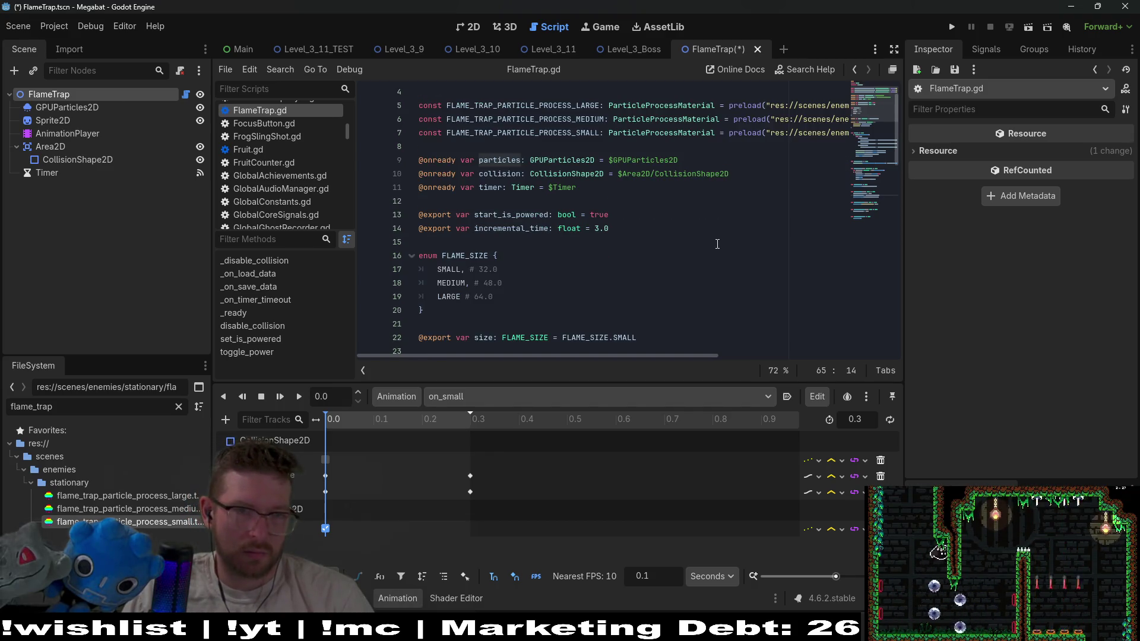
{"action": "left_click", "coordinate": [694, 159]}
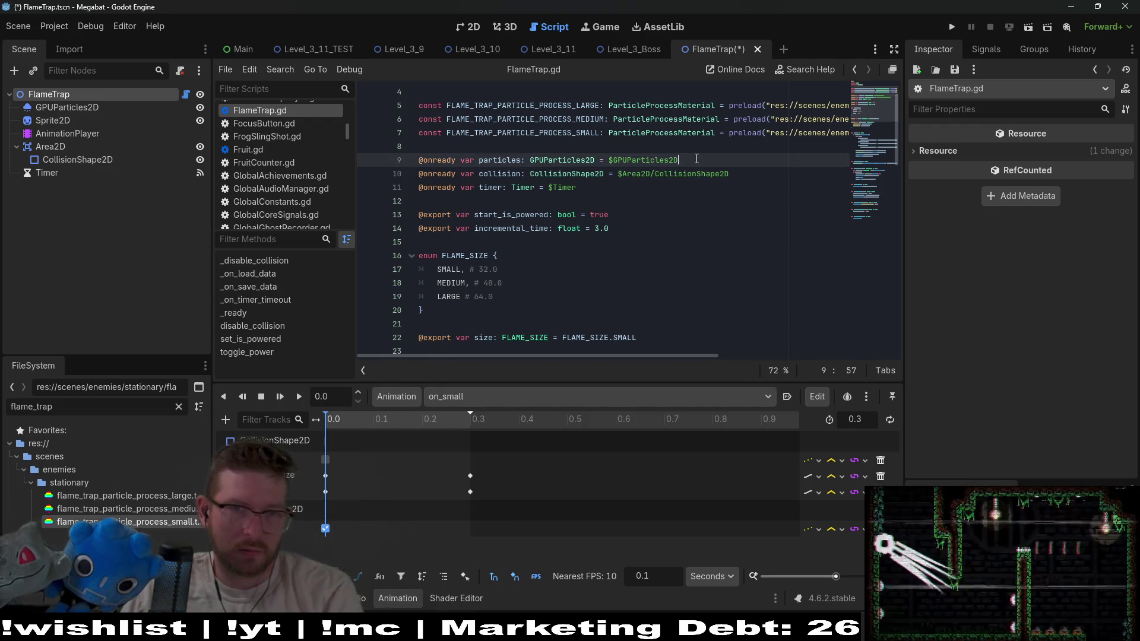
{"action": "left_click_drag", "start_coordinate": [749, 174], "coordinate": [734, 153]}
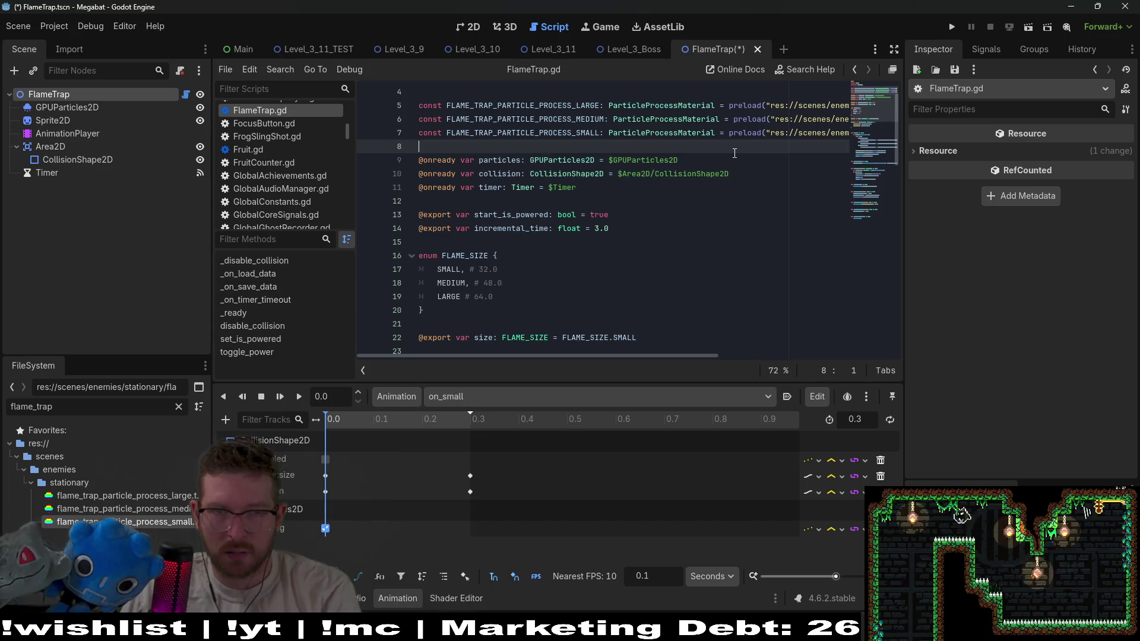
{"action": "left_click_drag", "start_coordinate": [735, 161], "coordinate": [735, 173]}
{"action": "key", "text": "BackSpace"}
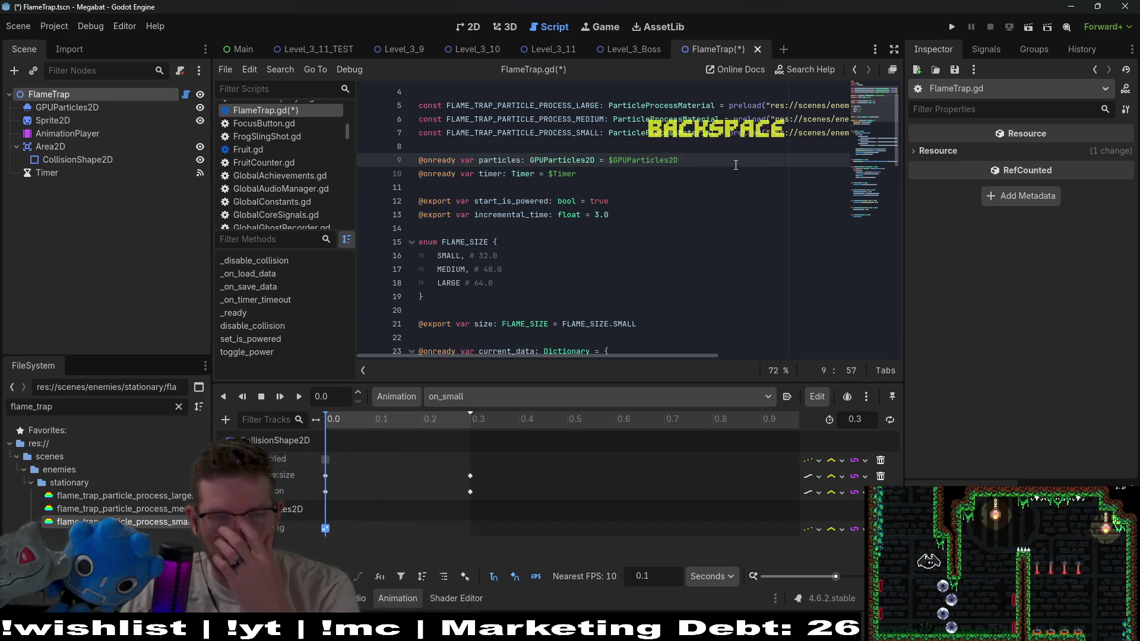
{"action": "left_click", "coordinate": [539, 367]}
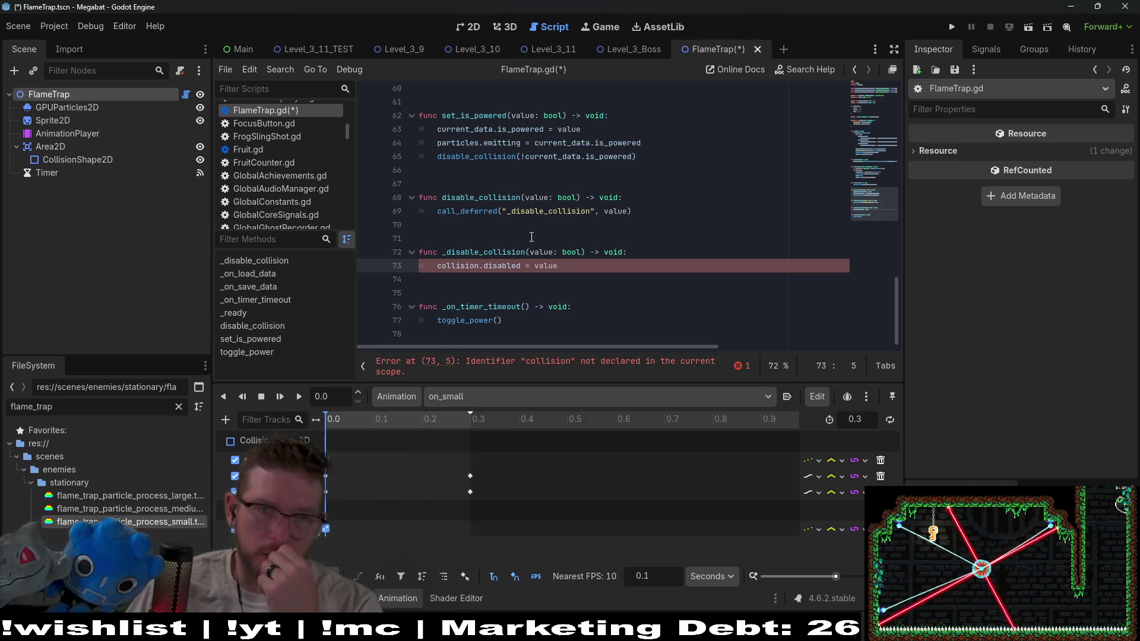
{"action": "mouse_move", "coordinate": [512, 215]}
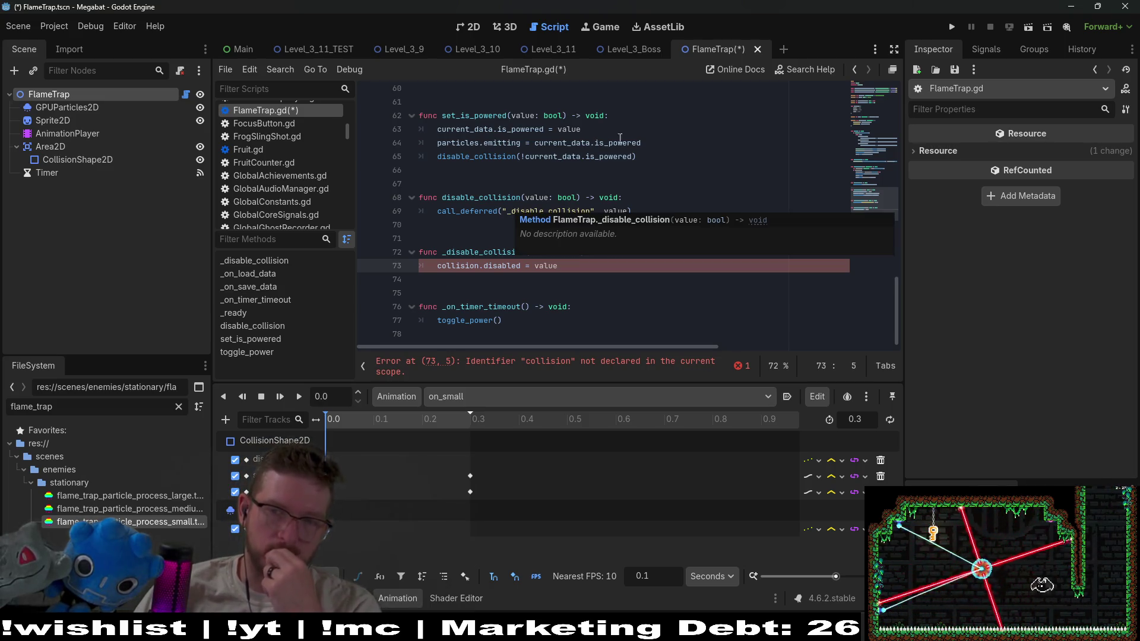
{"action": "double_click", "coordinate": [481, 198]}
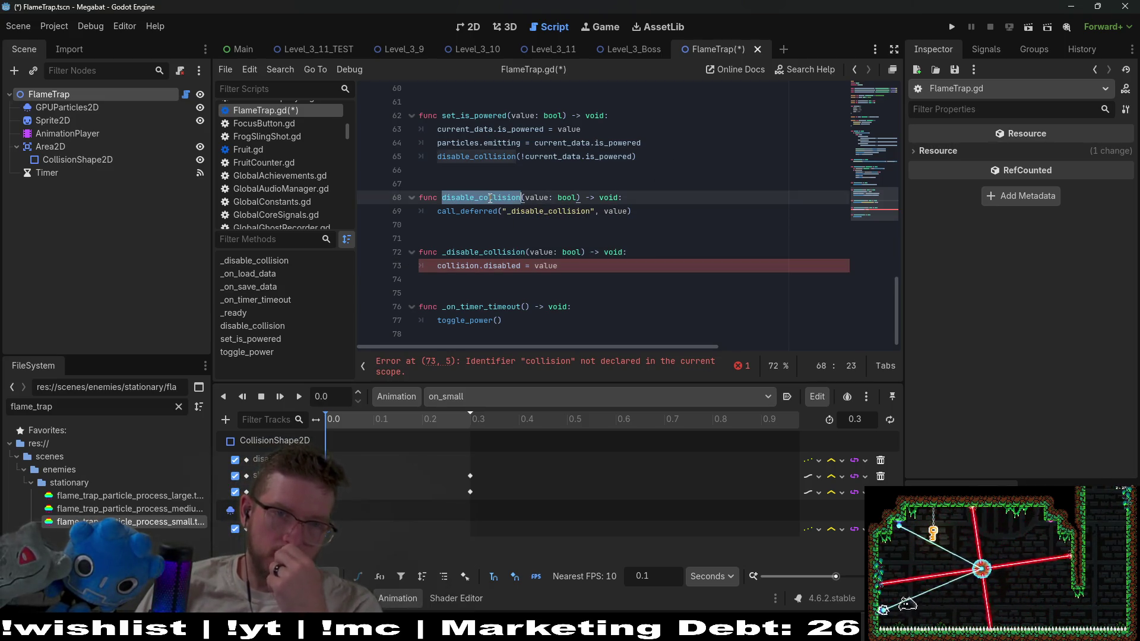
{"action": "left_click", "coordinate": [648, 156]}
{"action": "left_click_drag", "start_coordinate": [648, 265], "coordinate": [665, 148]}
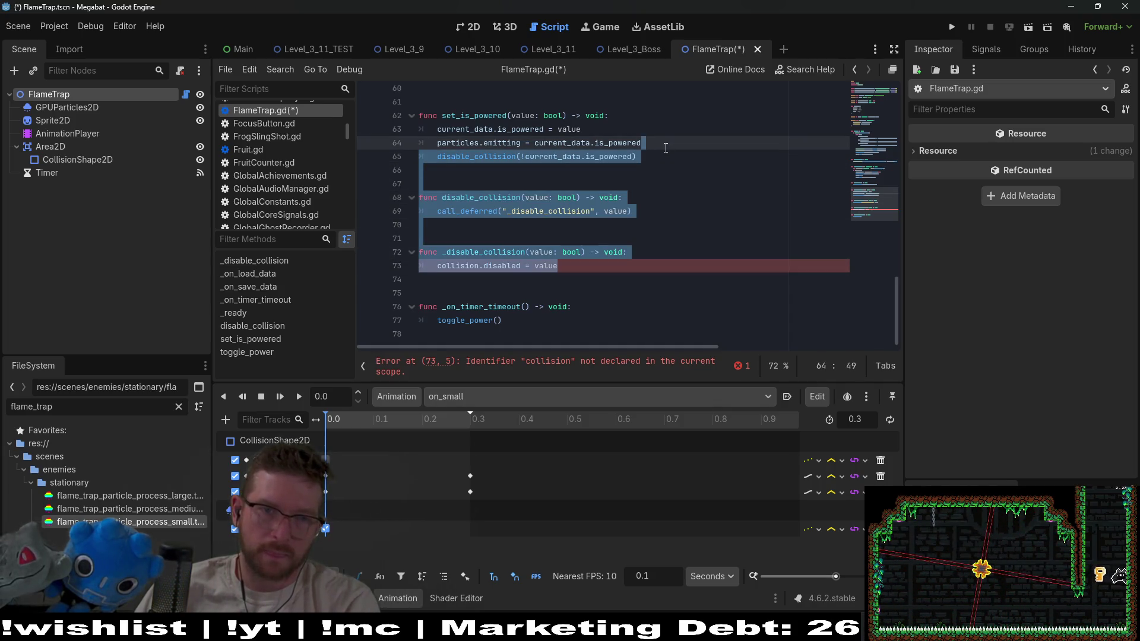
{"action": "key", "text": "BackSpace"}
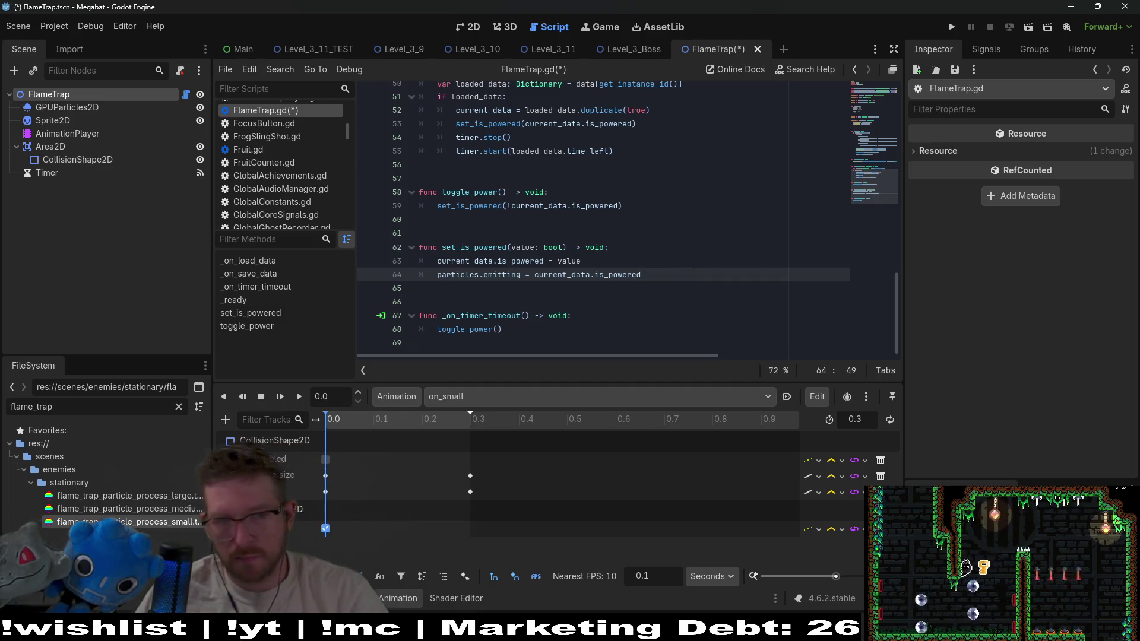
Add a match line in set_is_powered and select _ready's match size block
{"action": "key", "text": "Return"}
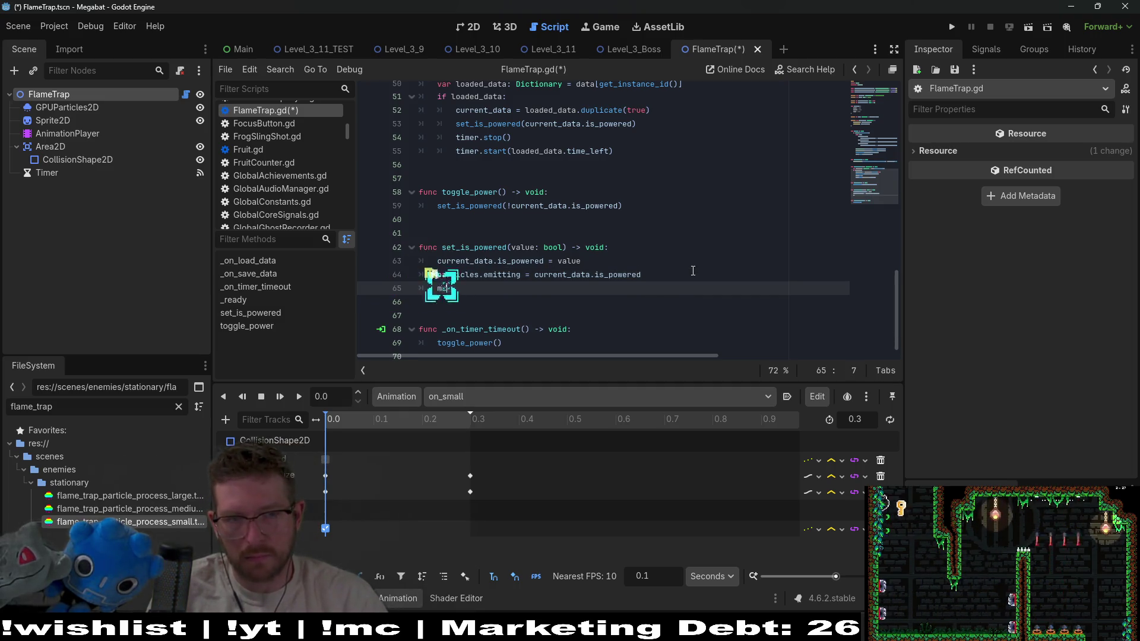
{"action": "type", "text": "tch value:"}
{"action": "key", "text": "Return"}
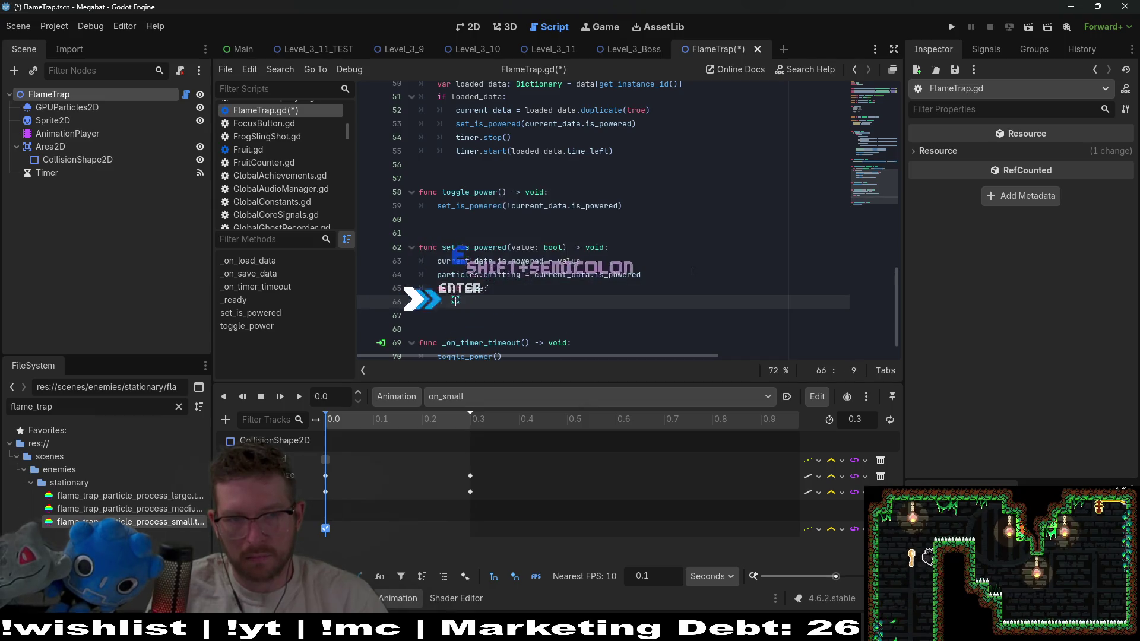
{"action": "left_click", "coordinate": [869, 137]}
{"action": "left_click_drag", "start_coordinate": [457, 296], "coordinate": [310, 203]}
{"action": "key", "text": "ctrl+c"}
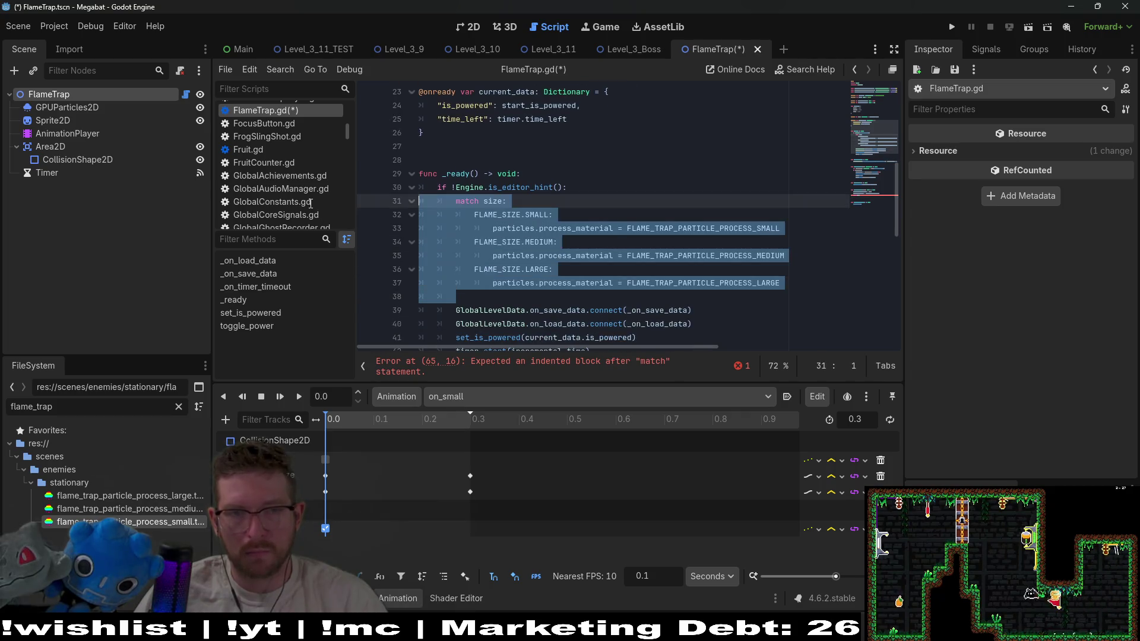
Paste the SMALL, MEDIUM and LARGE cases, unindent them, and empty the SMALL case
{"action": "scroll", "coordinate": [567, 267], "scroll_direction": "down", "scroll_amount": 10}
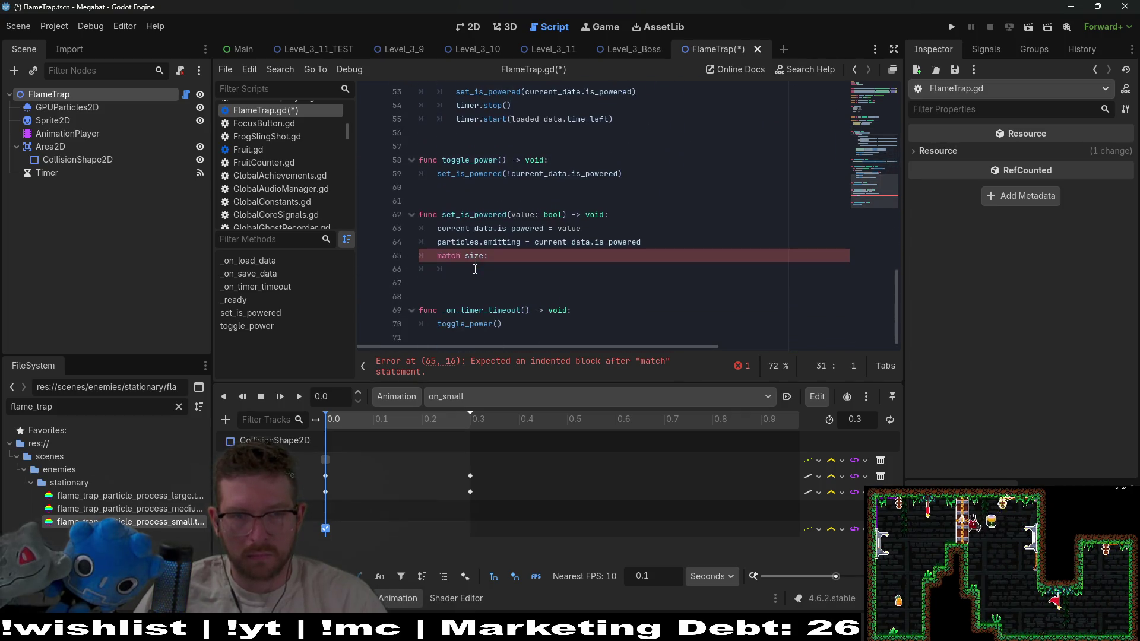
{"action": "left_click", "coordinate": [500, 269]}
{"action": "key", "text": "ctrl+v"}
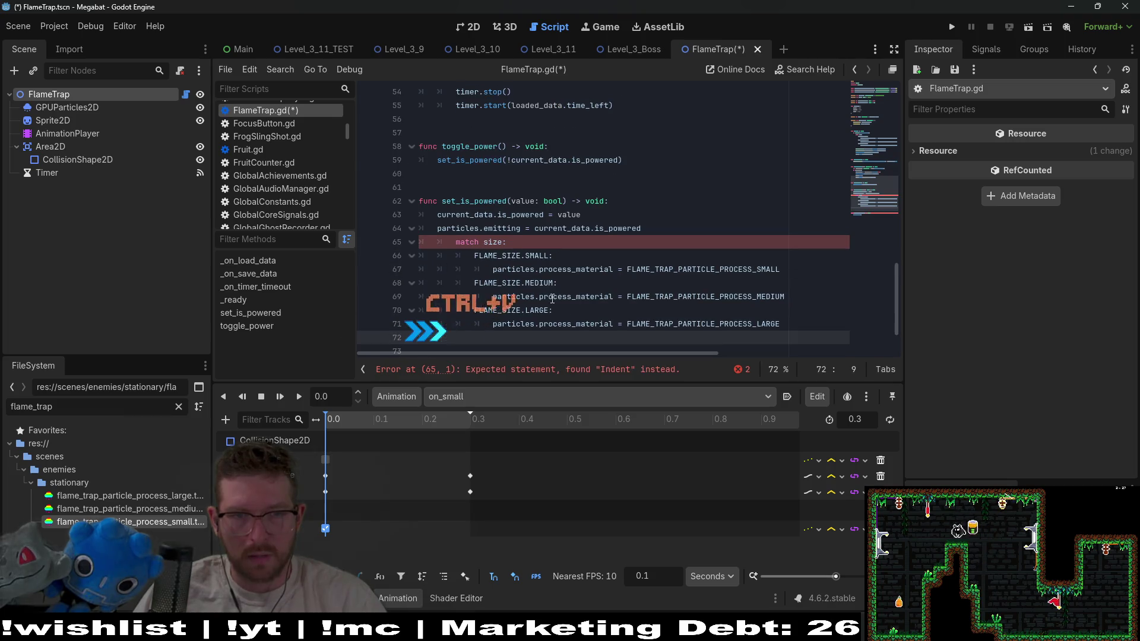
{"action": "left_click", "coordinate": [380, 245], "text": "shift"}
{"action": "key", "text": "shift+Tab"}
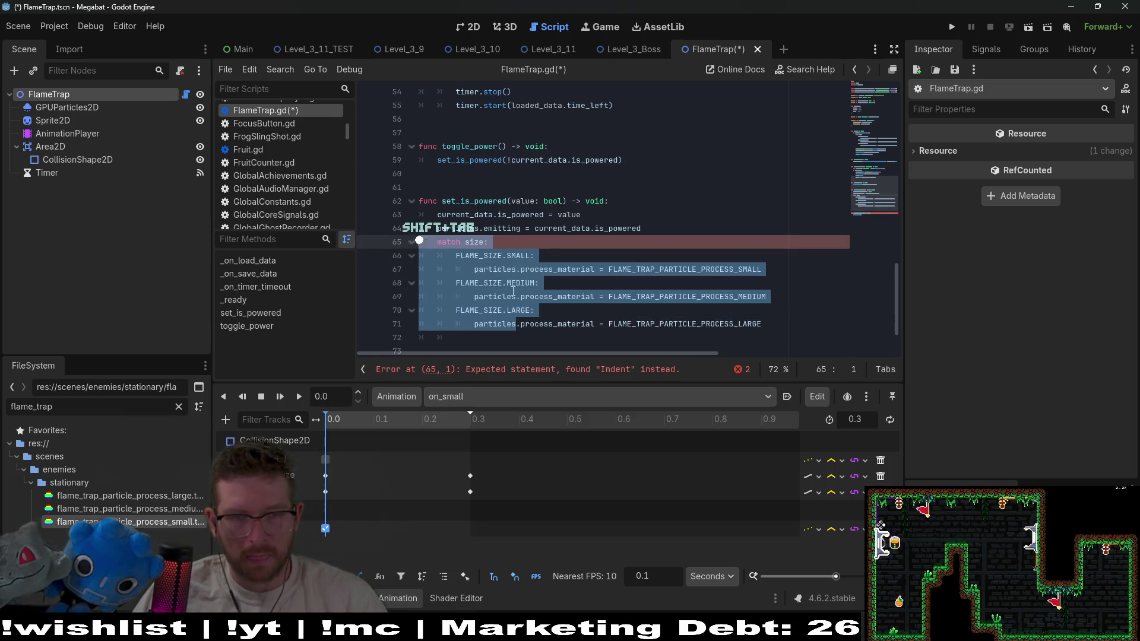
{"action": "left_click_drag", "start_coordinate": [770, 270], "coordinate": [771, 260]}
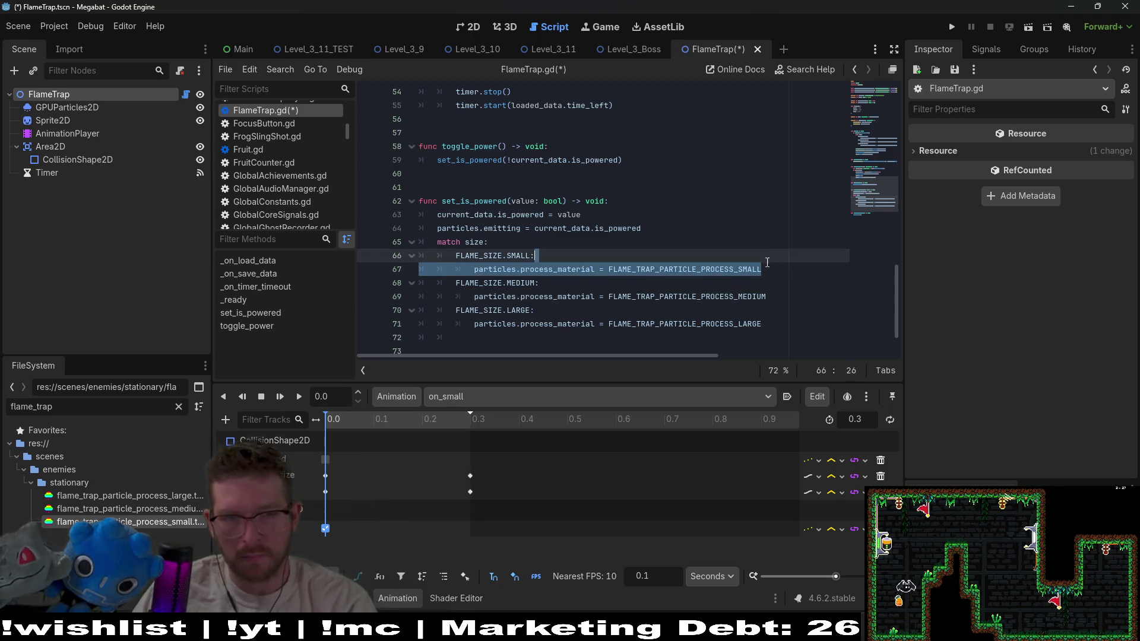
{"action": "key", "text": "Return"}
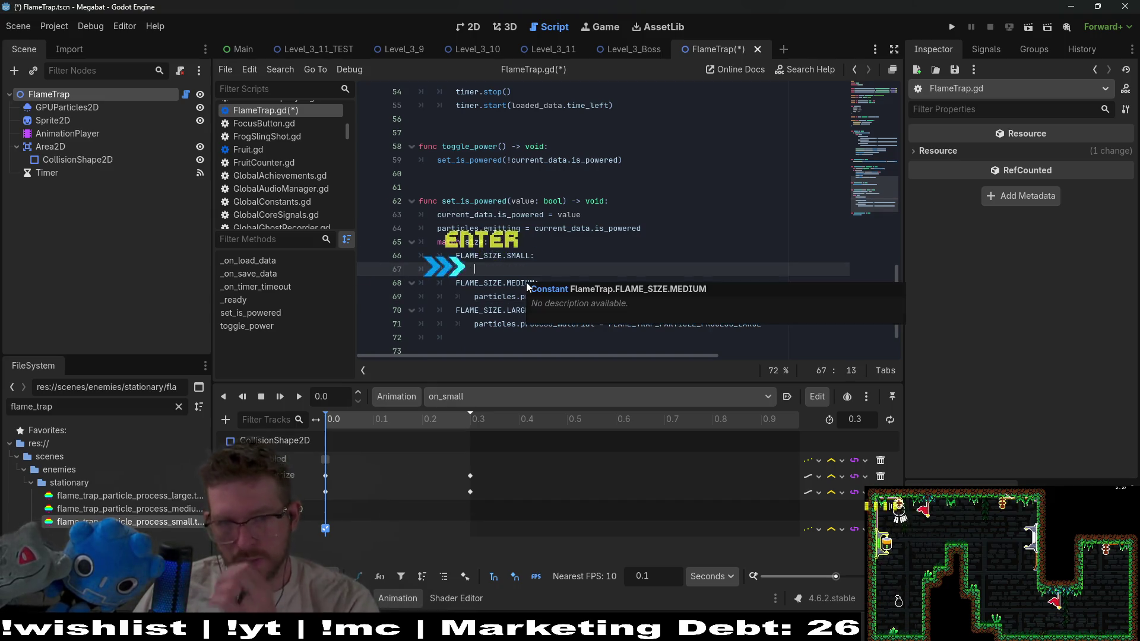
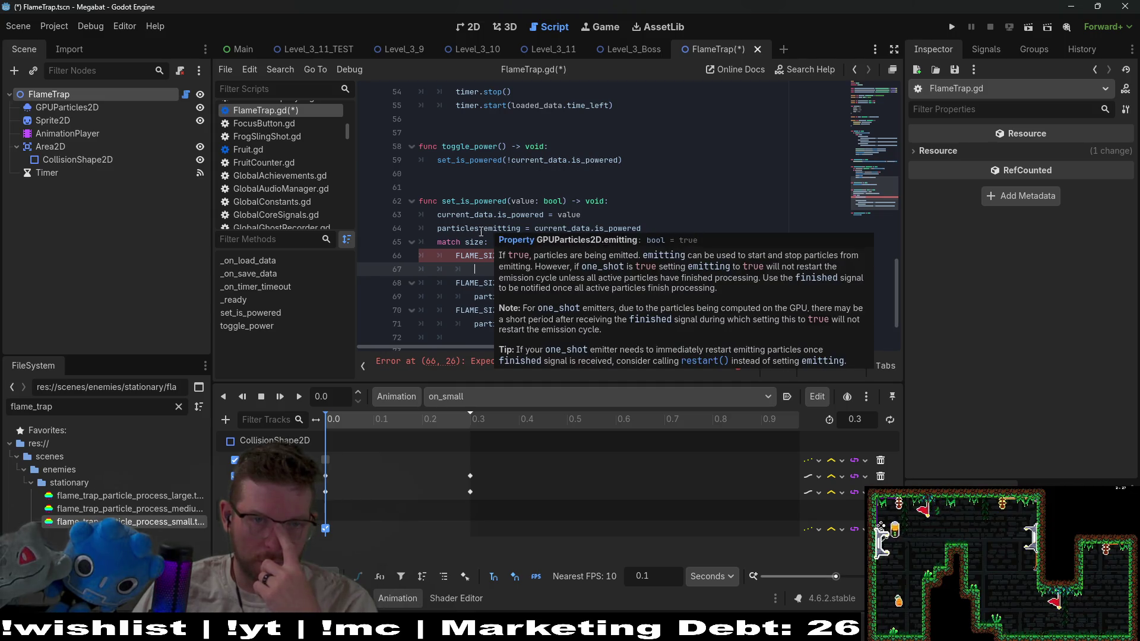
Delete the MEDIUM process_material line, then cut the whole match size block out of set_is_powered
{"action": "double_click", "coordinate": [481, 232]}
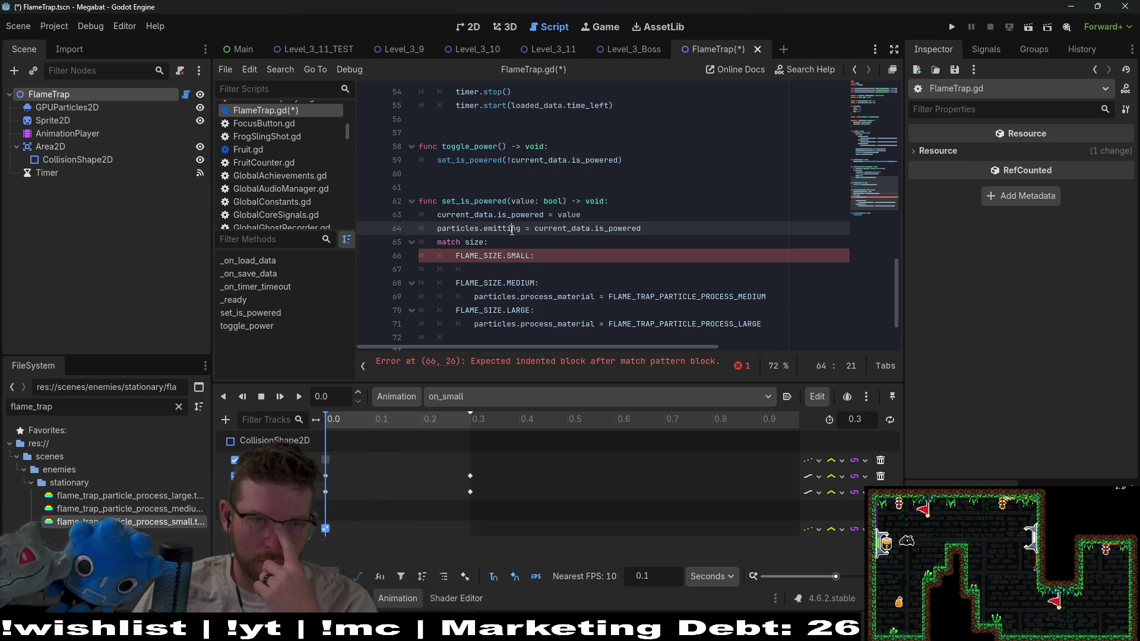
{"action": "mouse_move", "coordinate": [513, 232]}
{"action": "double_click", "coordinate": [608, 229]}
{"action": "left_click", "coordinate": [505, 274]}
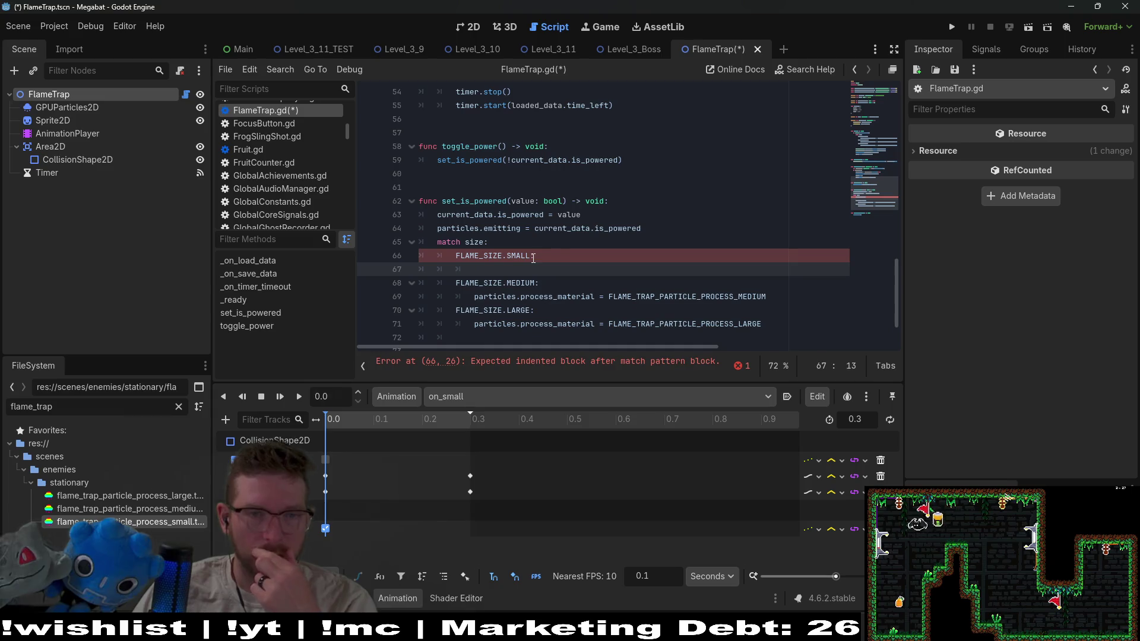
{"action": "left_click", "coordinate": [652, 229]}
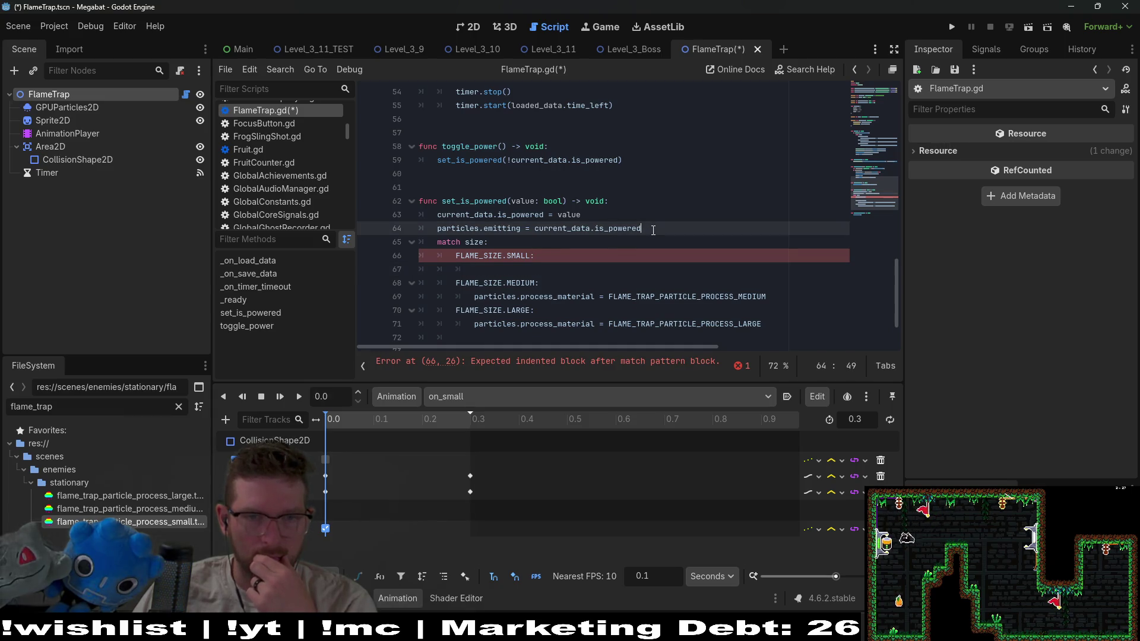
{"action": "mouse_move", "coordinate": [474, 296]}
{"action": "left_mouse_down"}
{"action": "mouse_move", "coordinate": [768, 296]}
{"action": "mouse_move", "coordinate": [474, 324]}
{"action": "mouse_move", "coordinate": [336, 244]}
{"action": "left_mouse_up"}
{"action": "key", "text": "BackSpace"}
{"action": "key", "text": "BackSpace"}
{"action": "key", "text": "ctrl+x"}
{"action": "left_click", "coordinate": [469, 233]}
{"action": "left_click", "coordinate": [469, 260]}
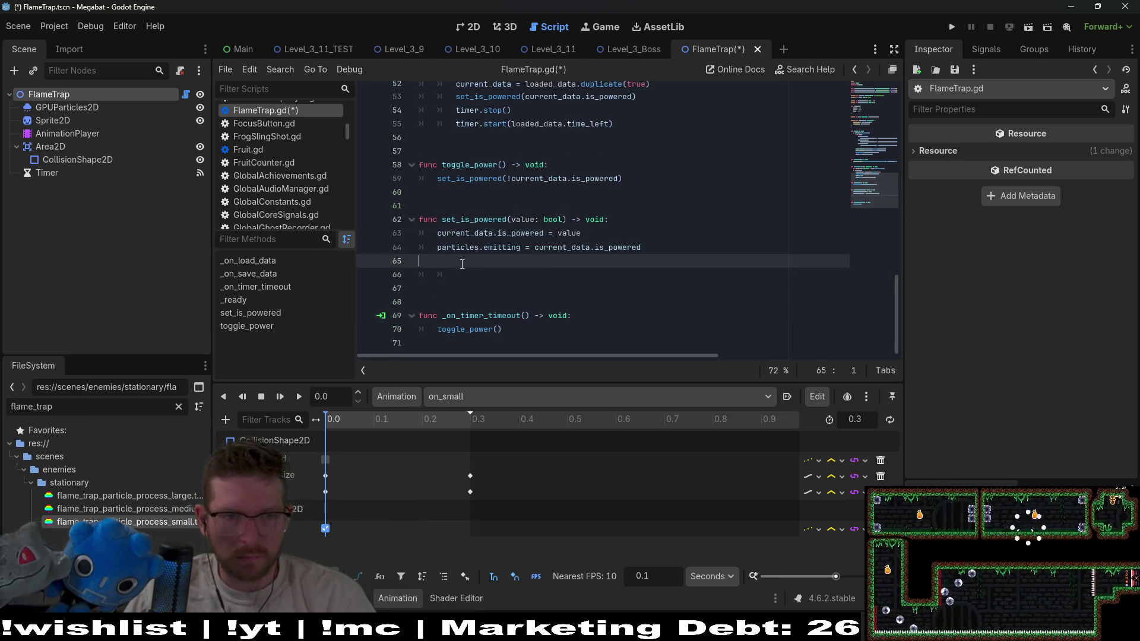
Add an 'if current_data.is_powered:' line and paste the match size block beneath it
{"action": "key", "text": "BackSpace"}
{"action": "key", "text": "Tab"}
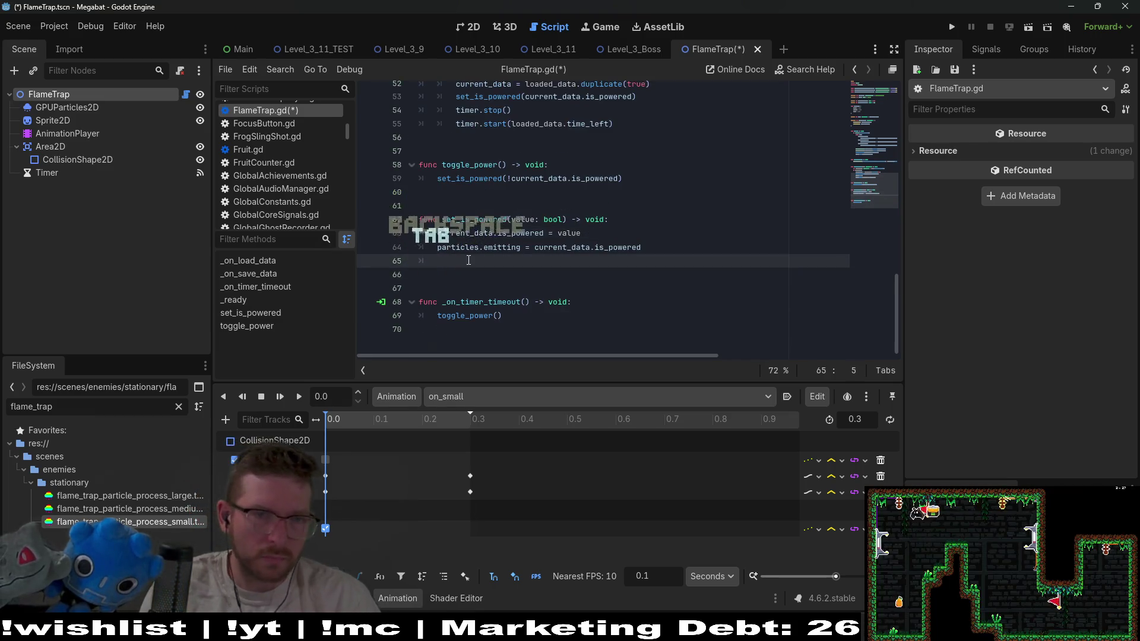
{"action": "key", "text": "BackSpace"}
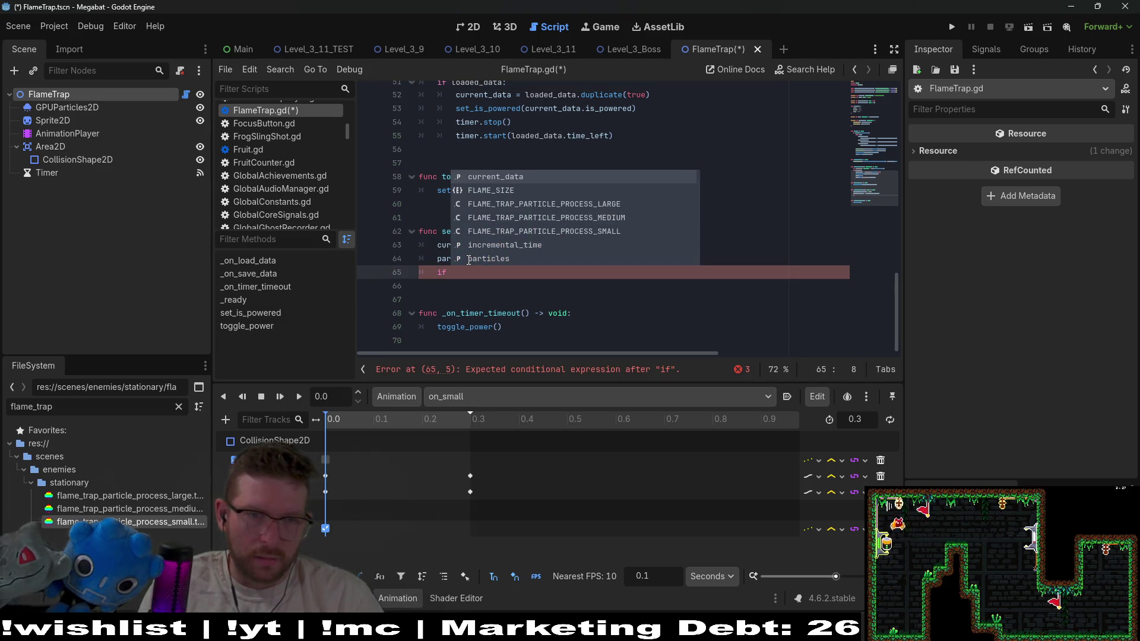
{"action": "key", "text": "Escape"}
{"action": "type", "text": "current"}
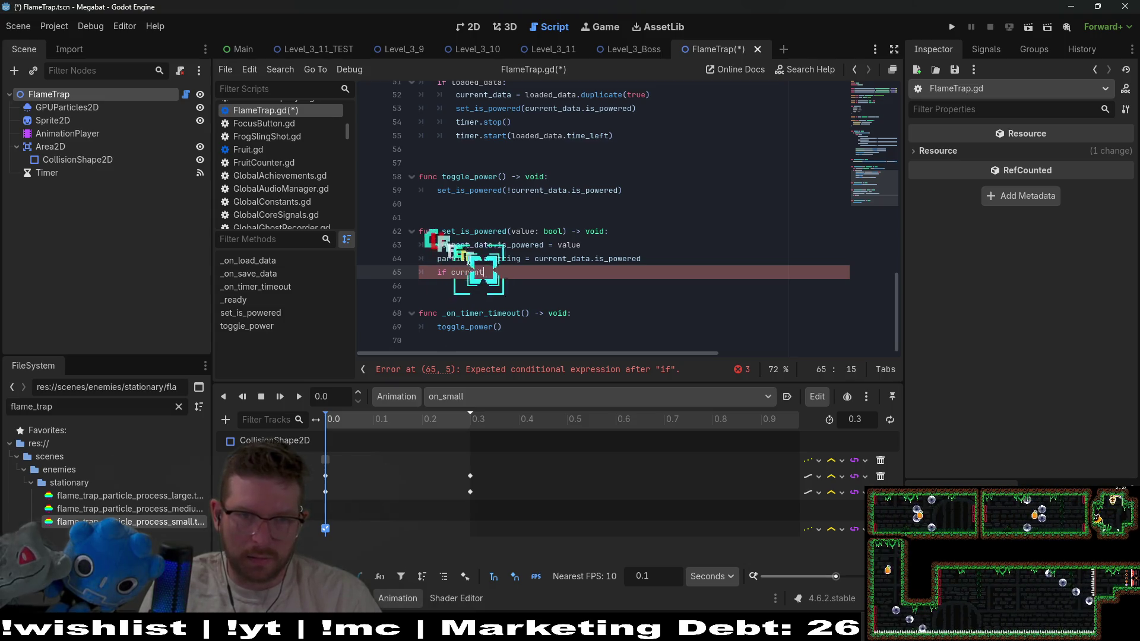
{"action": "type", "text": "_data.is_powered"}
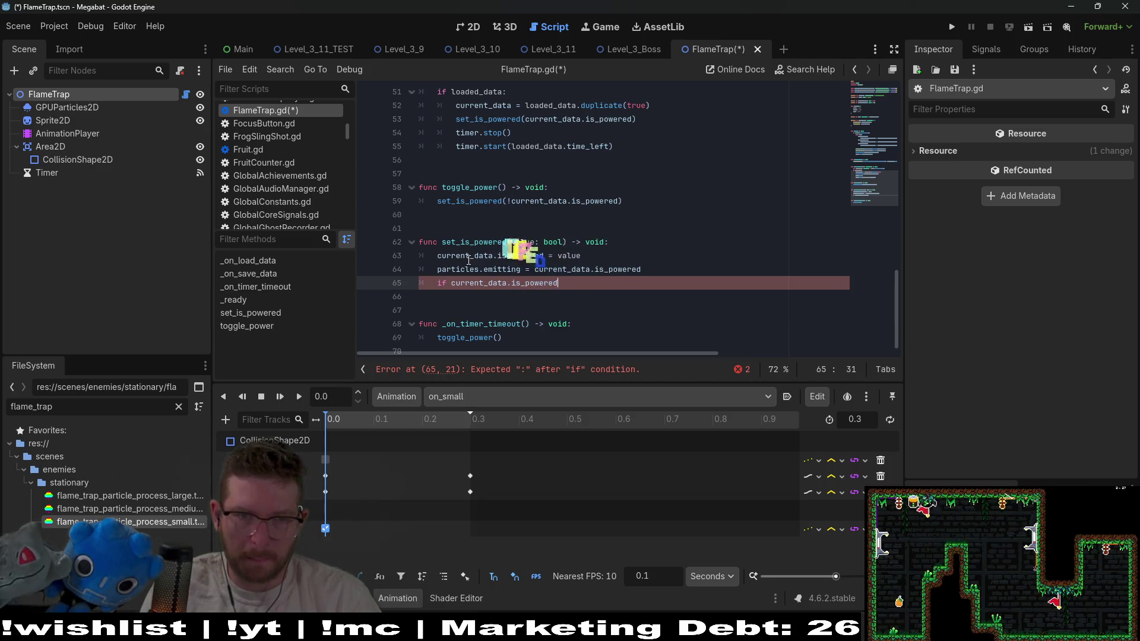
{"action": "type", "text": ":"}
{"action": "key", "text": "Return"}
{"action": "key", "text": "ctrl+v"}
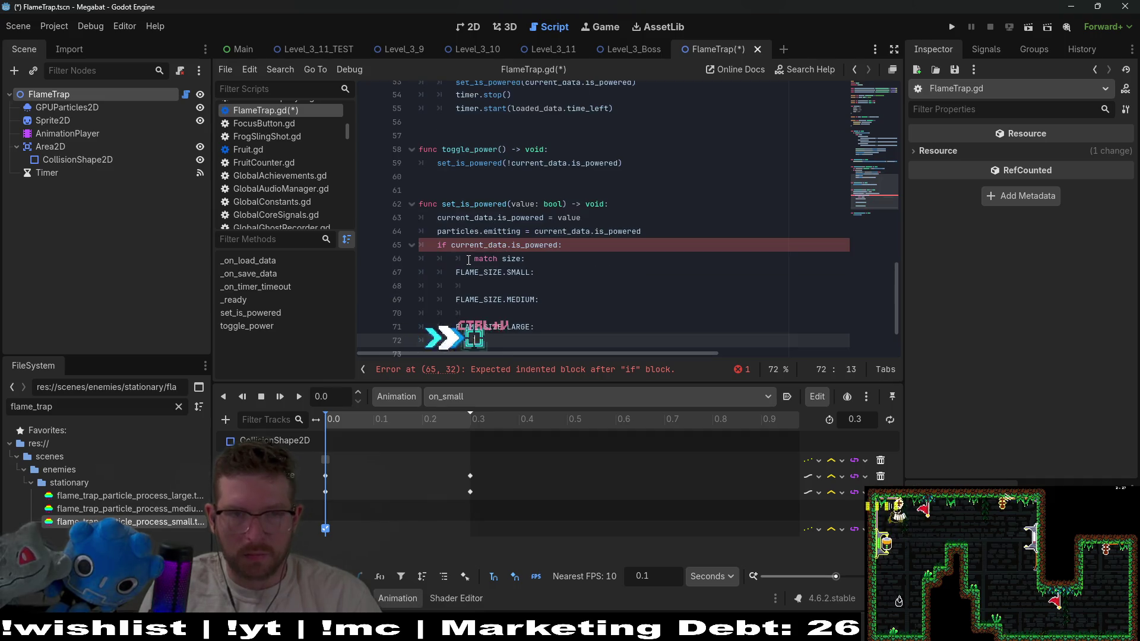
Indent the SMALL, MEDIUM and LARGE cases under the if and give each a pass body
{"action": "key", "text": "shift+Up"}
{"action": "key", "text": "shift+Up"}
{"action": "key", "text": "shift+Up"}
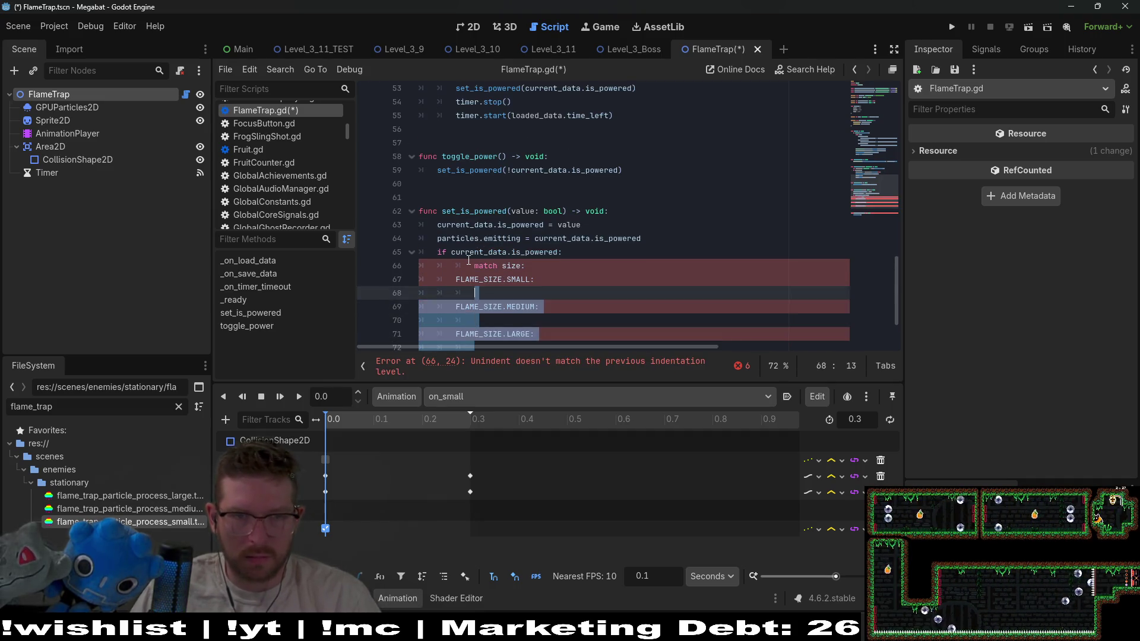
{"action": "key", "text": "Tab"}
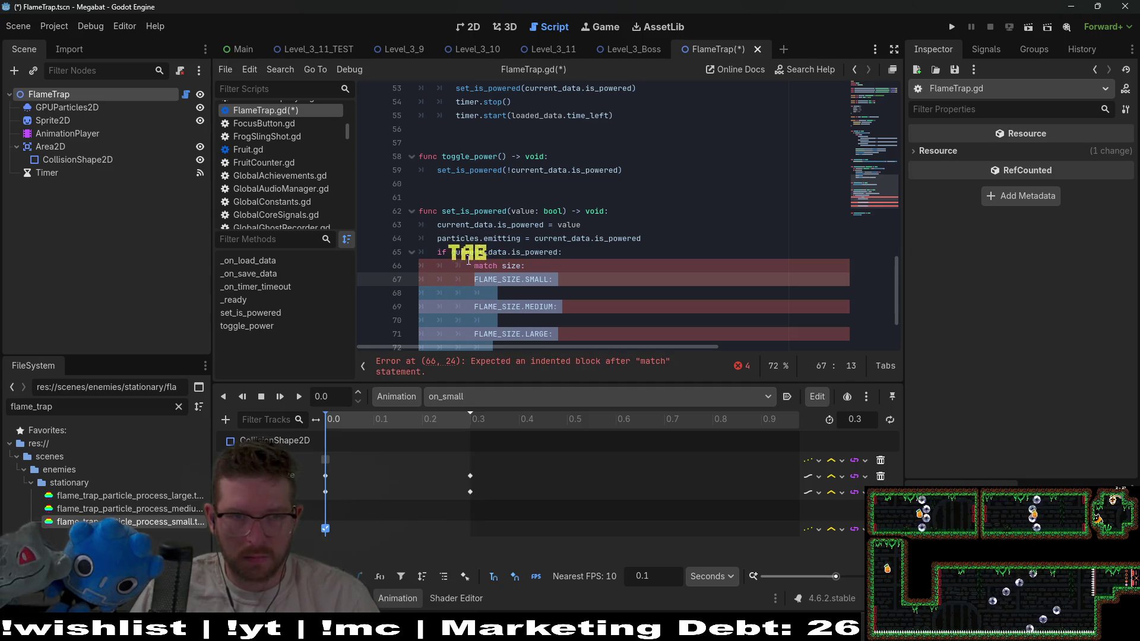
{"action": "left_click", "coordinate": [469, 261]}
{"action": "type", "text": "\\"}
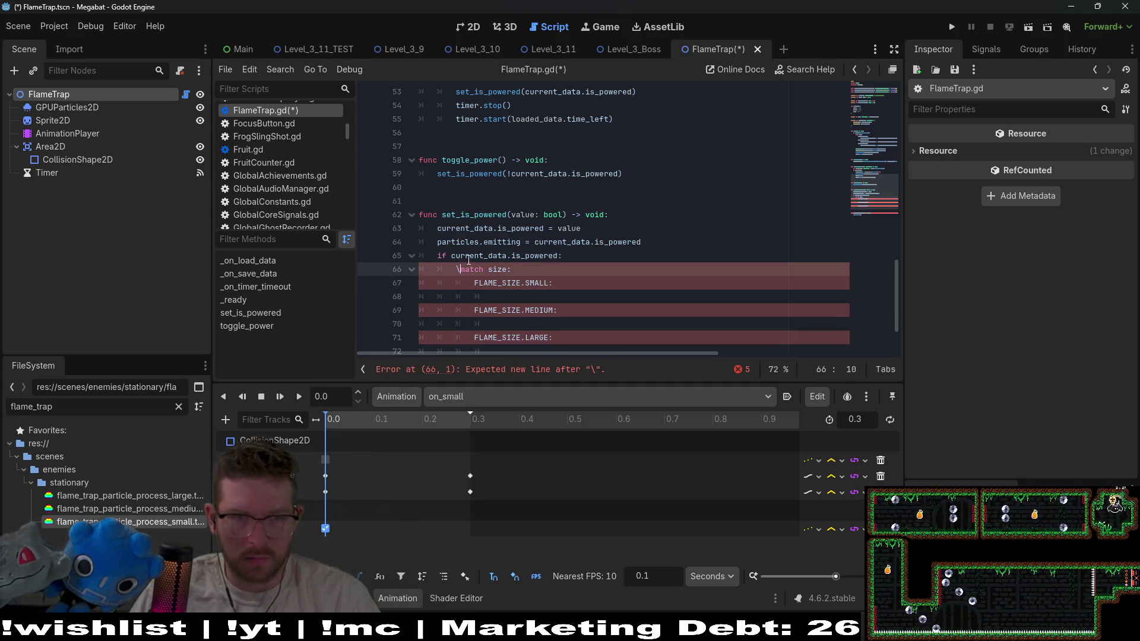
{"action": "key", "text": "BackSpace"}
{"action": "key", "text": "Down"}
{"action": "key", "text": "Down"}
{"action": "key", "text": "Tab"}
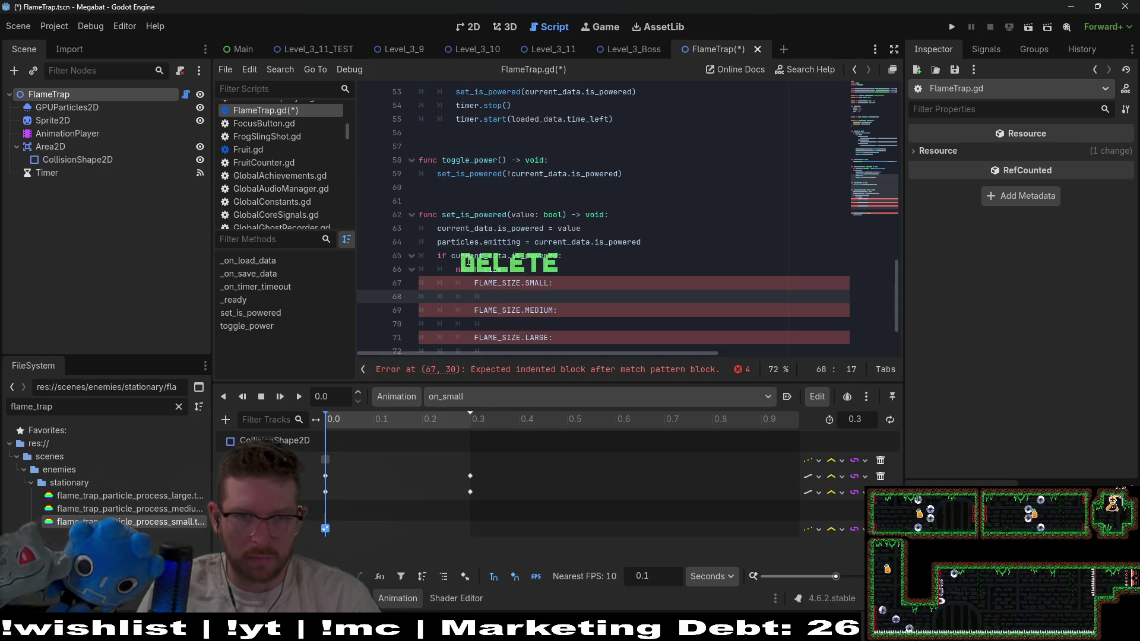
{"action": "key", "text": "Down"}
{"action": "key", "text": "Down"}
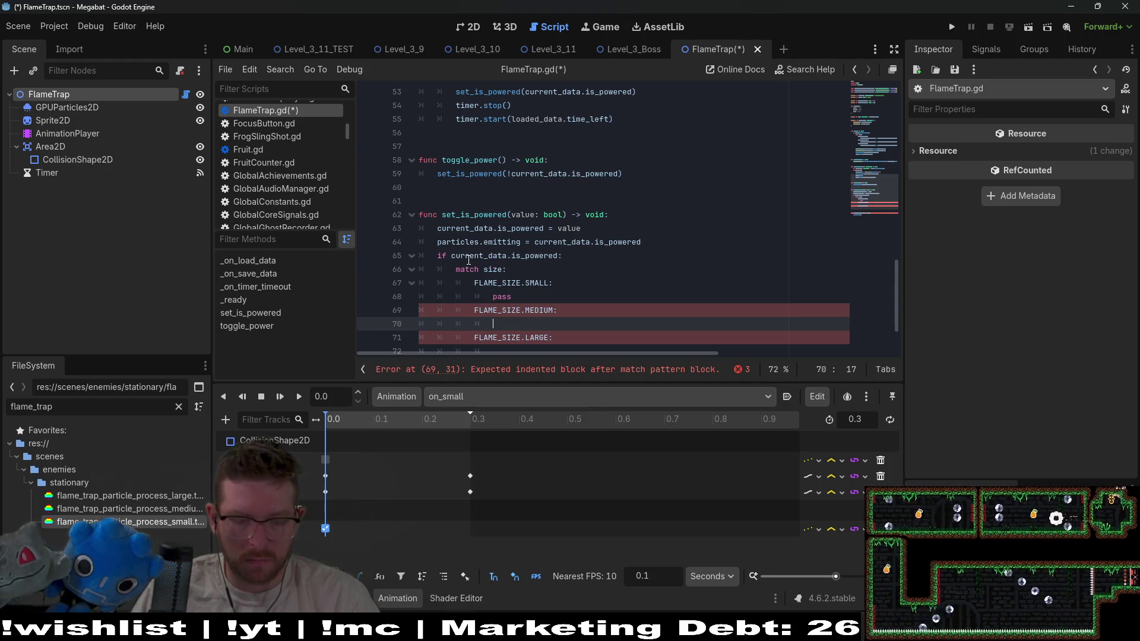
{"action": "type", "text": "pass"}
{"action": "key", "text": "Down"}
{"action": "key", "text": "Down"}
{"action": "key", "text": "Tab"}
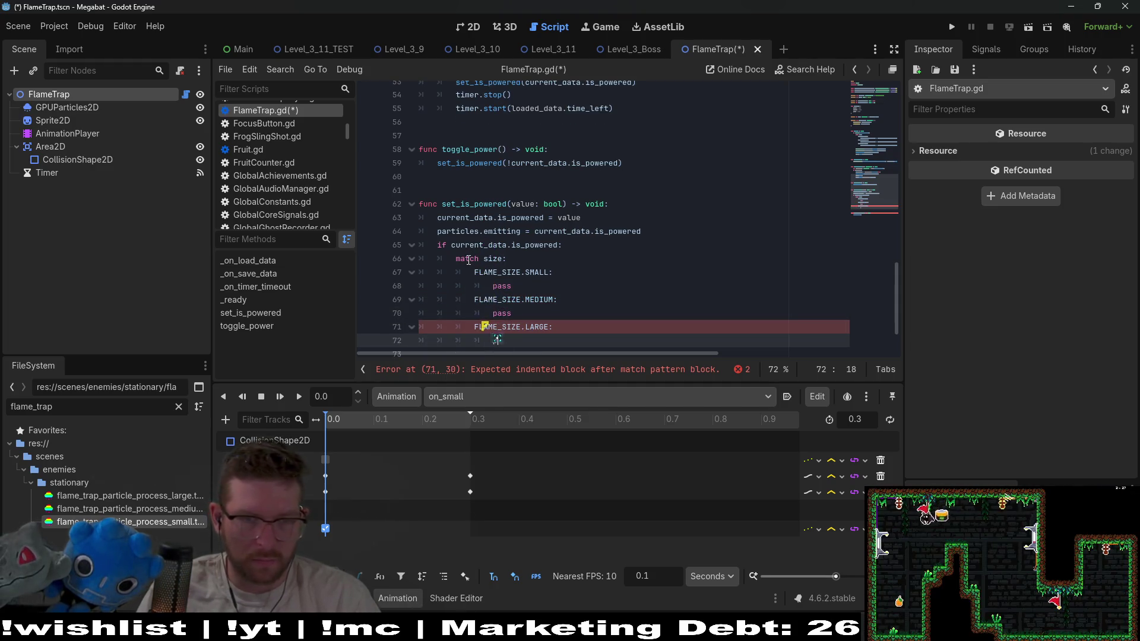
Add an 'else:' branch at the if level after the match block
{"action": "key", "text": "Return"}
{"action": "key", "text": "BackSpace"}
{"action": "key", "text": "BackSpace"}
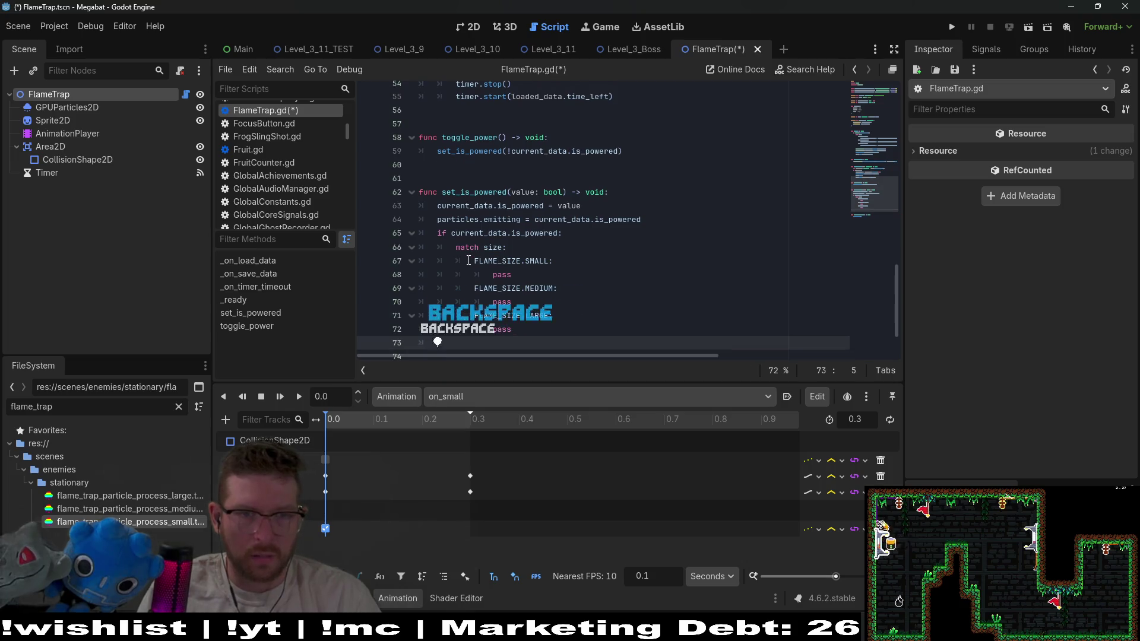
{"action": "type", "text": "else:"}
{"action": "key", "text": "Return"}
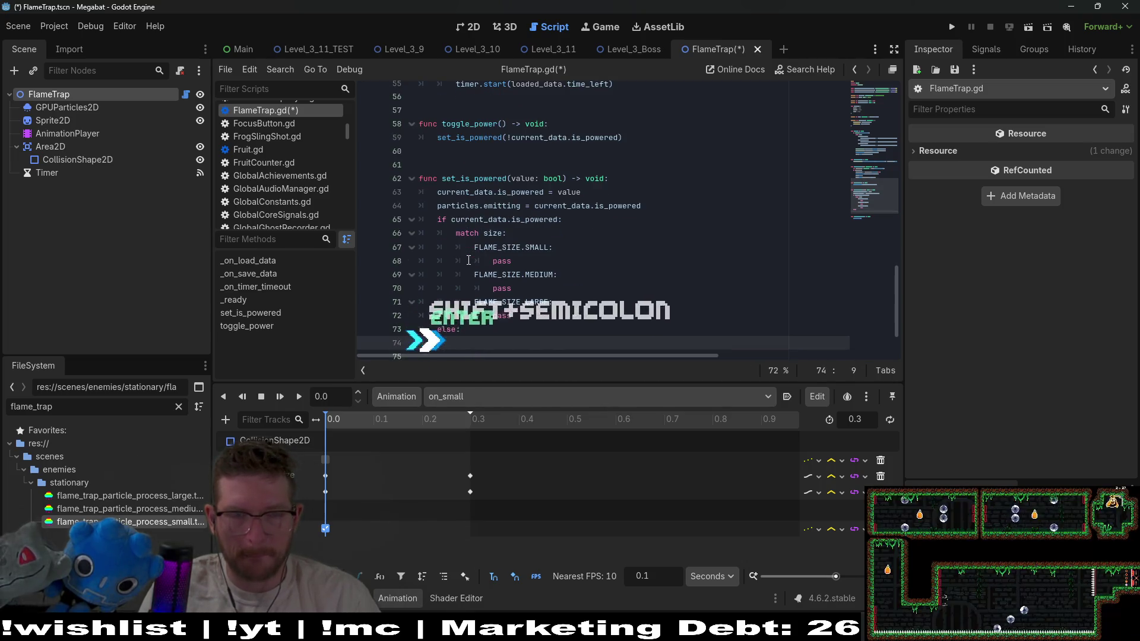
{"action": "type", "text": "pa"}
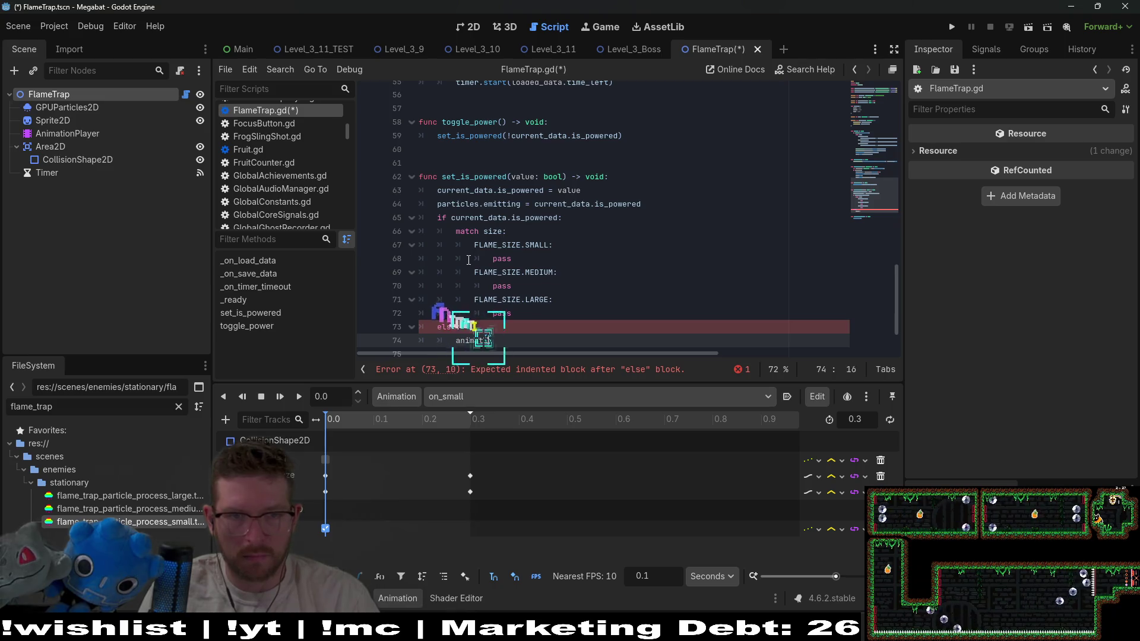
{"action": "type", "text": "on"}
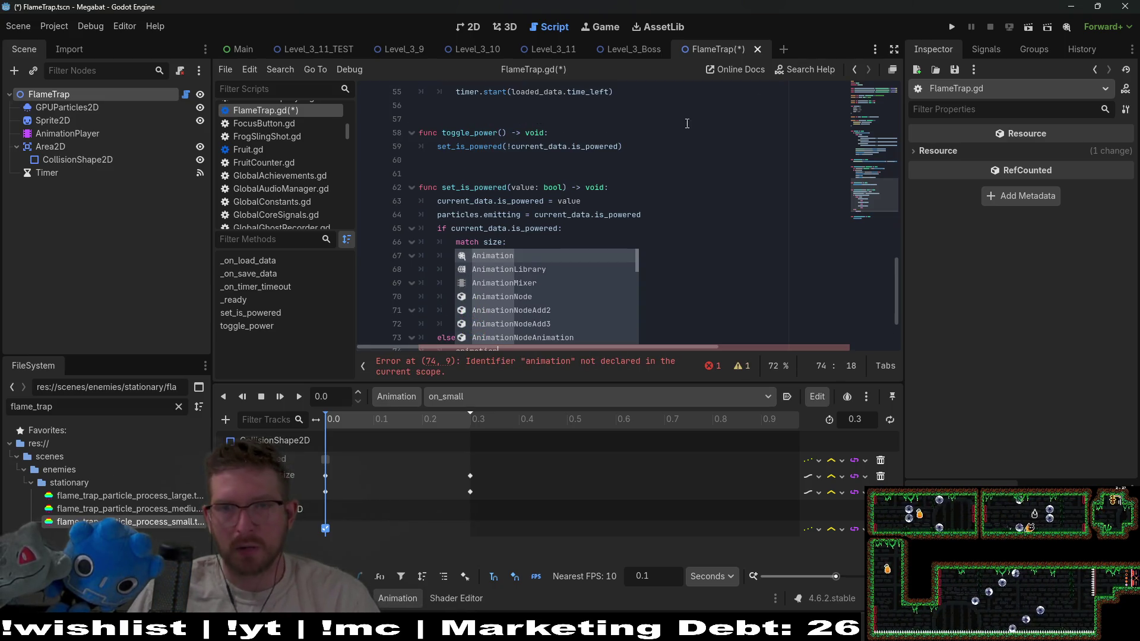
{"action": "left_click_drag", "start_coordinate": [881, 203], "coordinate": [874, 106]}
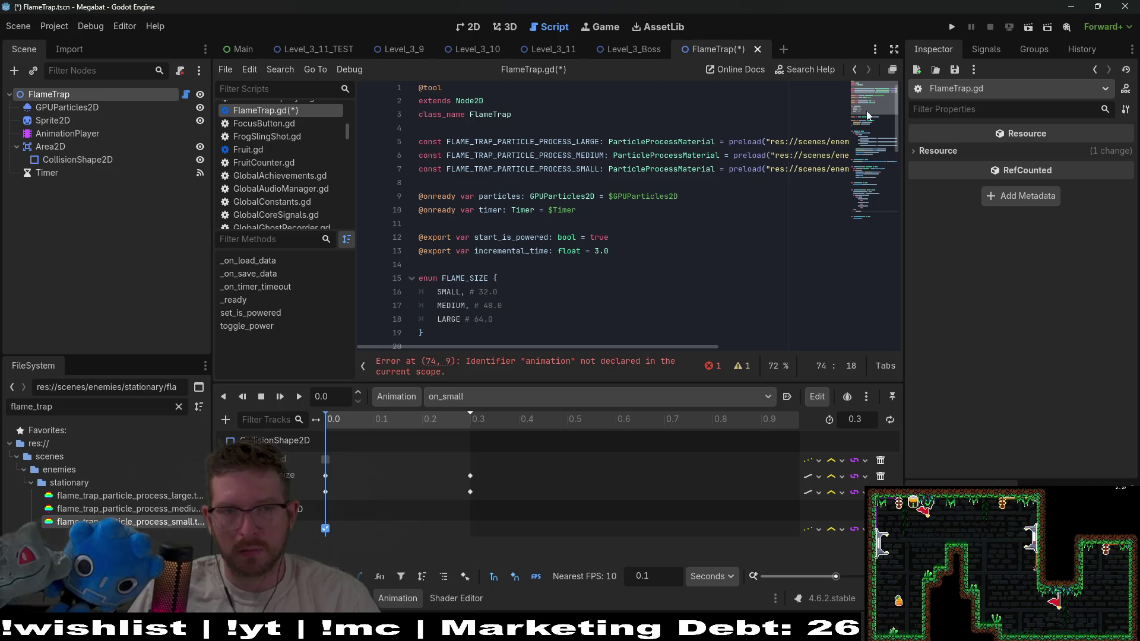
{"action": "left_click", "coordinate": [703, 205]}
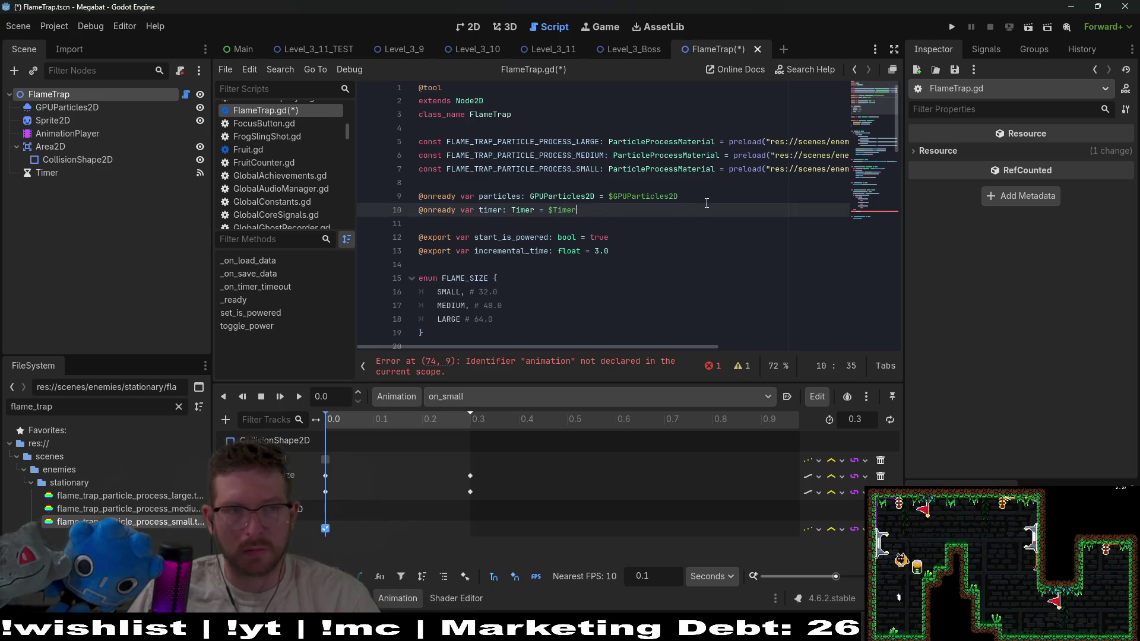
{"action": "left_click", "coordinate": [715, 194]}
{"action": "key", "text": "Return"}
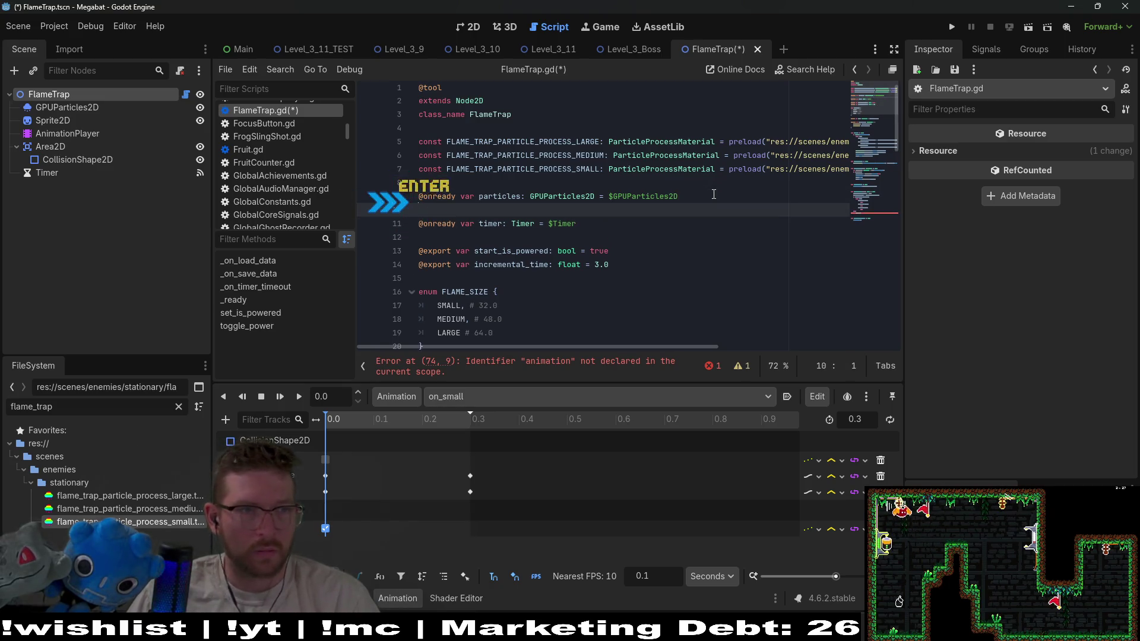
{"action": "left_click_drag", "start_coordinate": [81, 134], "coordinate": [415, 209]}
{"action": "key", "text": "Return"}
{"action": "key", "text": "BackSpace"}
{"action": "left_click", "coordinate": [531, 210]}
{"action": "key", "text": "BackSpace"}
{"action": "key", "text": "BackSpace"}
{"action": "type", "text": "P"}
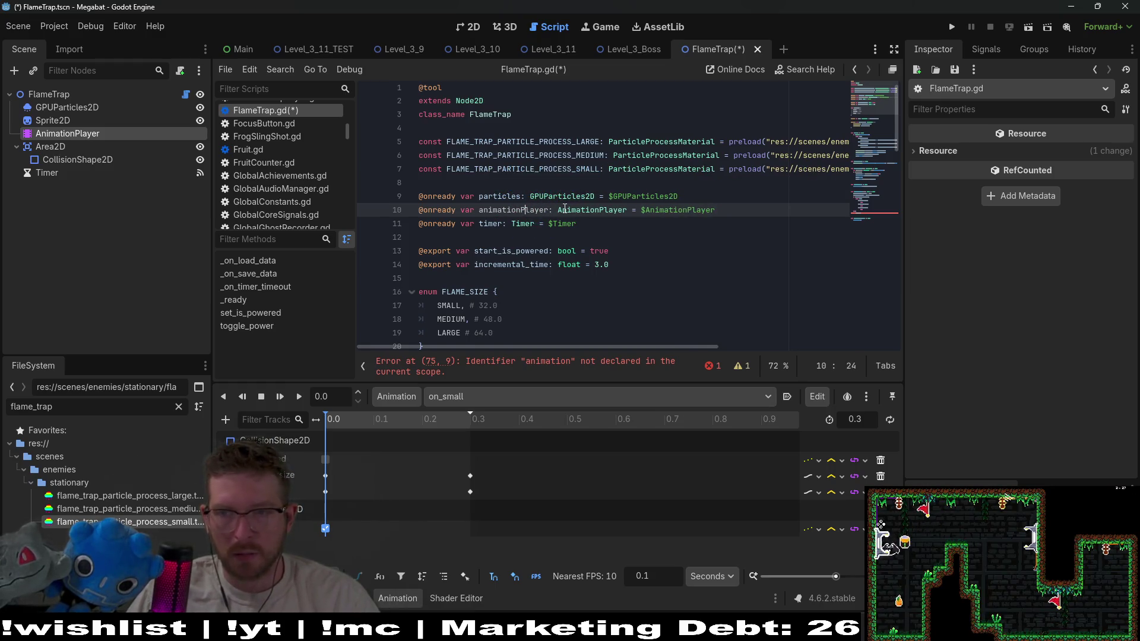
{"action": "mouse_move", "coordinate": [564, 211]}
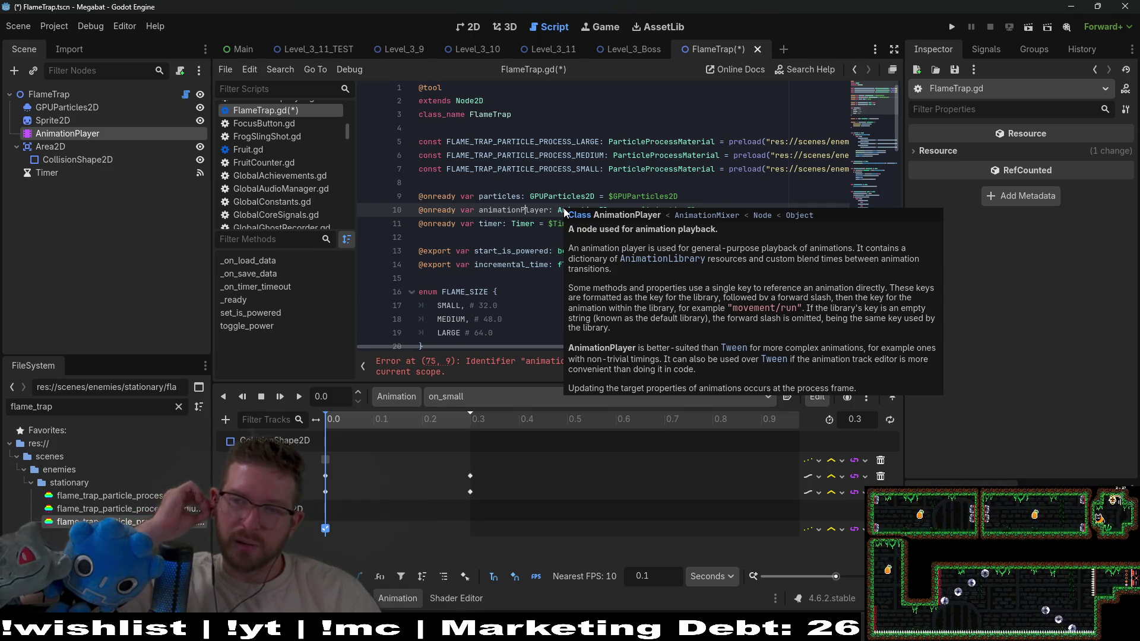
Make the else branch call animationPlayer.play("off")
{"action": "double_click", "coordinate": [530, 210]}
{"action": "left_click", "coordinate": [552, 362]}
{"action": "double_click", "coordinate": [487, 267]}
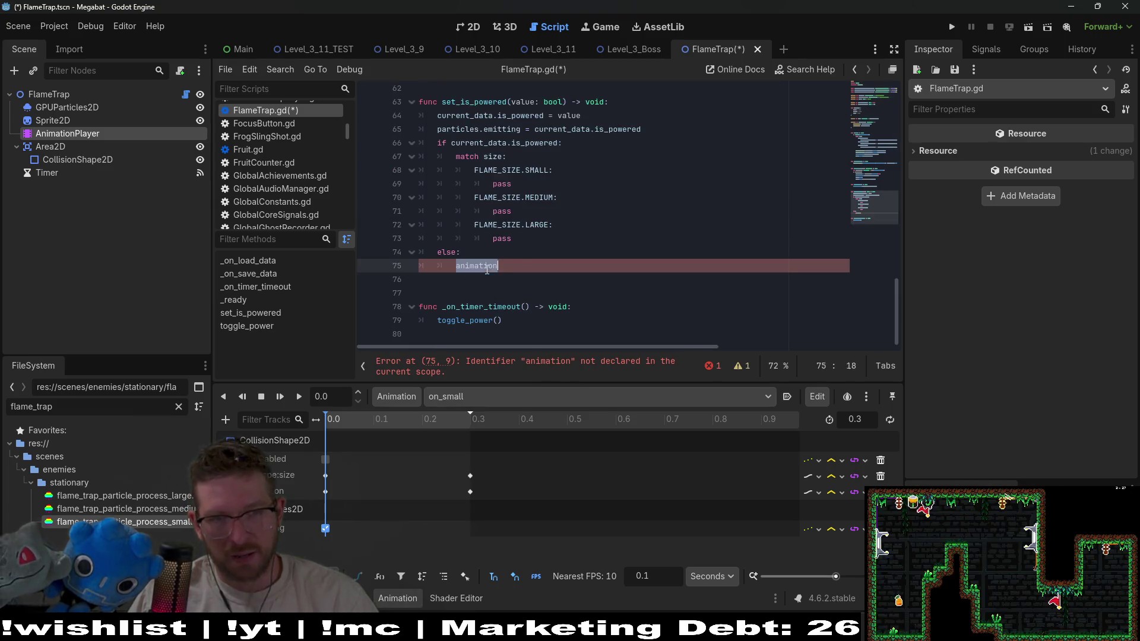
{"action": "type", "text": ".play(\"s"}
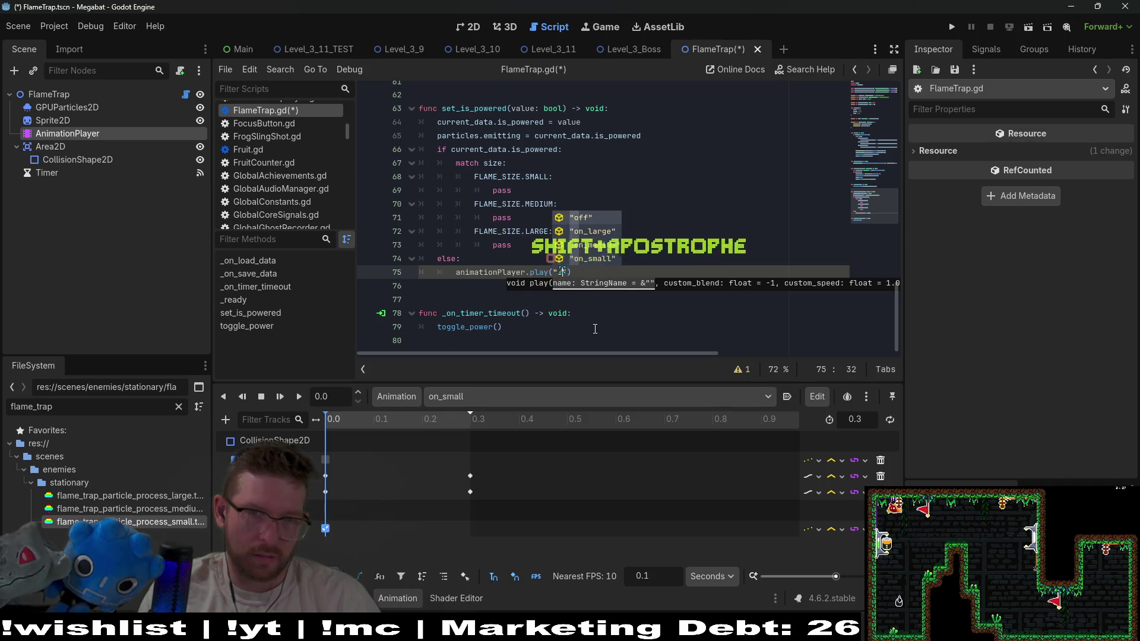
{"action": "key", "text": "BackSpace"}
{"action": "type", "text": "off"}
Replace pass in the SMALL case with a copy of the play call using "on_small"
{"action": "mouse_move", "coordinate": [600, 272]}
{"action": "left_mouse_down"}
{"action": "mouse_move", "coordinate": [600, 283]}
{"action": "mouse_move", "coordinate": [599, 272]}
{"action": "left_mouse_up"}
{"action": "key", "text": "ctrl+c"}
{"action": "left_click_drag", "start_coordinate": [573, 187], "coordinate": [579, 201]}
{"action": "key", "text": "ctrl+v"}
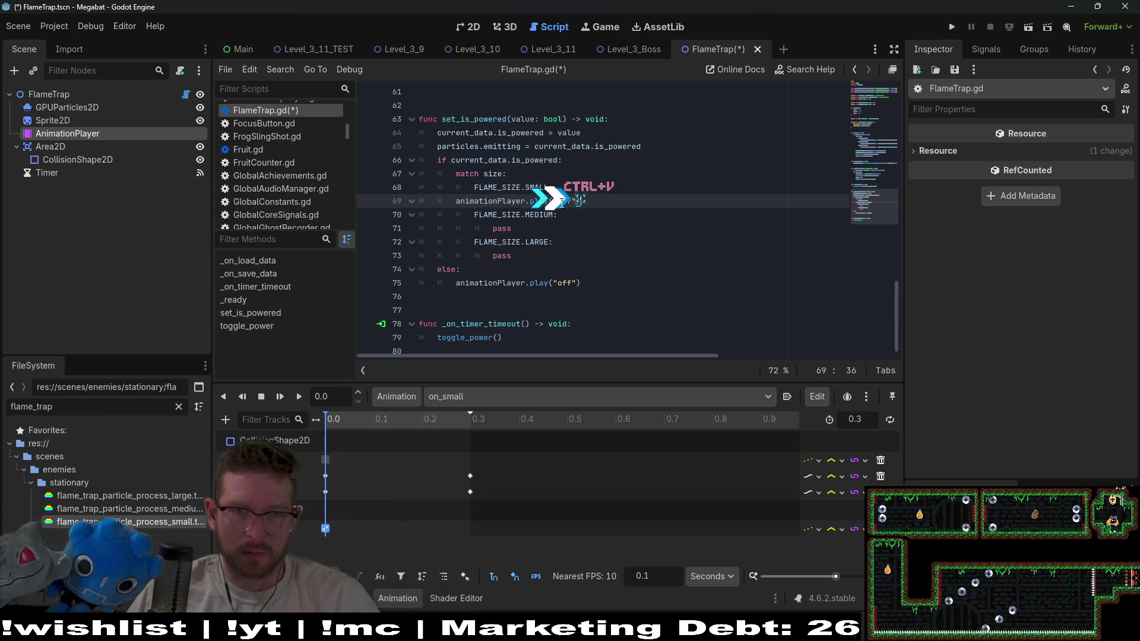
{"action": "key", "text": "Home"}
{"action": "key", "text": "Tab"}
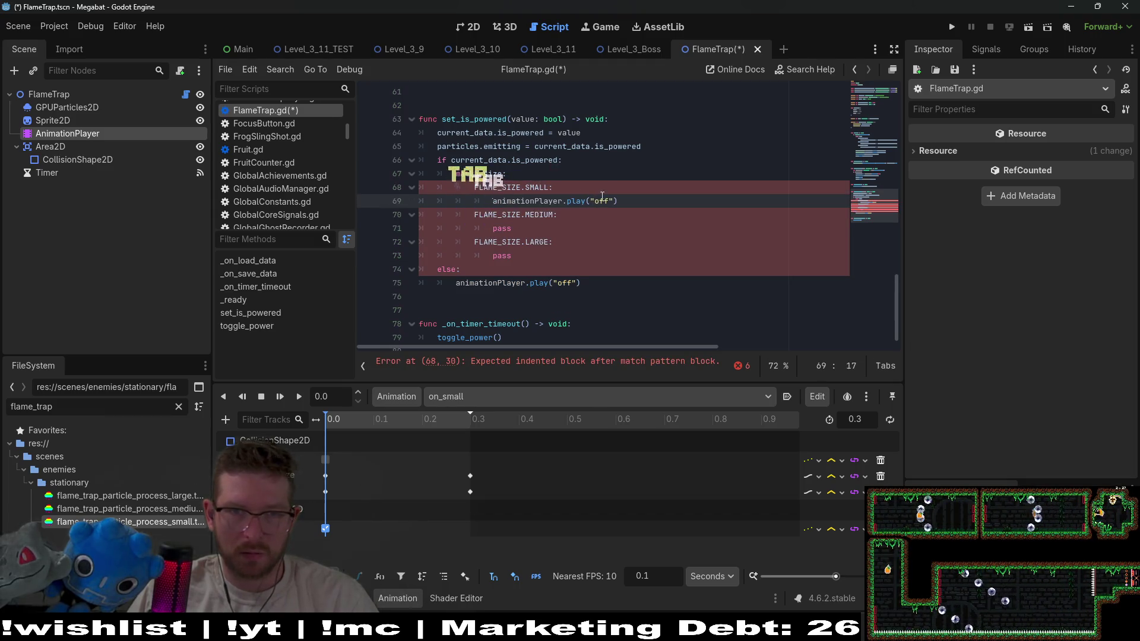
{"action": "double_click", "coordinate": [602, 200]}
{"action": "type", "text": "sm"}
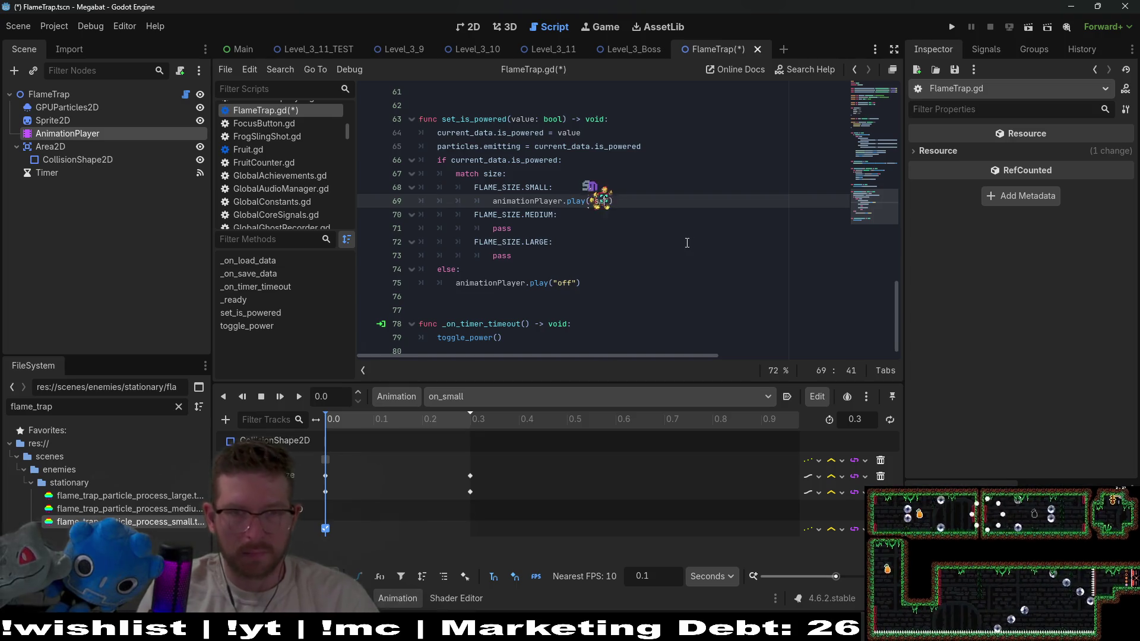
{"action": "type", "text": "_"}
{"action": "key", "text": "BackSpace"}
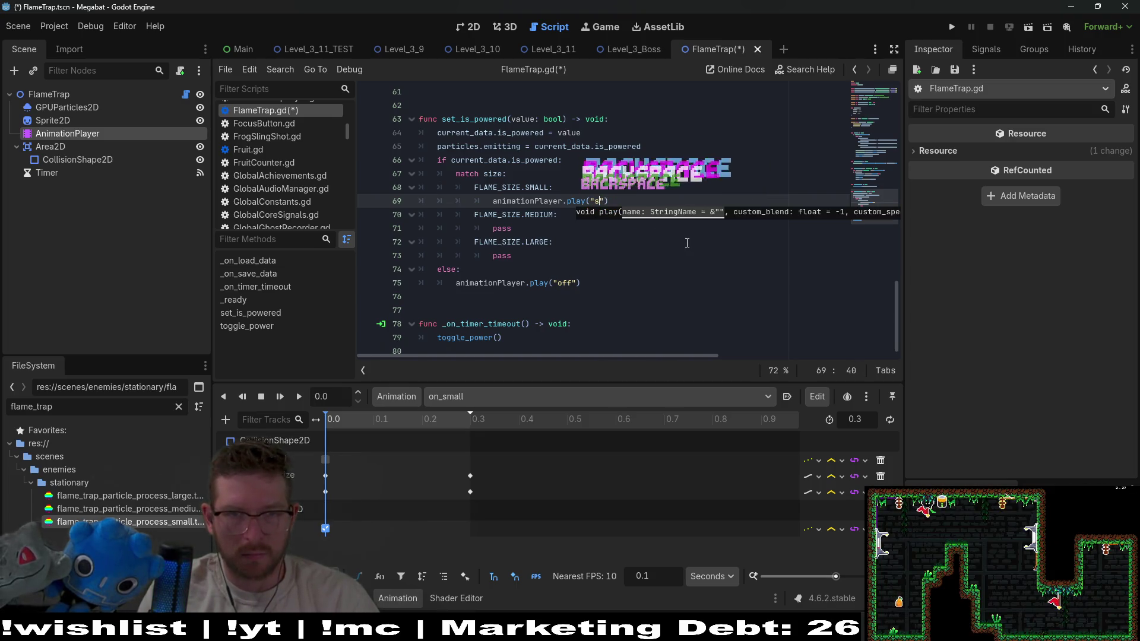
{"action": "key", "text": "BackSpace"}
{"action": "type", "text": "on_"}
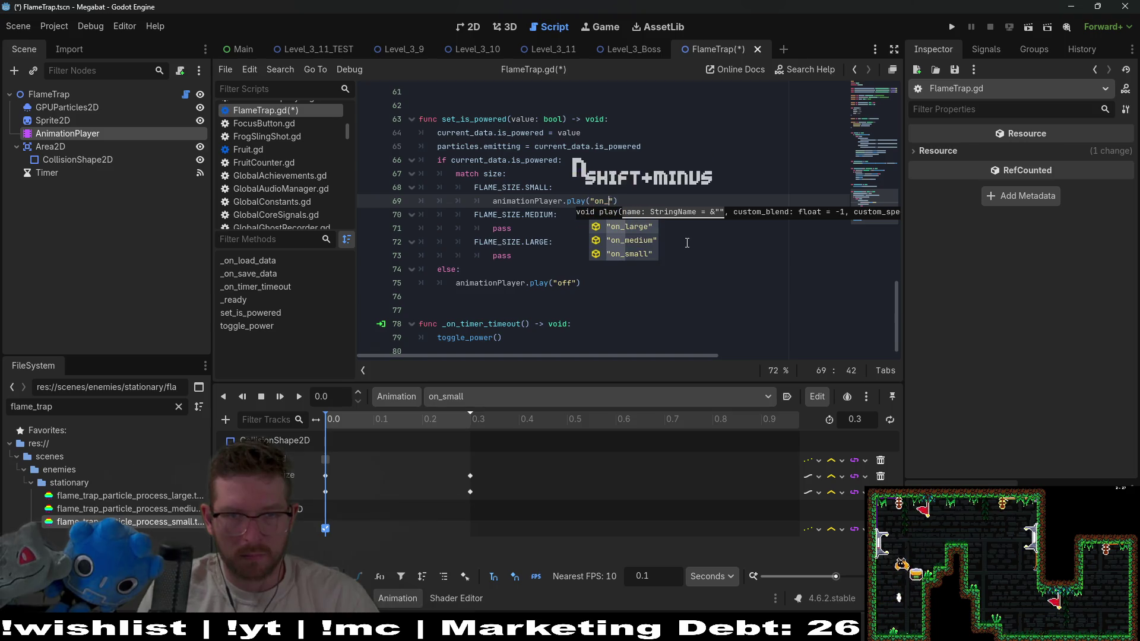
{"action": "type", "text": "small"}
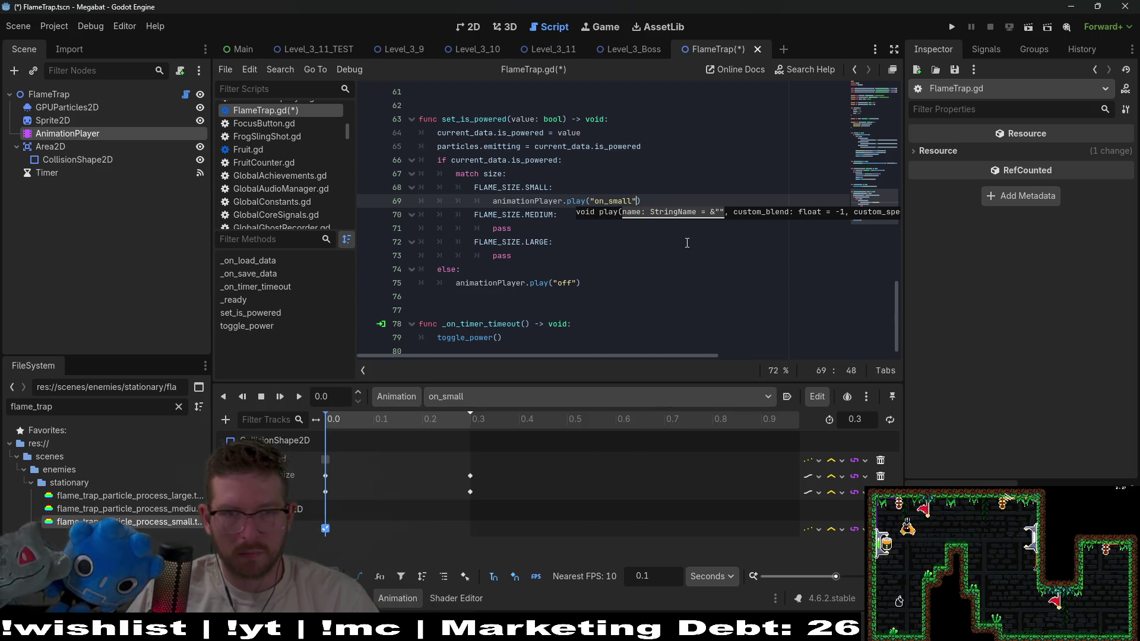
{"action": "key", "text": "Escape"}
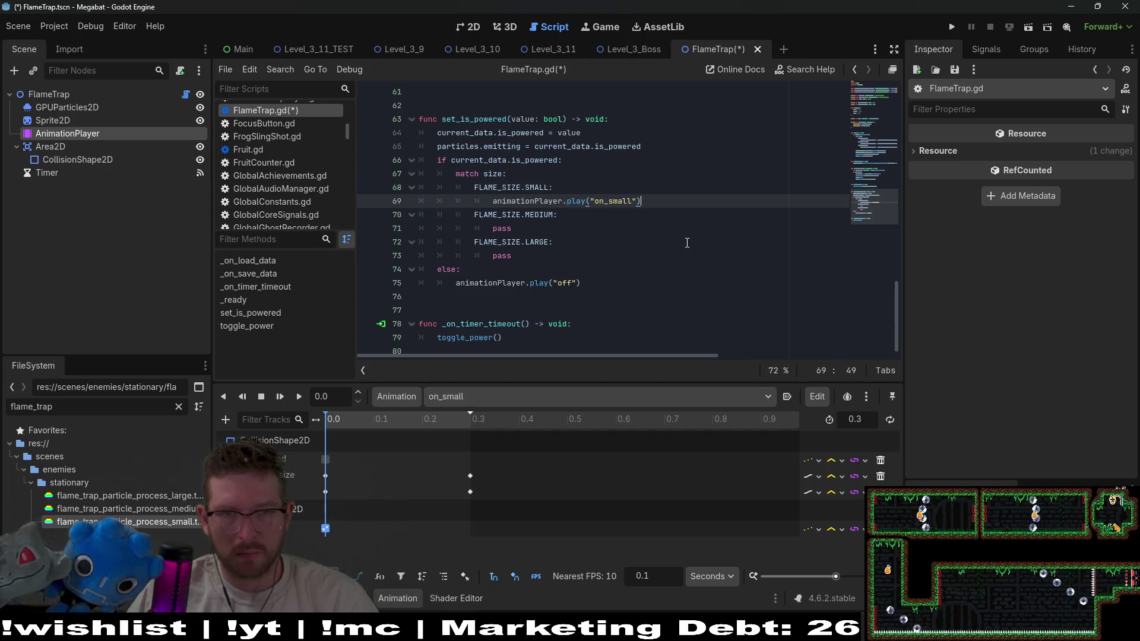
Replace pass in the MEDIUM case with animationPlayer.play("on_medium")
{"action": "key", "text": "Down"}
{"action": "key", "text": "Down"}
{"action": "key", "text": "shift+Up"}
{"action": "key", "text": "ctrl+v"}
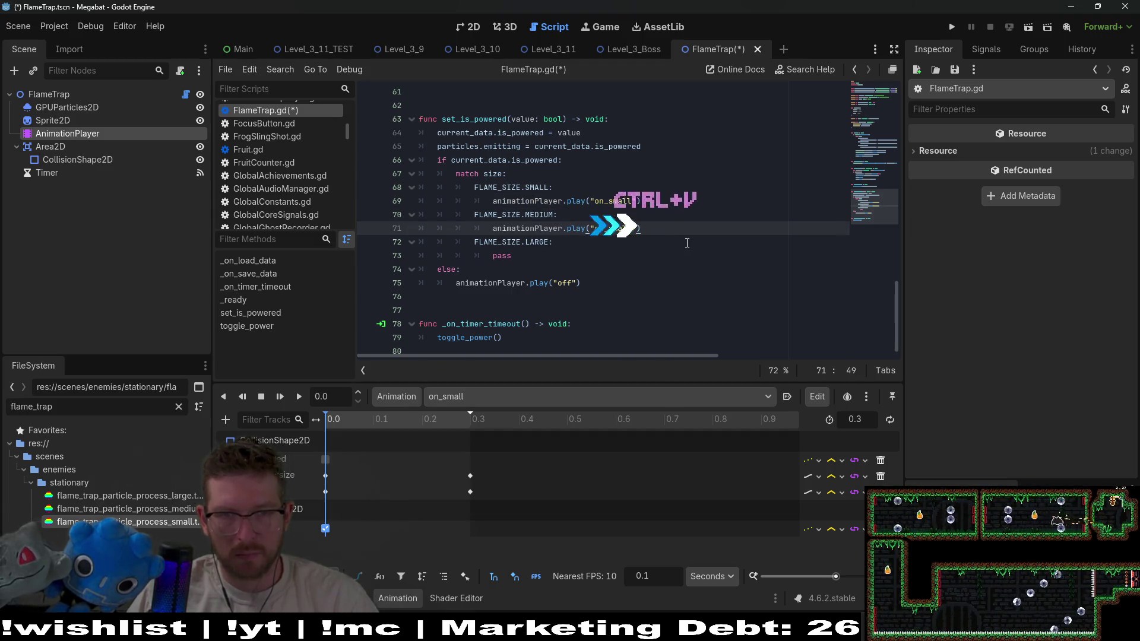
{"action": "key", "text": "BackSpace"}
{"action": "key", "text": "BackSpace"}
{"action": "key", "text": "BackSpace"}
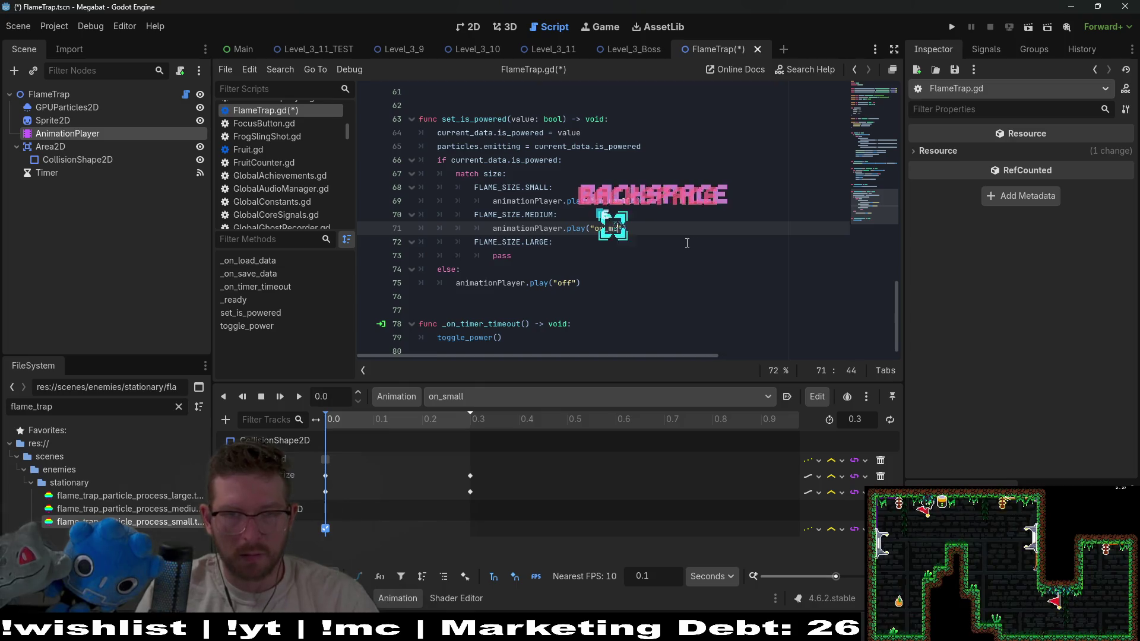
{"action": "type", "text": "edium"}
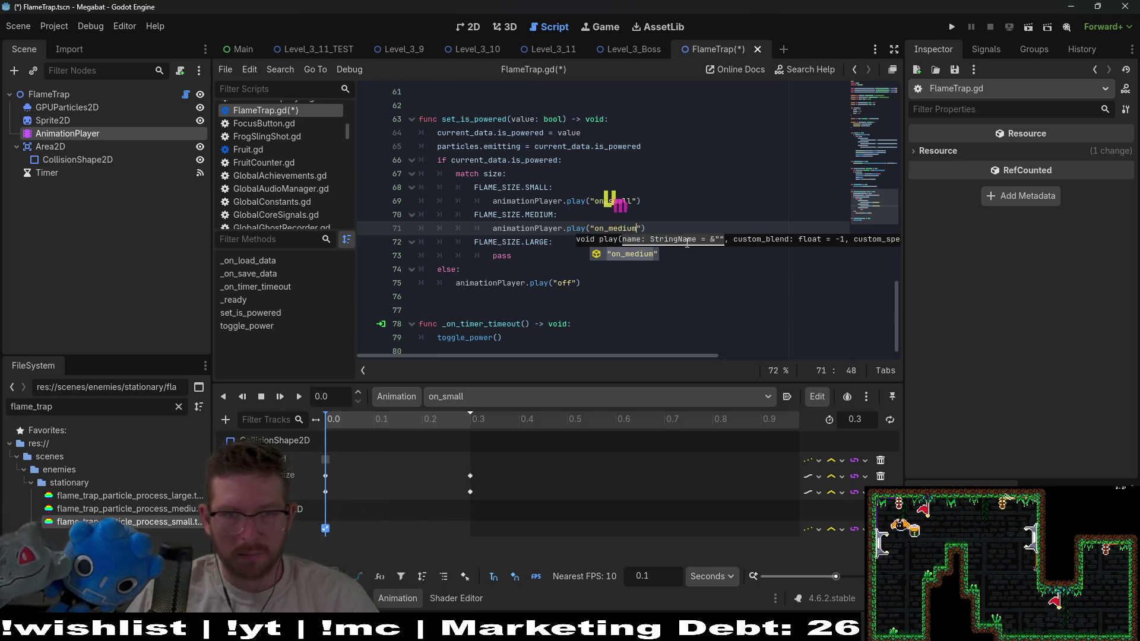
Replace pass in the LARGE case with animationPlayer.play("on_large") and save the script
{"action": "key", "text": "Down"}
{"action": "key", "text": "Down"}
{"action": "key", "text": "Down"}
{"action": "key", "text": "Up"}
{"action": "key", "text": "Home"}
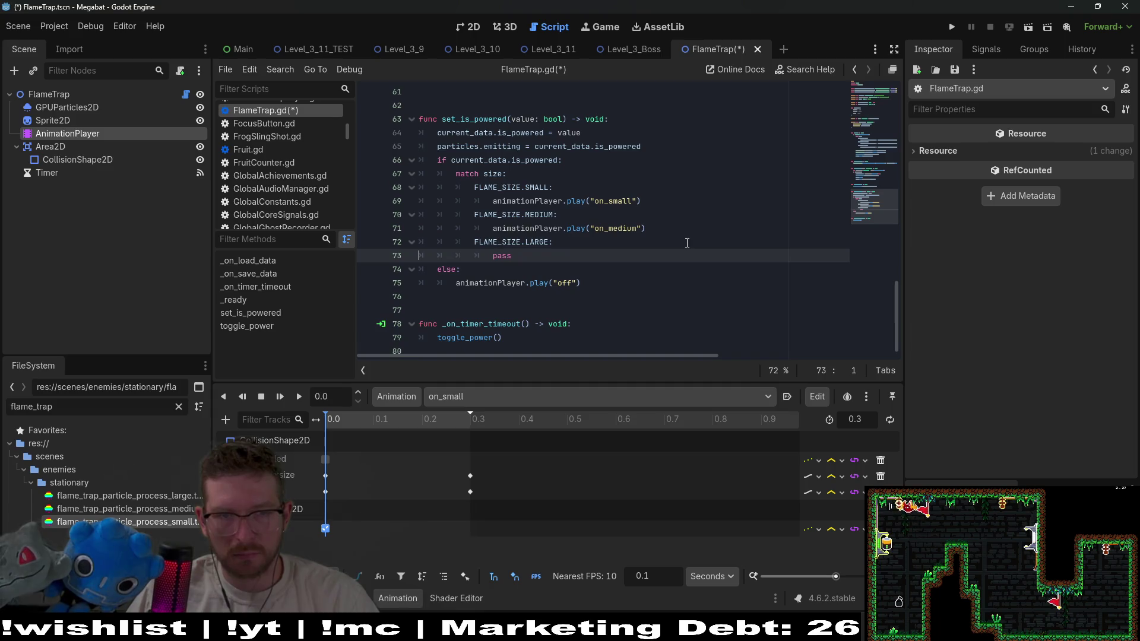
{"action": "key", "text": "shift+Up"}
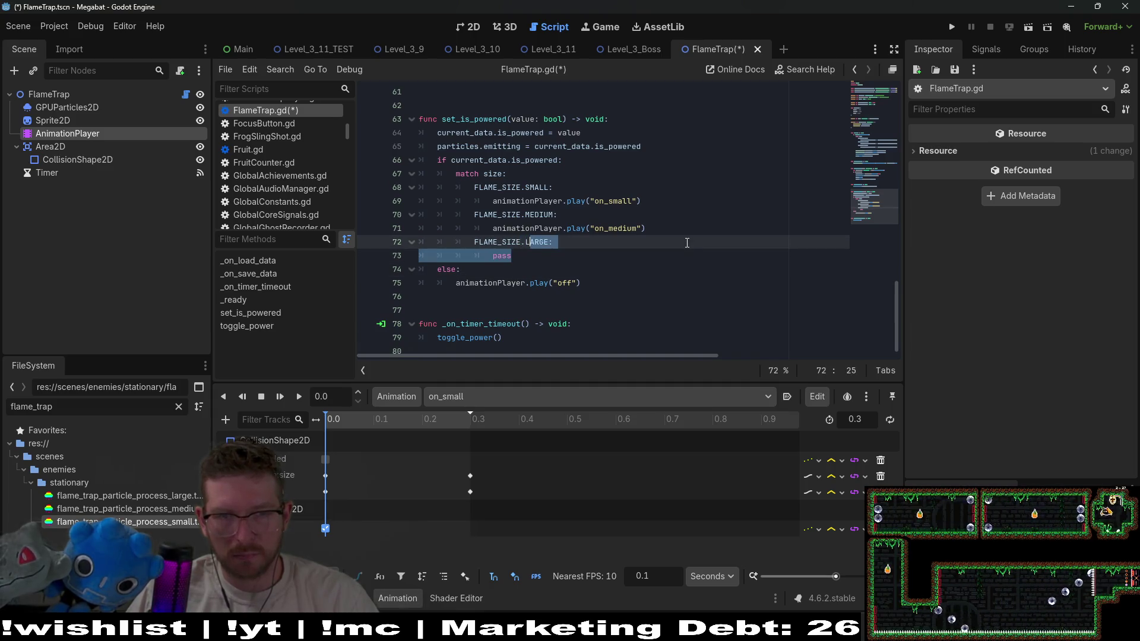
{"action": "key", "text": "ctrl+v"}
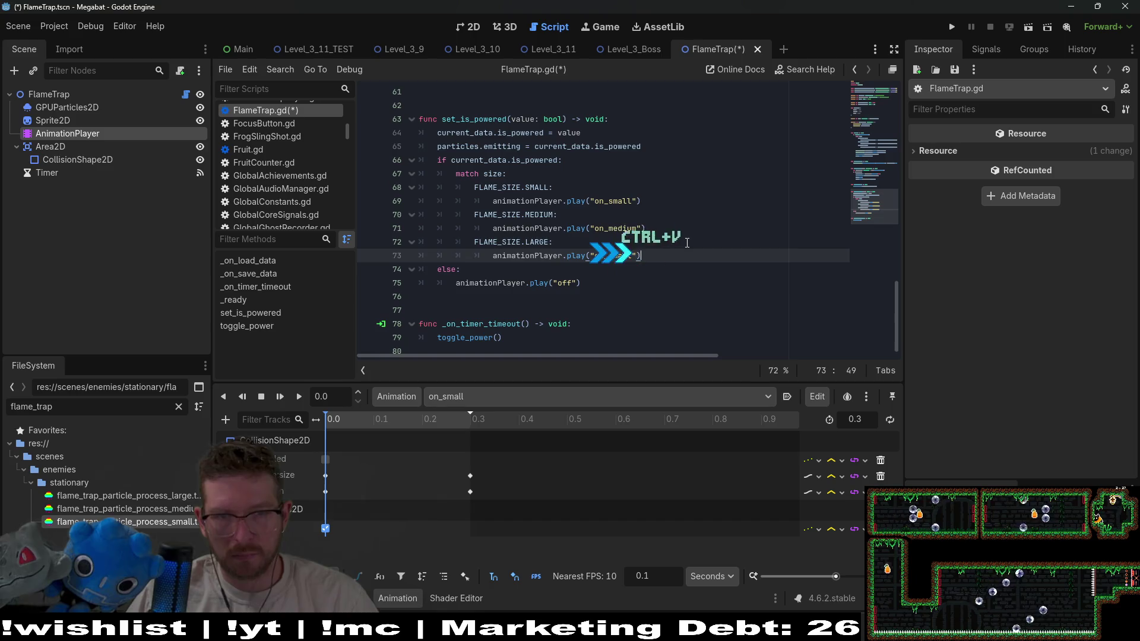
{"action": "key", "text": "BackSpace"}
{"action": "key", "text": "BackSpace"}
{"action": "key", "text": "BackSpace"}
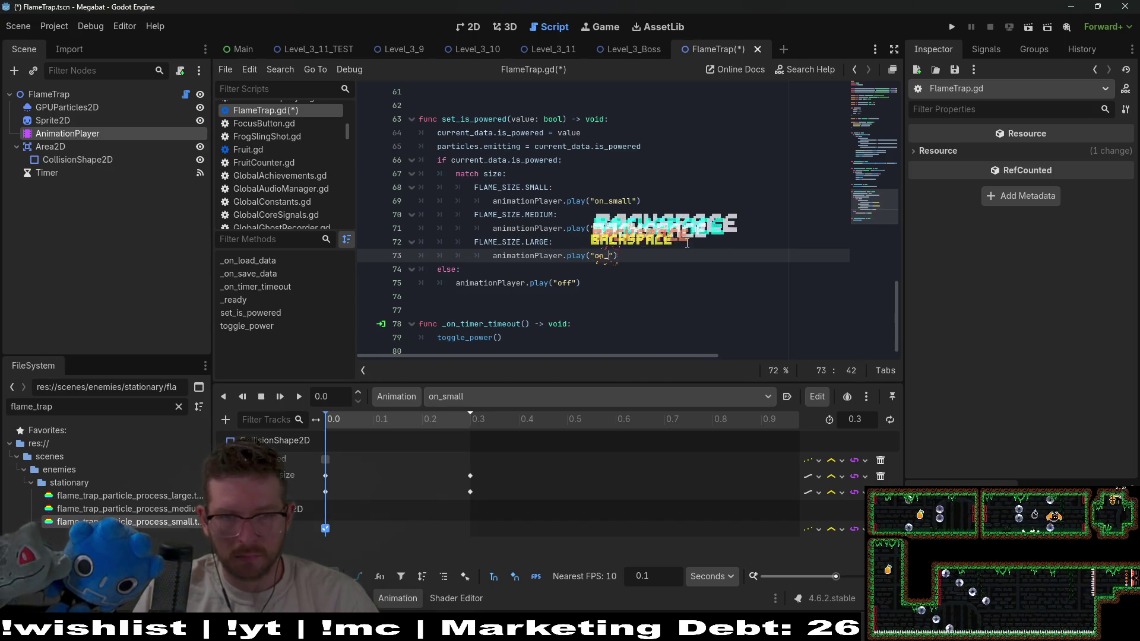
{"action": "type", "text": "large"}
{"action": "key", "text": "Up"}
{"action": "key", "text": "Up"}
{"action": "key", "text": "Up"}
{"action": "key", "text": "ctrl+s"}
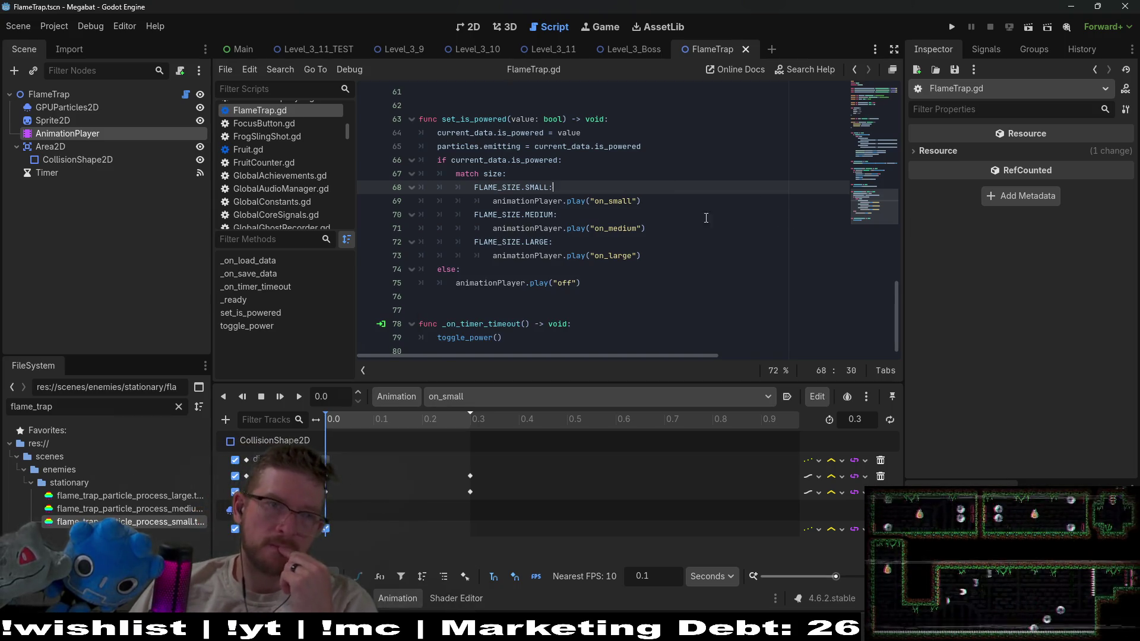
Look over FlameTrap.gd, then show the FlameTrap scene in the 2D editor
{"action": "scroll", "coordinate": [740, 211], "scroll_direction": "down", "scroll_amount": 1}
{"action": "scroll", "coordinate": [740, 211], "scroll_direction": "up", "scroll_amount": 7}
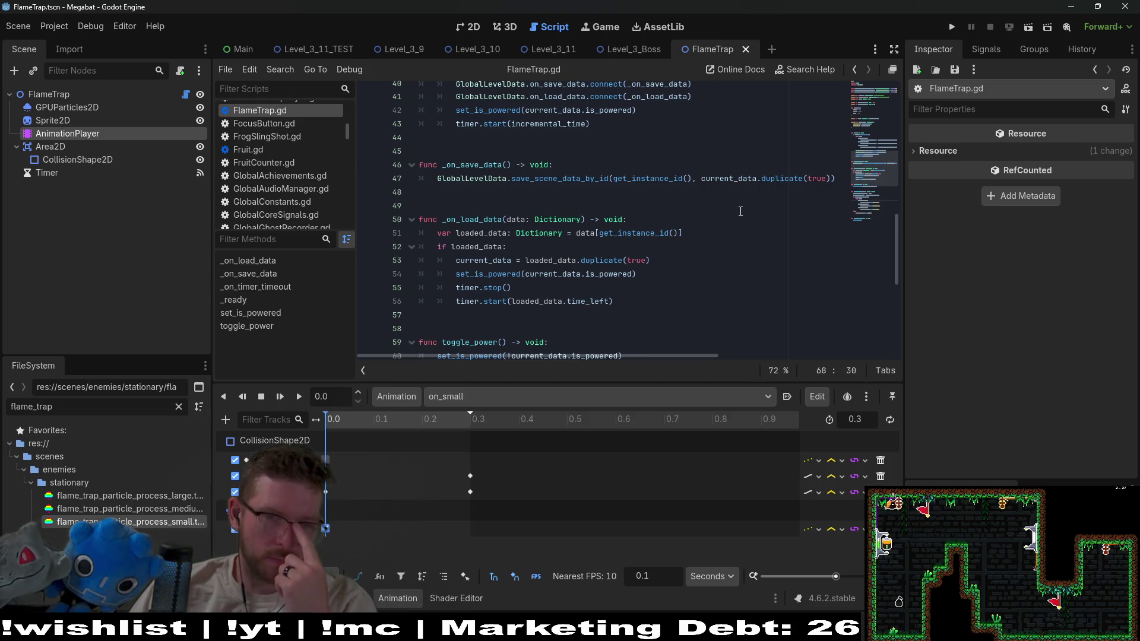
{"action": "scroll", "coordinate": [741, 212], "scroll_direction": "down", "scroll_amount": 2}
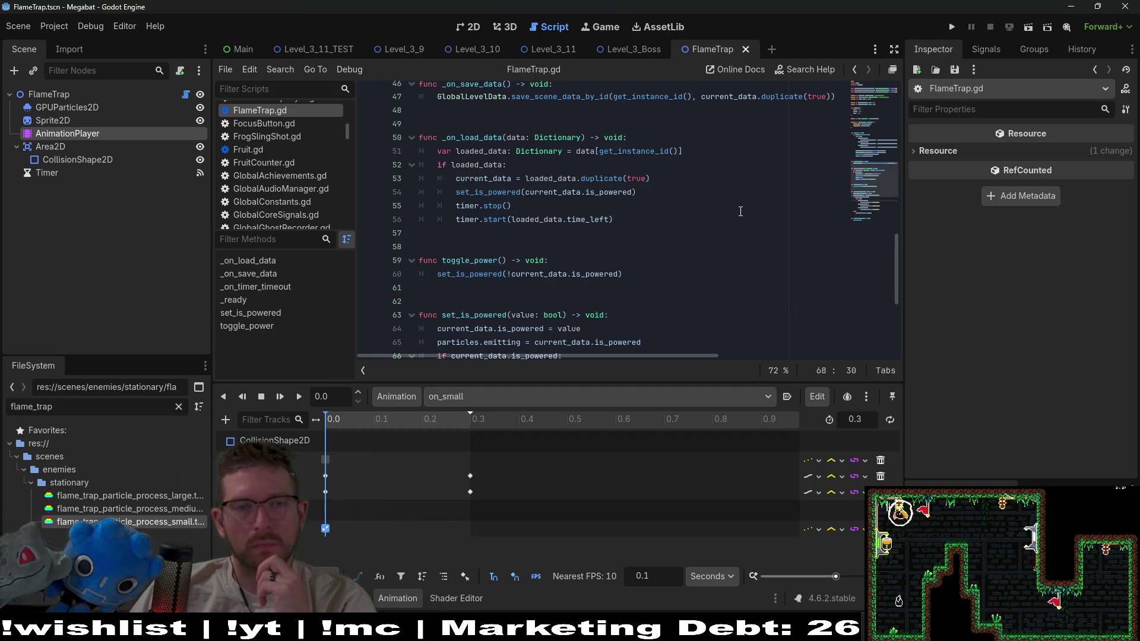
{"action": "left_click", "coordinate": [474, 26]}
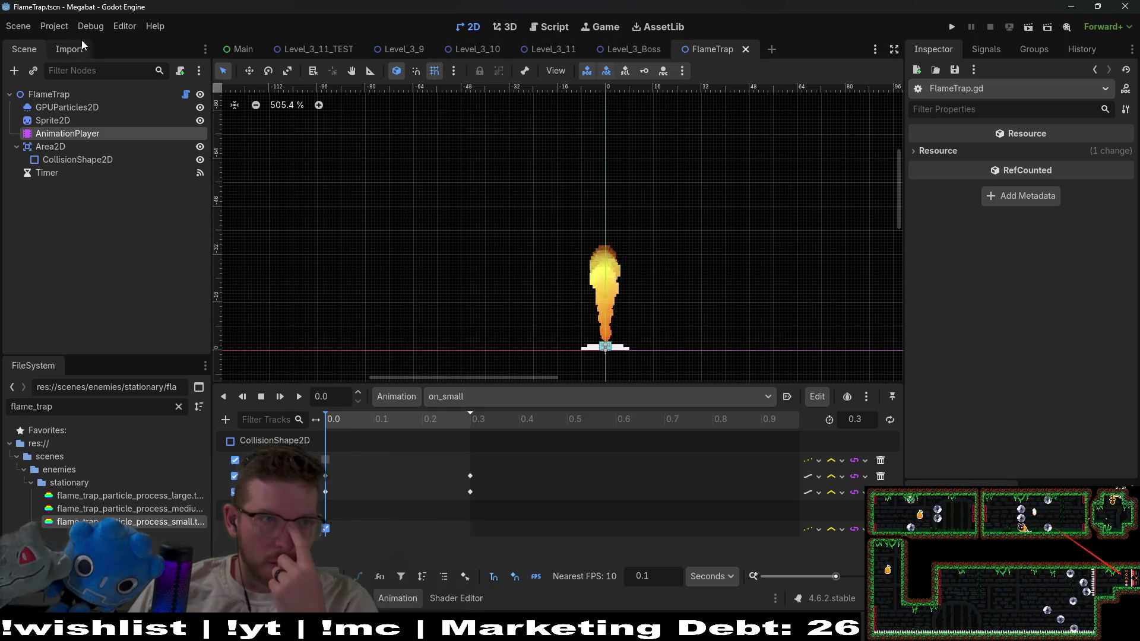
{"action": "left_click", "coordinate": [57, 29]}
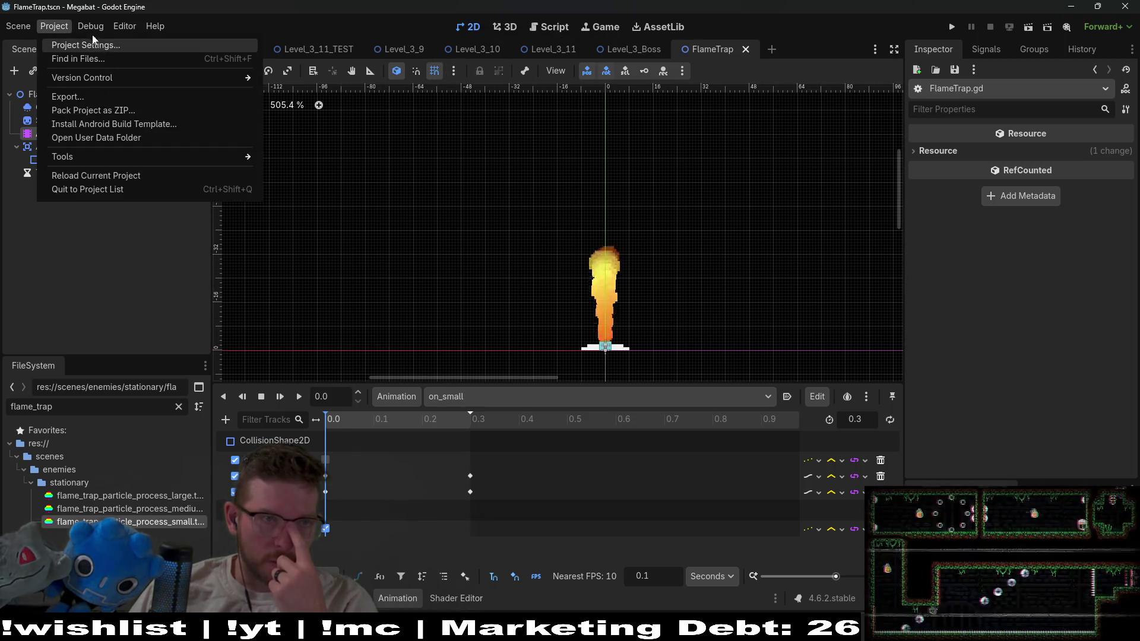
In Level_3_11, duplicate FlameTrap5 into FlameTrap6, place it to the left, and set its Size to Small
{"action": "mouse_move", "coordinate": [90, 30]}
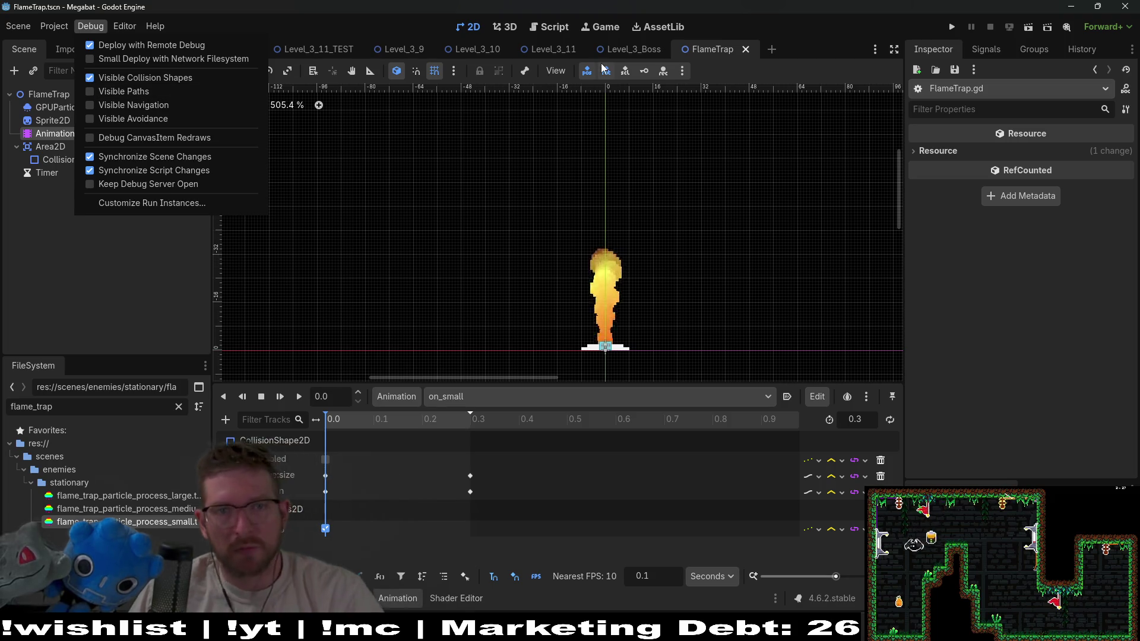
{"action": "left_click", "coordinate": [543, 51]}
{"action": "left_click", "coordinate": [544, 51]}
{"action": "scroll", "coordinate": [501, 202], "scroll_direction": "down", "scroll_amount": 5}
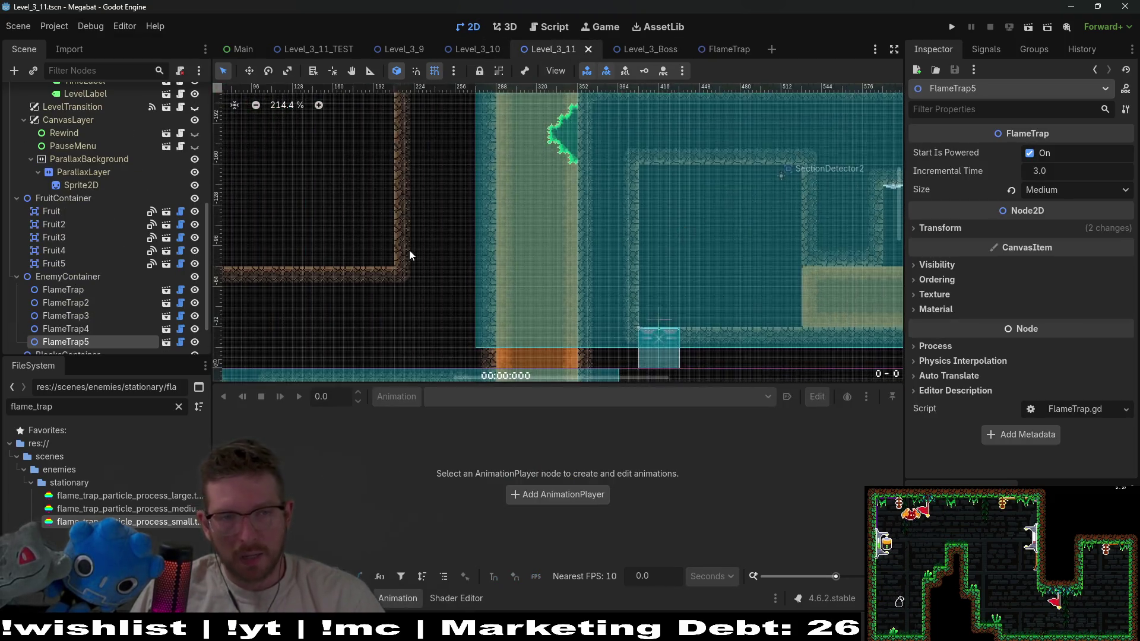
{"action": "scroll", "coordinate": [501, 257], "scroll_direction": "up", "scroll_amount": 5}
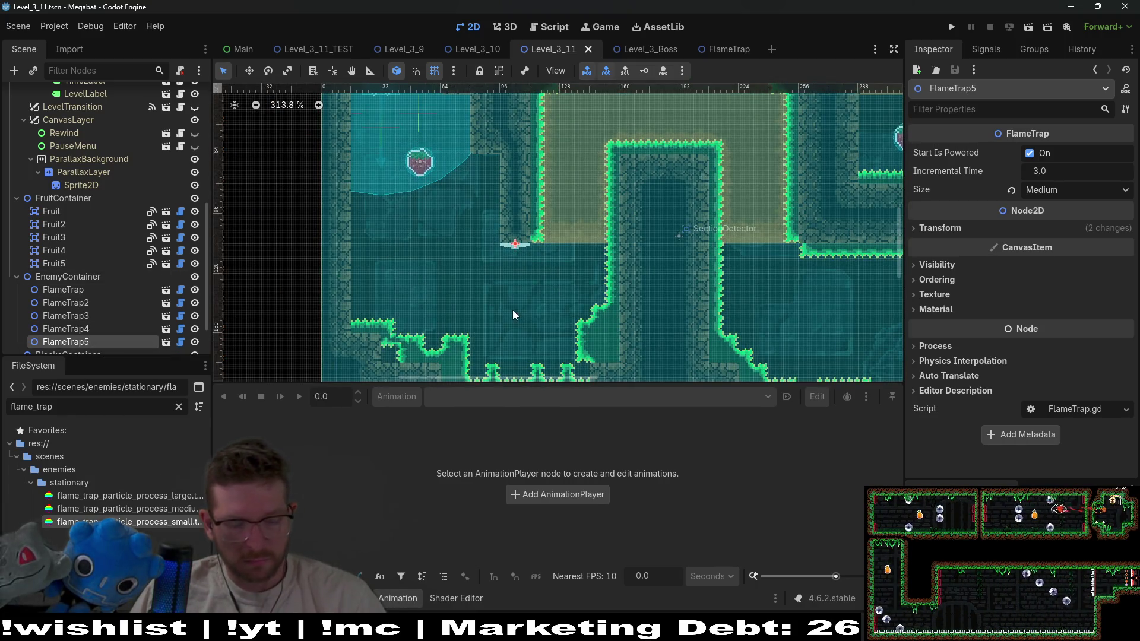
{"action": "key", "text": "ctrl+d"}
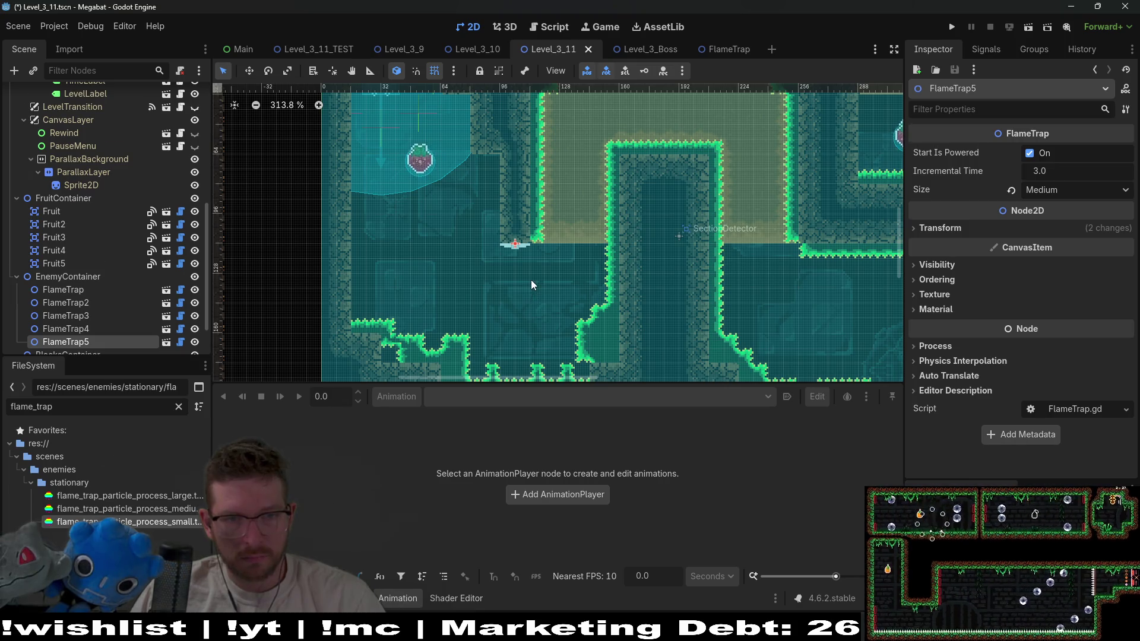
{"action": "key", "text": "w"}
{"action": "left_click_drag", "start_coordinate": [514, 249], "coordinate": [469, 254]}
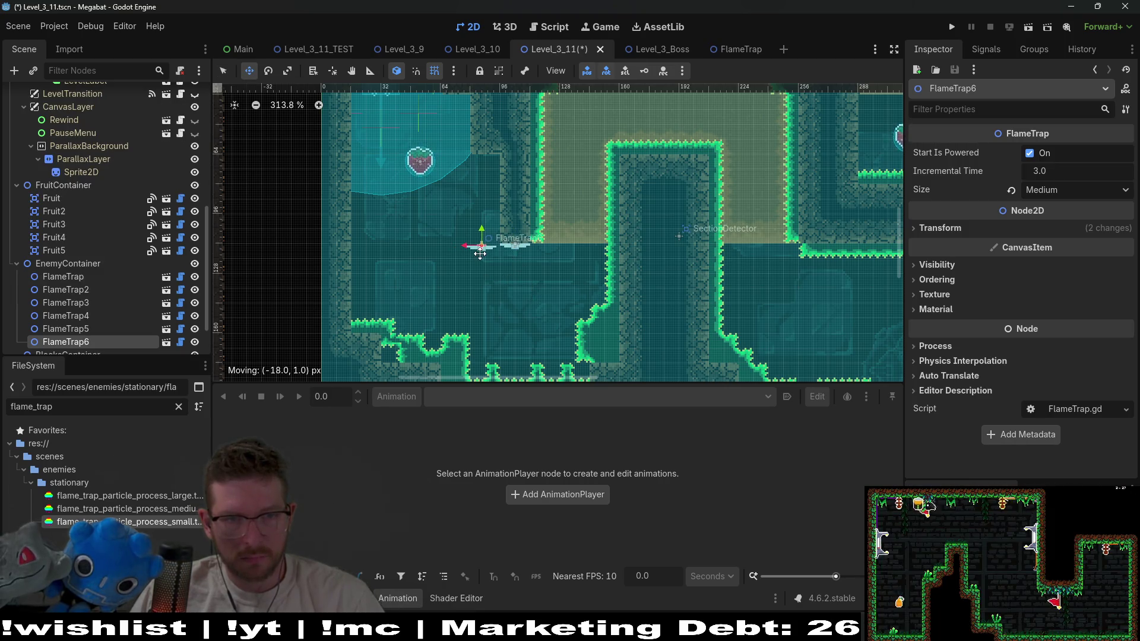
{"action": "scroll", "coordinate": [479, 254], "scroll_direction": "up", "scroll_amount": 3}
{"action": "left_click", "coordinate": [1072, 190]}
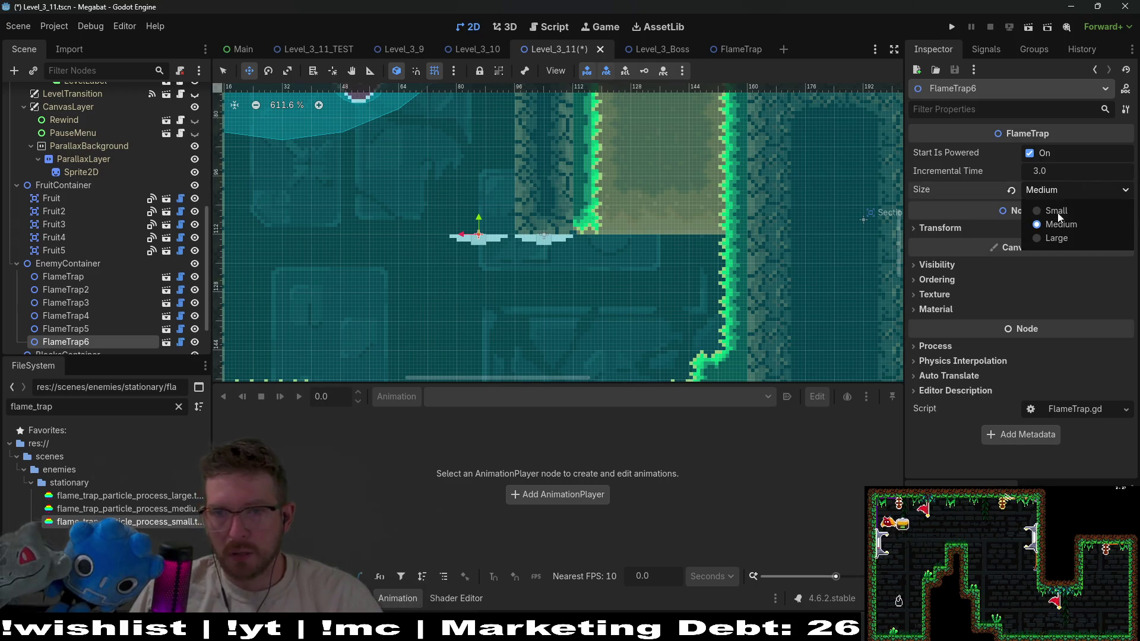
{"action": "left_click", "coordinate": [1045, 208]}
Duplicate it into FlameTrap7 with Size Large, then run the level to test the three traps
{"action": "key", "text": "ctrl+d"}
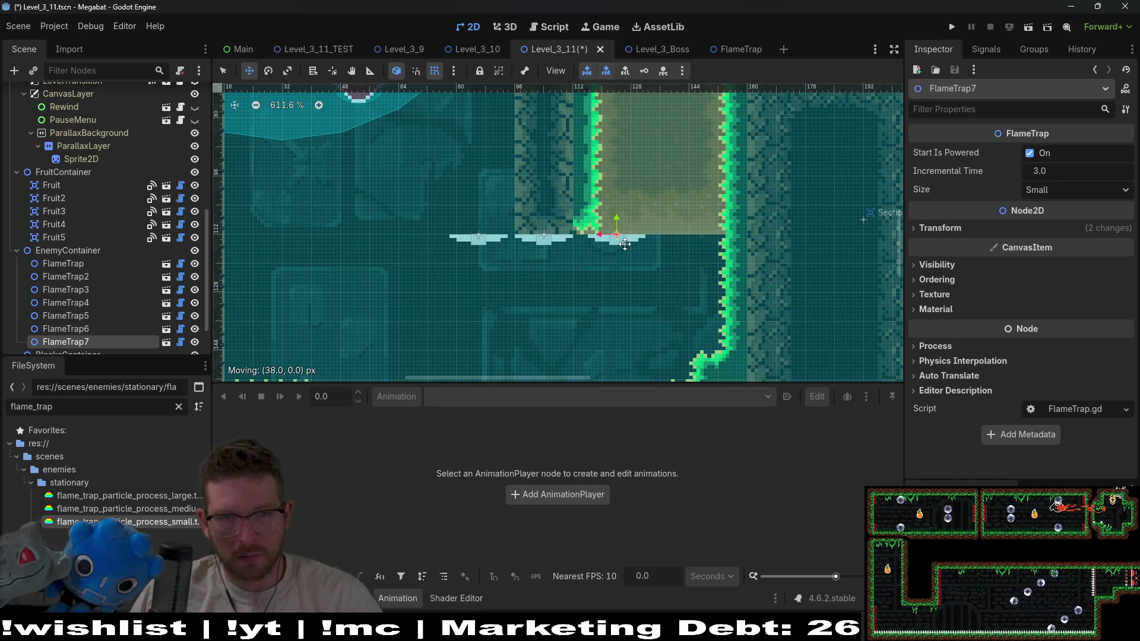
{"action": "left_click", "coordinate": [1075, 190]}
{"action": "left_click", "coordinate": [1045, 238]}
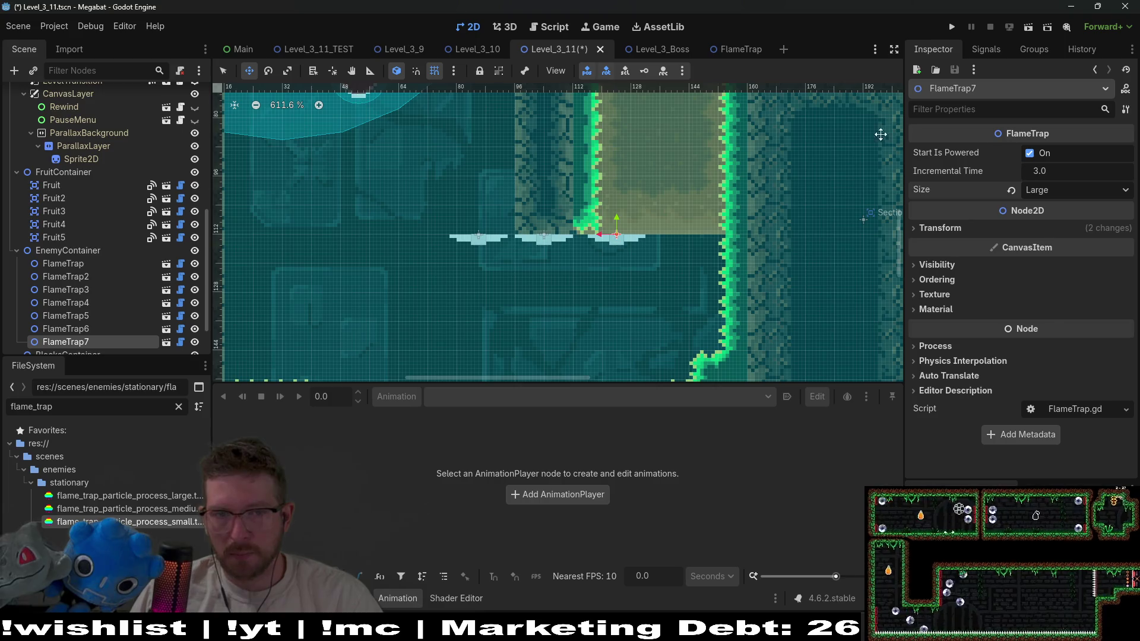
{"action": "left_click", "coordinate": [1024, 29]}
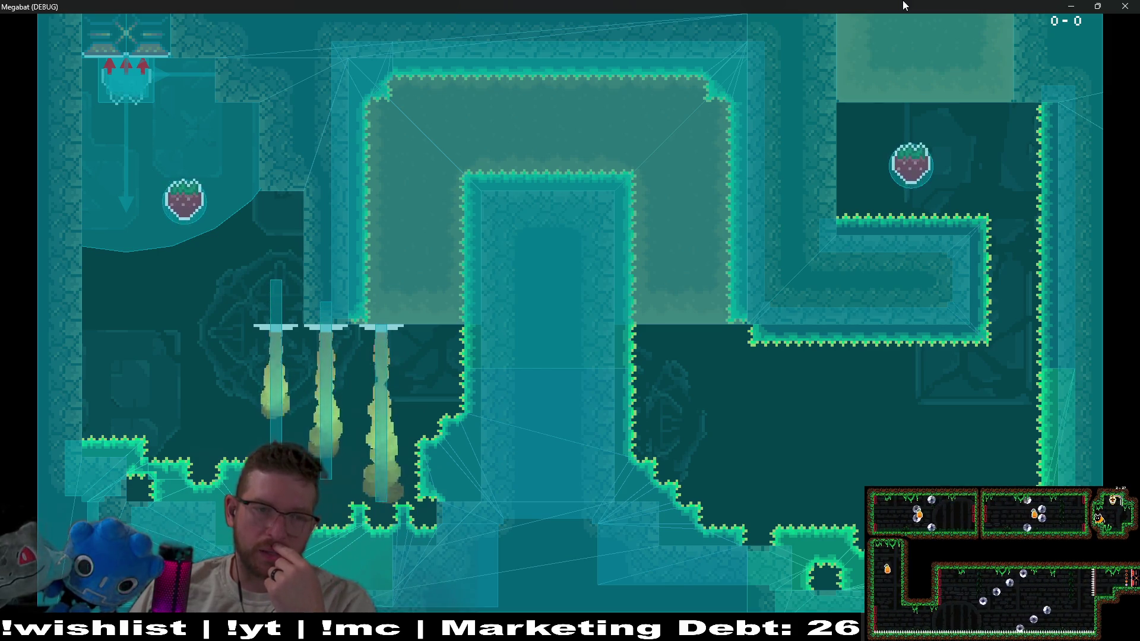
{"action": "left_click", "coordinate": [1125, 6]}
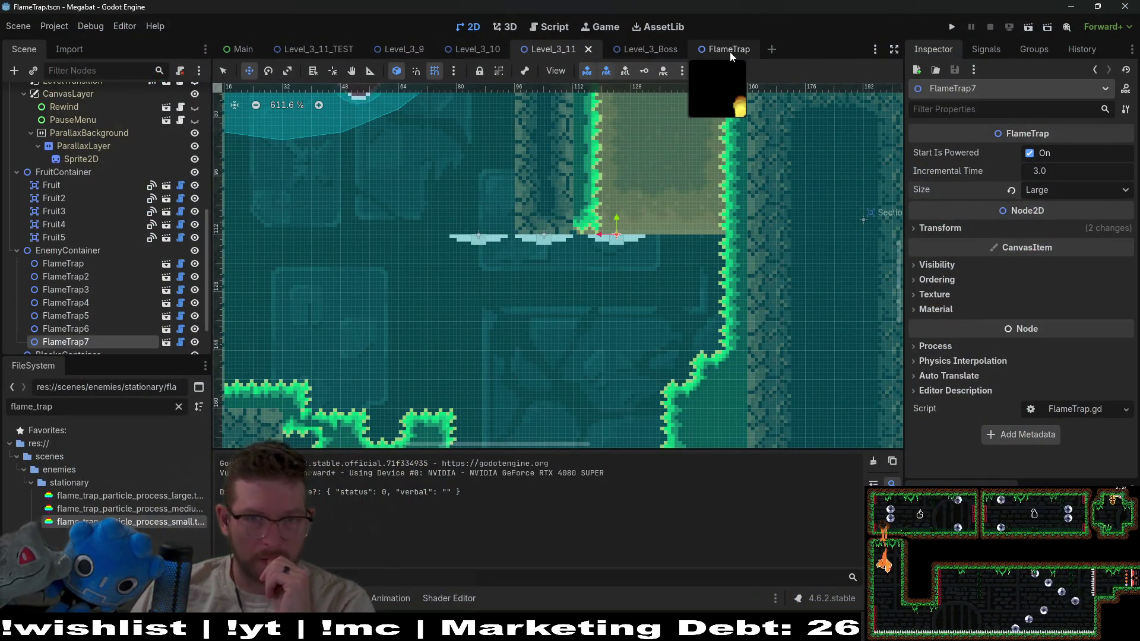
Make the FlameTrap collision shape Local To Scene, save, and test-run Level_3_11
{"action": "left_click", "coordinate": [731, 51]}
{"action": "left_click", "coordinate": [77, 159]}
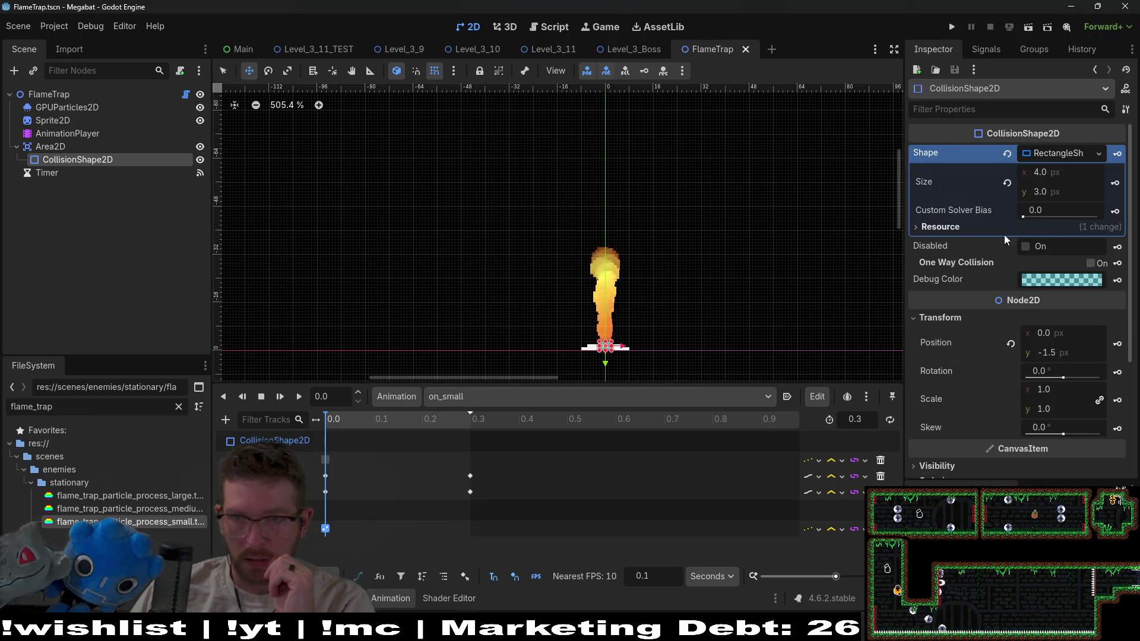
{"action": "left_click", "coordinate": [954, 231]}
{"action": "left_click", "coordinate": [1029, 243]}
{"action": "key", "text": "ctrl+s"}
{"action": "left_click", "coordinate": [554, 51]}
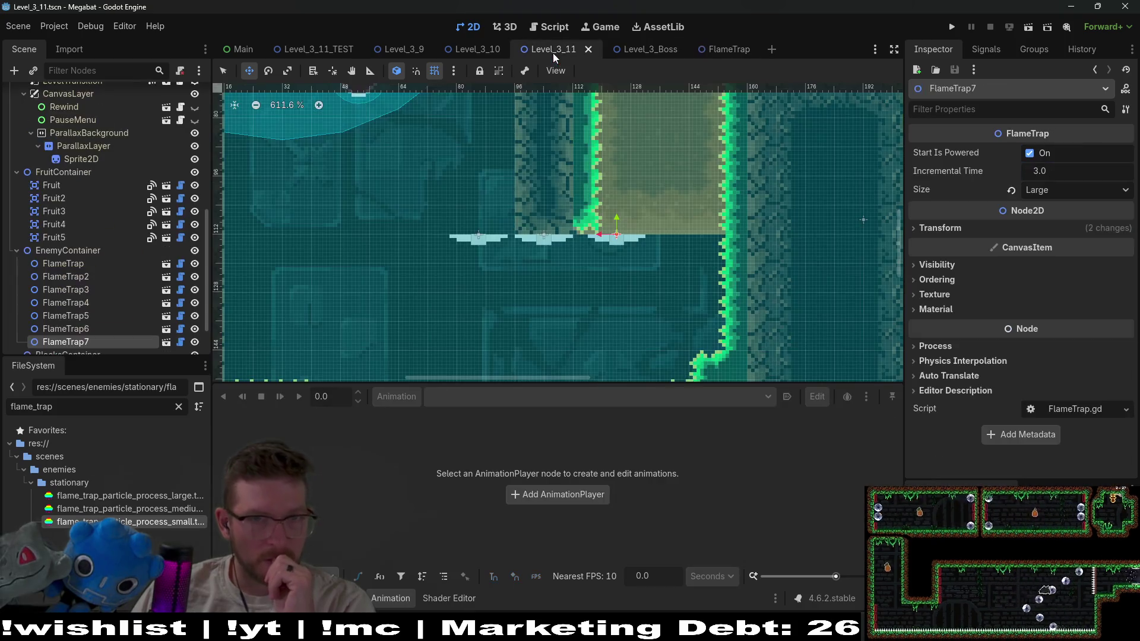
{"action": "left_click", "coordinate": [1048, 29]}
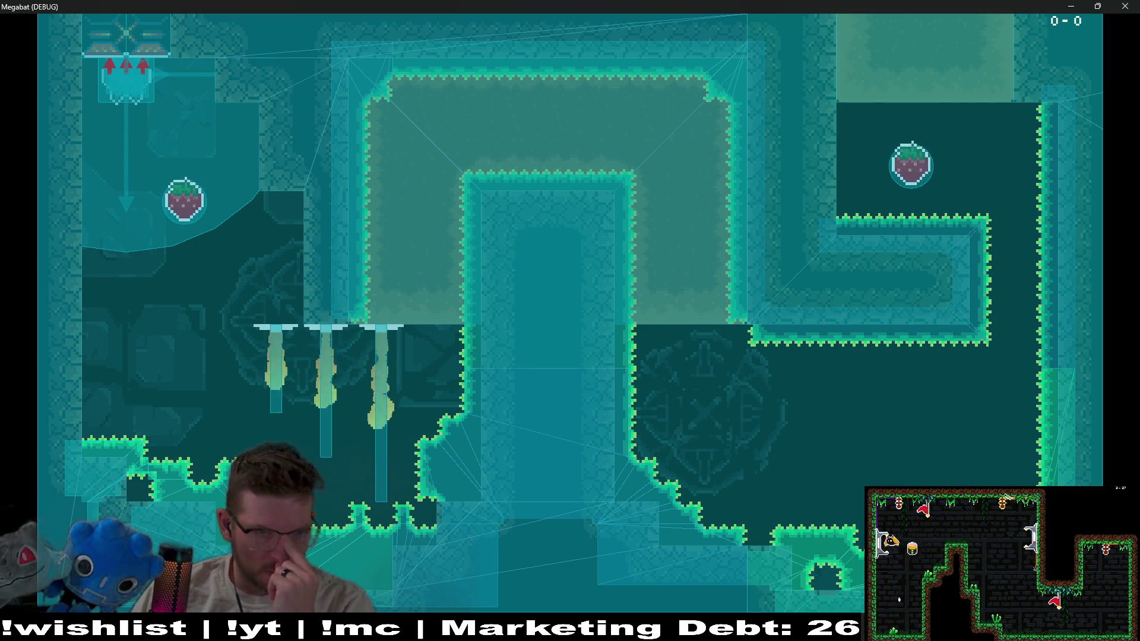
{"action": "left_click", "coordinate": [1125, 6]}
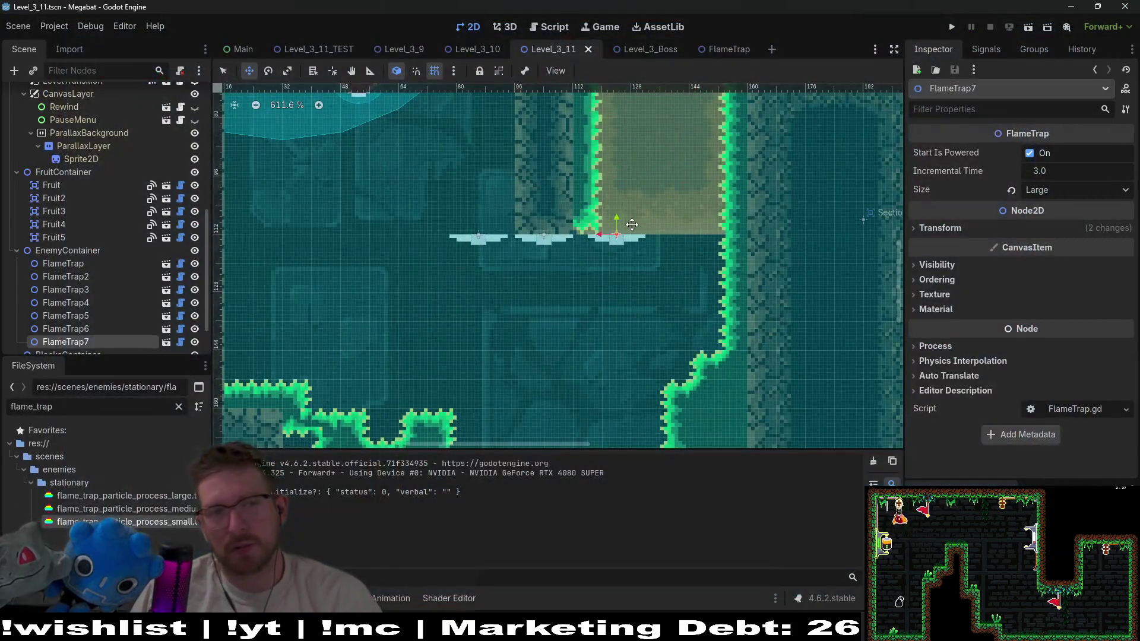
Set the on_small animation length to 0.5 with both keyframes moved to 0.5, save, and rerun the level
{"action": "left_click", "coordinate": [721, 48]}
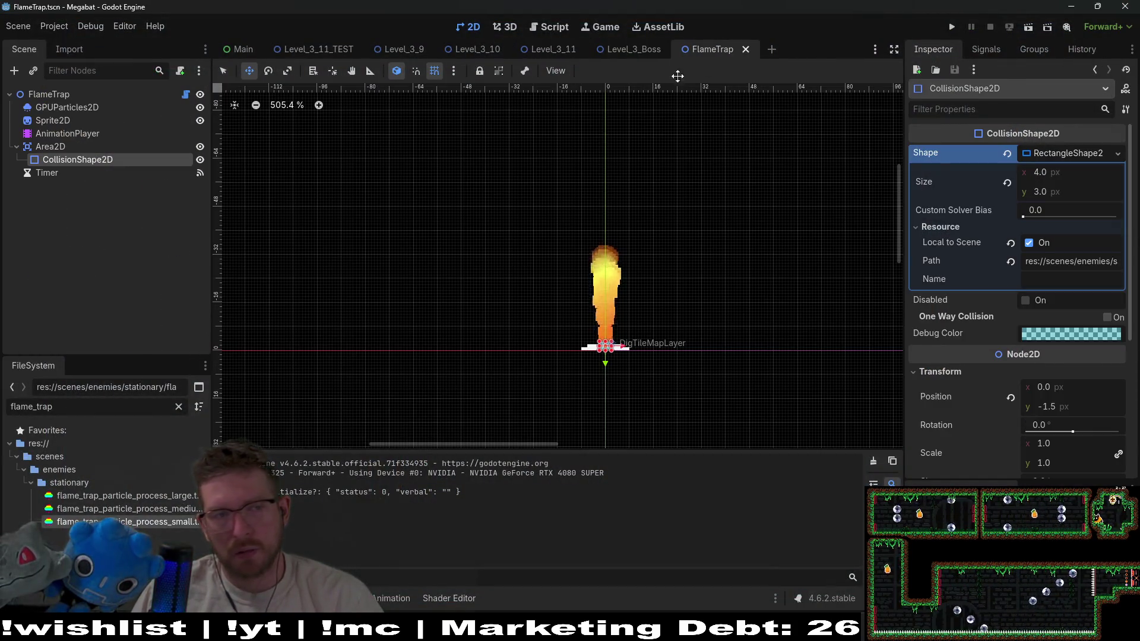
{"action": "left_click", "coordinate": [65, 133]}
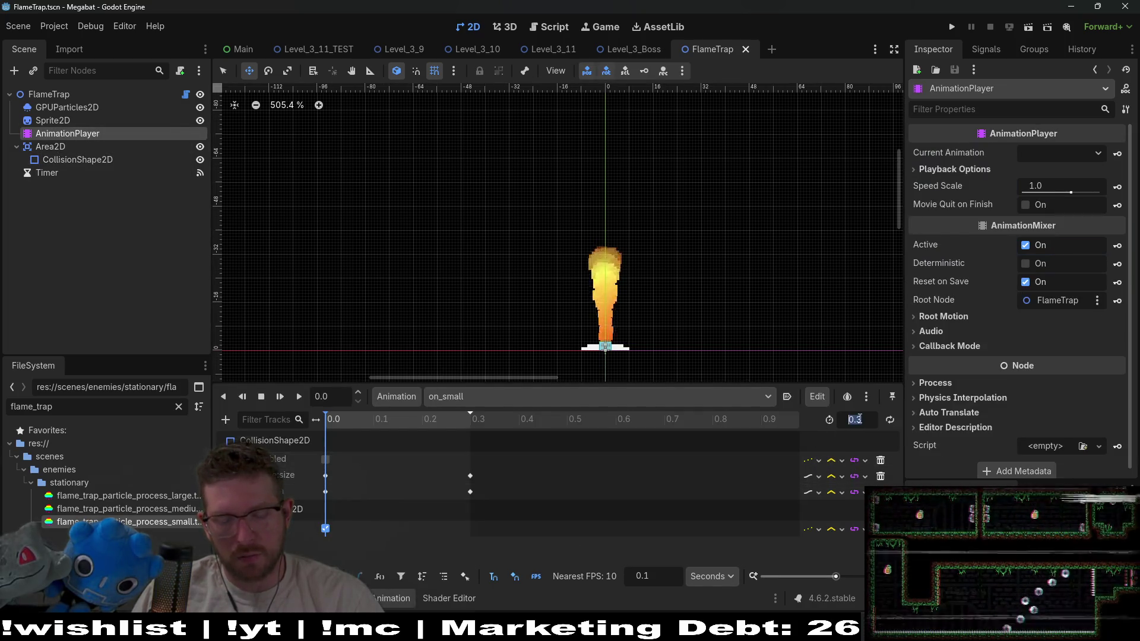
{"action": "left_click", "coordinate": [860, 418]}
{"action": "type", "text": "0.5"}
{"action": "key", "text": "Return"}
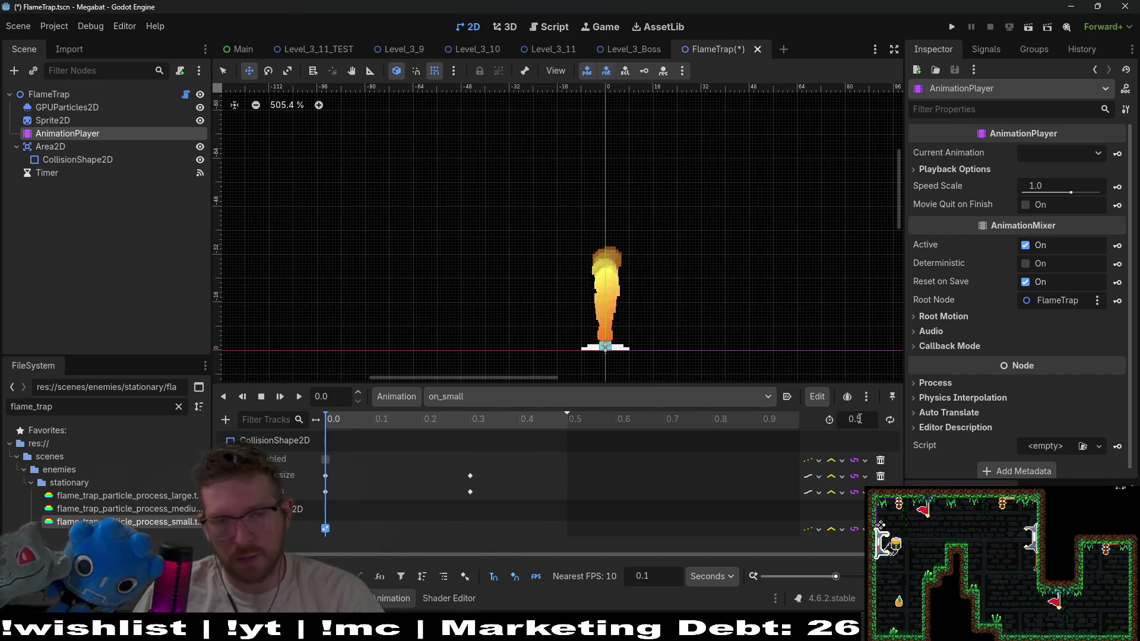
{"action": "left_click_drag", "start_coordinate": [500, 544], "coordinate": [469, 473]}
{"action": "key", "text": "ctrl+s"}
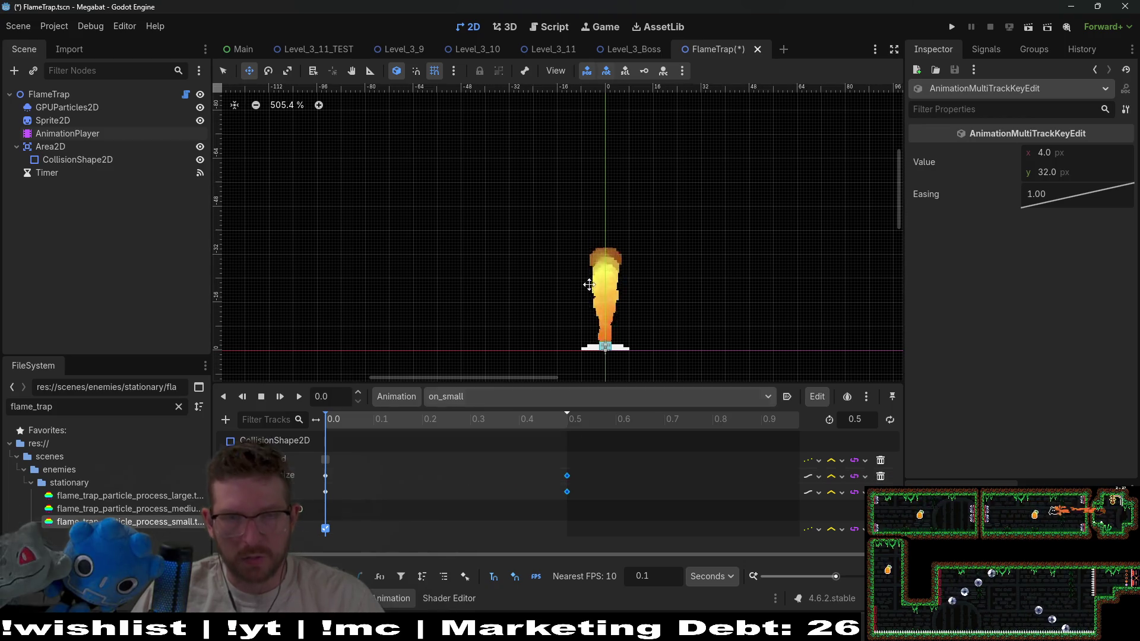
{"action": "left_click", "coordinate": [547, 51]}
{"action": "left_click", "coordinate": [1029, 27]}
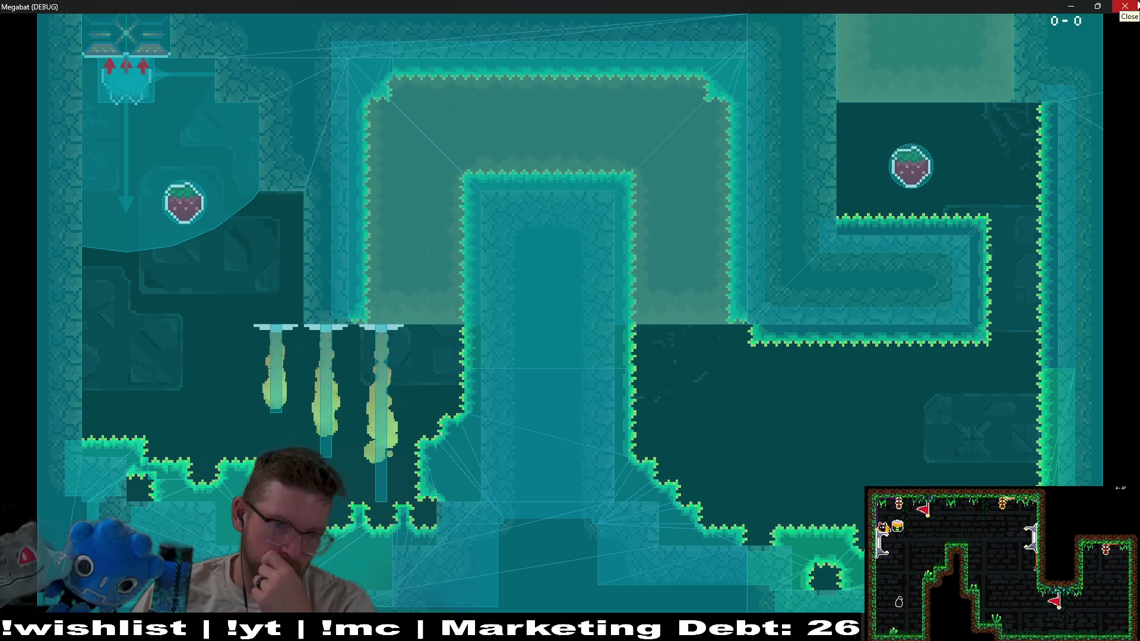
{"action": "left_click", "coordinate": [1137, 5]}
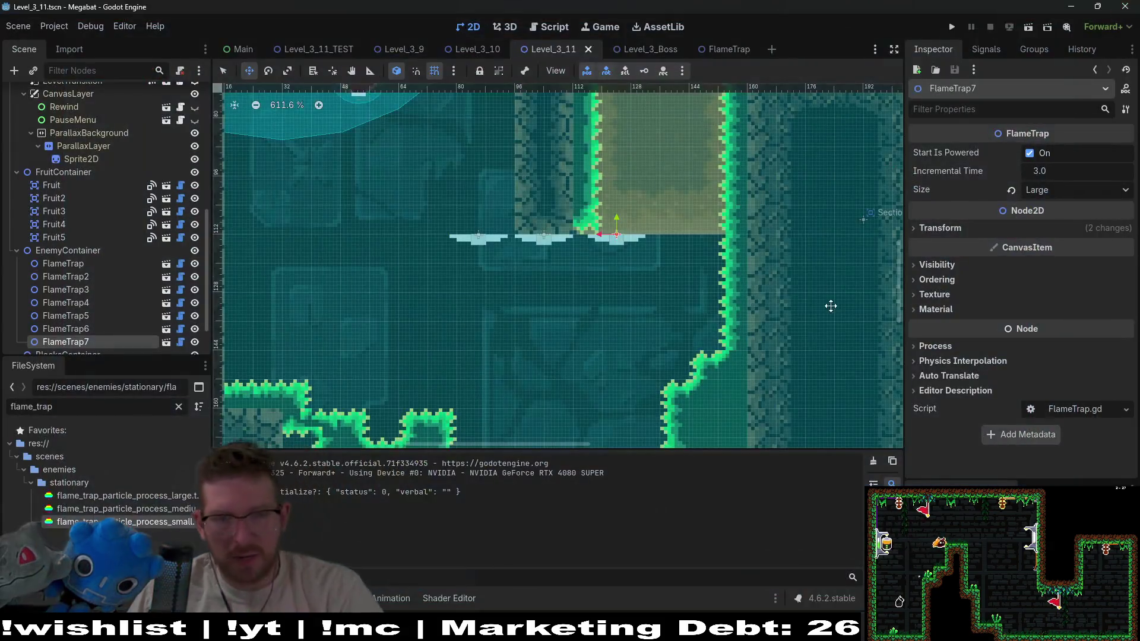
Change the on_small length to 0.7, shift both keyframes to 0.7, save, and playtest the game
{"action": "left_click", "coordinate": [710, 50]}
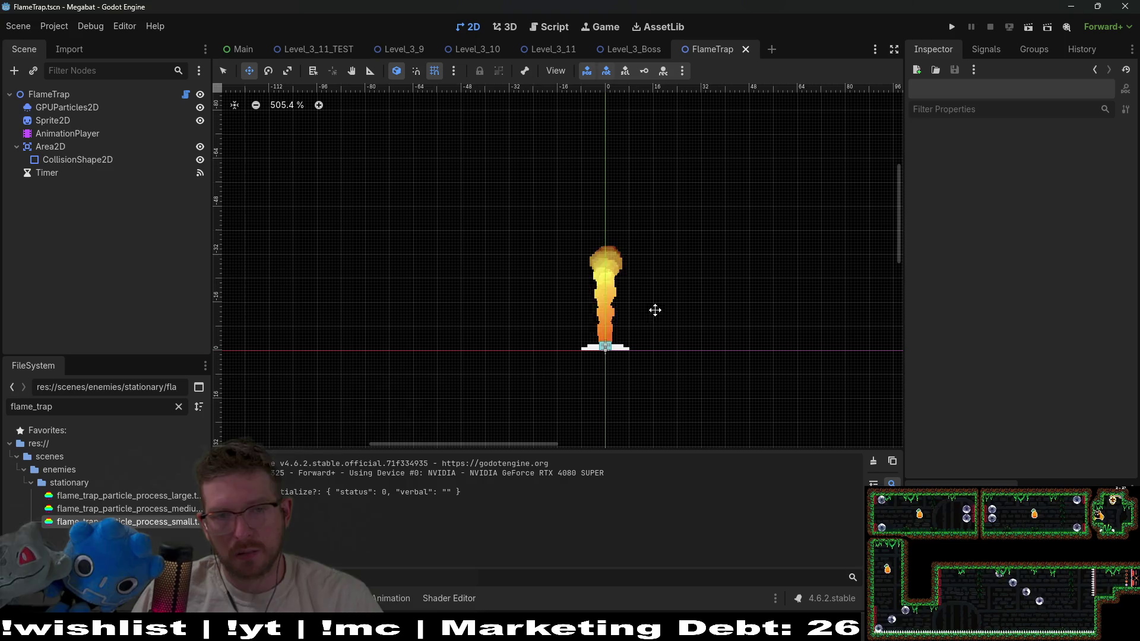
{"action": "left_click", "coordinate": [66, 160]}
{"action": "left_click", "coordinate": [65, 133]}
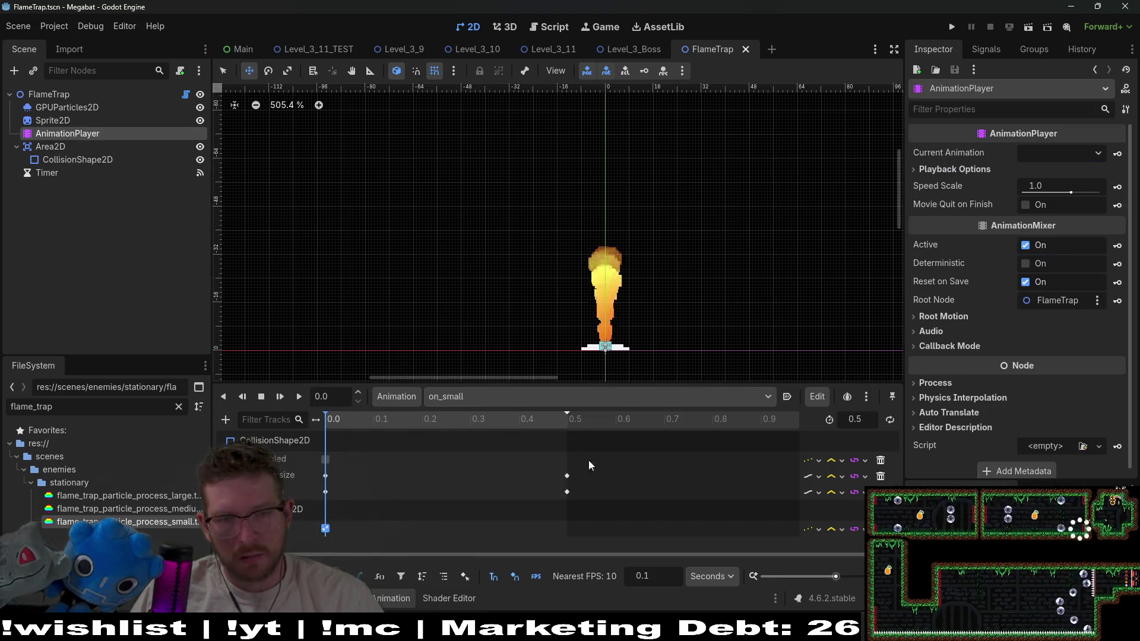
{"action": "left_click", "coordinate": [871, 420]}
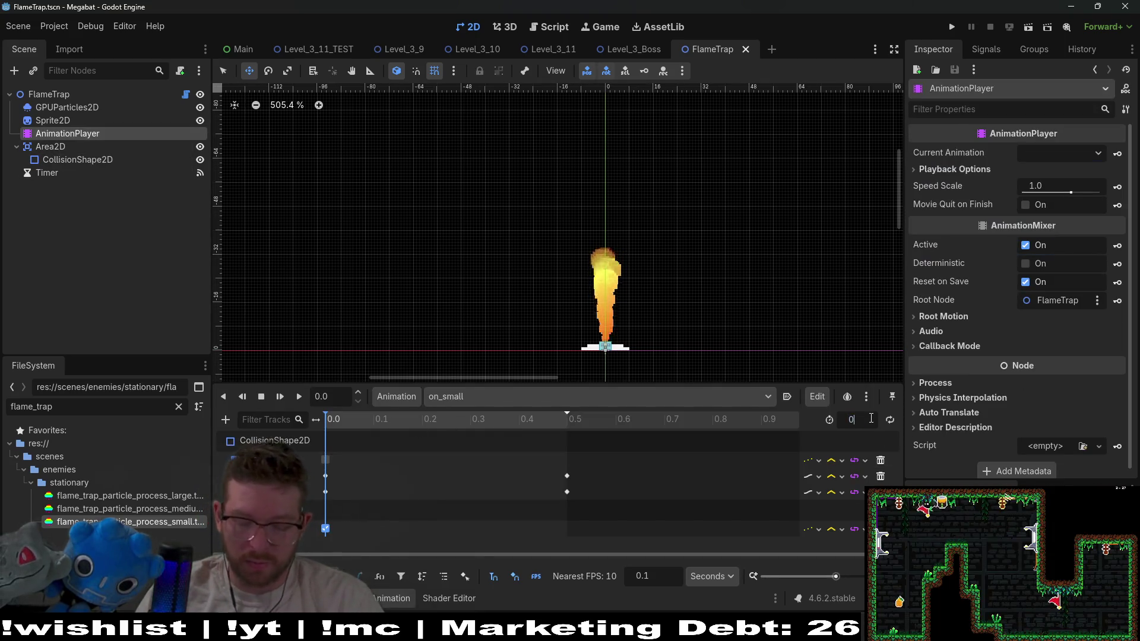
{"action": "type", "text": ".7"}
{"action": "key", "text": "Return"}
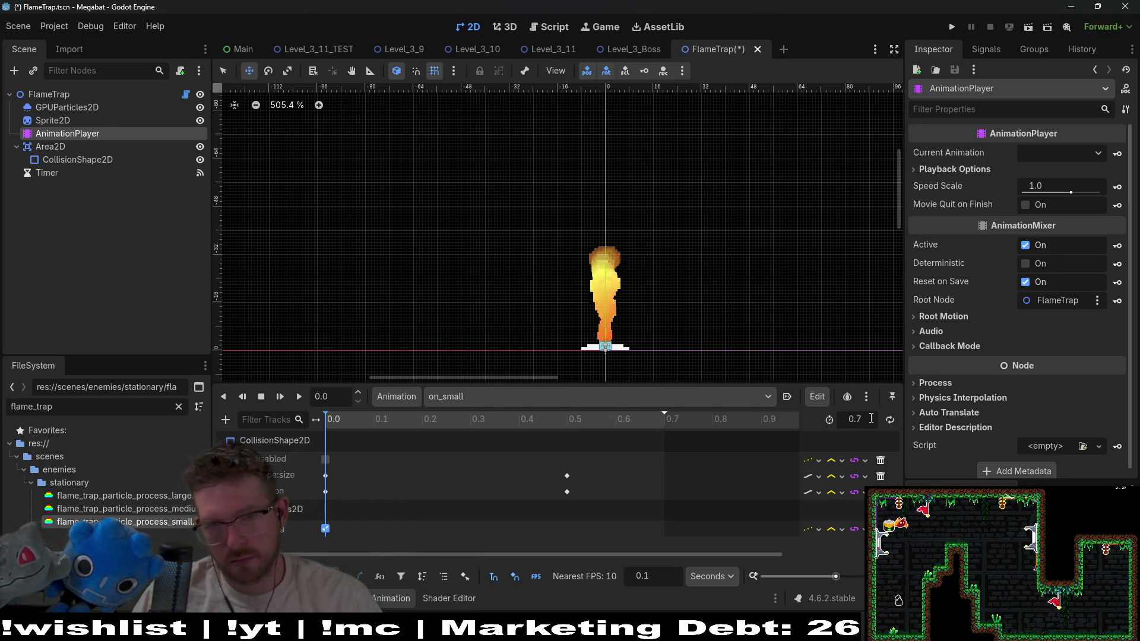
{"action": "mouse_move", "coordinate": [595, 544]}
{"action": "left_mouse_down"}
{"action": "mouse_move", "coordinate": [566, 468]}
{"action": "mouse_move", "coordinate": [662, 476]}
{"action": "left_mouse_up"}
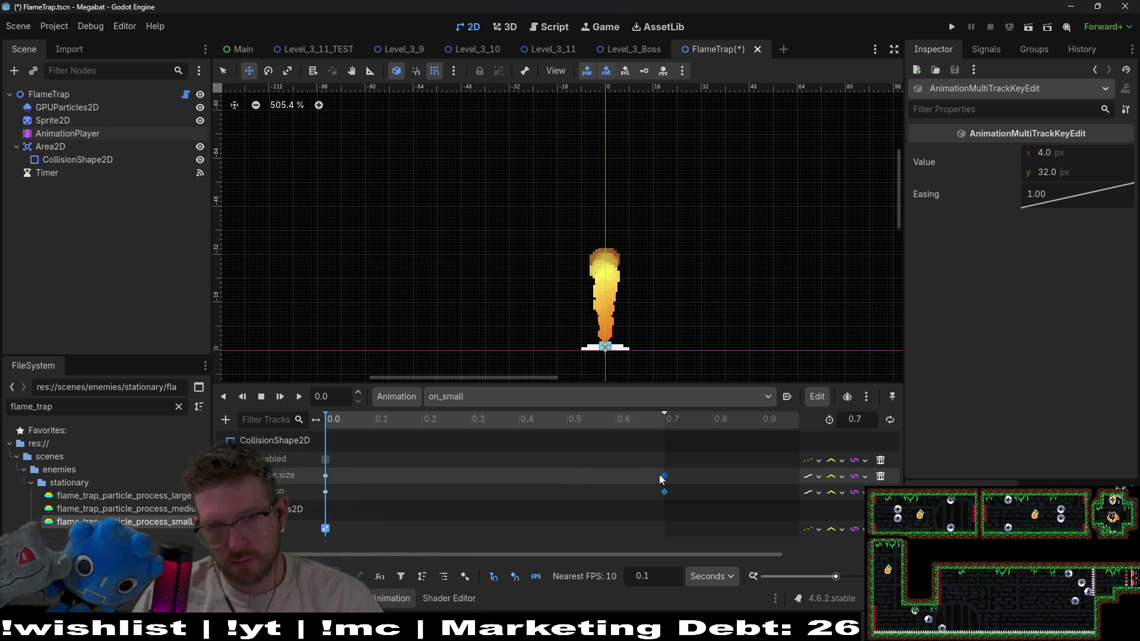
{"action": "key", "text": "ctrl+s"}
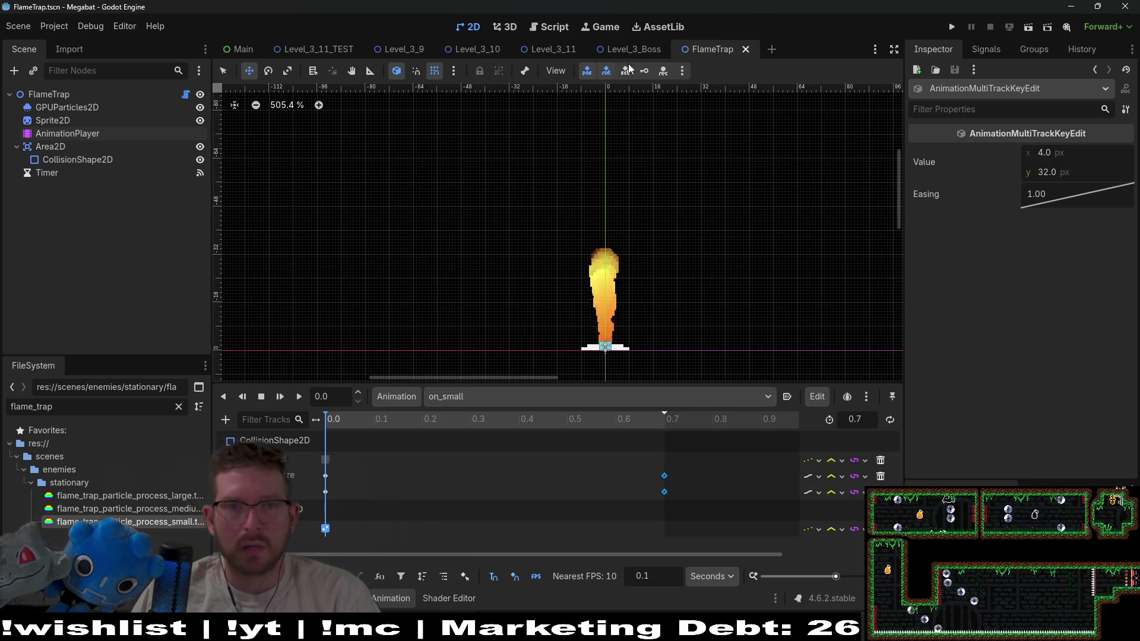
{"action": "left_click", "coordinate": [590, 59]}
{"action": "left_click", "coordinate": [1027, 27]}
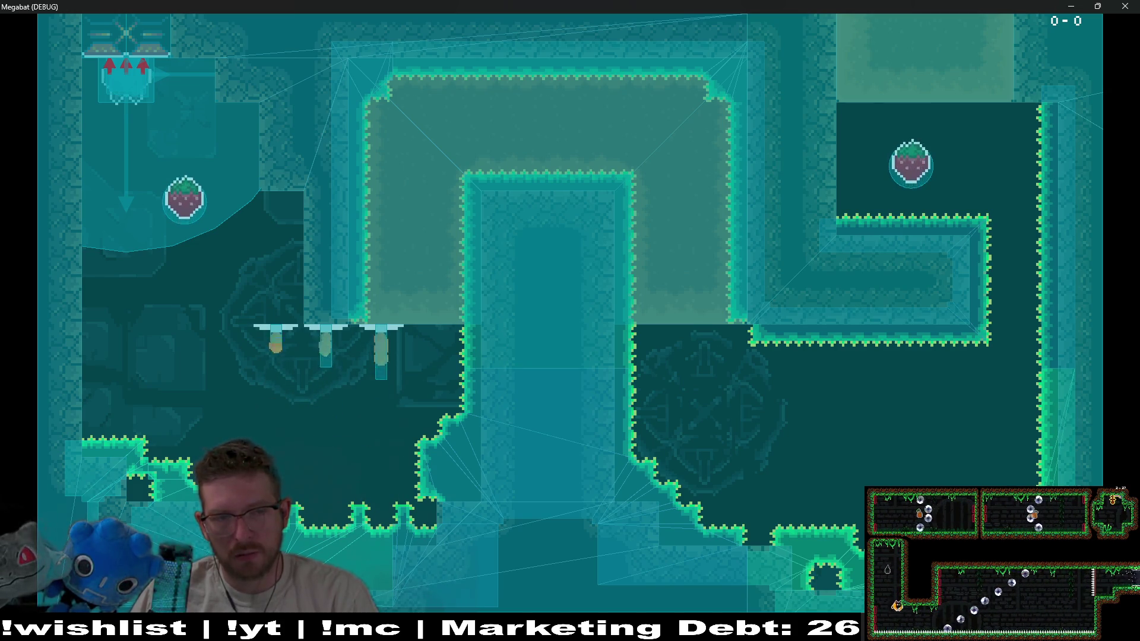
{"action": "left_click", "coordinate": [1125, 6]}
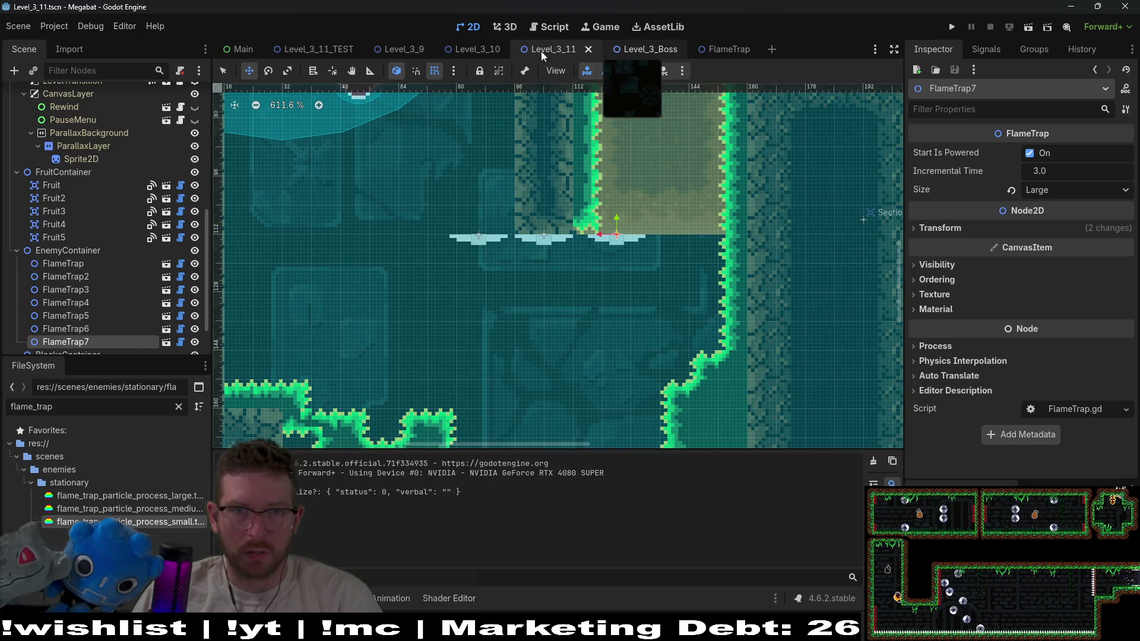
{"action": "left_click", "coordinate": [484, 50]}
Set the on_small length to 0.8 with both keyframes at 0.8, then run Level_3_11
{"action": "left_click", "coordinate": [528, 43]}
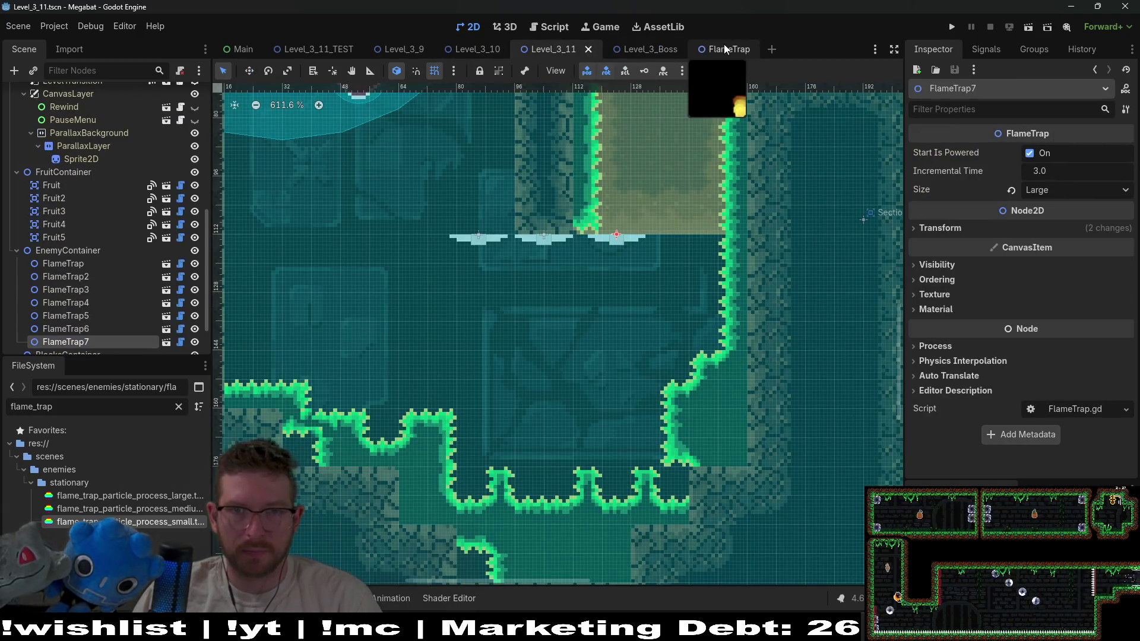
{"action": "left_click", "coordinate": [725, 48]}
{"action": "left_click", "coordinate": [75, 159]}
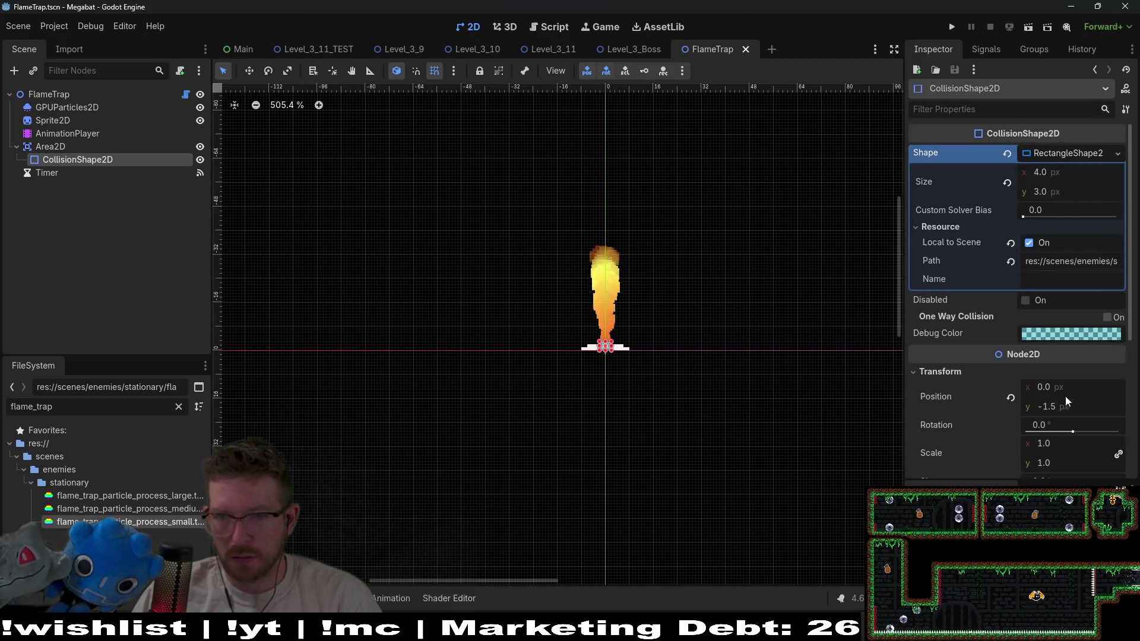
{"action": "left_click", "coordinate": [67, 133]}
{"action": "type", "text": "0"}
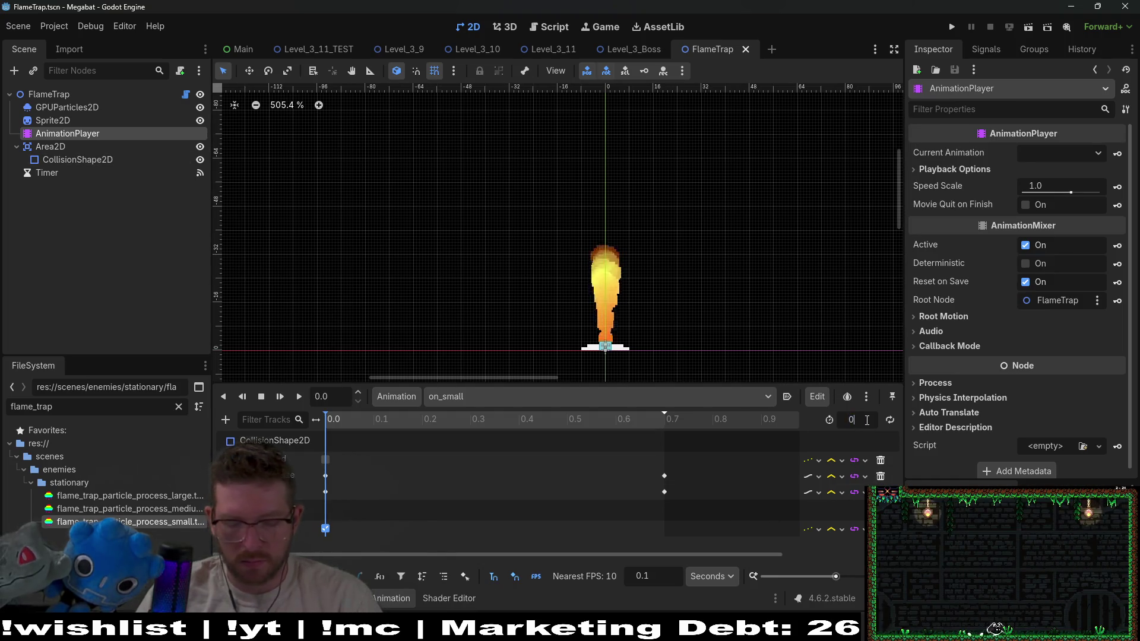
{"action": "type", "text": ".8"}
{"action": "key", "text": "Return"}
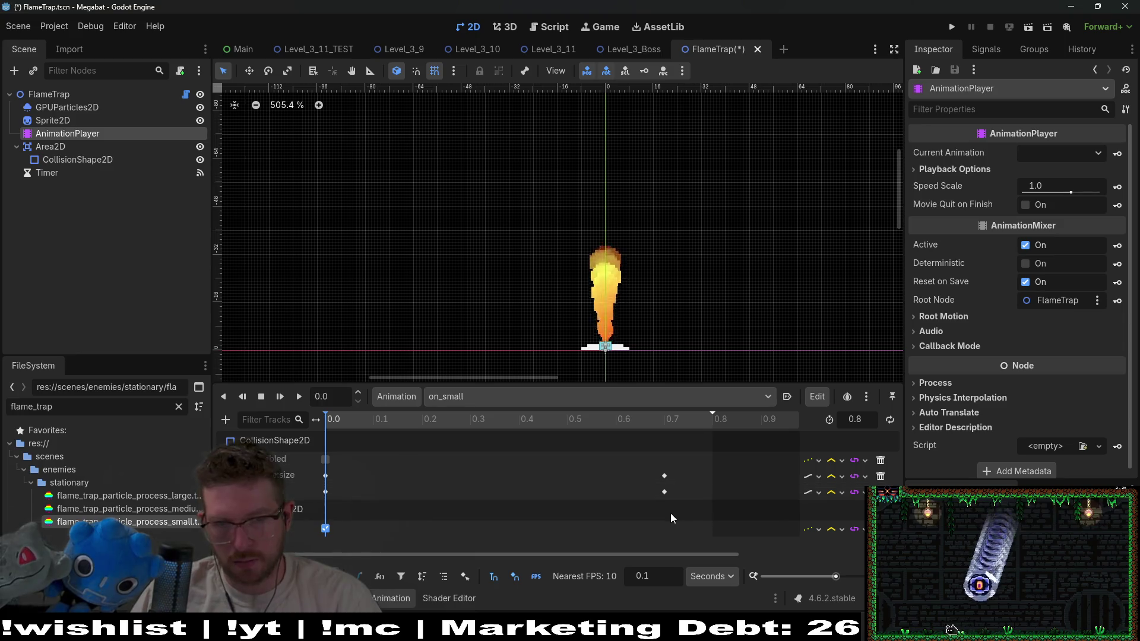
{"action": "left_click_drag", "start_coordinate": [658, 502], "coordinate": [673, 478]}
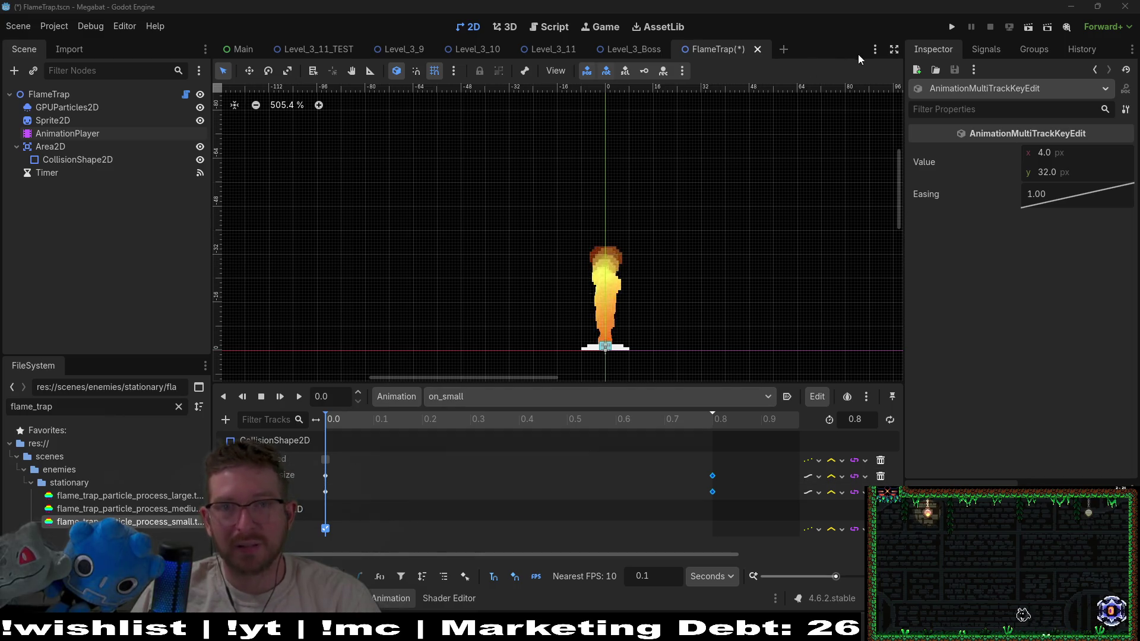
{"action": "left_click", "coordinate": [552, 50]}
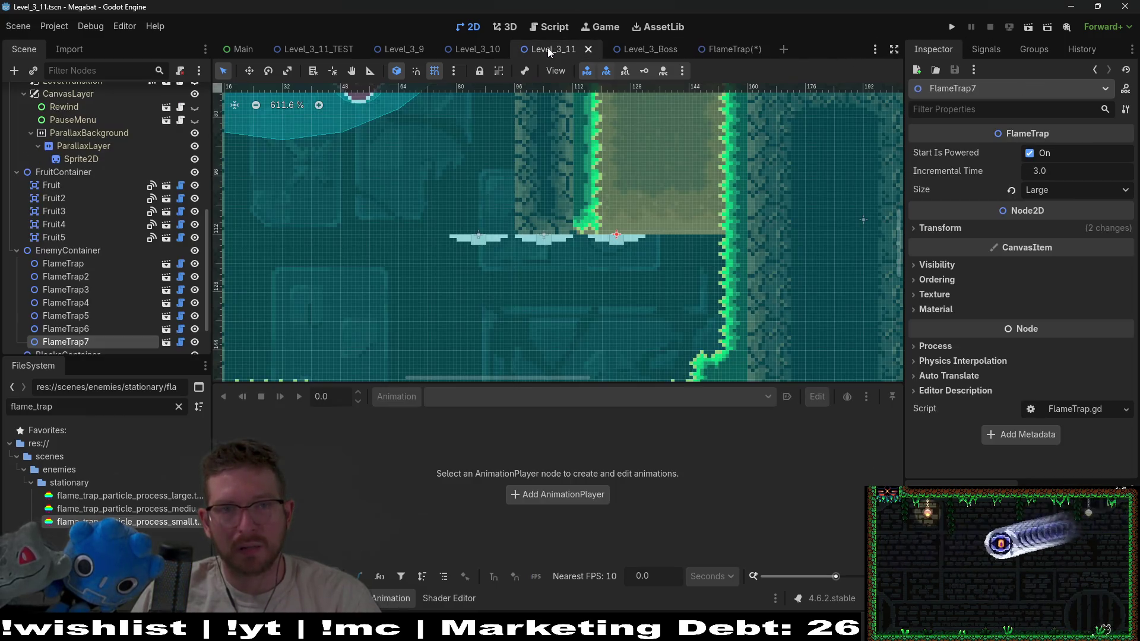
{"action": "left_click", "coordinate": [1026, 26]}
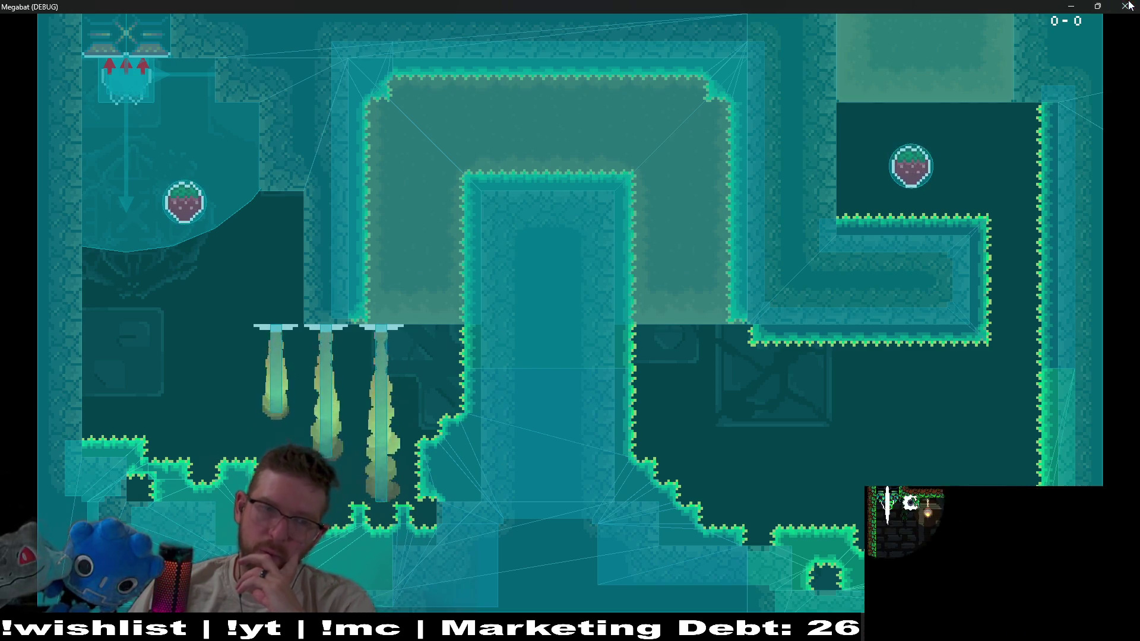
Close the game and give FlameTrap's on_medium animation a 0.8 s length with keyframes moved to 0.8
{"action": "key", "text": "F8"}
{"action": "left_click", "coordinate": [727, 49]}
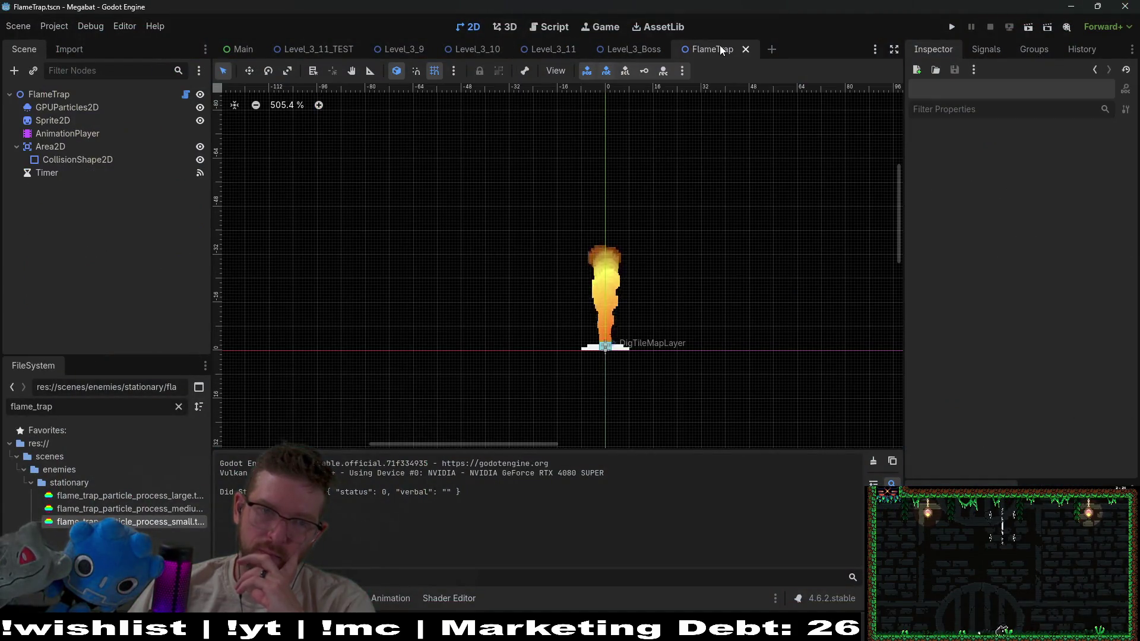
{"action": "left_click", "coordinate": [72, 134]}
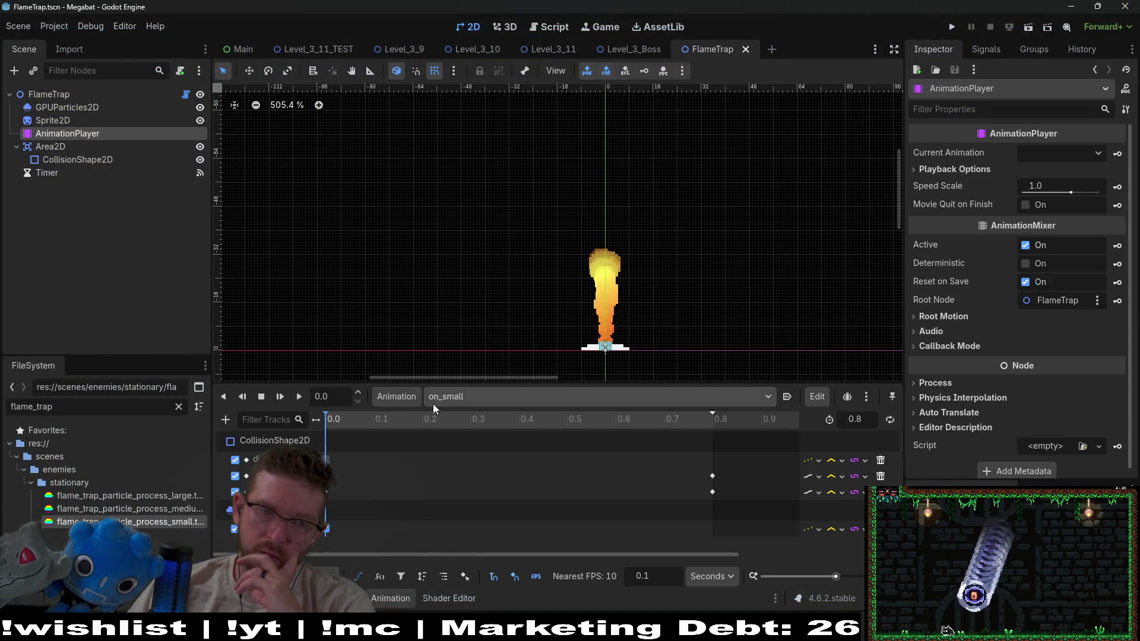
{"action": "left_click", "coordinate": [443, 397]}
{"action": "left_click", "coordinate": [484, 460]}
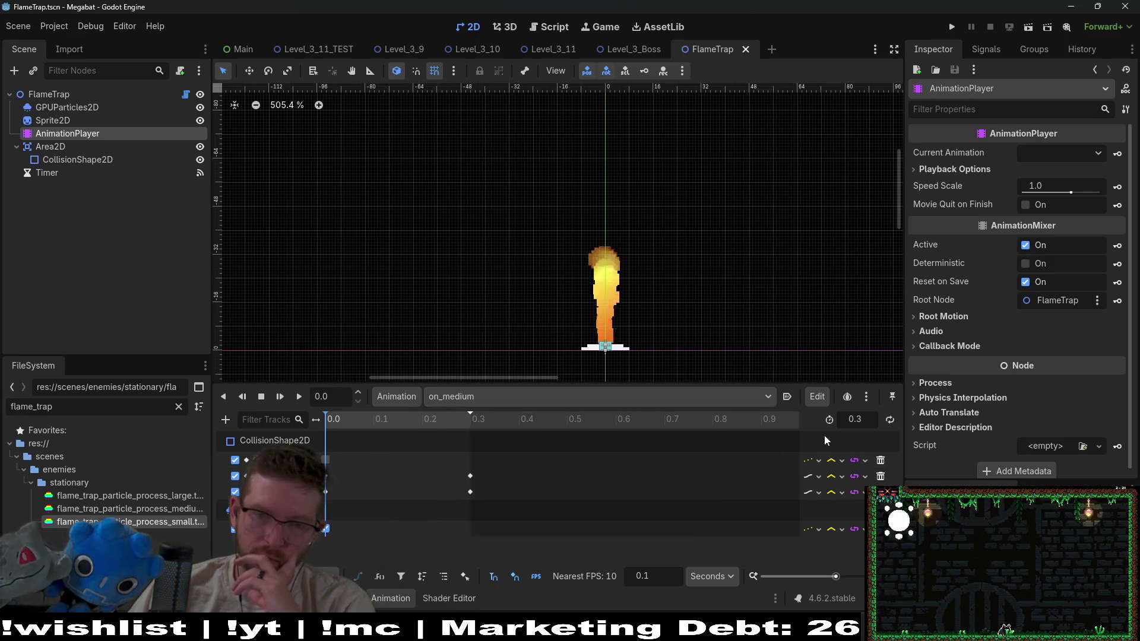
{"action": "left_click", "coordinate": [864, 420]}
{"action": "type", "text": "0.8"}
{"action": "key", "text": "Return"}
{"action": "mouse_move", "coordinate": [497, 529]}
{"action": "left_mouse_down"}
{"action": "mouse_move", "coordinate": [460, 469]}
{"action": "mouse_move", "coordinate": [712, 475]}
{"action": "left_mouse_up"}
{"action": "left_click", "coordinate": [484, 396]}
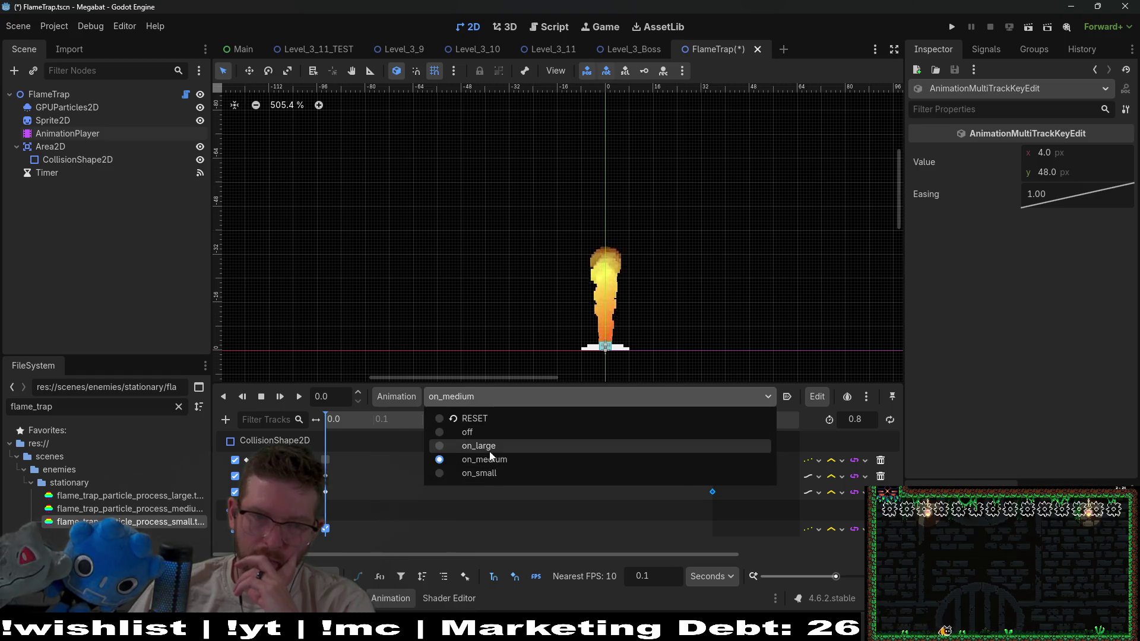
Set the on_large animation's length and shift its keyframes to 0.8, then return to Level_3_11
{"action": "left_click", "coordinate": [479, 446]}
{"action": "left_click", "coordinate": [855, 420]}
{"action": "type", "text": "0"}
{"action": "left_click_drag", "start_coordinate": [493, 511], "coordinate": [467, 473]}
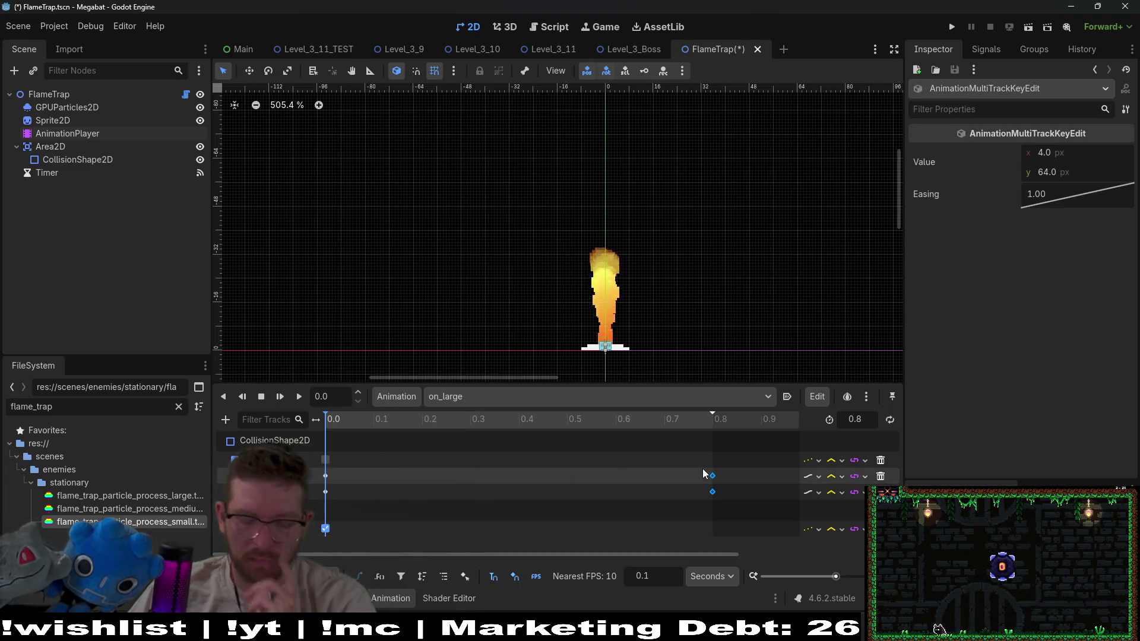
{"action": "left_click", "coordinate": [553, 49]}
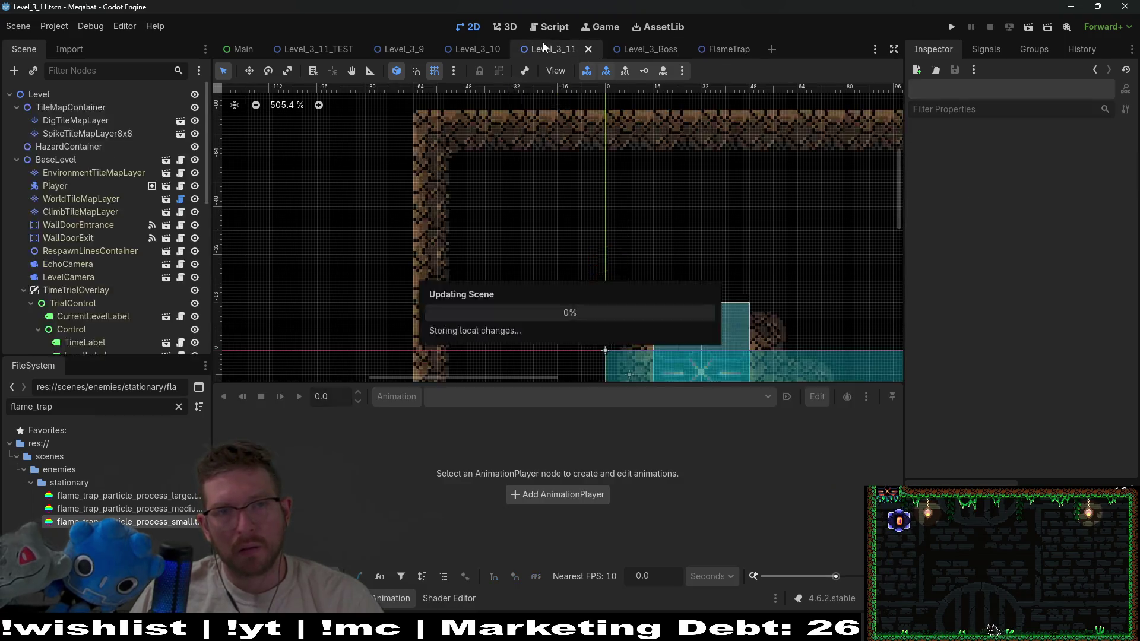
Run Level_3_11 to playtest the flame traps with their 0.8 s animations
{"action": "left_click", "coordinate": [1028, 27]}
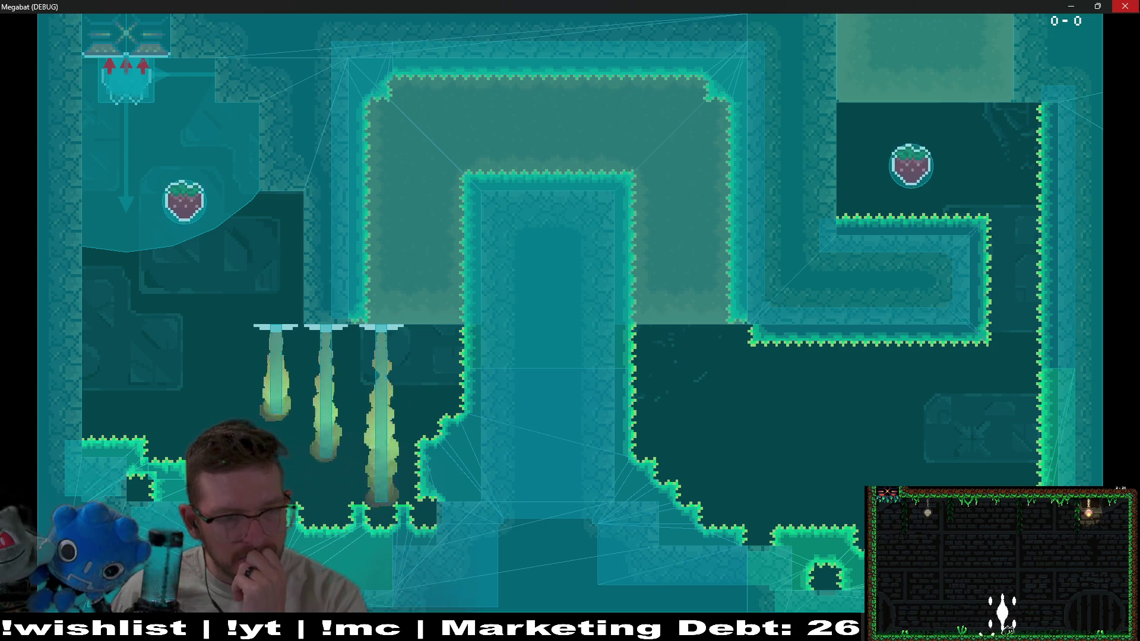
{"action": "key", "text": "F8"}
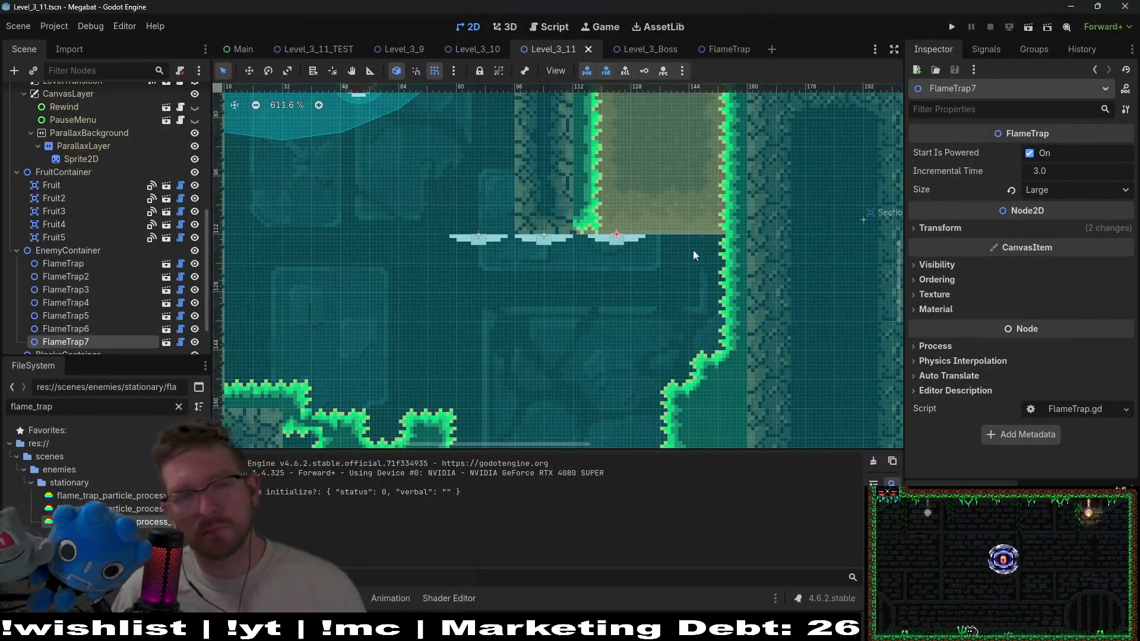
{"action": "left_click", "coordinate": [725, 49]}
{"action": "left_click", "coordinate": [84, 136]}
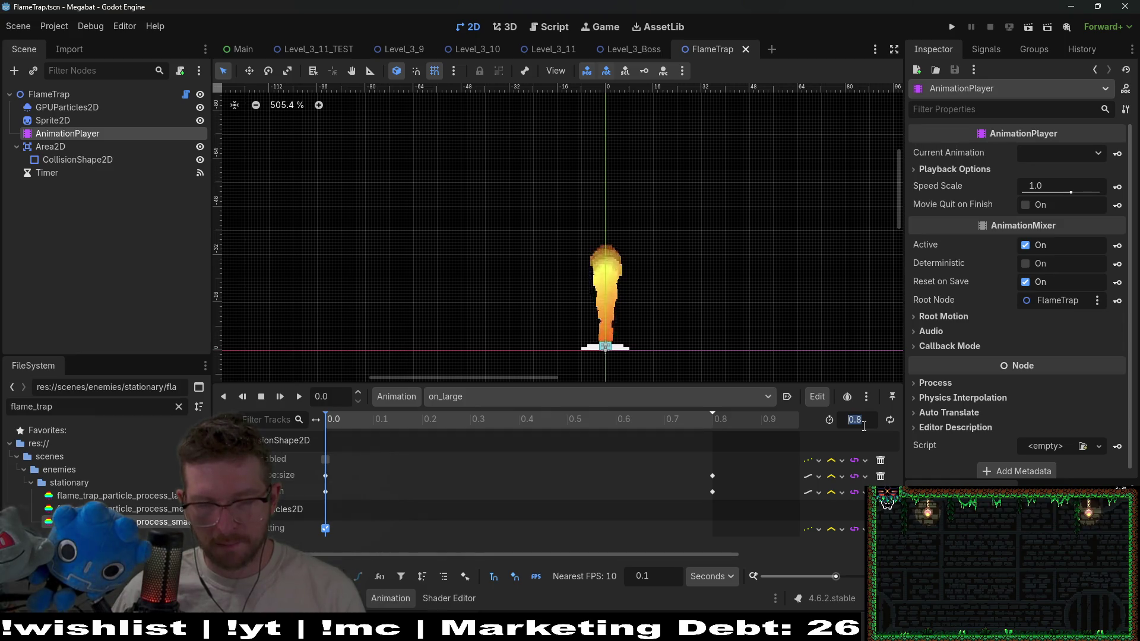
{"action": "type", "text": "1"}
{"action": "key", "text": "Return"}
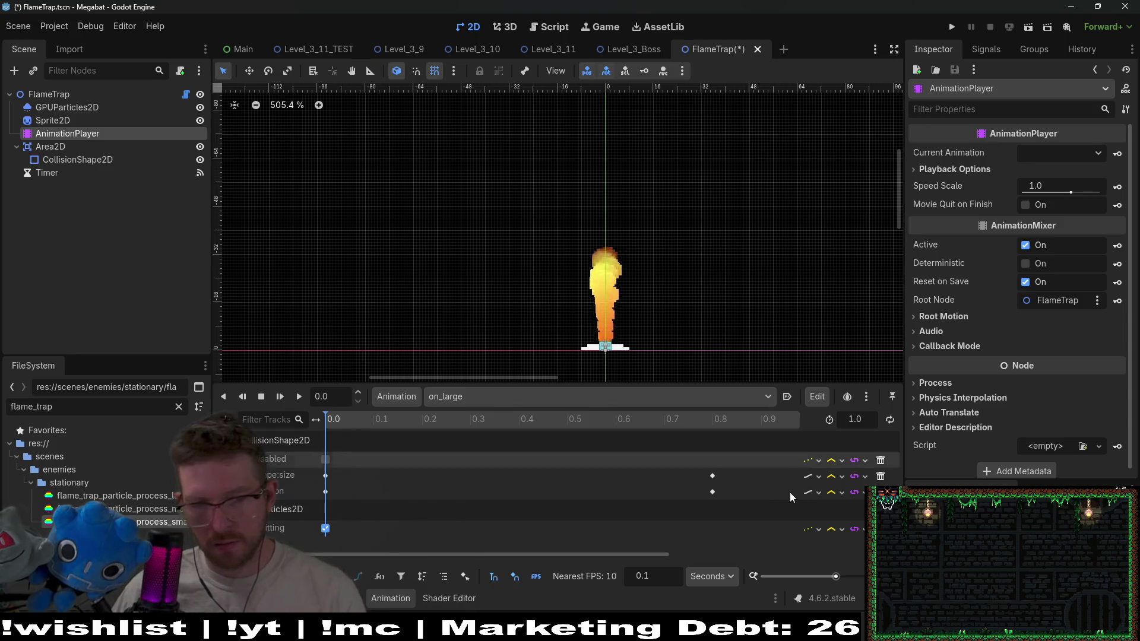
{"action": "left_click", "coordinate": [713, 491]}
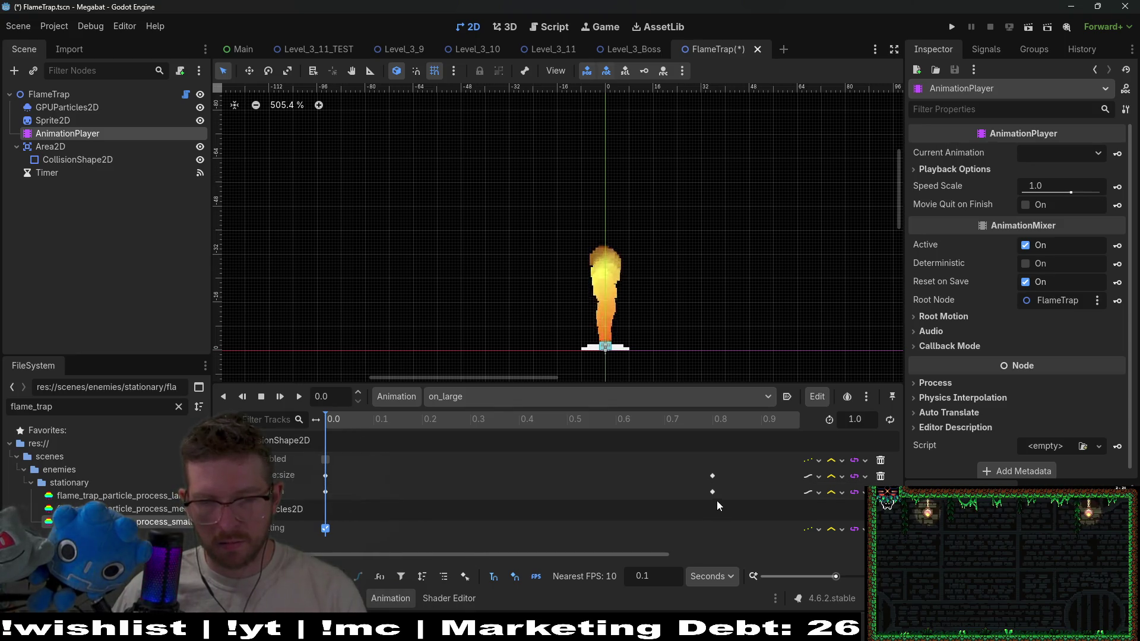
{"action": "left_click", "coordinate": [713, 476], "text": "shift"}
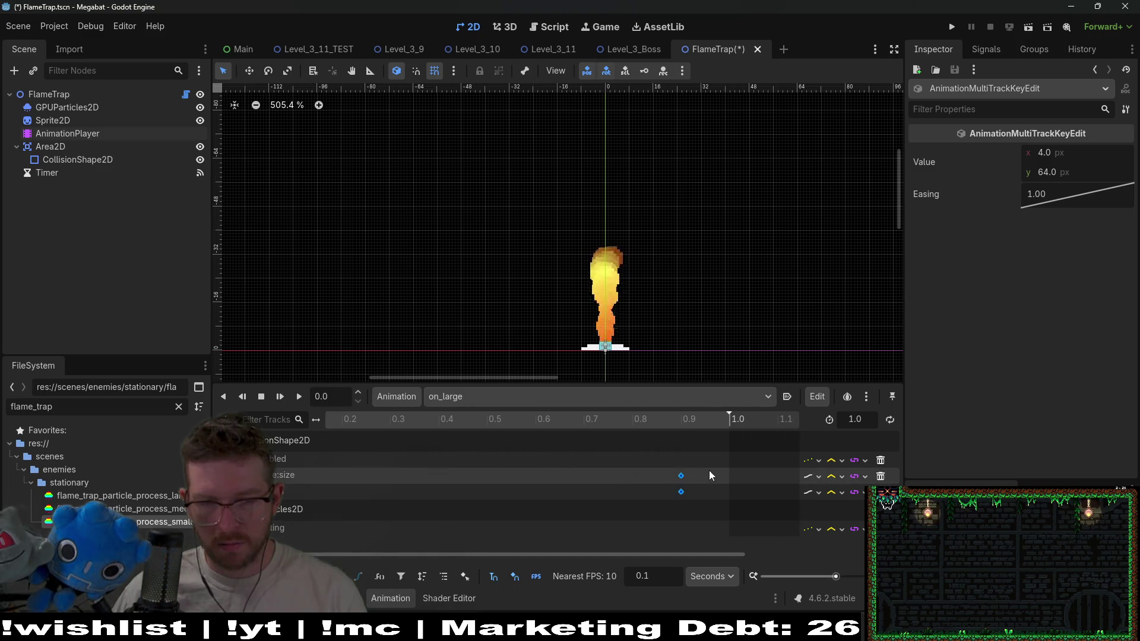
{"action": "key", "text": "ctrl+s"}
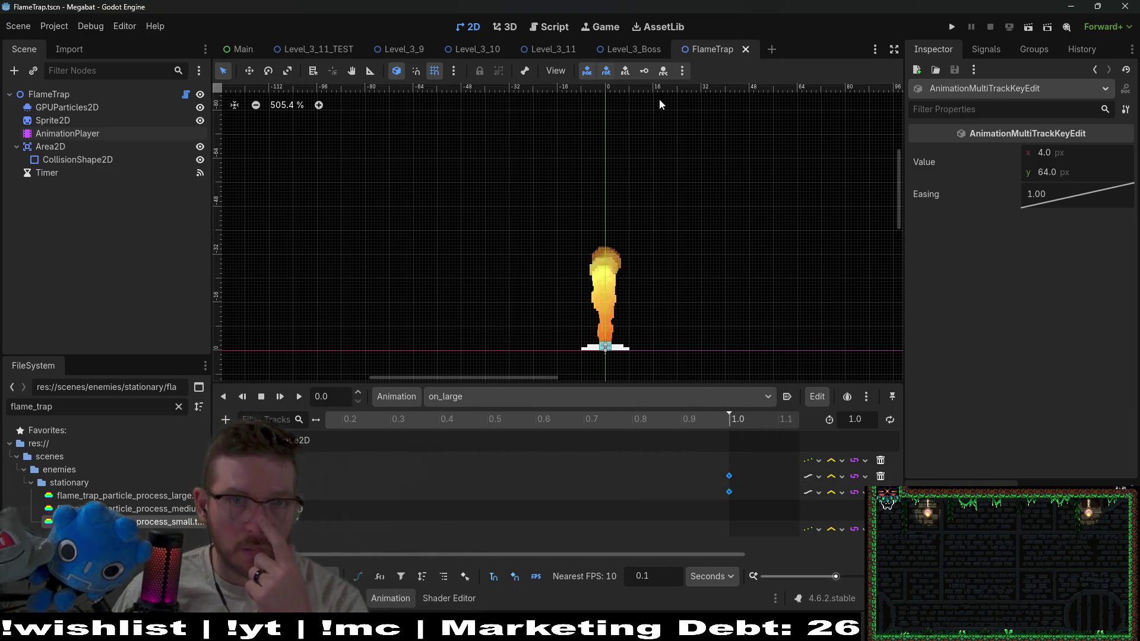
{"action": "mouse_move", "coordinate": [402, 52]}
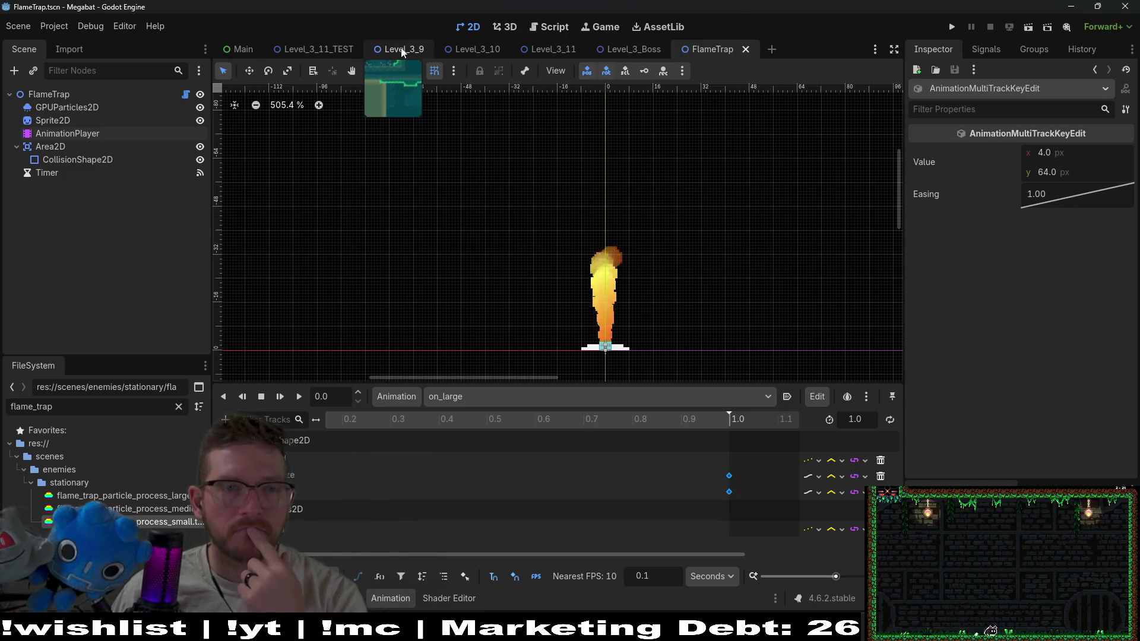
Switch to Level_3_11, run it, watch the three flame traps fire, then close the game
{"action": "left_click", "coordinate": [549, 50]}
{"action": "left_click", "coordinate": [1028, 27]}
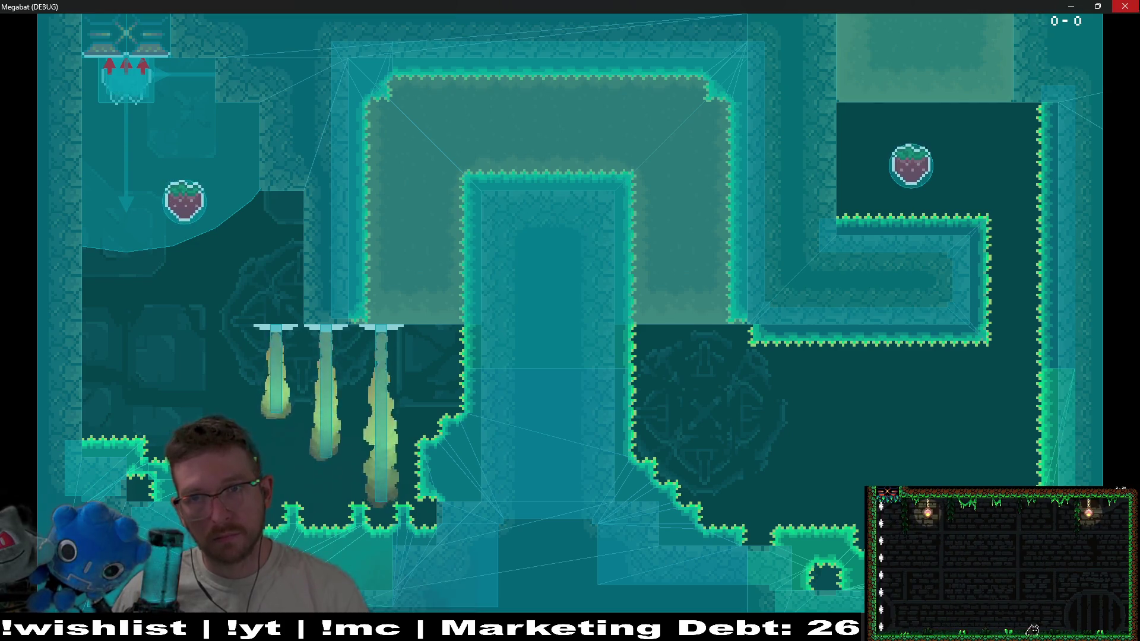
{"action": "key", "text": "alt+F4"}
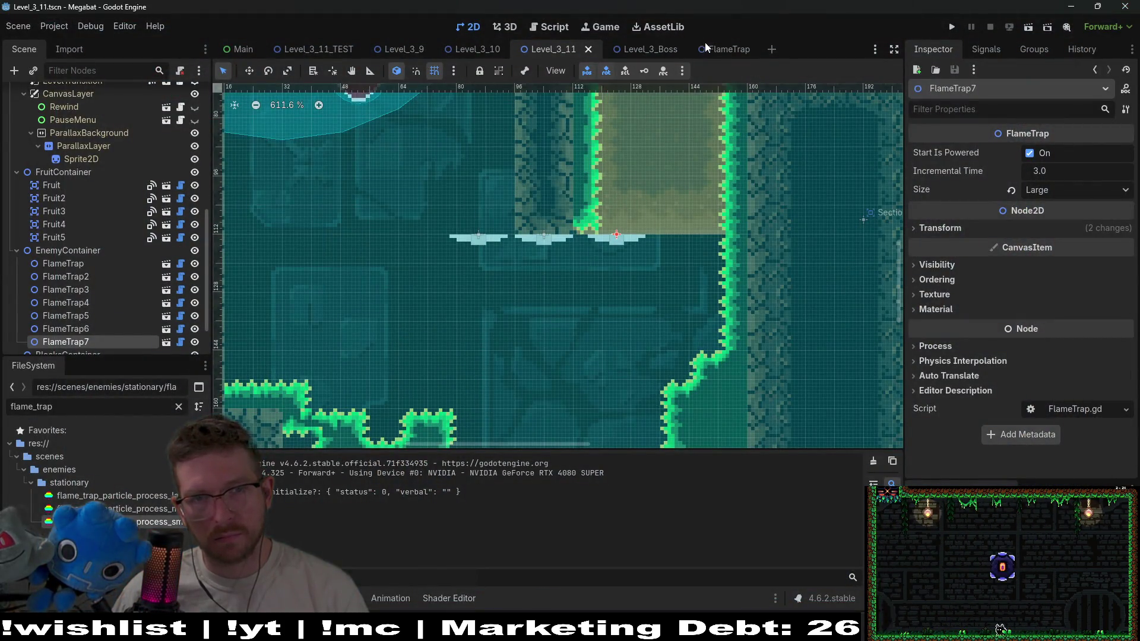
Set FlameTrap's on_medium animation length to 0.9 s, adjust its keyframes, save, and return to Level_3_11
{"action": "left_click", "coordinate": [727, 49]}
{"action": "left_click", "coordinate": [75, 160]}
{"action": "left_click", "coordinate": [89, 133]}
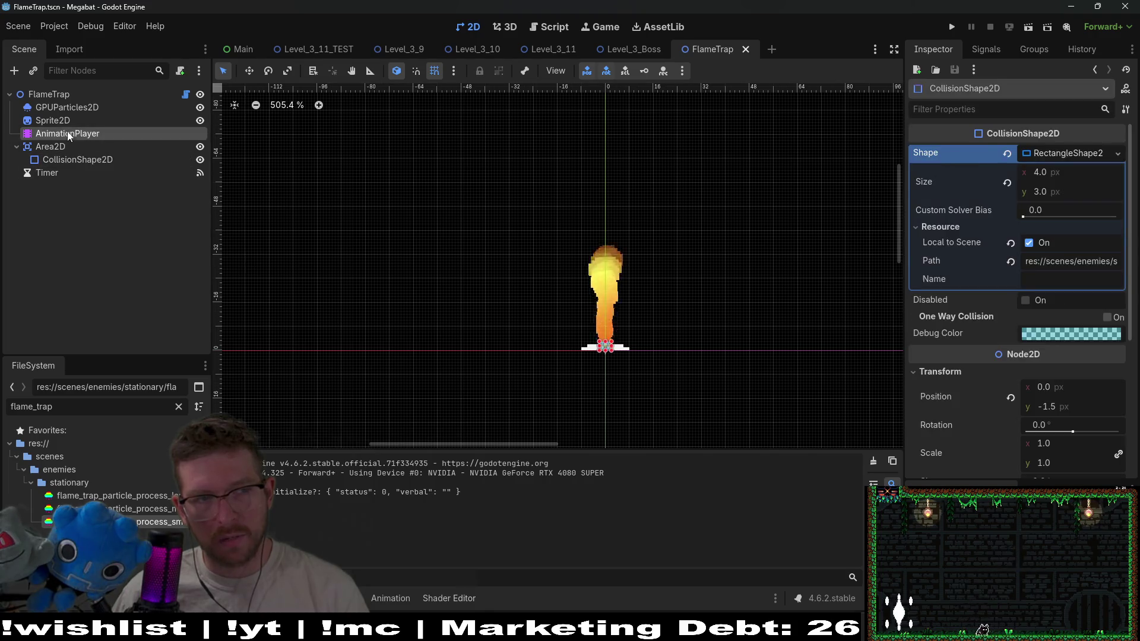
{"action": "left_click", "coordinate": [458, 397]}
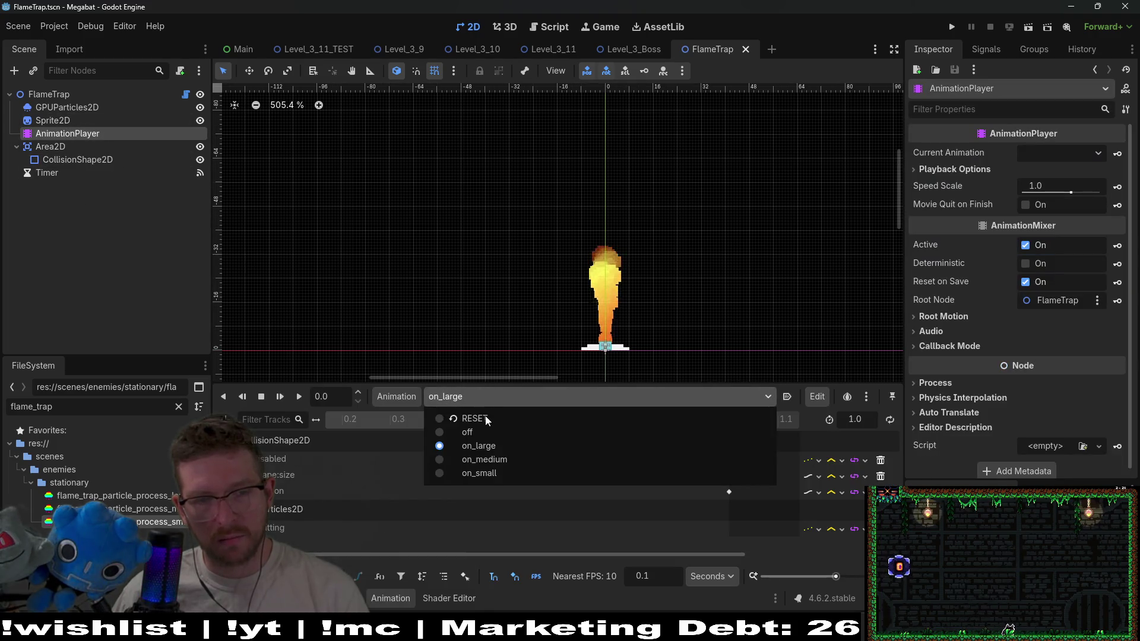
{"action": "left_click", "coordinate": [469, 462]}
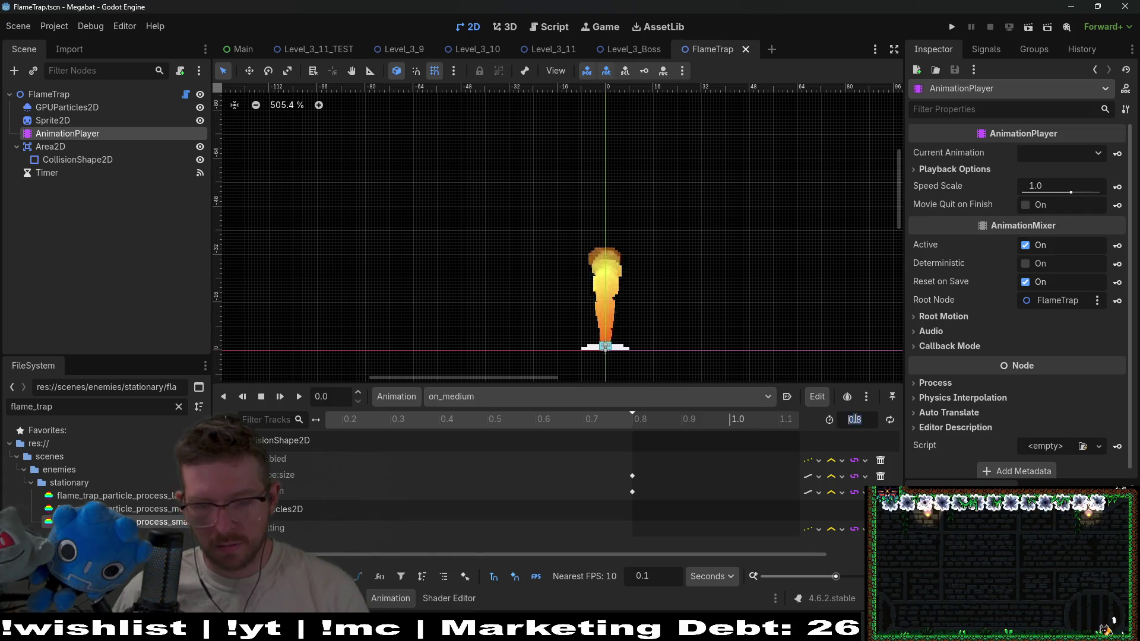
{"action": "left_click", "coordinate": [855, 419]}
{"action": "type", "text": "0.9"}
{"action": "key", "text": "Return"}
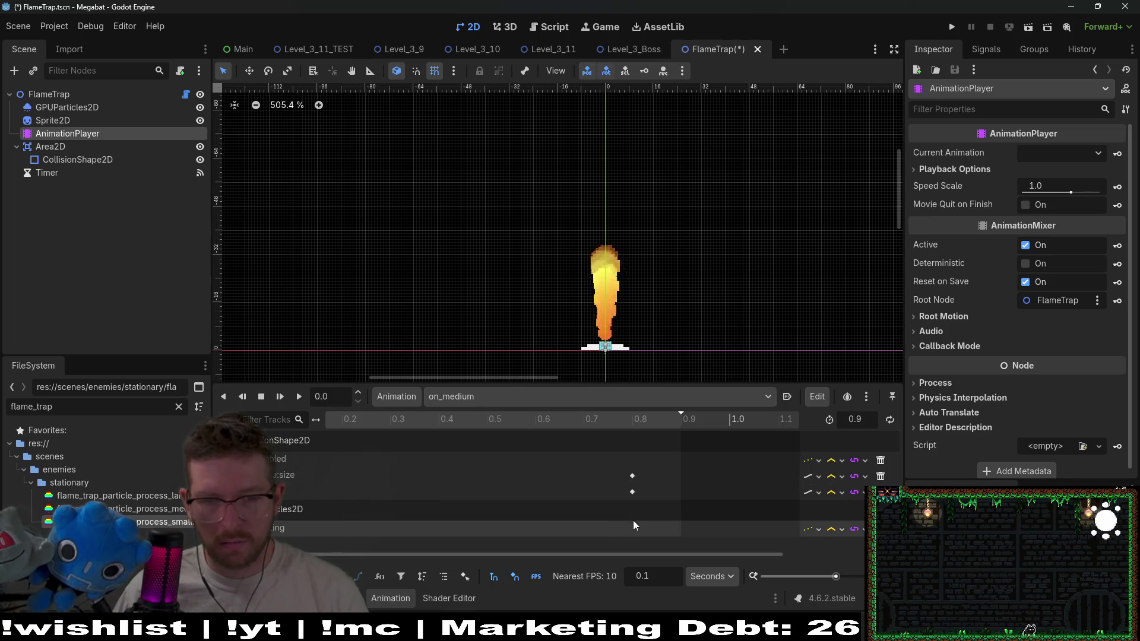
{"action": "left_click_drag", "start_coordinate": [631, 498], "coordinate": [633, 480]}
{"action": "key", "text": "ctrl+s"}
{"action": "left_click", "coordinate": [549, 49]}
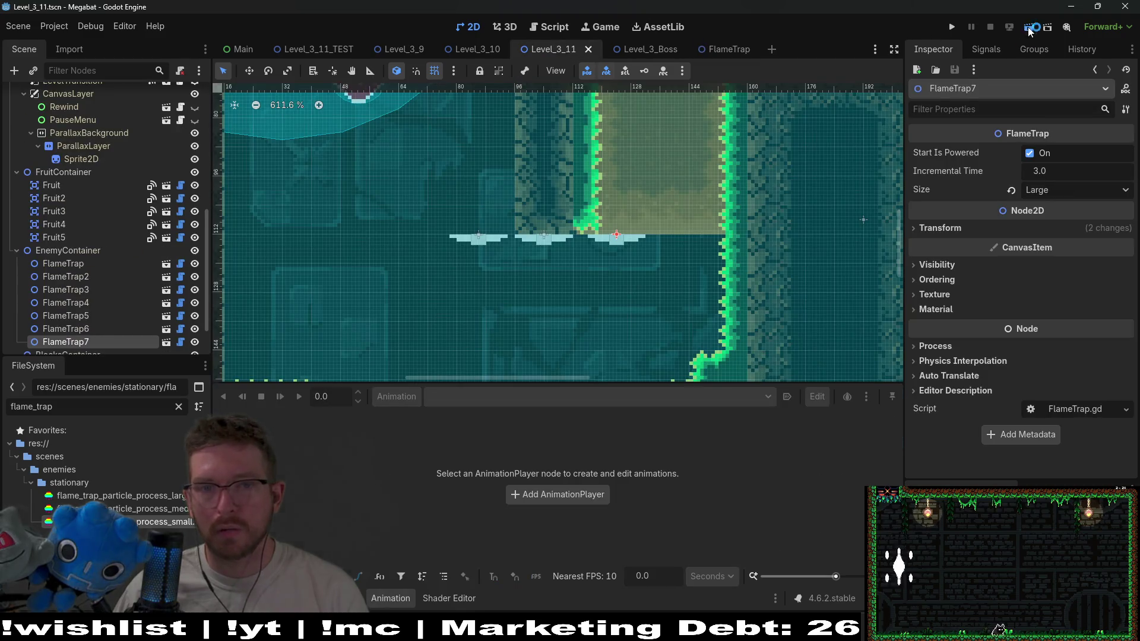
{"action": "left_click", "coordinate": [1030, 29]}
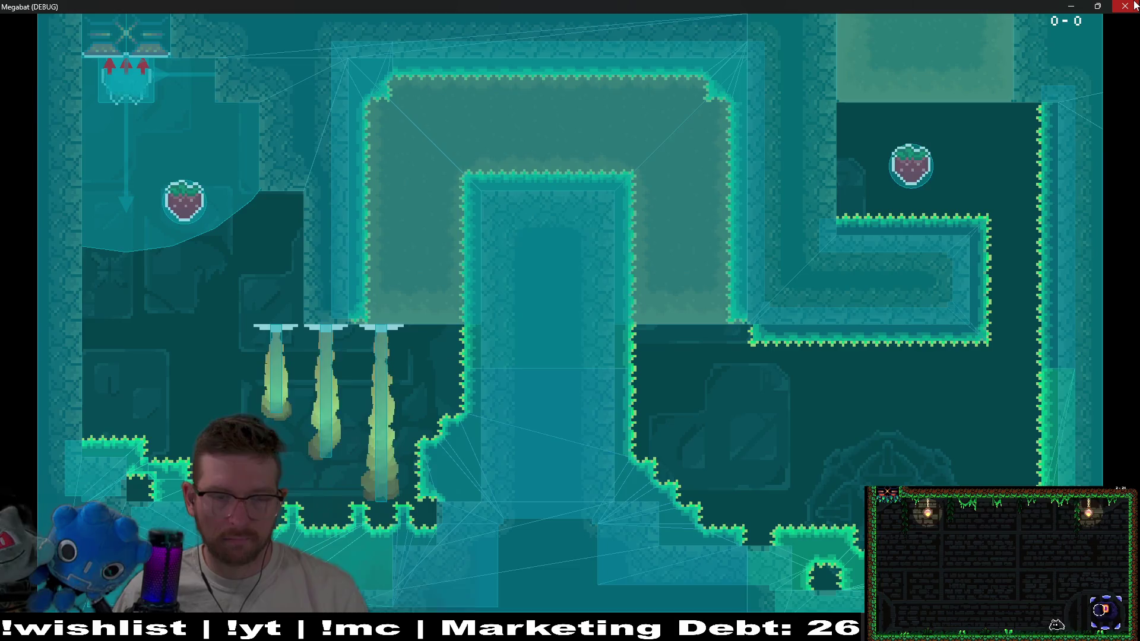
{"action": "left_click", "coordinate": [1133, 6]}
{"action": "left_click", "coordinate": [95, 330], "text": "ctrl"}
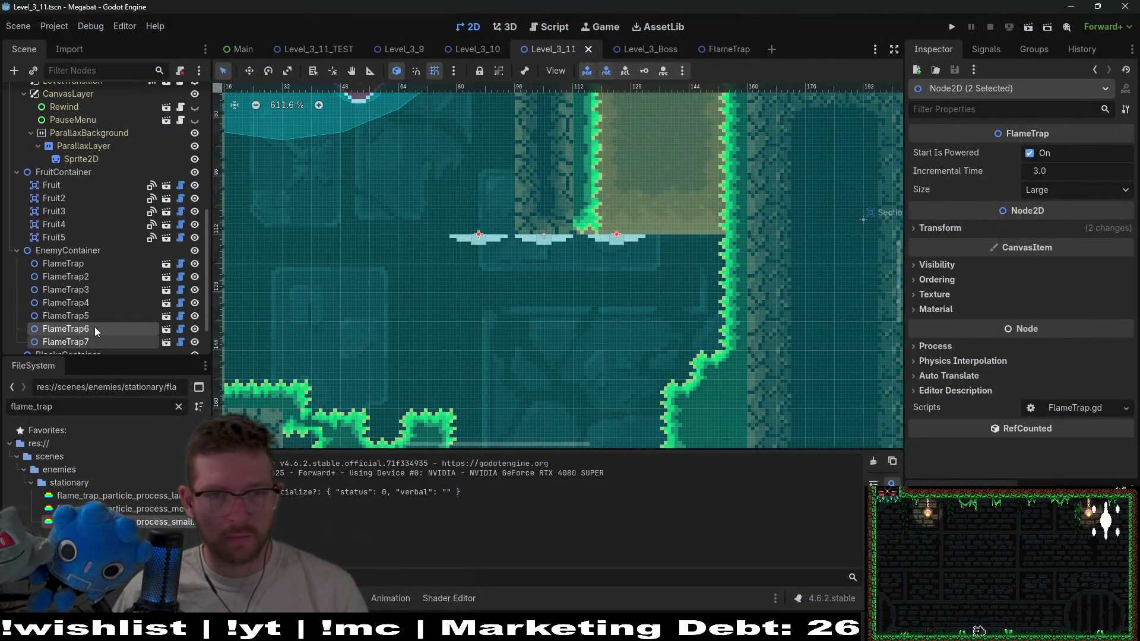
Delete FlameTrap6 and FlameTrap7, save the level, then run and close a playtest
{"action": "key", "text": "Delete"}
{"action": "key", "text": "Return"}
{"action": "scroll", "coordinate": [534, 178], "scroll_direction": "down", "scroll_amount": 5}
{"action": "key", "text": "ctrl+s"}
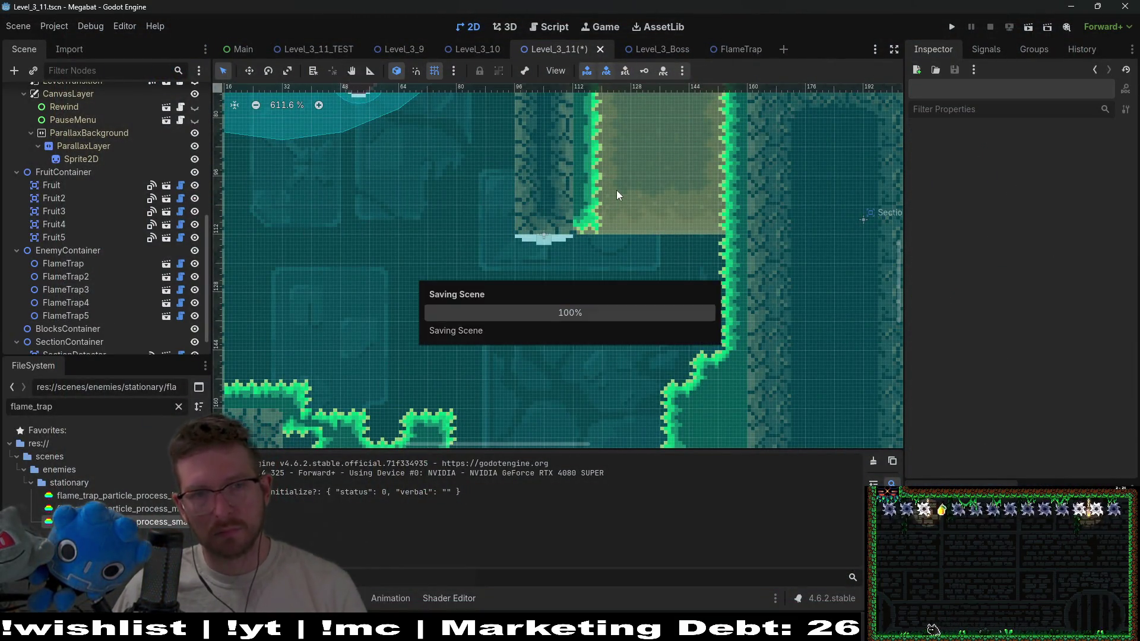
{"action": "scroll", "coordinate": [616, 195], "scroll_direction": "down", "scroll_amount": 5}
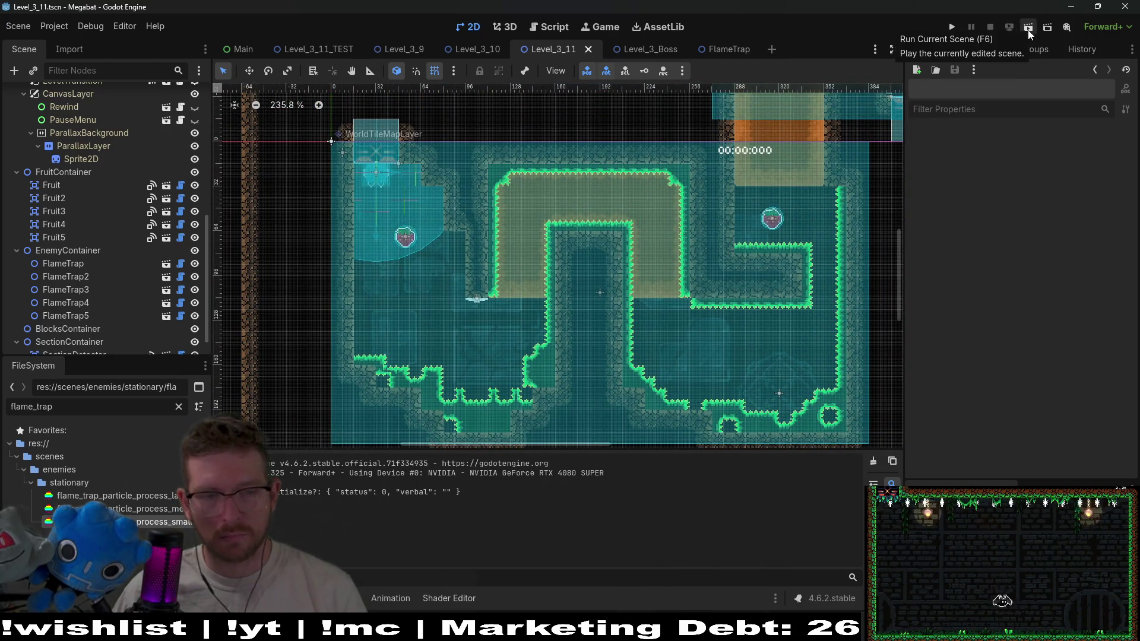
{"action": "left_click", "coordinate": [1029, 34]}
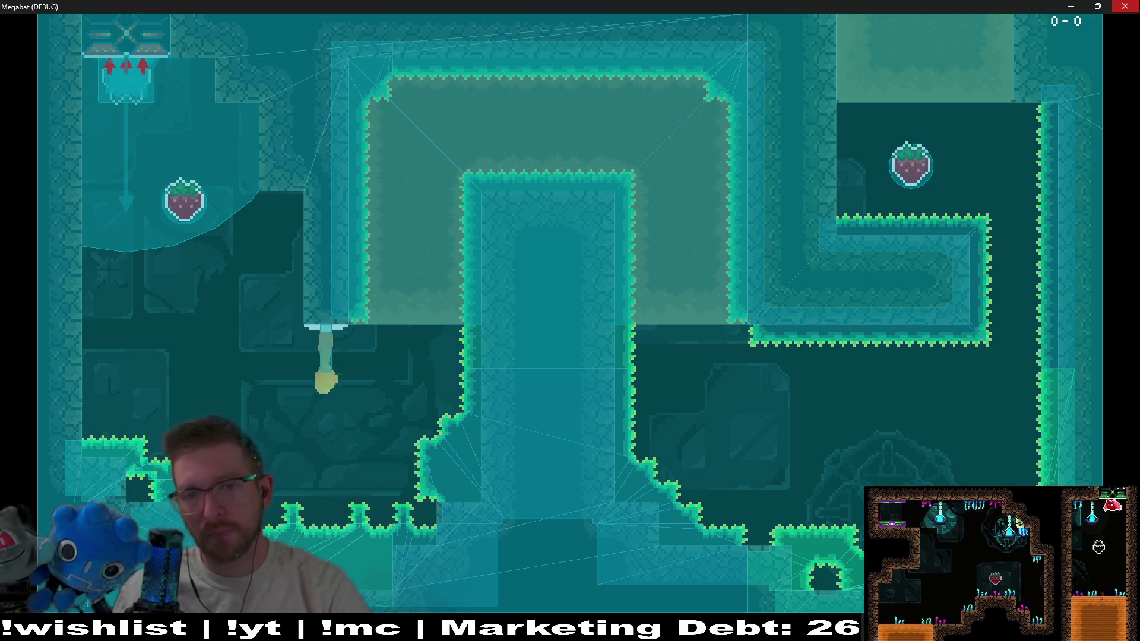
{"action": "left_click", "coordinate": [1128, 6]}
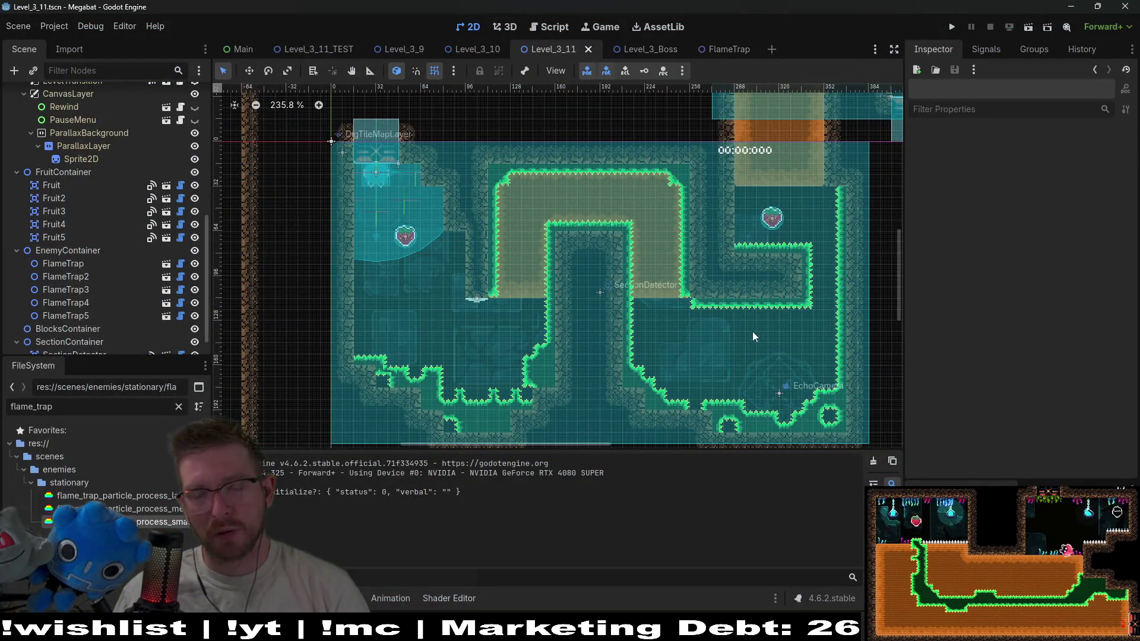
Pan the level view, open the FlameTrap scene, and select its Area2D with the Move tool
{"action": "left_click_drag", "start_coordinate": [611, 287], "coordinate": [455, 305]}
{"action": "scroll", "coordinate": [667, 219], "scroll_direction": "right", "scroll_amount": 10}
{"action": "scroll", "coordinate": [701, 305], "scroll_direction": "up", "scroll_amount": 5}
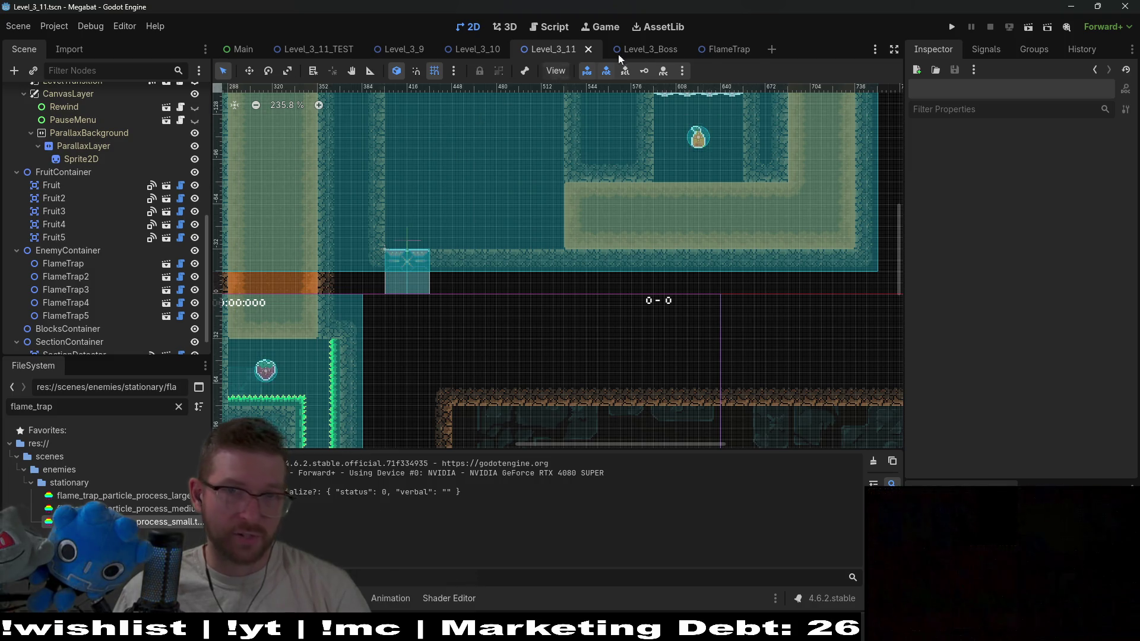
{"action": "left_click", "coordinate": [720, 49]}
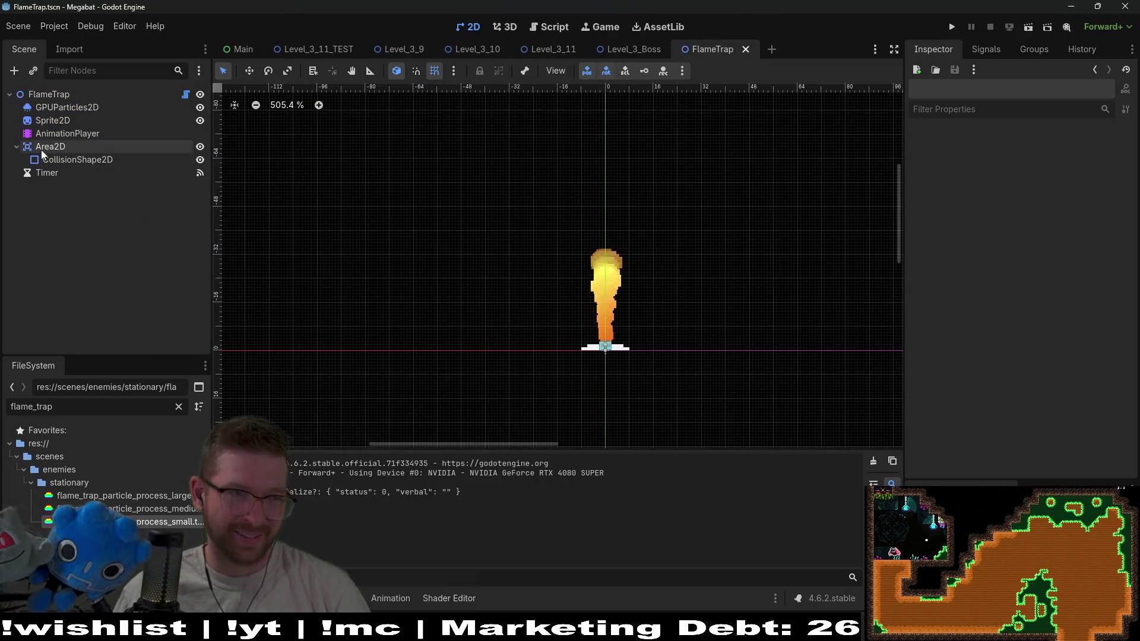
{"action": "scroll", "coordinate": [630, 362], "scroll_direction": "up", "scroll_amount": 7}
{"action": "scroll", "coordinate": [631, 361], "scroll_direction": "up", "scroll_amount": 2}
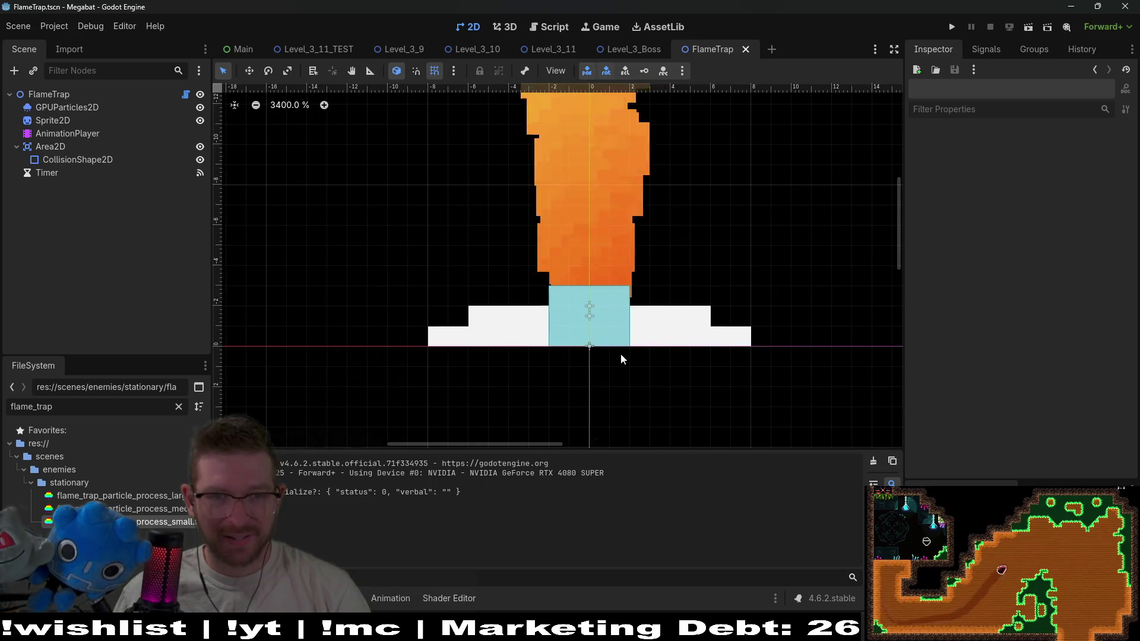
{"action": "left_click", "coordinate": [50, 147]}
{"action": "key", "text": "w"}
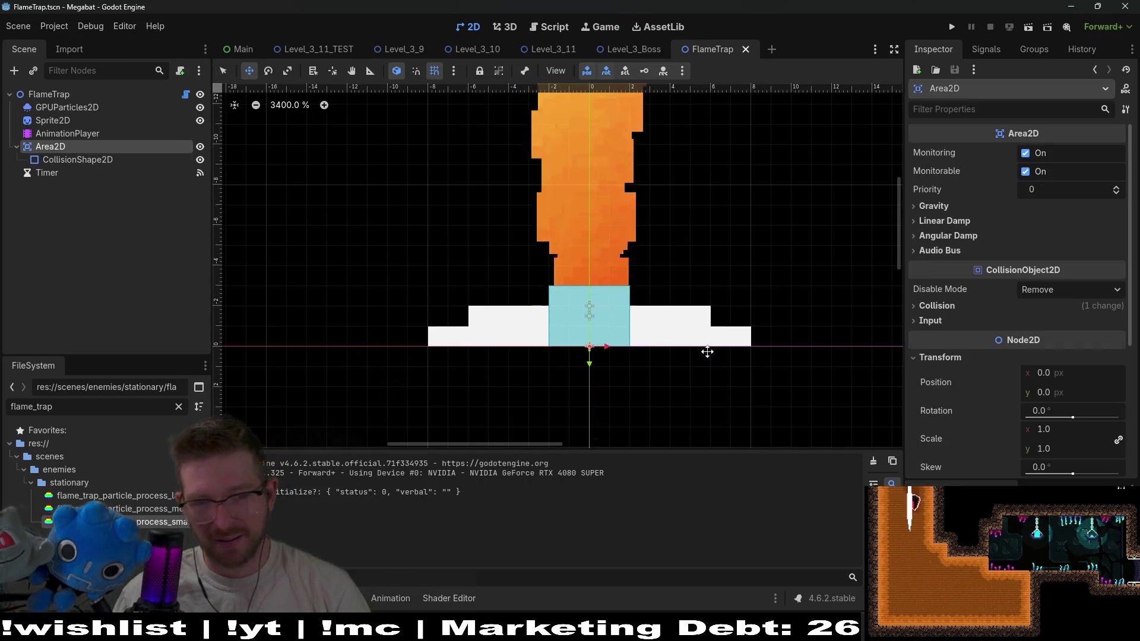
Nudge the Area2D hit area down and back to y 0, select the Sprite2D, then switch to Steam
{"action": "key", "text": "Down"}
{"action": "key", "text": "Down"}
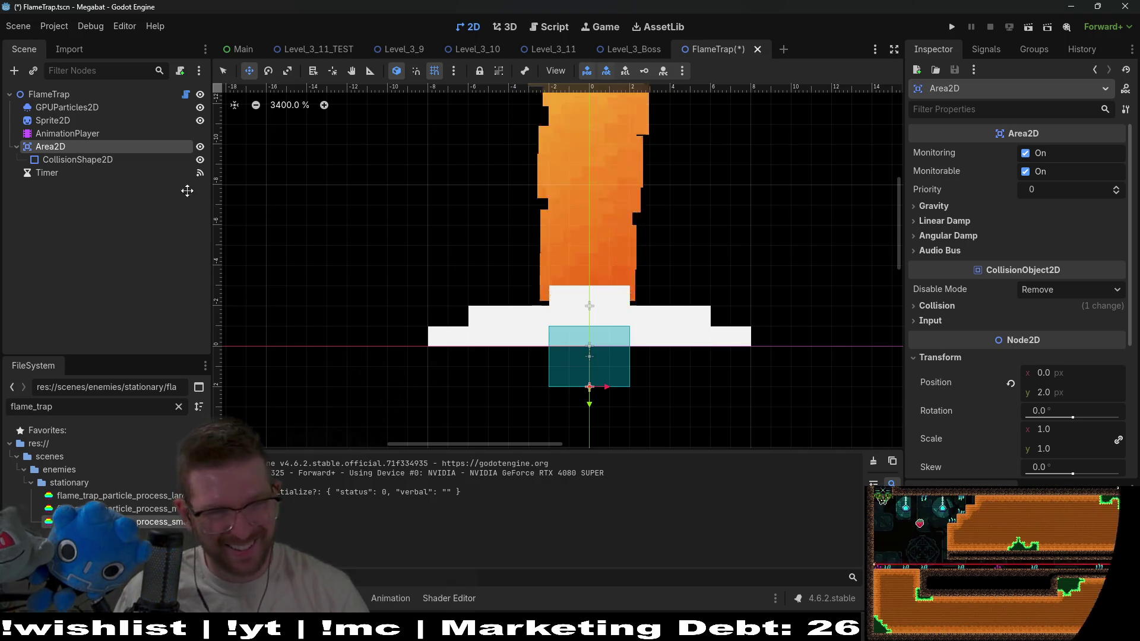
{"action": "key", "text": "Up"}
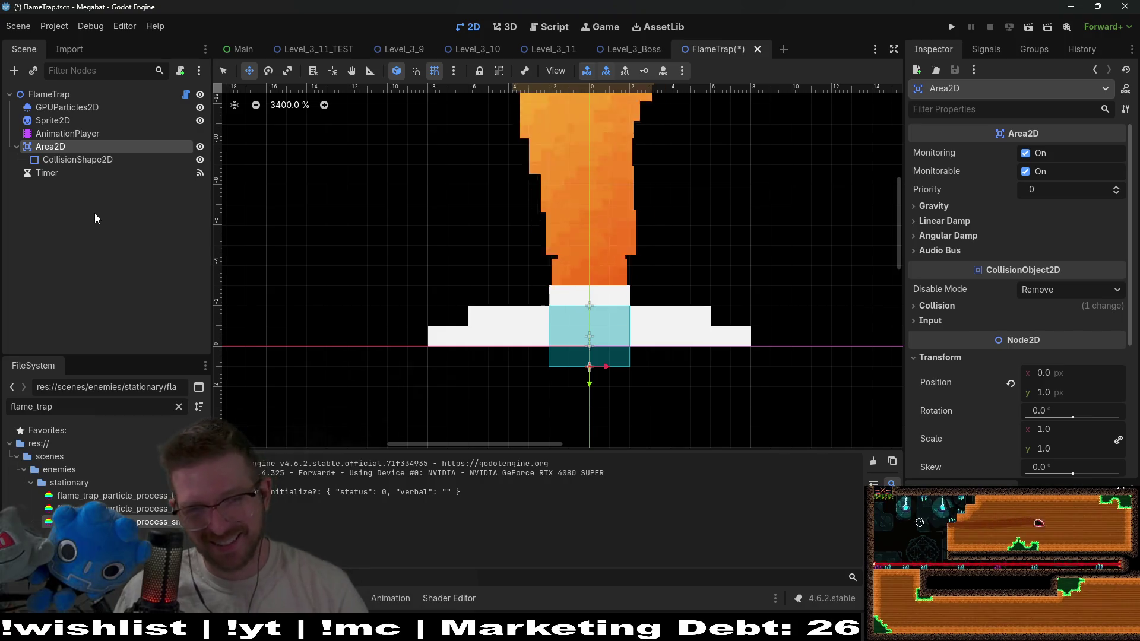
{"action": "key", "text": "Up"}
{"action": "key", "text": "ctrl+s"}
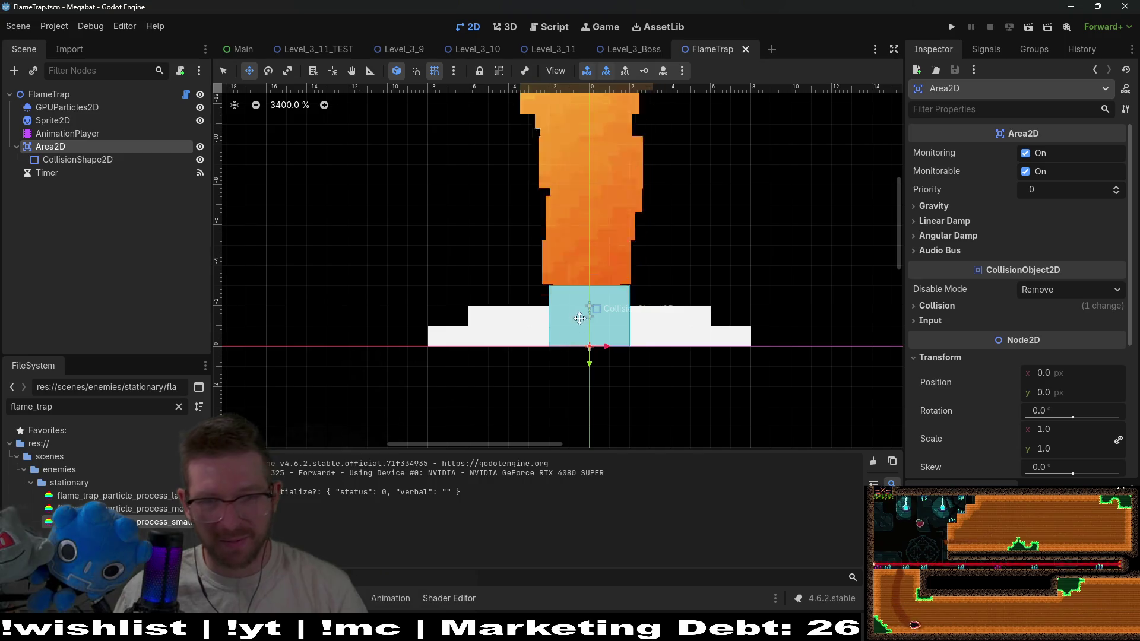
{"action": "scroll", "coordinate": [582, 343], "scroll_direction": "down", "scroll_amount": 6}
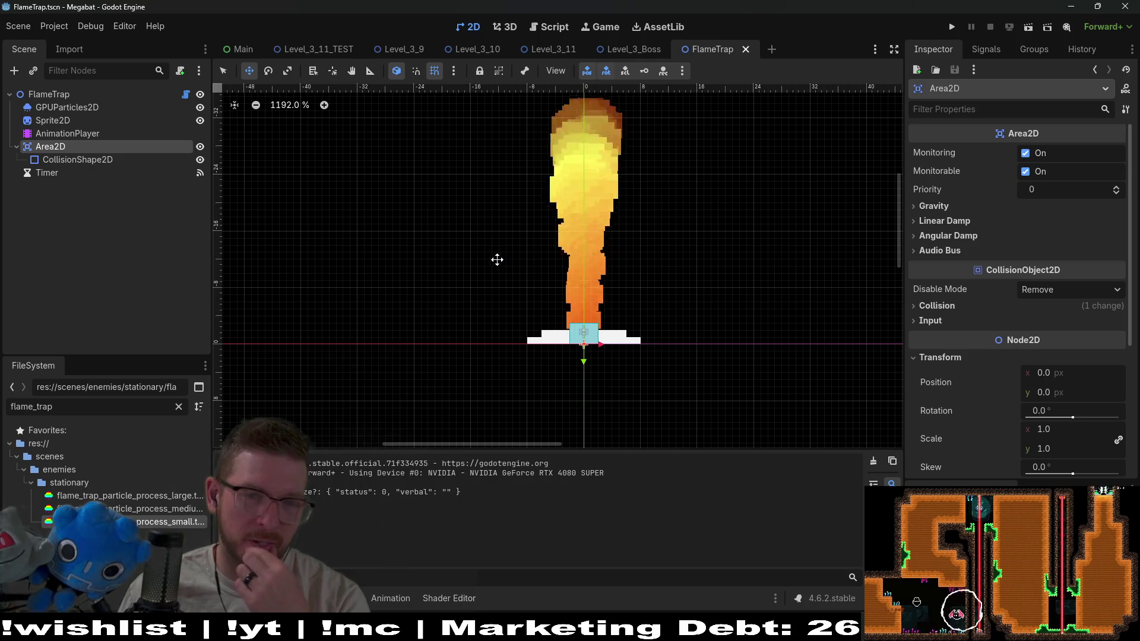
{"action": "left_click", "coordinate": [53, 120]}
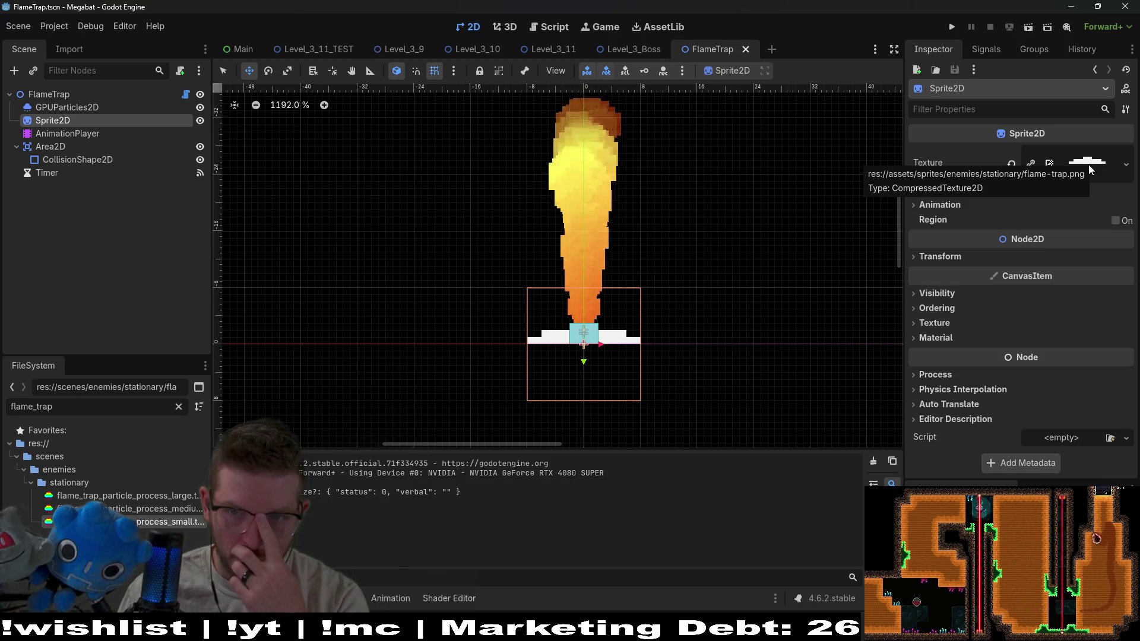
{"action": "key", "text": "alt+Tab"}
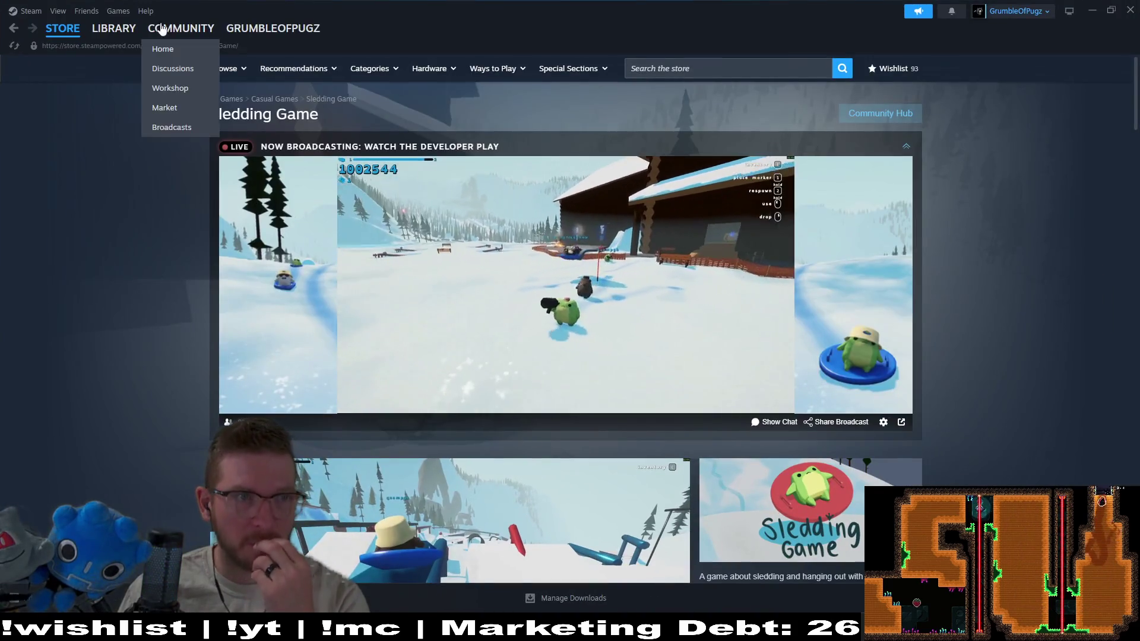
Find Aseprite in the Steam library and press Play
{"action": "left_click", "coordinate": [105, 31]}
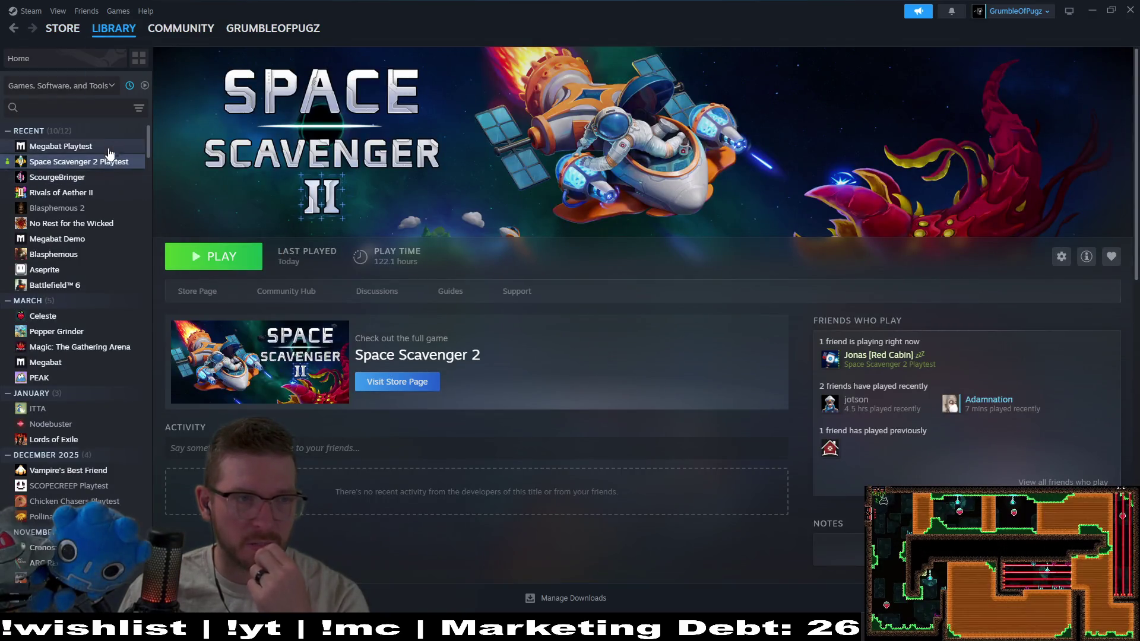
{"action": "left_click", "coordinate": [53, 269]}
{"action": "left_click", "coordinate": [211, 257]}
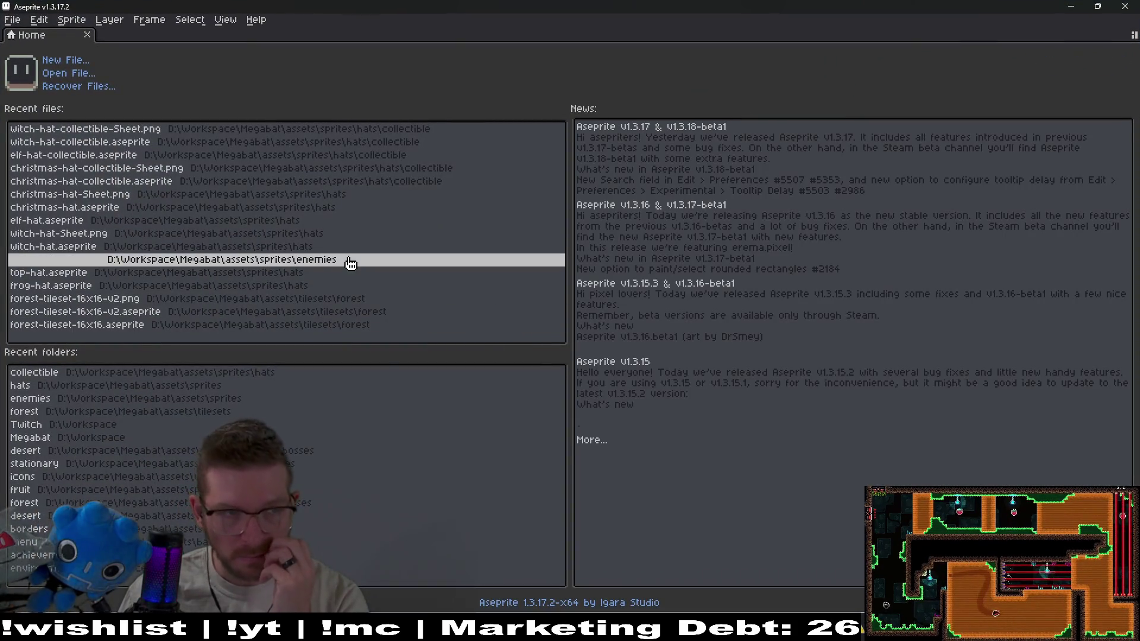
Navigate the Open dialog to assets/sprites/enemies/stationary and open flame-trap.aseprite
{"action": "left_click", "coordinate": [59, 76]}
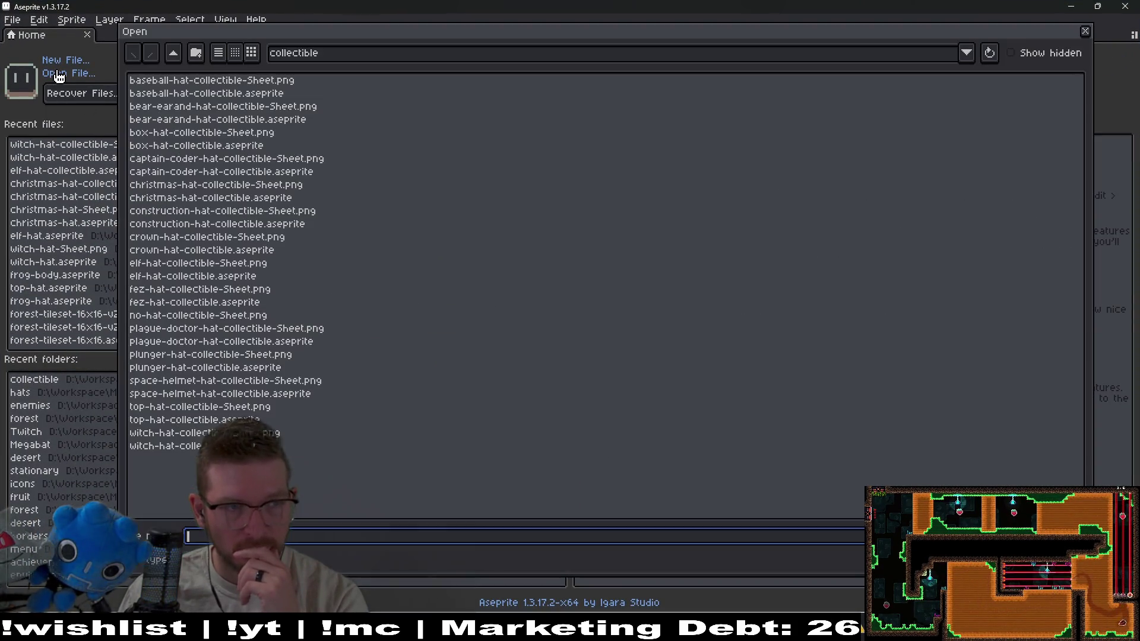
{"action": "left_click", "coordinate": [173, 56]}
{"action": "left_click", "coordinate": [173, 56]}
{"action": "left_click", "coordinate": [174, 56]}
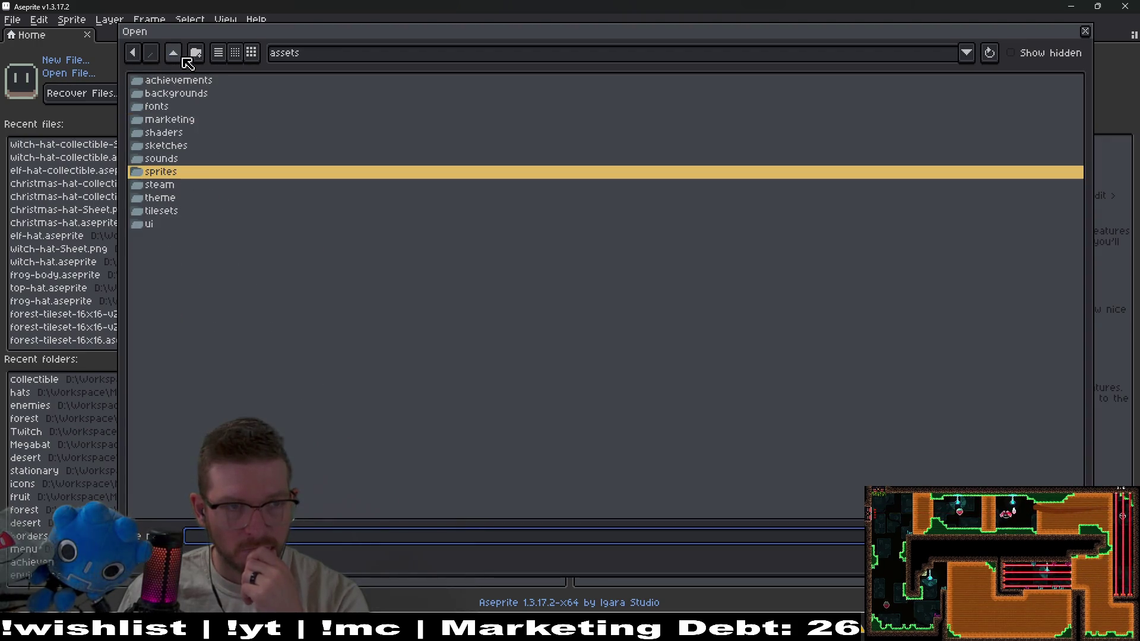
{"action": "double_click", "coordinate": [184, 174]}
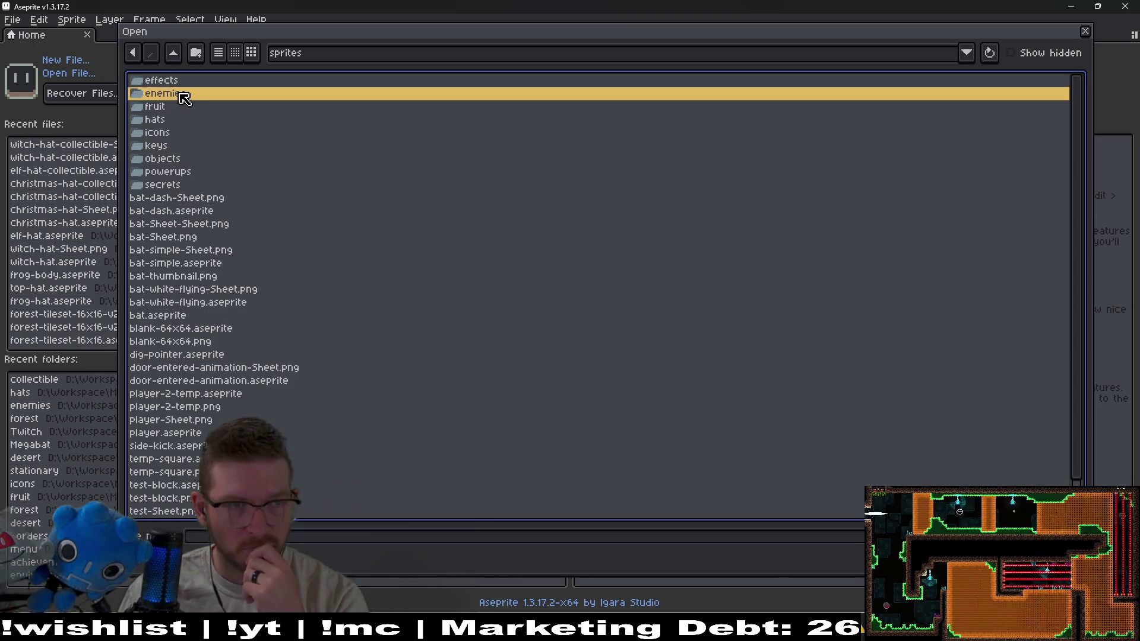
{"action": "double_click", "coordinate": [180, 94]}
{"action": "double_click", "coordinate": [190, 112]}
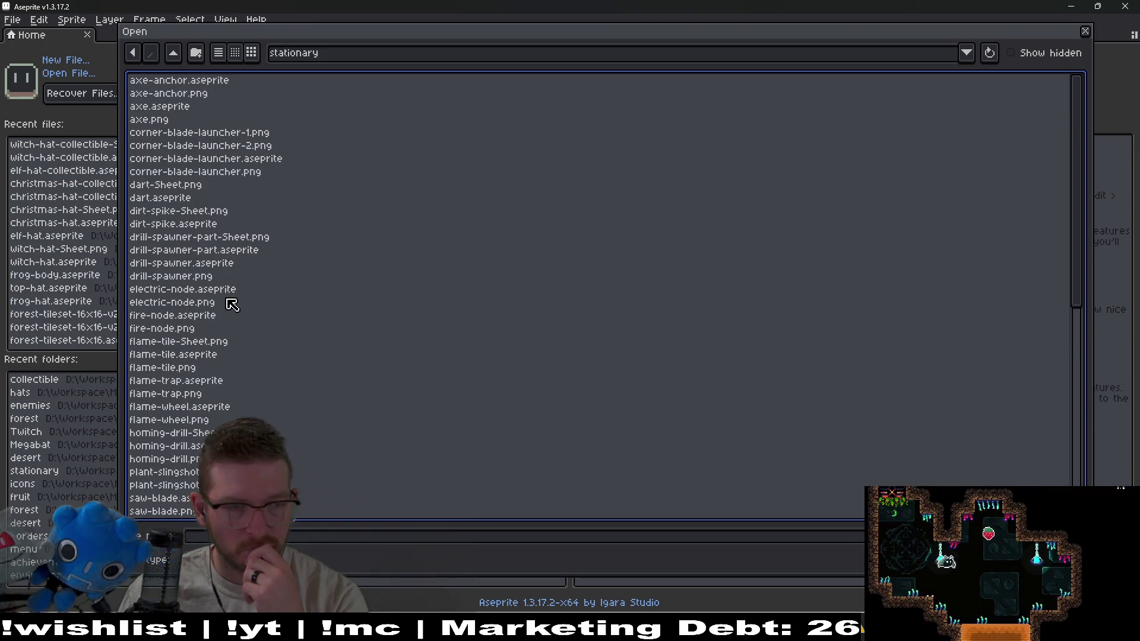
{"action": "scroll", "coordinate": [232, 303], "scroll_direction": "down", "scroll_amount": 2}
{"action": "left_click", "coordinate": [197, 305]}
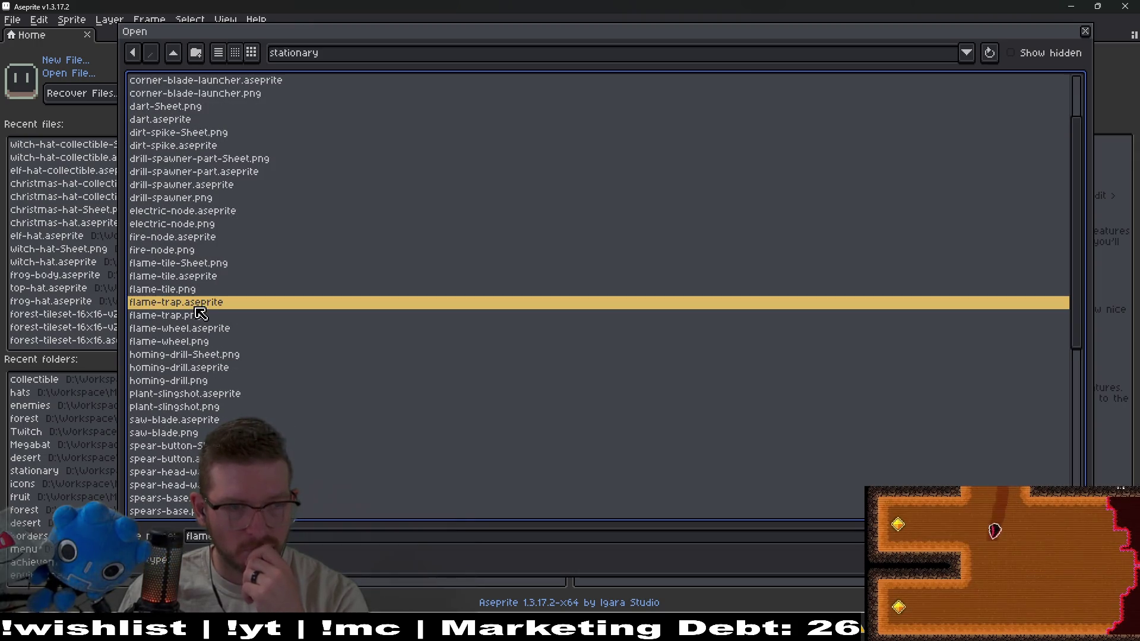
{"action": "double_click", "coordinate": [198, 306]}
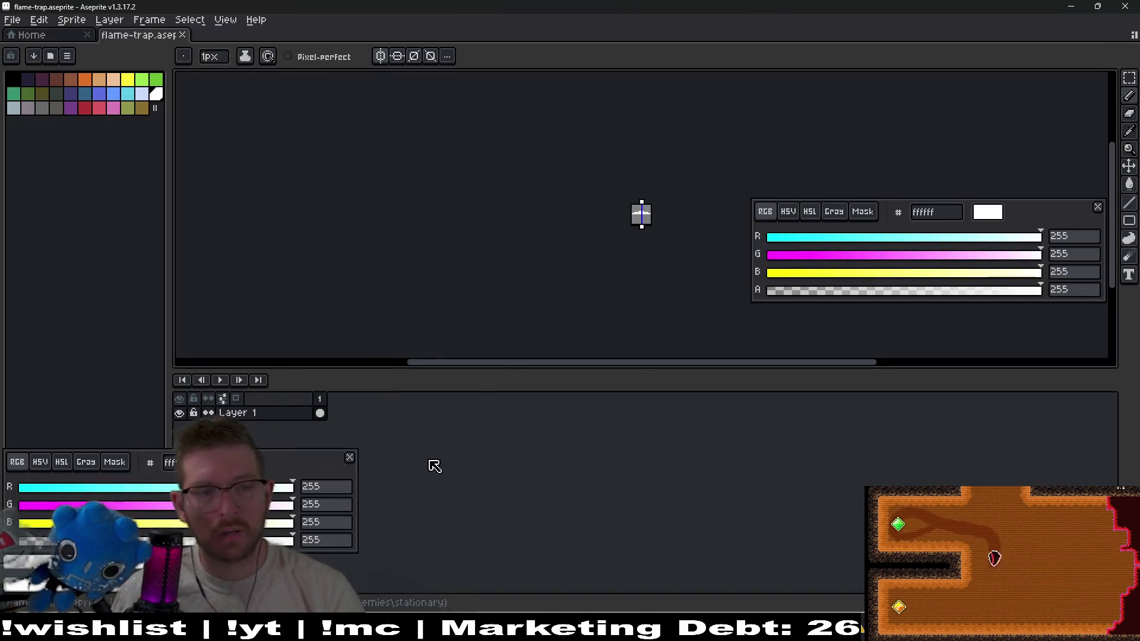
Move the colour panels off the canvas and set a pink colour with green at 120
{"action": "left_click_drag", "start_coordinate": [330, 463], "coordinate": [1075, 84]}
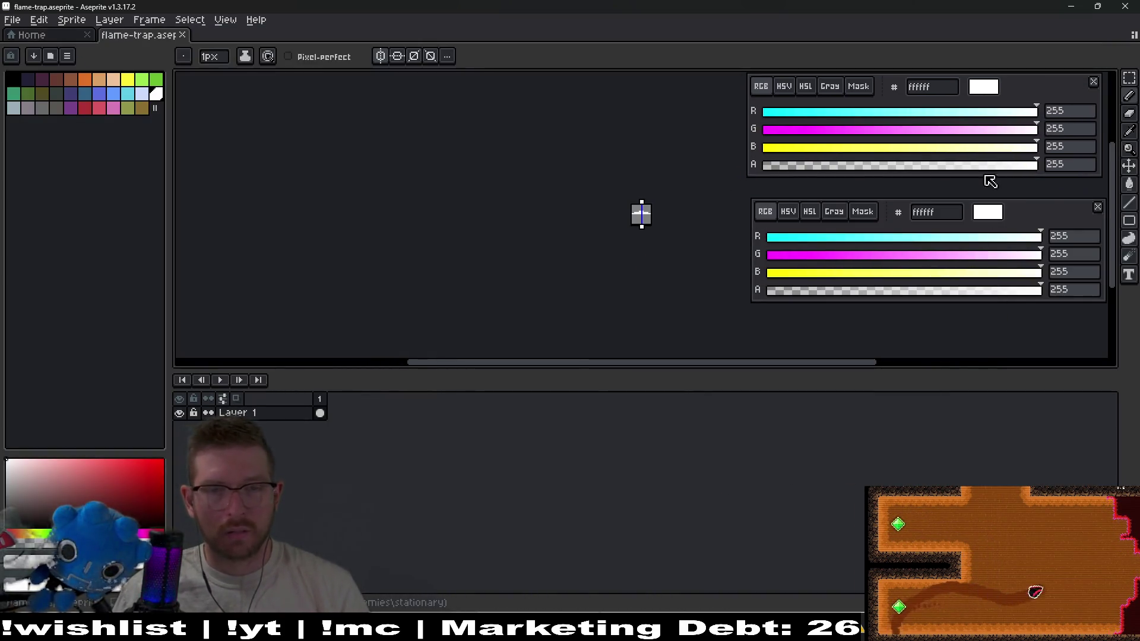
{"action": "left_click", "coordinate": [892, 130]}
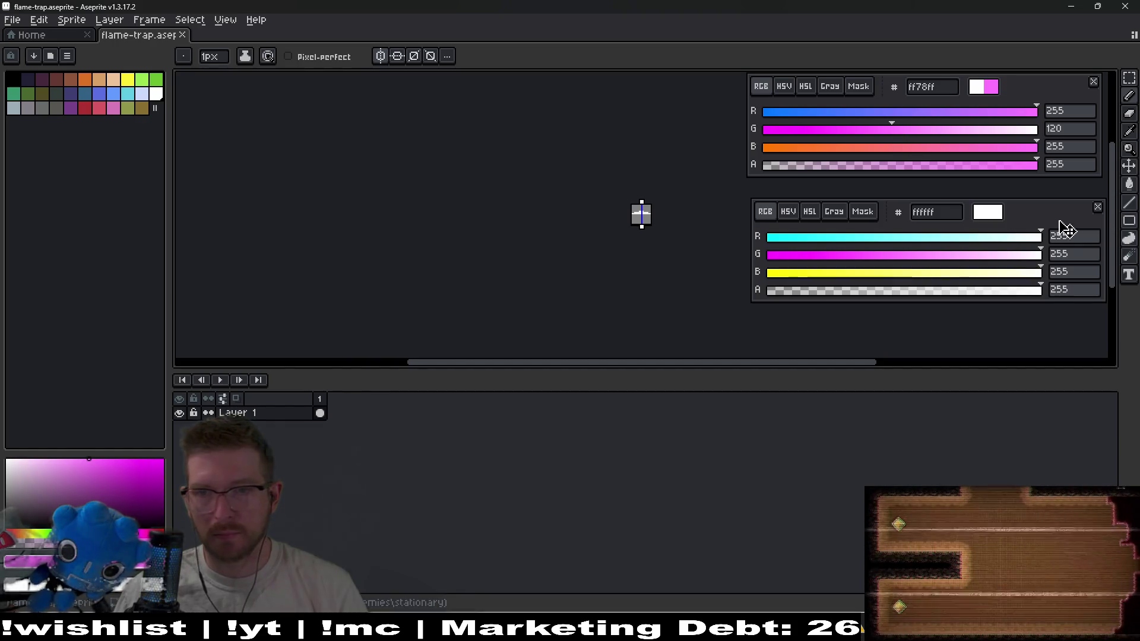
{"action": "left_click_drag", "start_coordinate": [1066, 220], "coordinate": [1078, 408]}
{"action": "mouse_move", "coordinate": [1049, 92]}
{"action": "left_mouse_down"}
{"action": "mouse_move", "coordinate": [1056, 265]}
{"action": "mouse_move", "coordinate": [1068, 268]}
{"action": "left_mouse_up"}
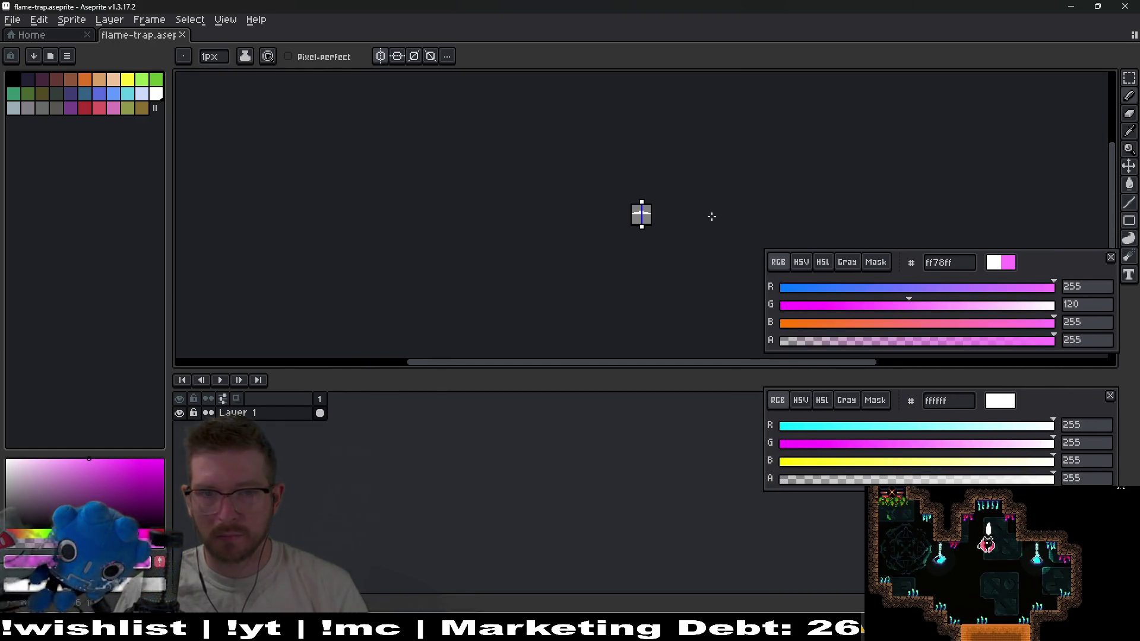
{"action": "scroll", "coordinate": [636, 208], "scroll_direction": "up", "scroll_amount": 4}
{"action": "scroll", "coordinate": [573, 183], "scroll_direction": "down", "scroll_amount": 5}
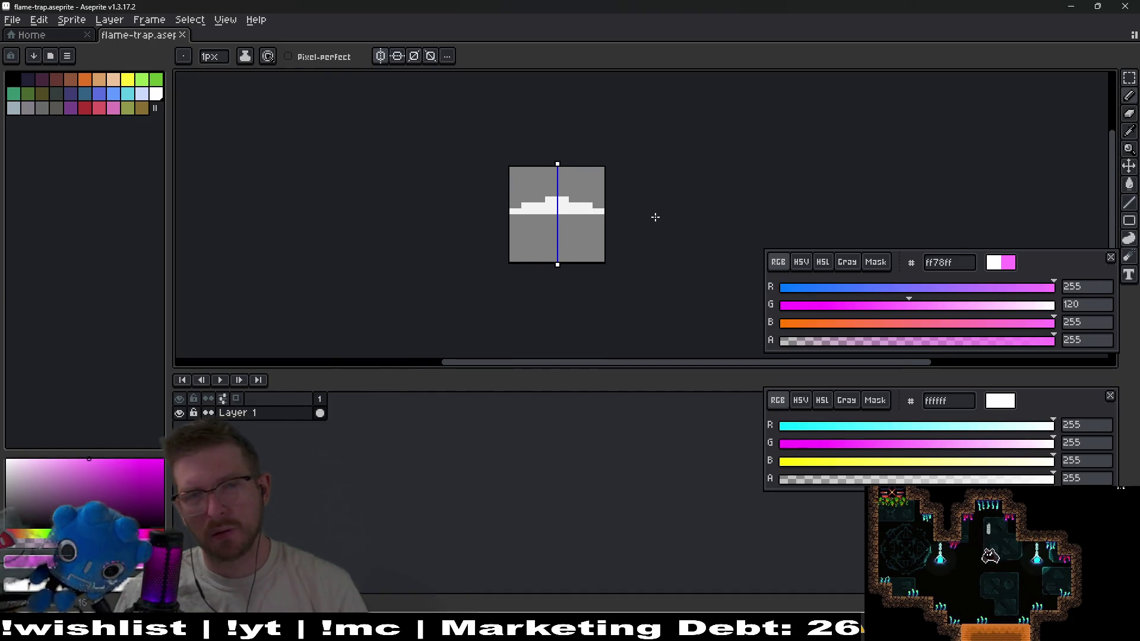
{"action": "scroll", "coordinate": [540, 234], "scroll_direction": "up", "scroll_amount": 2}
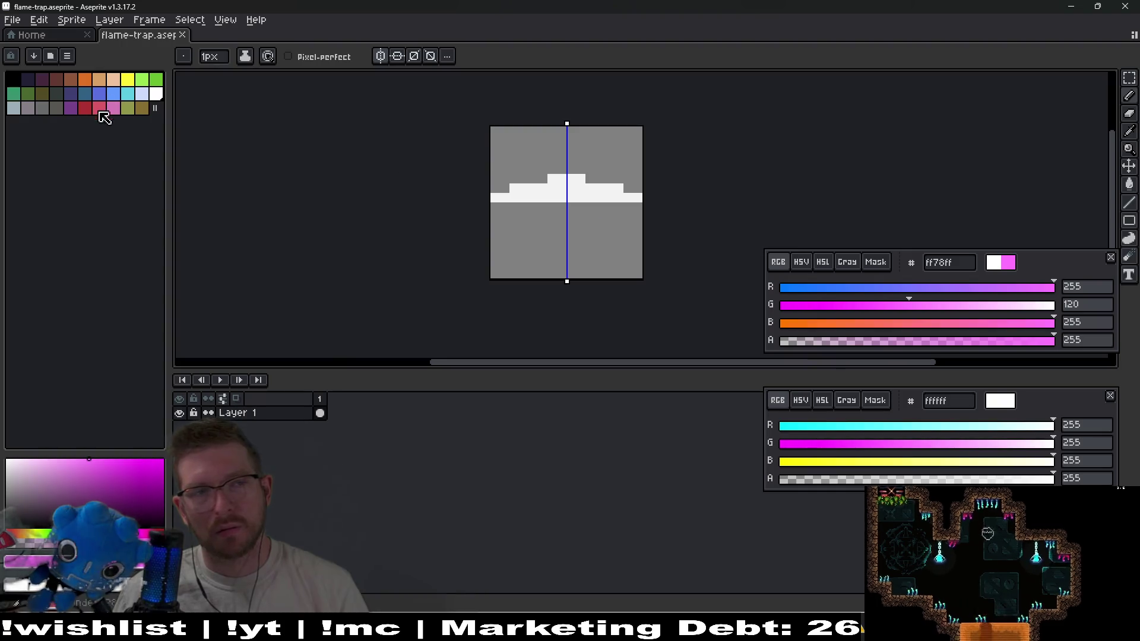
Sample the near-white f2f2f2 from the sprite, undoing a trial erase of the U-shape
{"action": "key", "text": "e"}
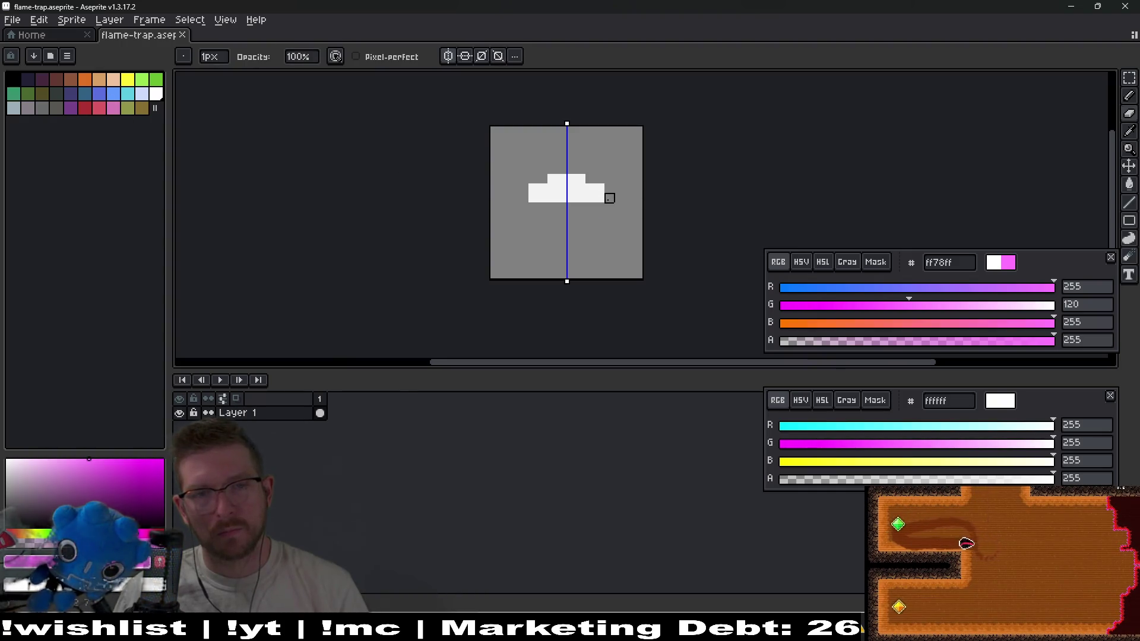
{"action": "left_click_drag", "start_coordinate": [610, 189], "coordinate": [603, 231]}
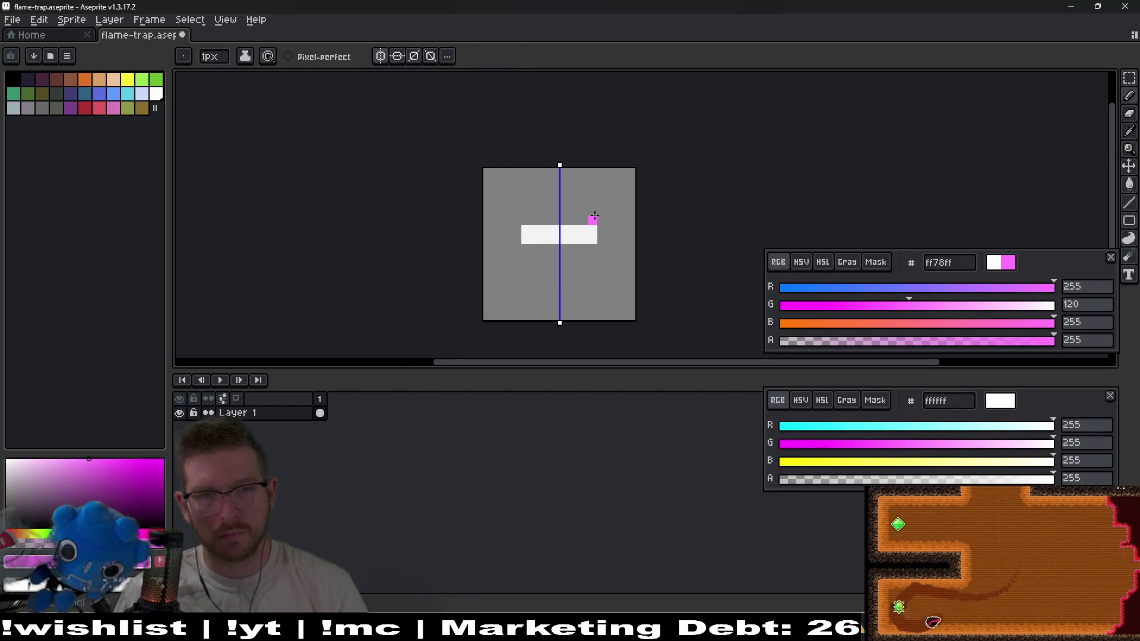
{"action": "key", "text": "i"}
{"action": "left_click", "coordinate": [601, 237]}
{"action": "key", "text": "ctrl+z"}
{"action": "key", "text": "b"}
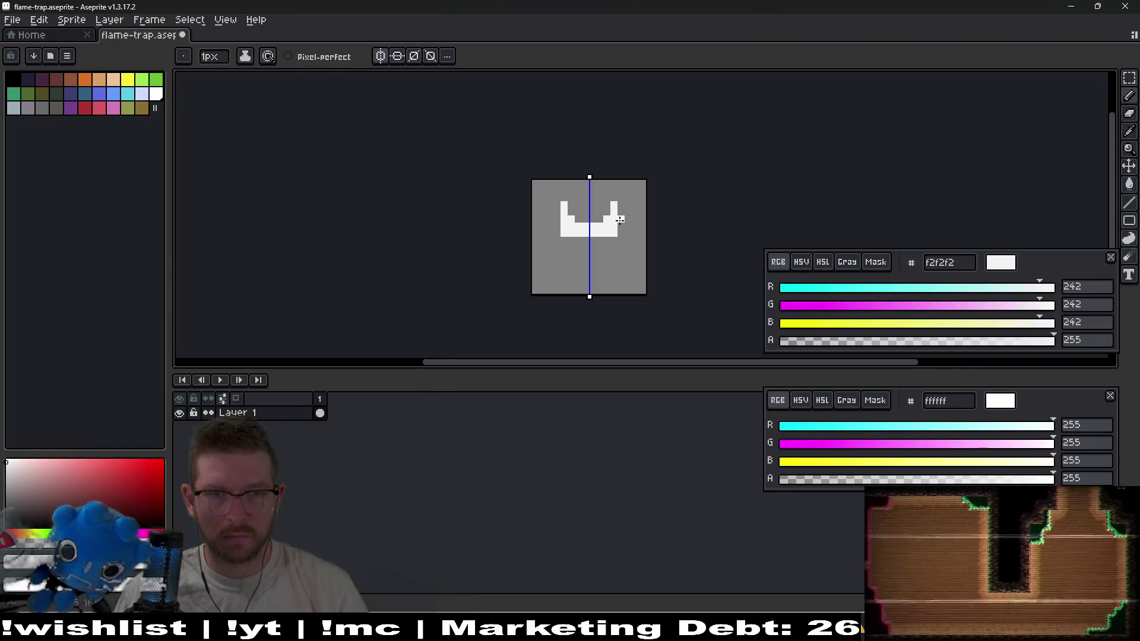
{"action": "scroll", "coordinate": [606, 243], "scroll_direction": "up", "scroll_amount": 1}
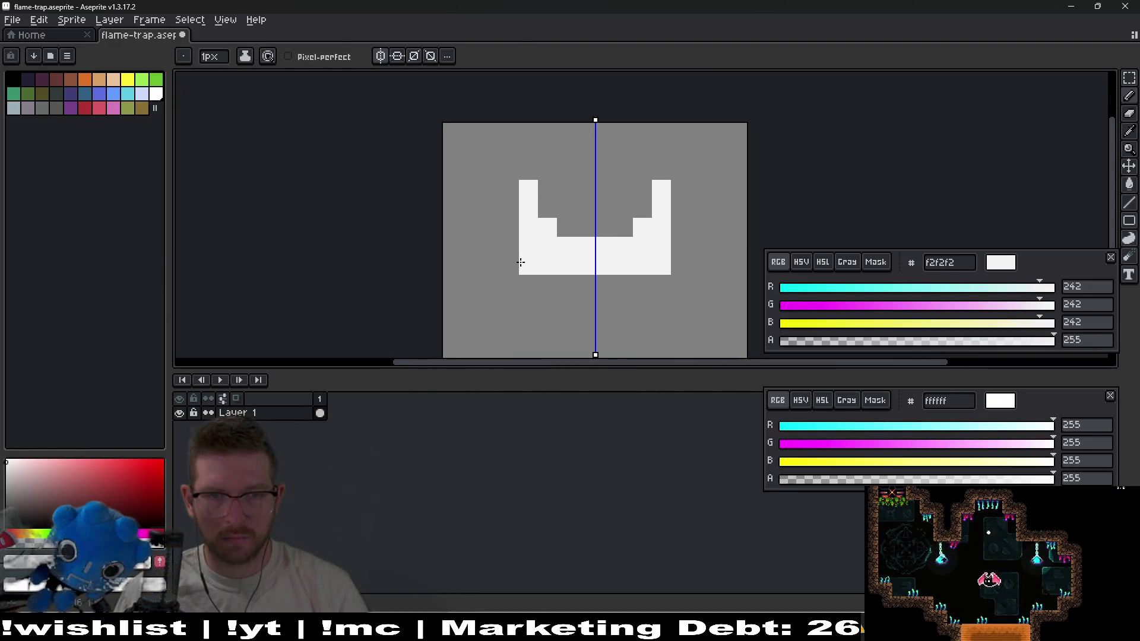
Widen the U symmetrically: erase the outer columns, extend columns upward, and add stepped notch pixels
{"action": "key", "text": "e"}
{"action": "left_click_drag", "start_coordinate": [680, 188], "coordinate": [662, 265]}
{"action": "key", "text": "b"}
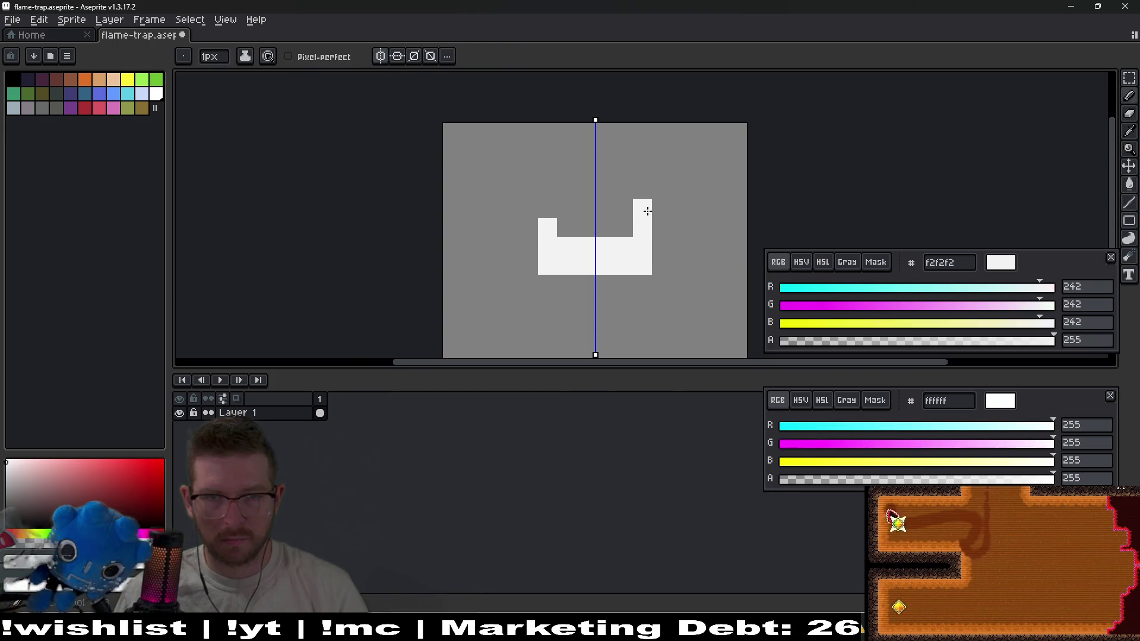
{"action": "left_click_drag", "start_coordinate": [648, 212], "coordinate": [650, 175]}
{"action": "left_click", "coordinate": [622, 228]}
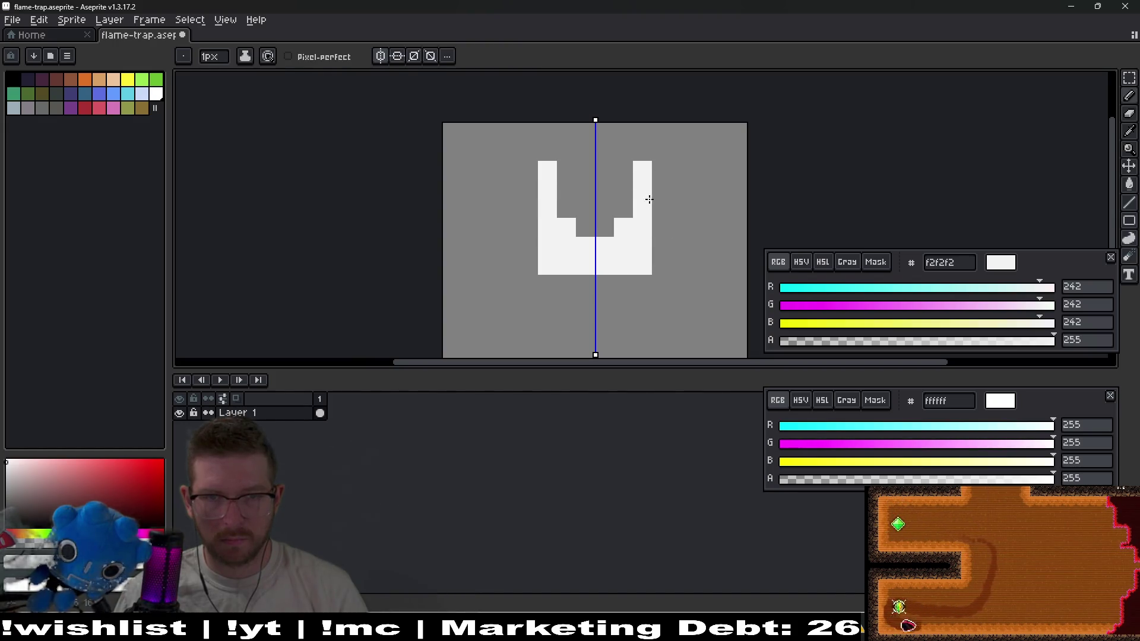
{"action": "key", "text": "e"}
{"action": "left_click", "coordinate": [642, 170]}
{"action": "key", "text": "b"}
{"action": "left_click_drag", "start_coordinate": [661, 256], "coordinate": [657, 196]}
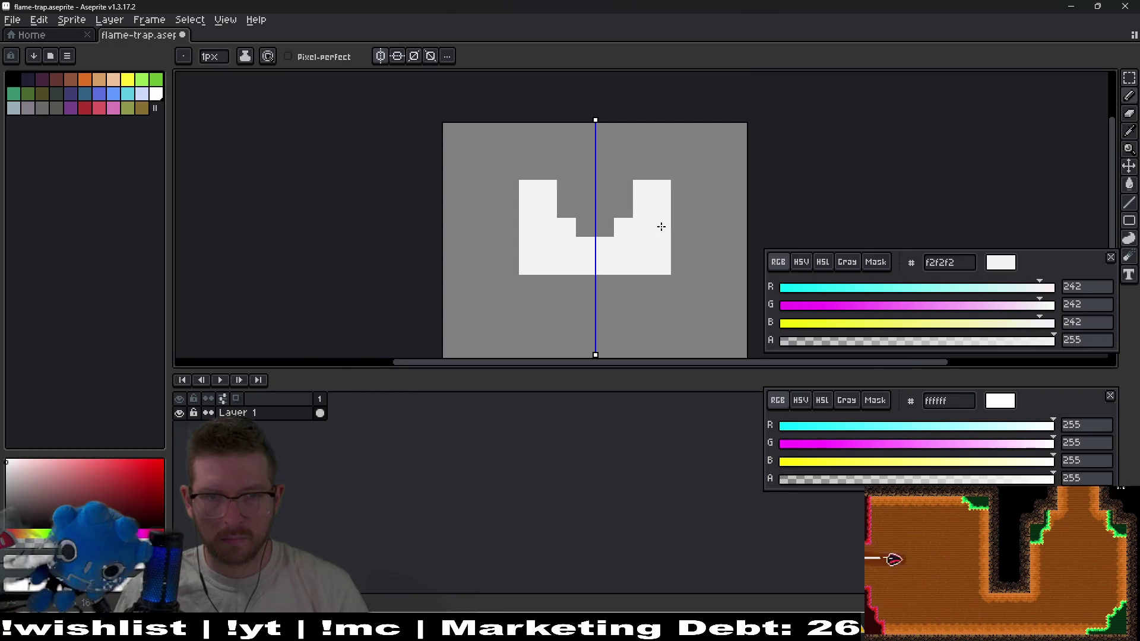
Turn the inner notch pixels grey on both sides, then bring up the file-open dialog
{"action": "scroll", "coordinate": [661, 238], "scroll_direction": "down", "scroll_amount": 5}
{"action": "scroll", "coordinate": [662, 242], "scroll_direction": "up", "scroll_amount": 2}
{"action": "scroll", "coordinate": [662, 242], "scroll_direction": "up", "scroll_amount": 1}
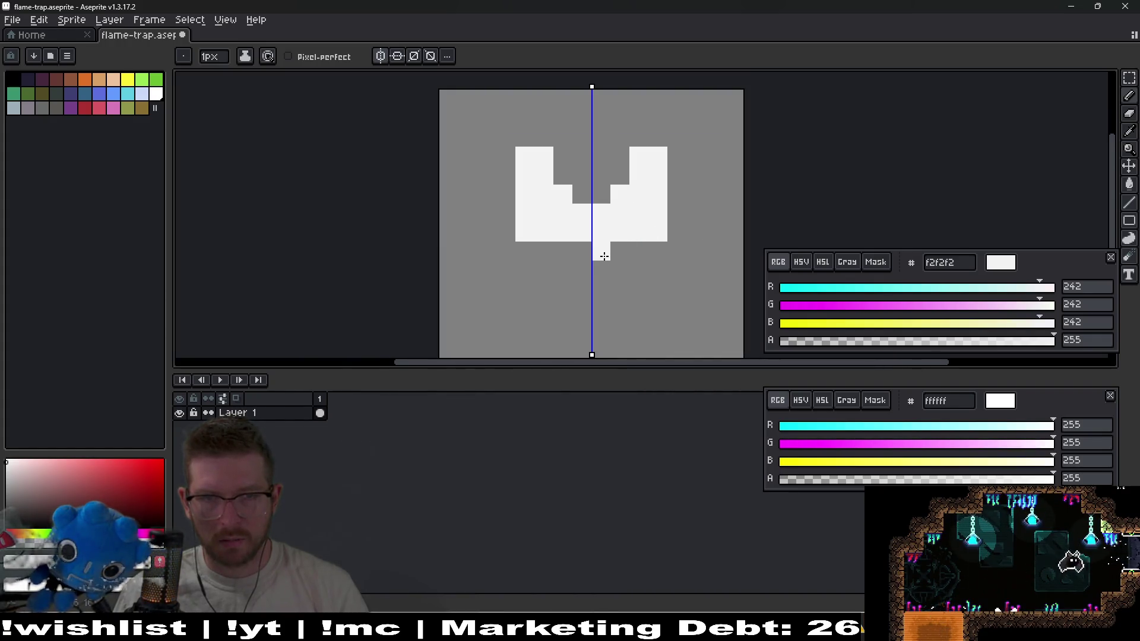
{"action": "left_click_drag", "start_coordinate": [644, 212], "coordinate": [630, 288]}
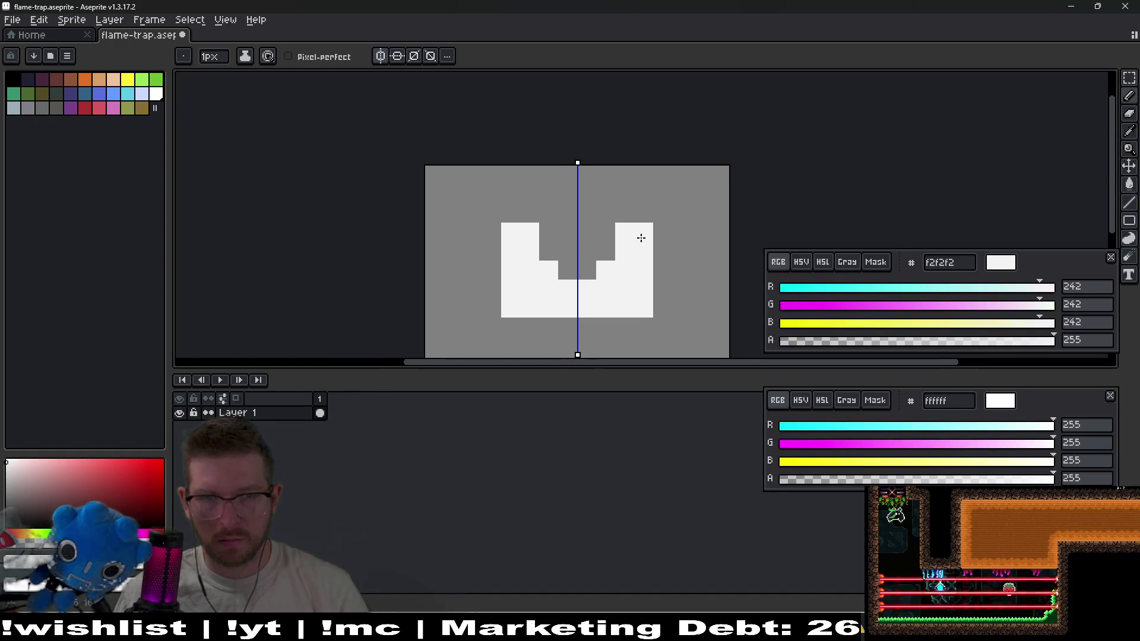
{"action": "left_click", "coordinate": [623, 251]}
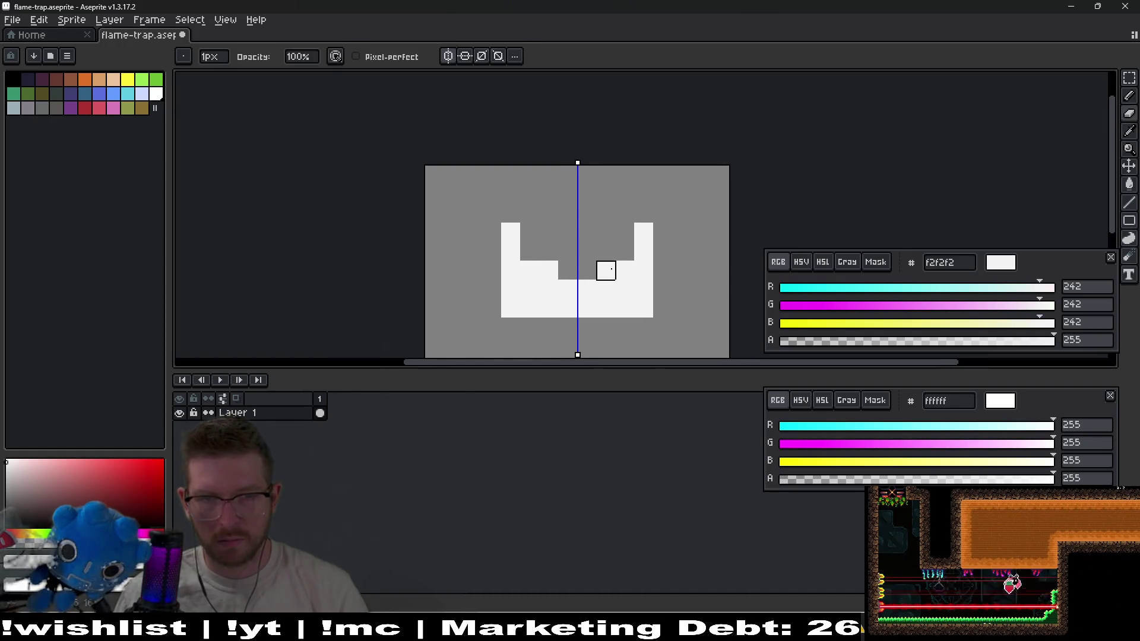
{"action": "left_click", "coordinate": [42, 38]}
{"action": "left_click", "coordinate": [68, 73]}
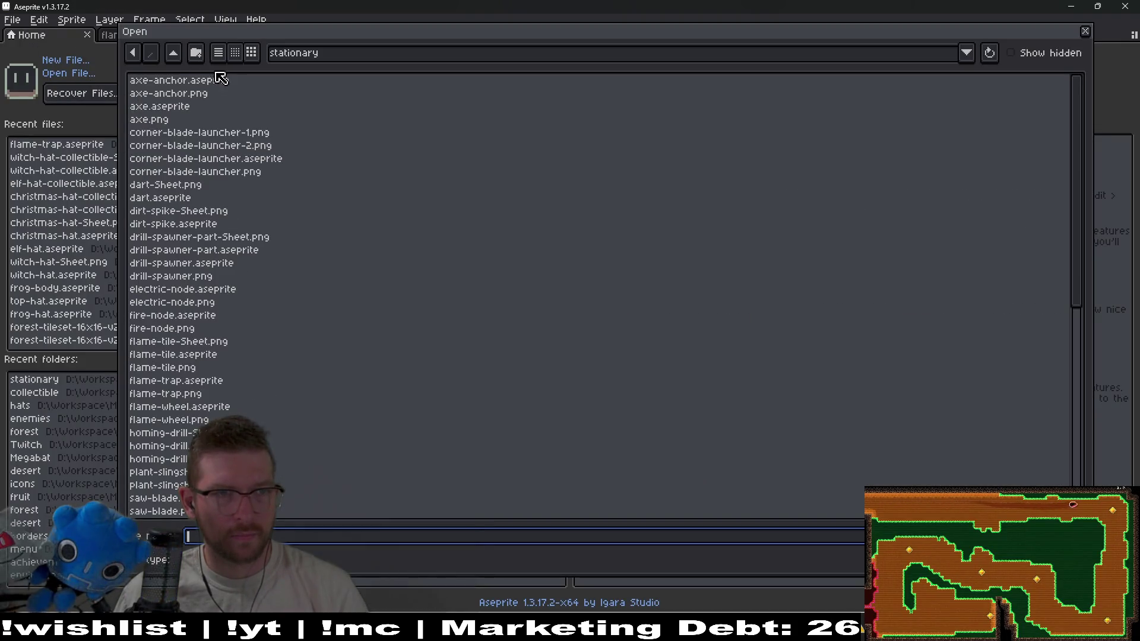
Browse the file list, checking wall blade launcher, turret-gun-projectile.png and turret laser files
{"action": "scroll", "coordinate": [234, 338], "scroll_direction": "down", "scroll_amount": 6}
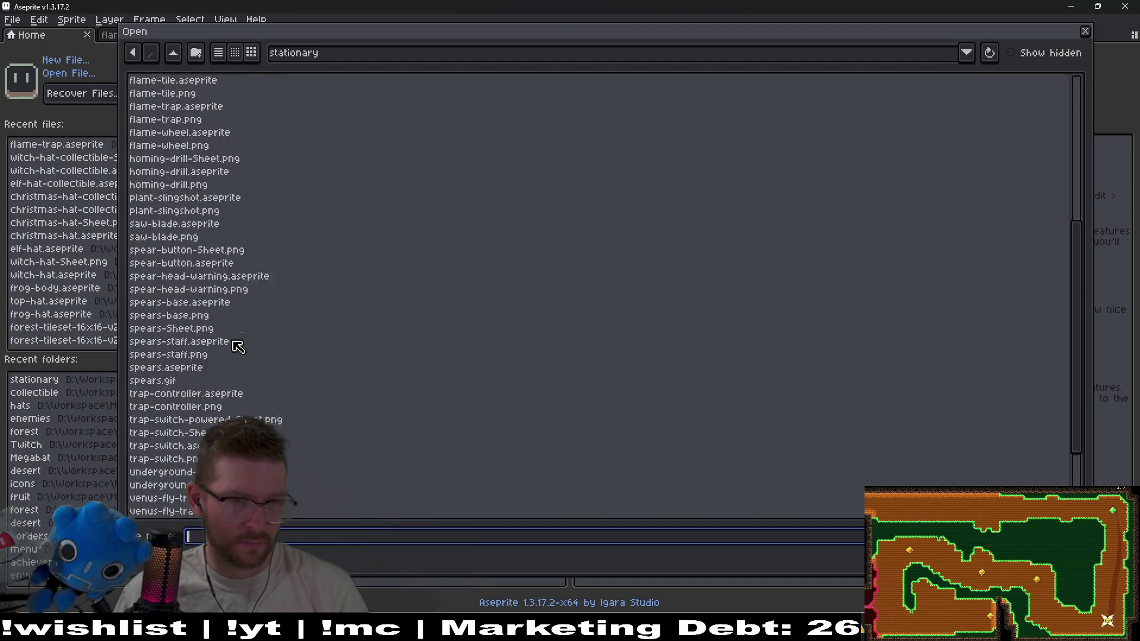
{"action": "scroll", "coordinate": [238, 347], "scroll_direction": "down", "scroll_amount": 4}
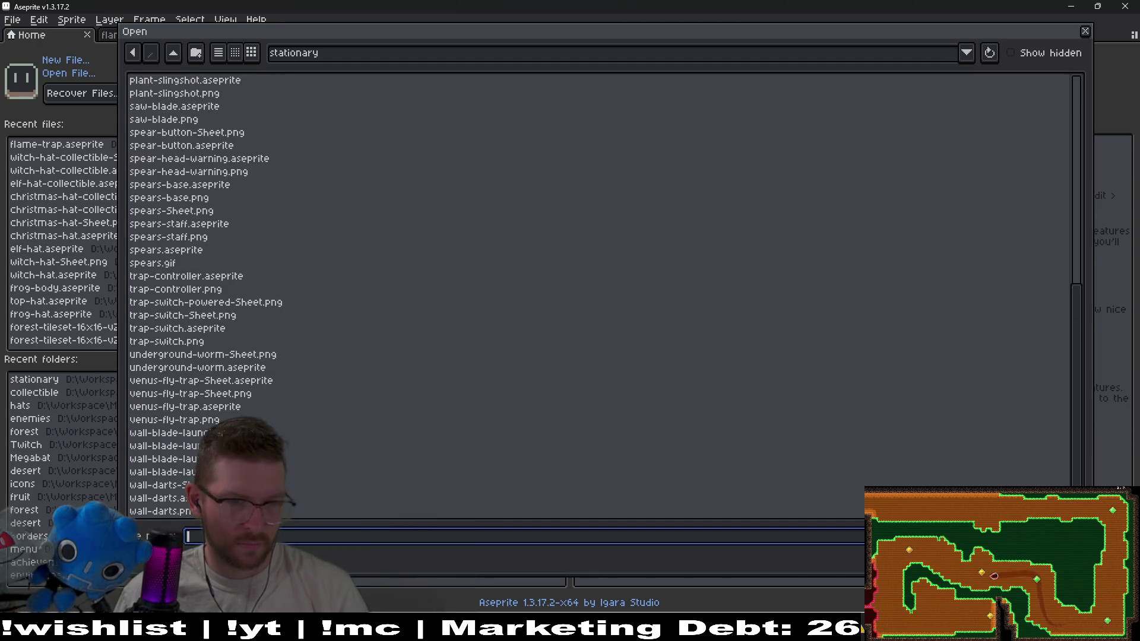
{"action": "left_click", "coordinate": [1060, 472]}
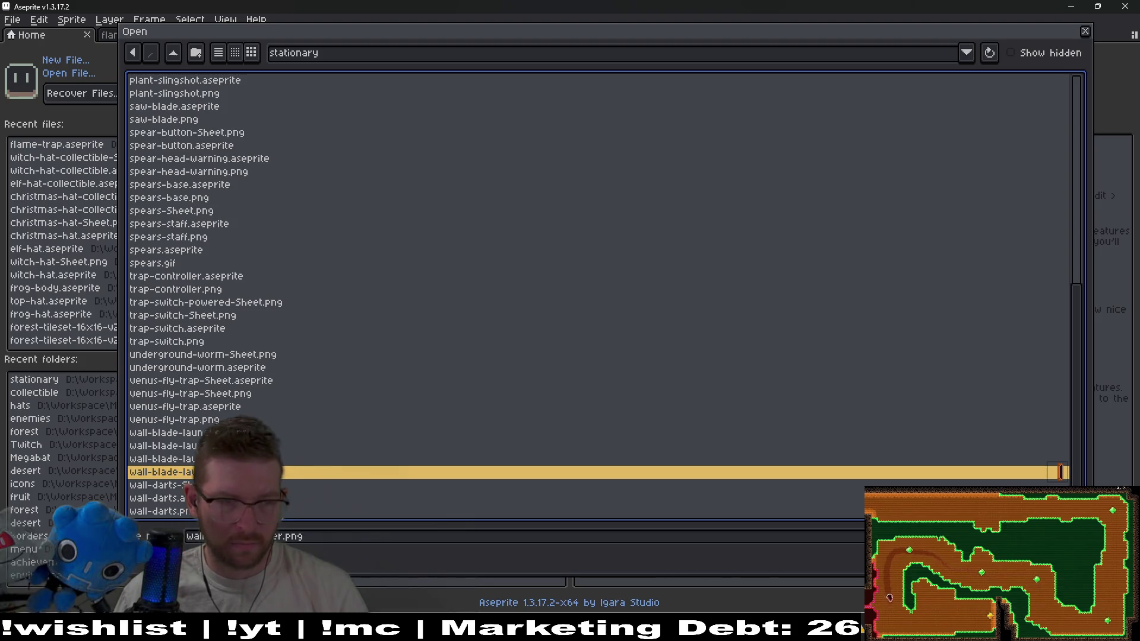
{"action": "scroll", "coordinate": [202, 383], "scroll_direction": "up", "scroll_amount": 1}
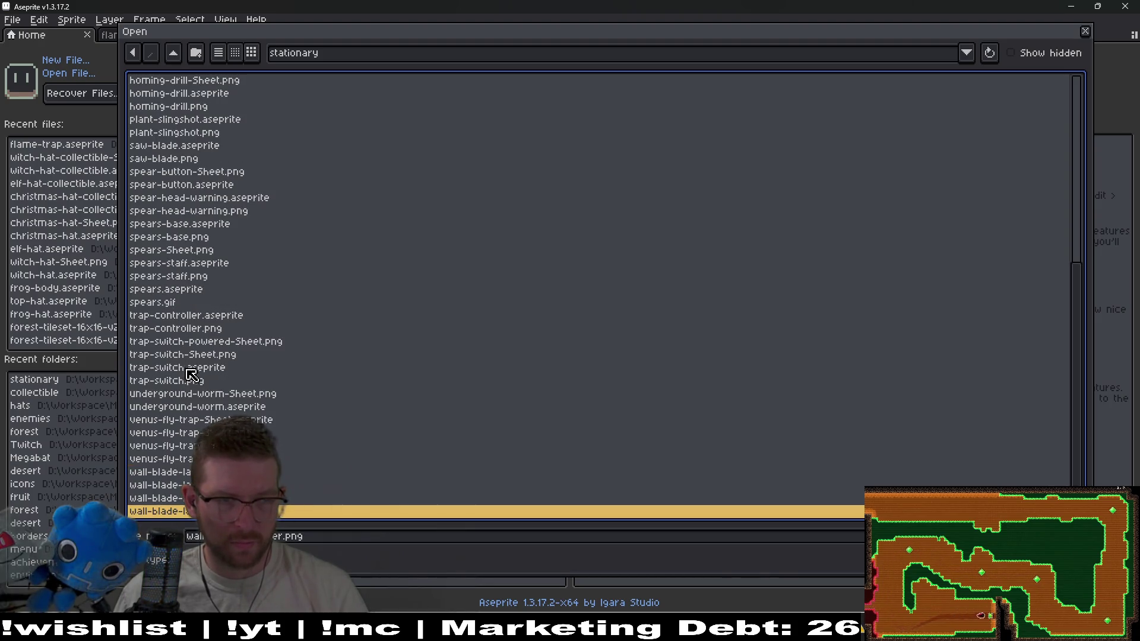
{"action": "scroll", "coordinate": [191, 378], "scroll_direction": "up", "scroll_amount": 9}
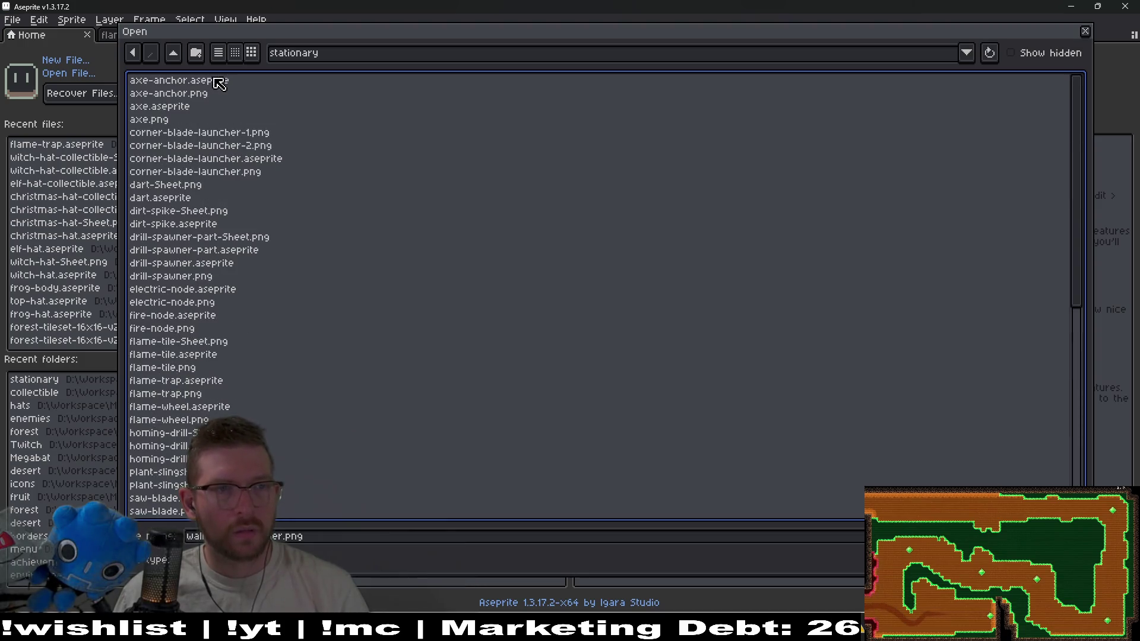
{"action": "left_click", "coordinate": [173, 55]}
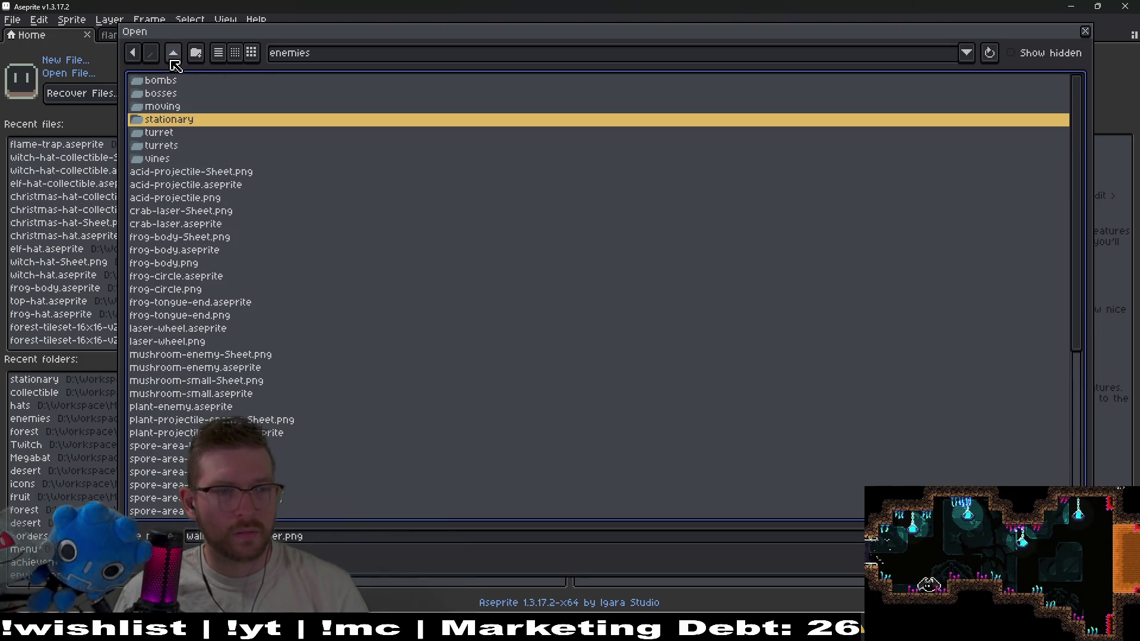
{"action": "scroll", "coordinate": [257, 336], "scroll_direction": "down", "scroll_amount": 7}
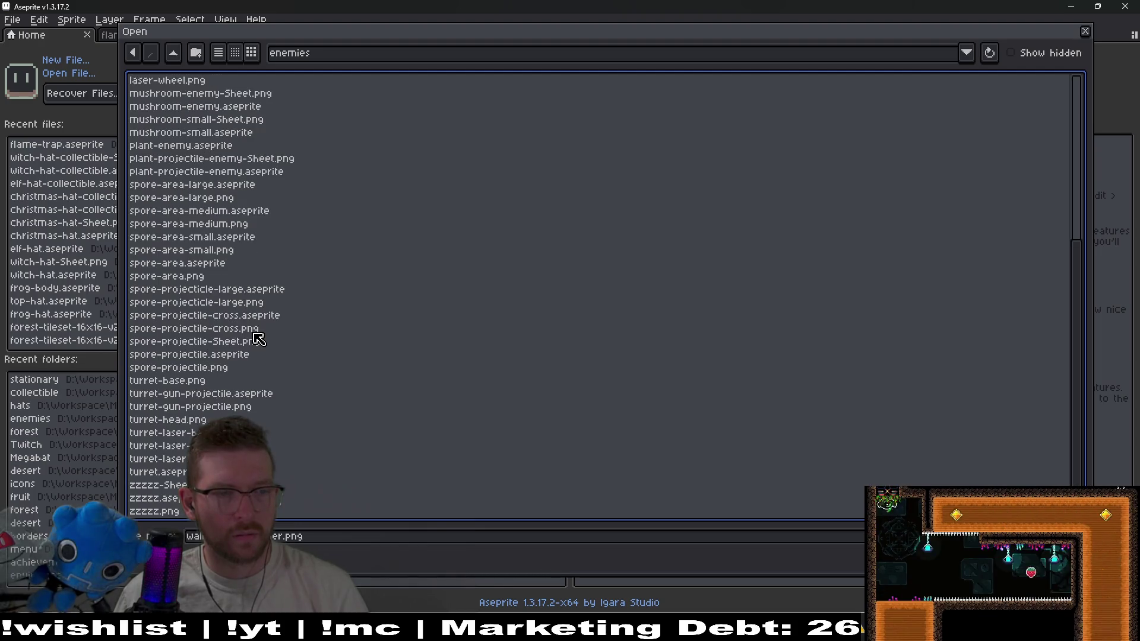
{"action": "left_click", "coordinate": [187, 406]}
{"action": "left_click", "coordinate": [190, 433]}
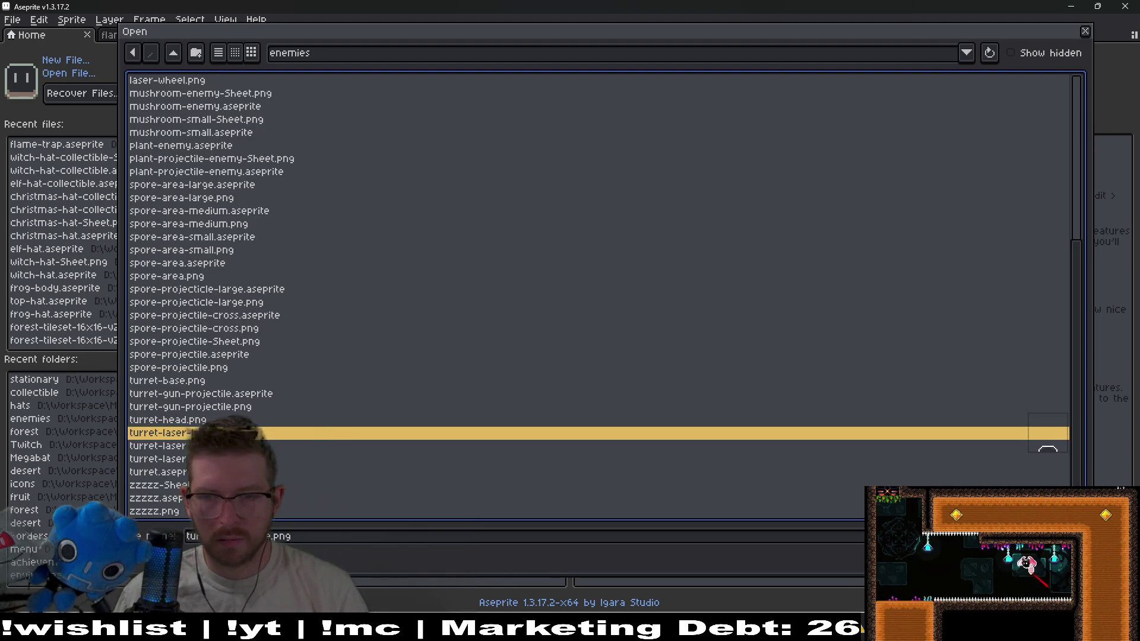
{"action": "left_click", "coordinate": [190, 459]}
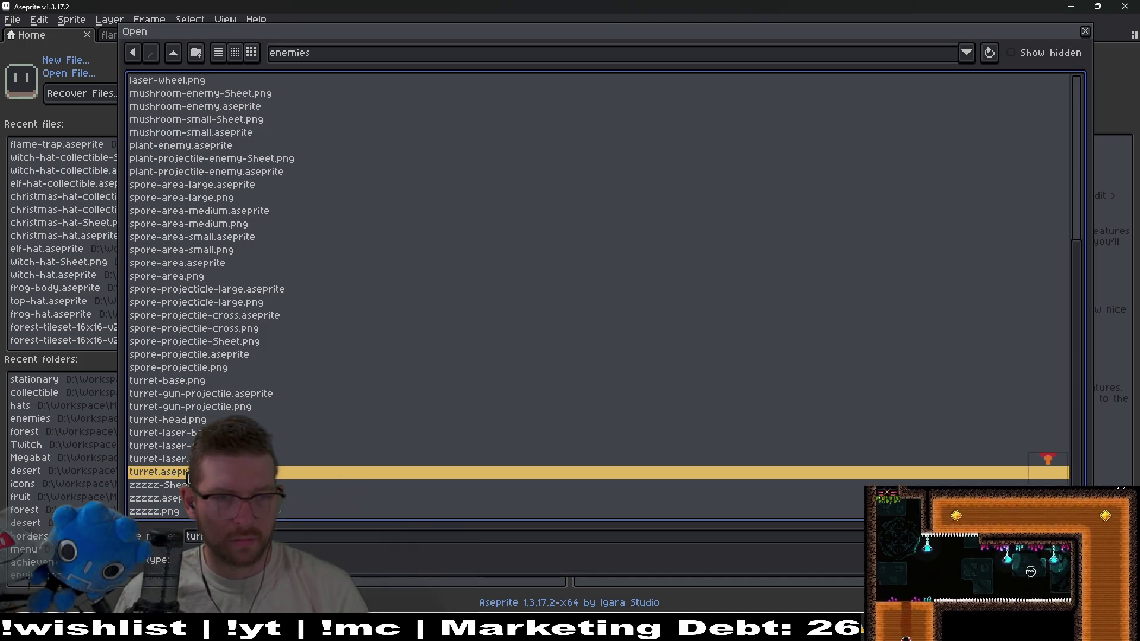
{"action": "scroll", "coordinate": [208, 414], "scroll_direction": "up", "scroll_amount": 7}
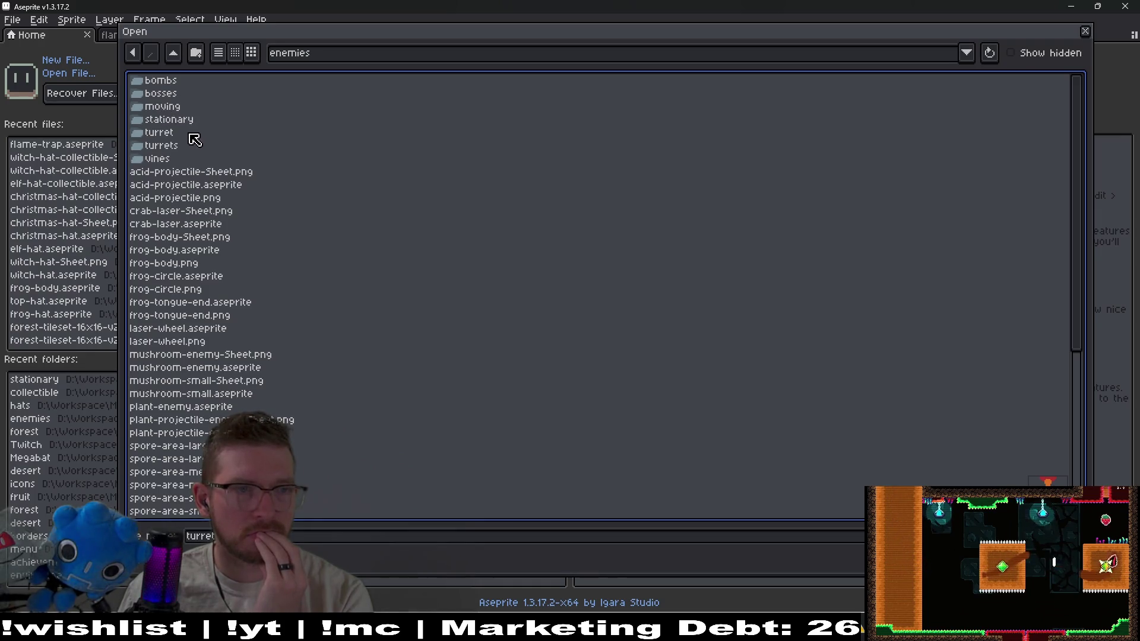
Look through the turret and turrets folders, select laser-noise.aseprite, then reopen the enemies folder
{"action": "left_click", "coordinate": [177, 135]}
{"action": "double_click", "coordinate": [180, 150]}
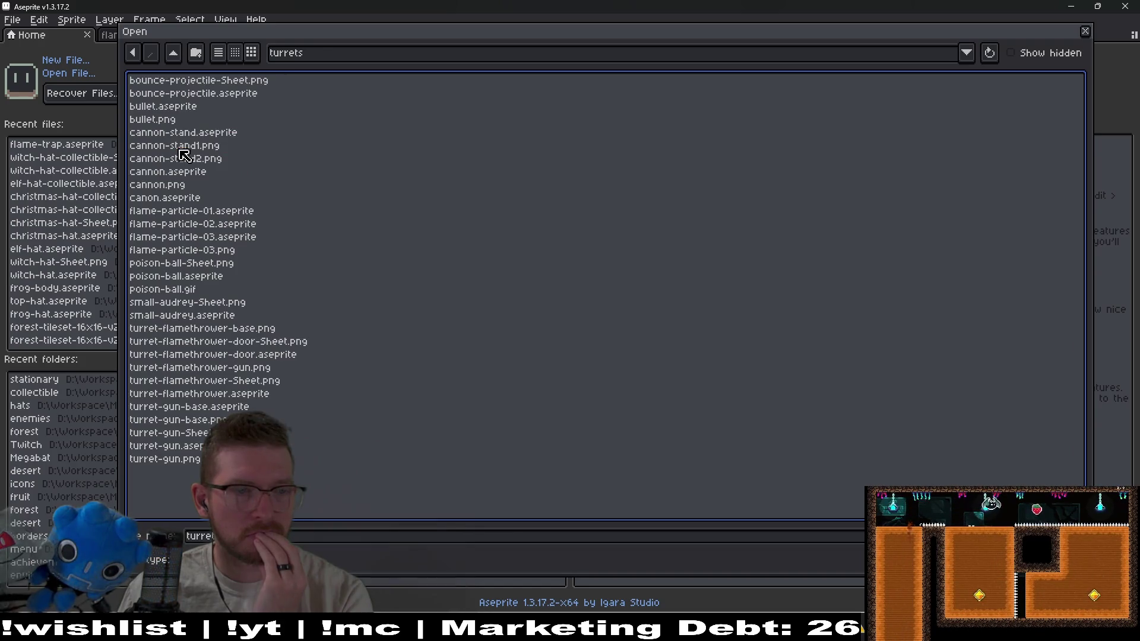
{"action": "left_click", "coordinate": [173, 53]}
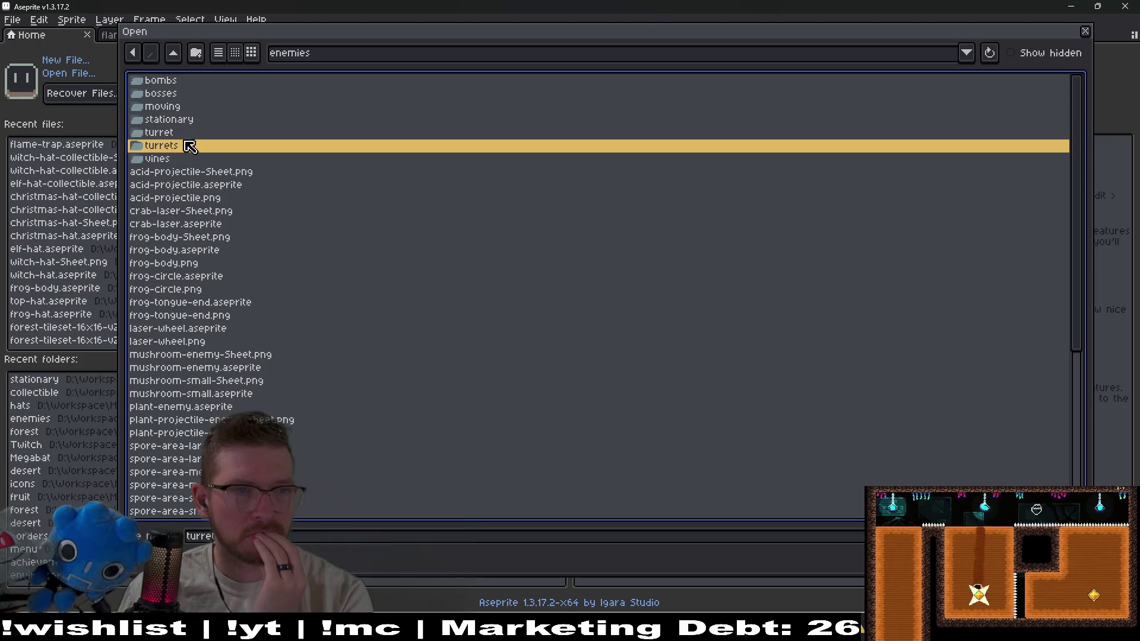
{"action": "double_click", "coordinate": [182, 137]}
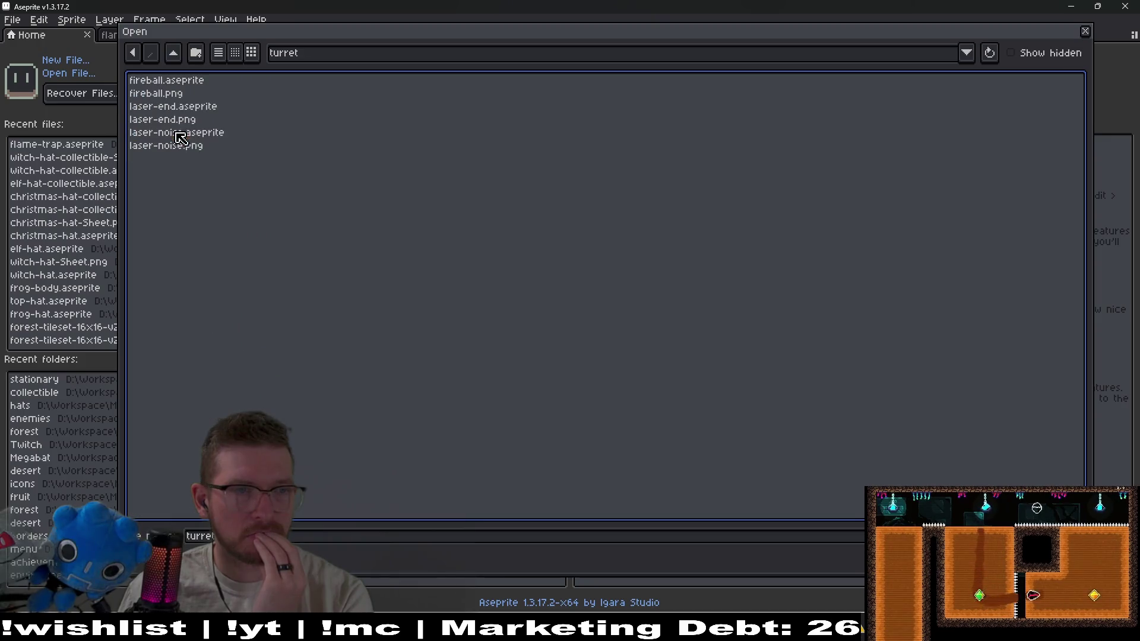
{"action": "left_click", "coordinate": [198, 110]}
{"action": "left_click", "coordinate": [214, 122]}
{"action": "left_click", "coordinate": [205, 135]}
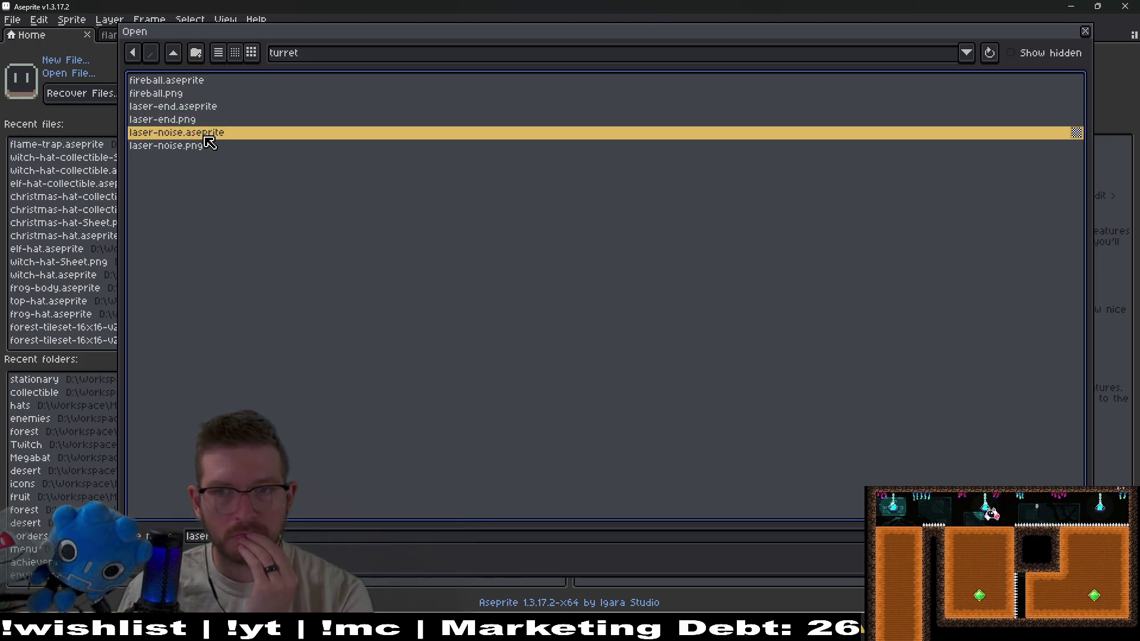
{"action": "left_click", "coordinate": [173, 53]}
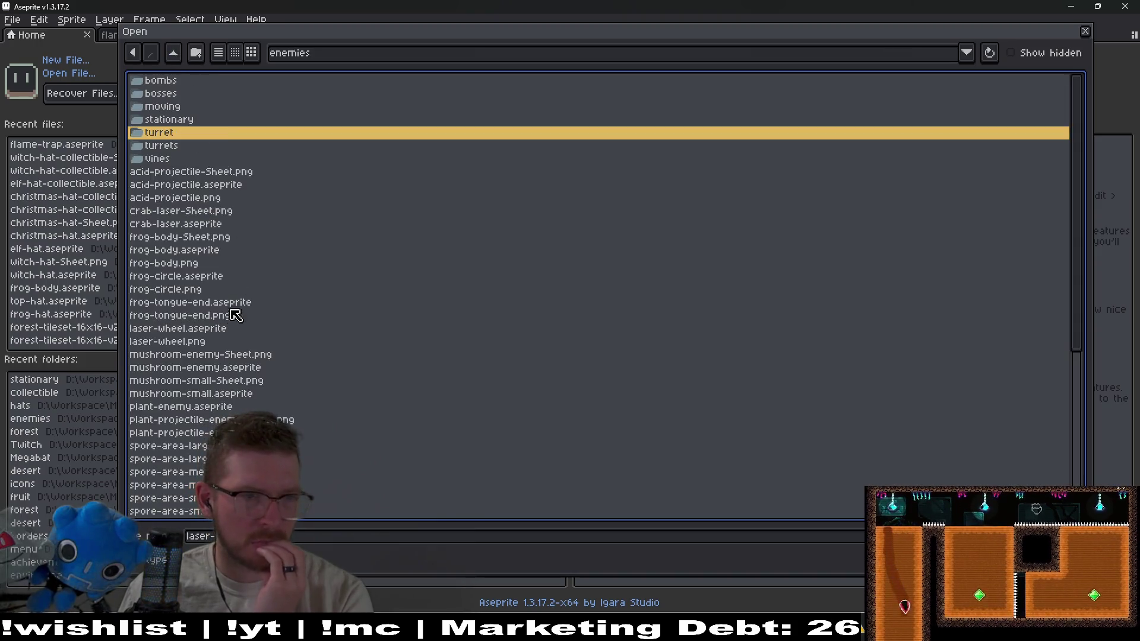
{"action": "left_click", "coordinate": [174, 52]}
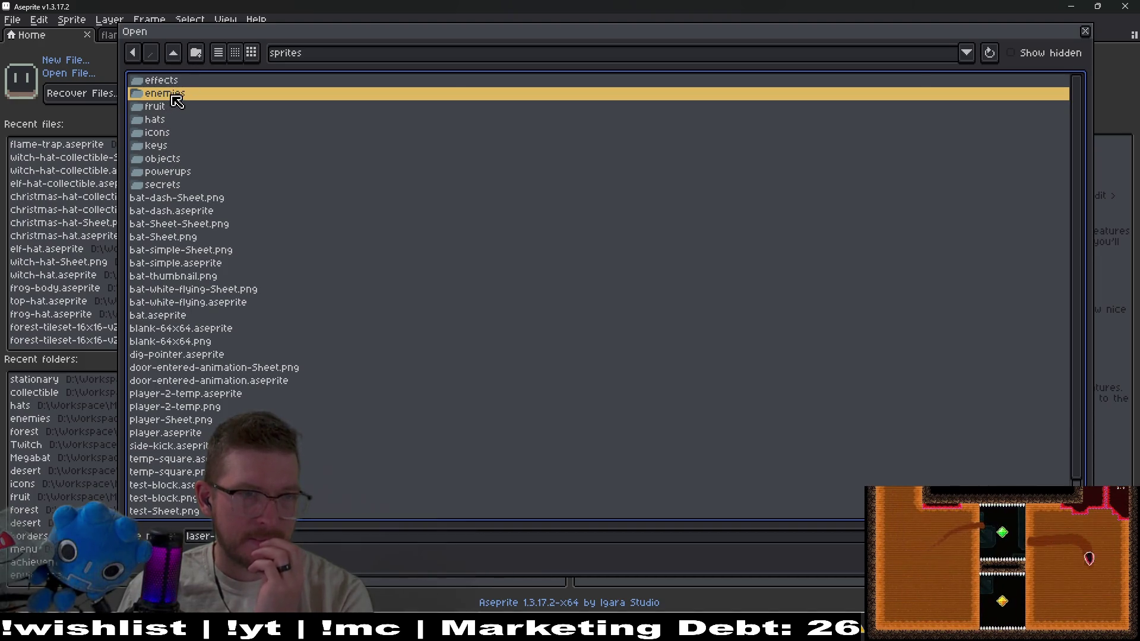
{"action": "double_click", "coordinate": [173, 96]}
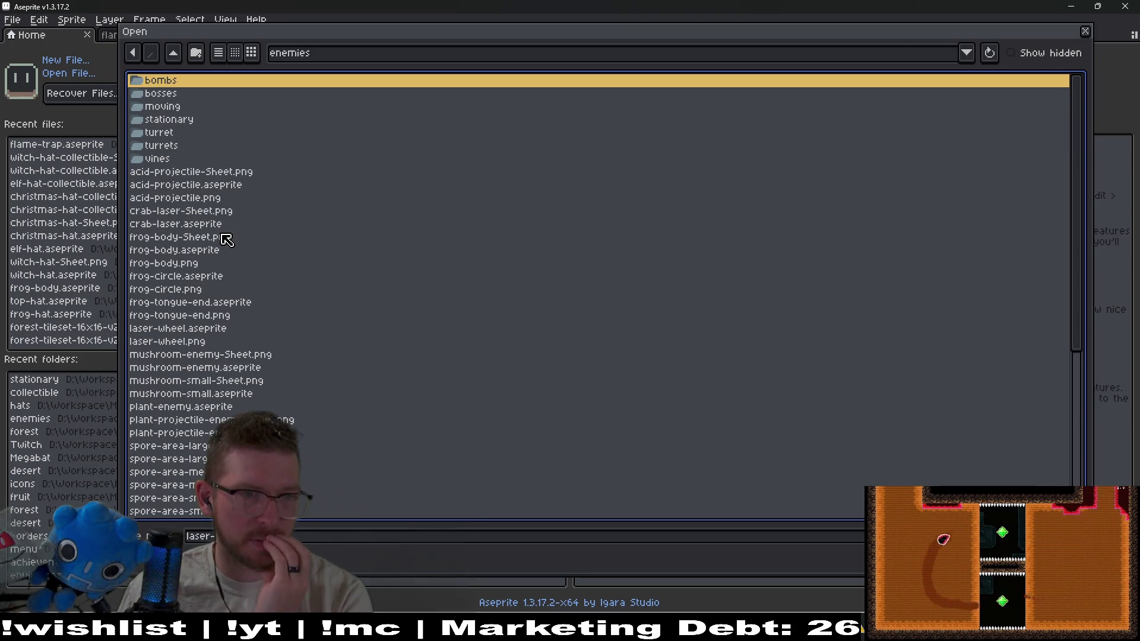
{"action": "scroll", "coordinate": [227, 239], "scroll_direction": "down", "scroll_amount": 7}
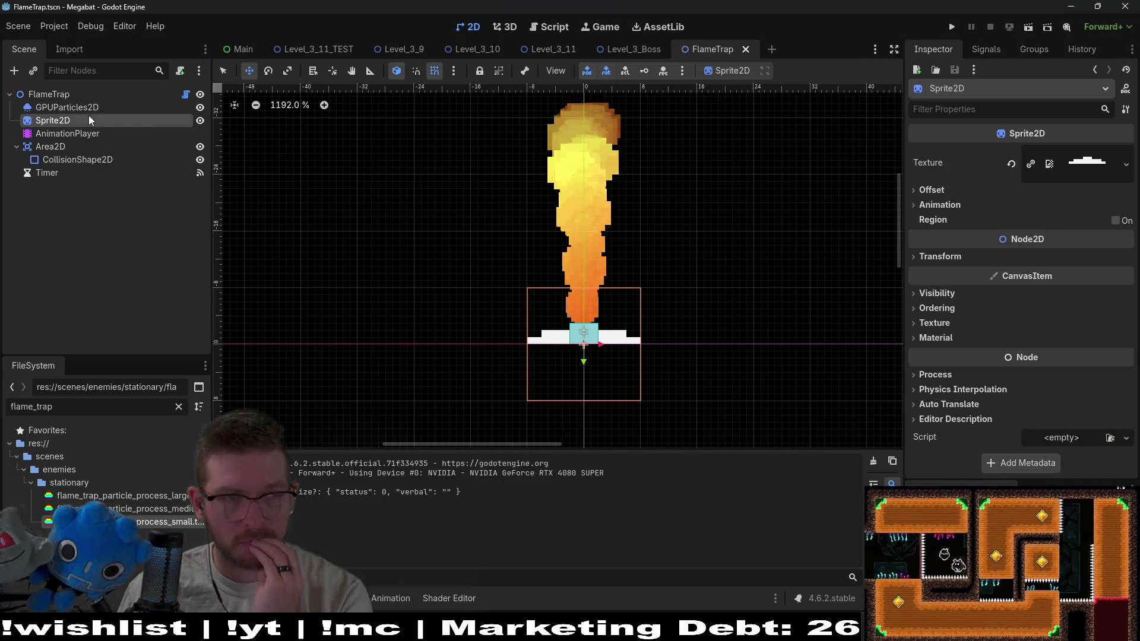
Open LaserWall.tscn via quick search and confirm its Sprite2D texture is laser-node.png
{"action": "key", "text": "shift+alt+o"}
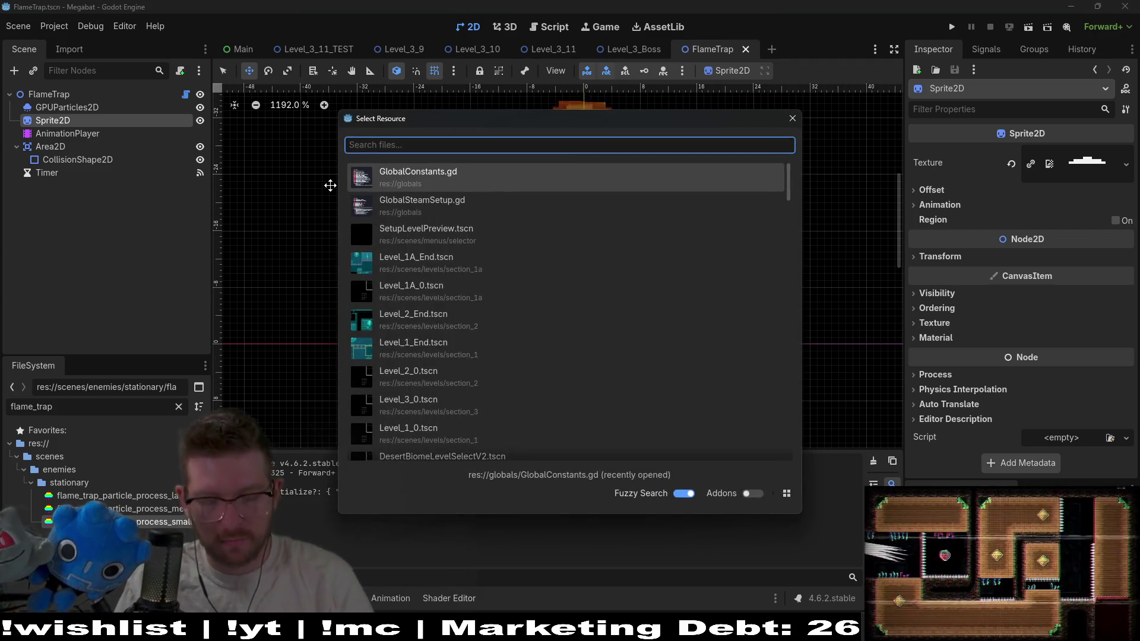
{"action": "type", "text": "laserwall"}
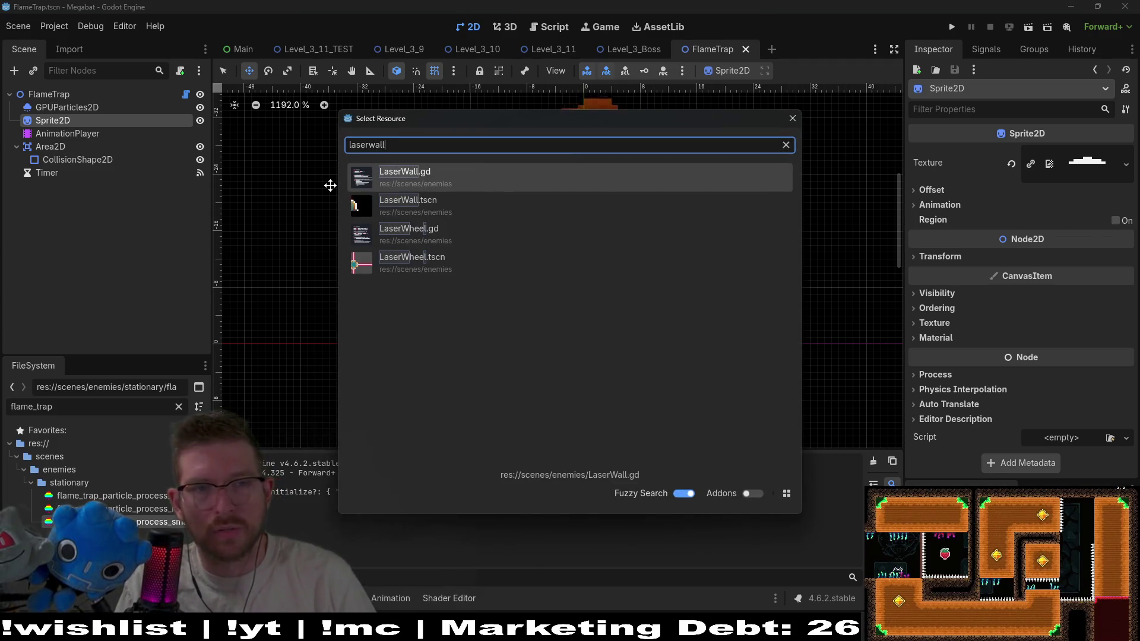
{"action": "left_click", "coordinate": [462, 206]}
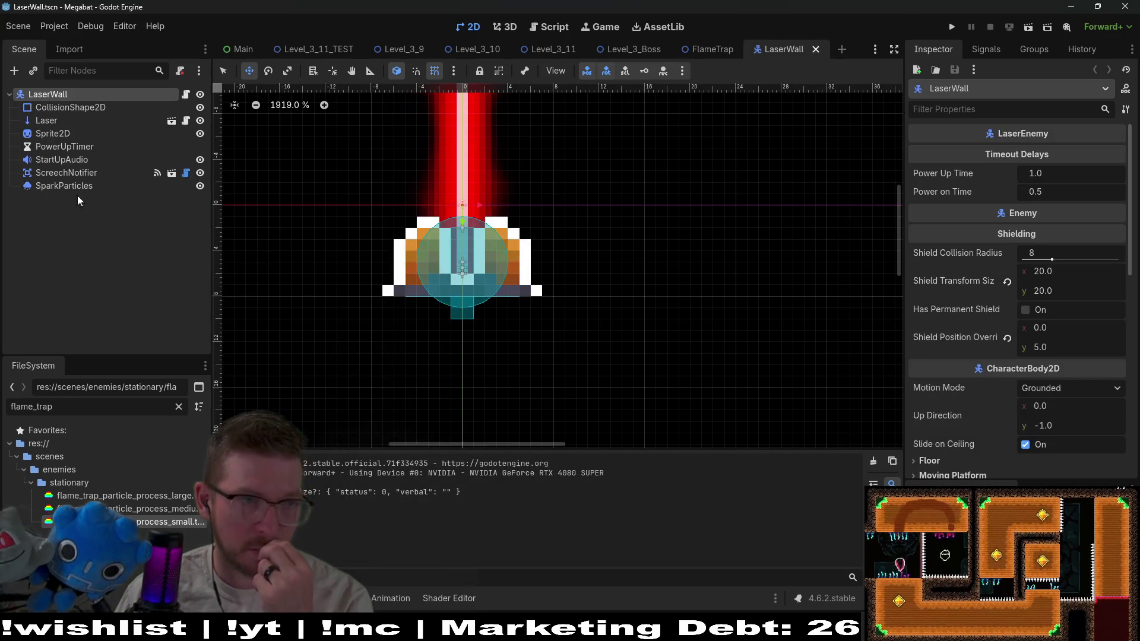
{"action": "left_click", "coordinate": [60, 131]}
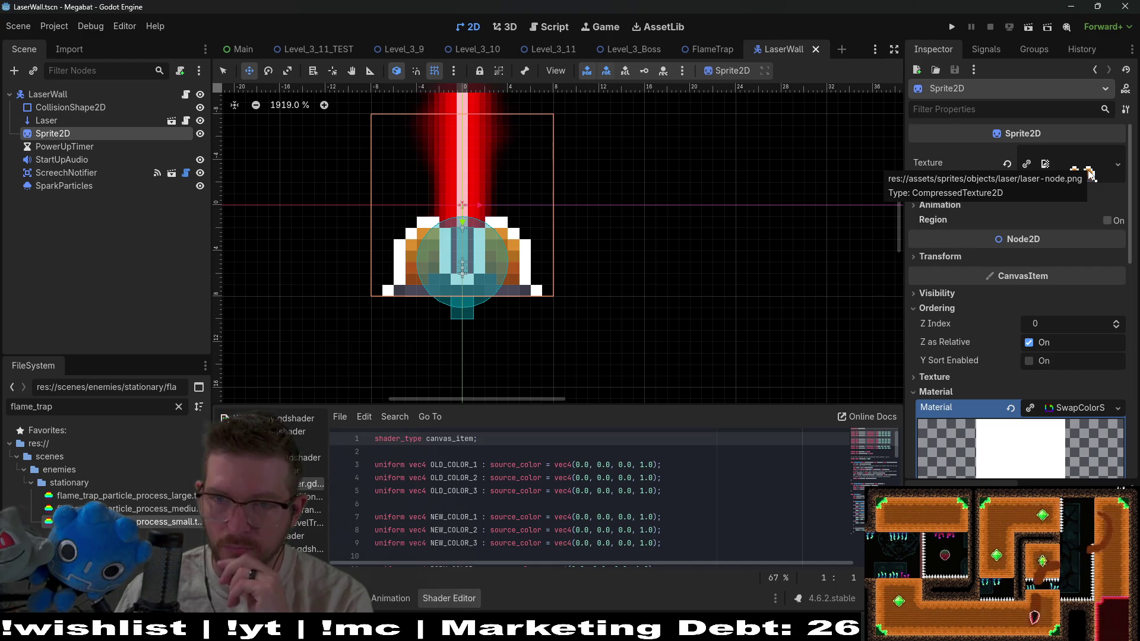
{"action": "key", "text": "alt+Tab"}
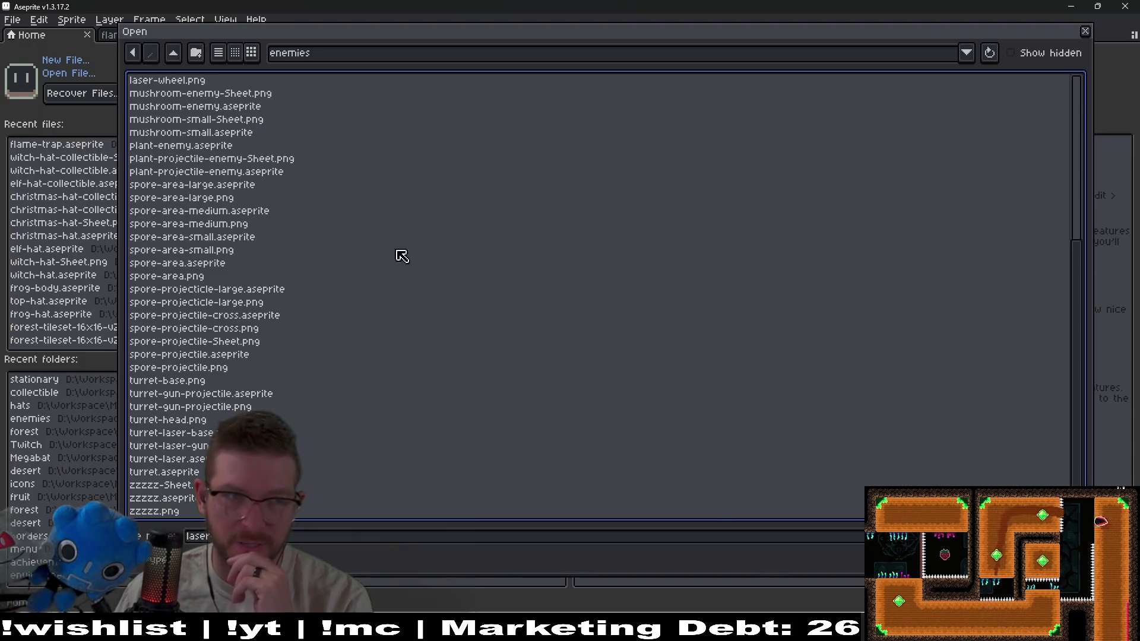
Go up to assets, browse into sprites/objects/laser, and open laser-node.aseprite
{"action": "left_click", "coordinate": [178, 53]}
{"action": "left_click", "coordinate": [178, 52]}
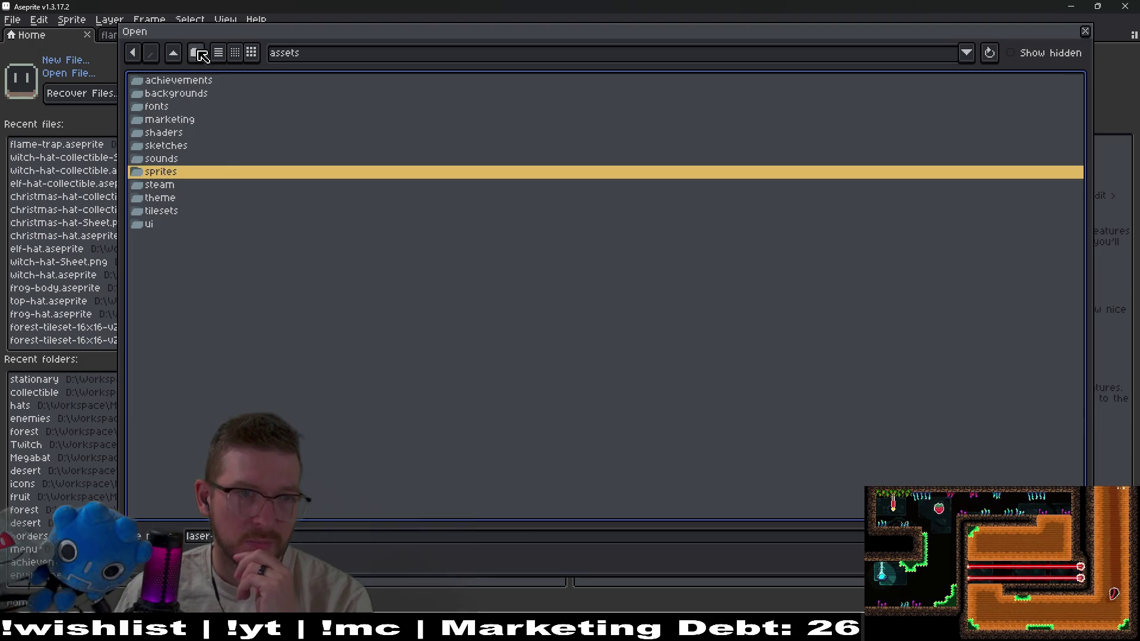
{"action": "double_click", "coordinate": [172, 174]}
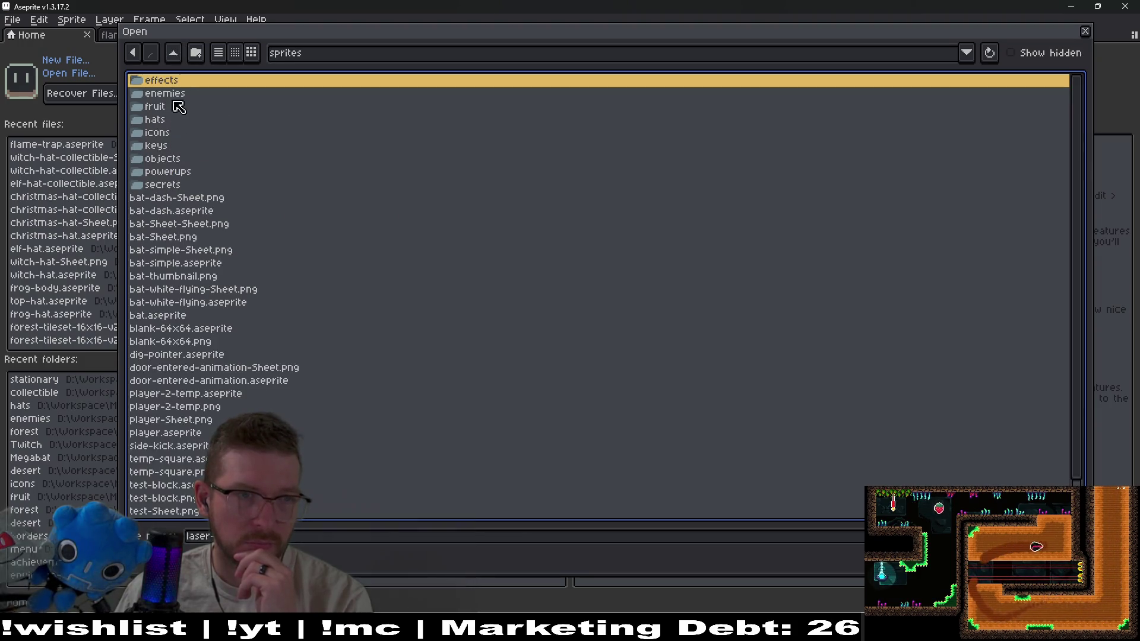
{"action": "double_click", "coordinate": [172, 161]}
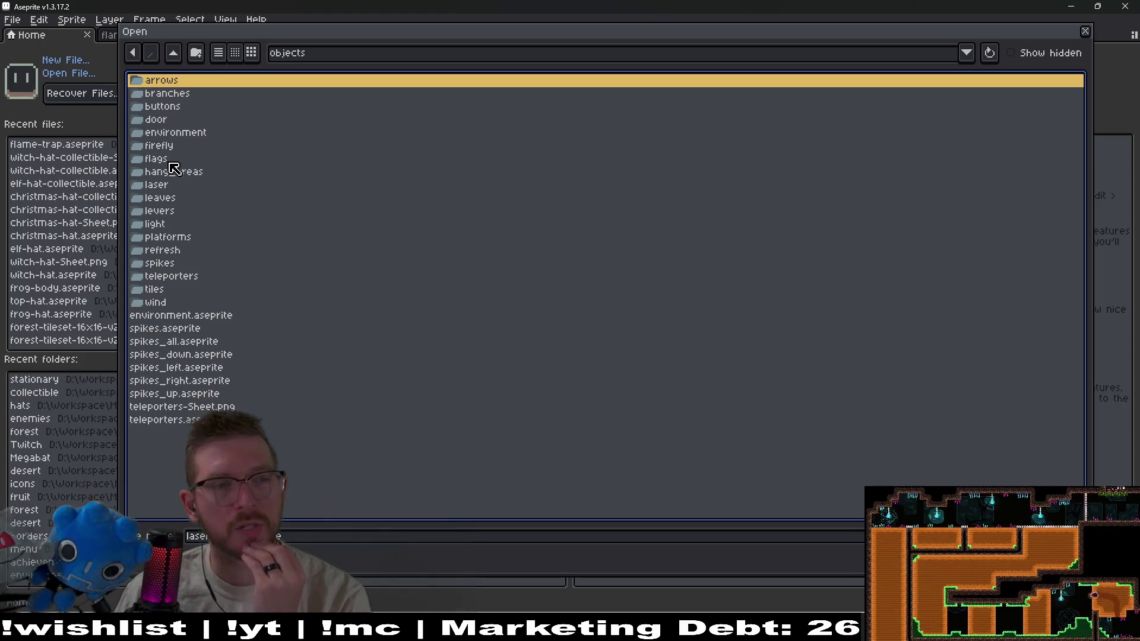
{"action": "double_click", "coordinate": [180, 190]}
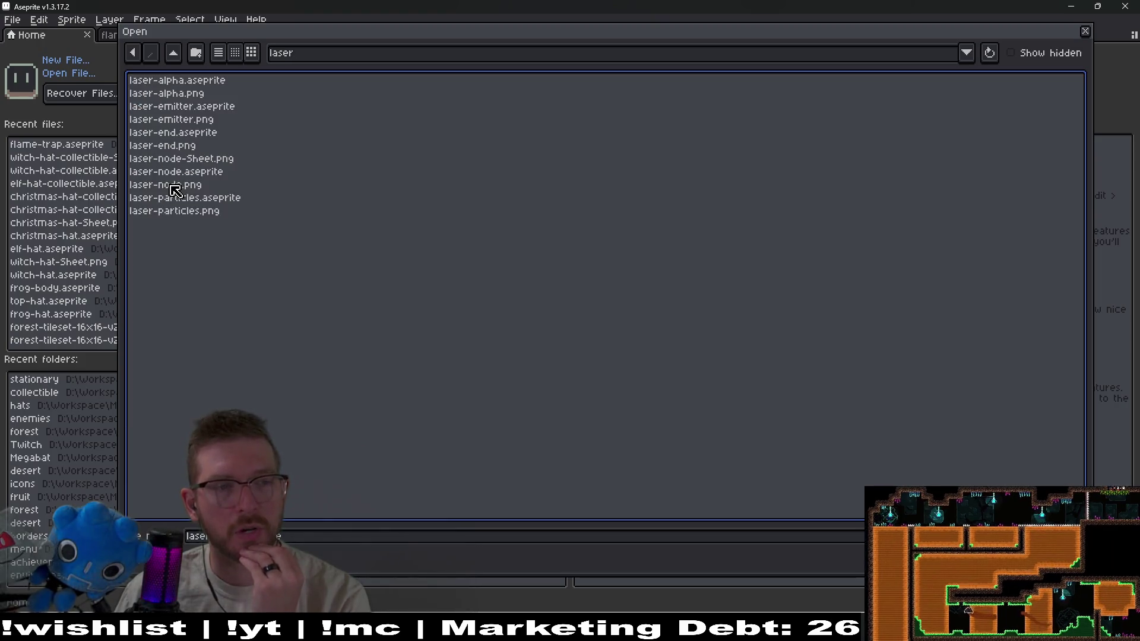
{"action": "left_click", "coordinate": [207, 173]}
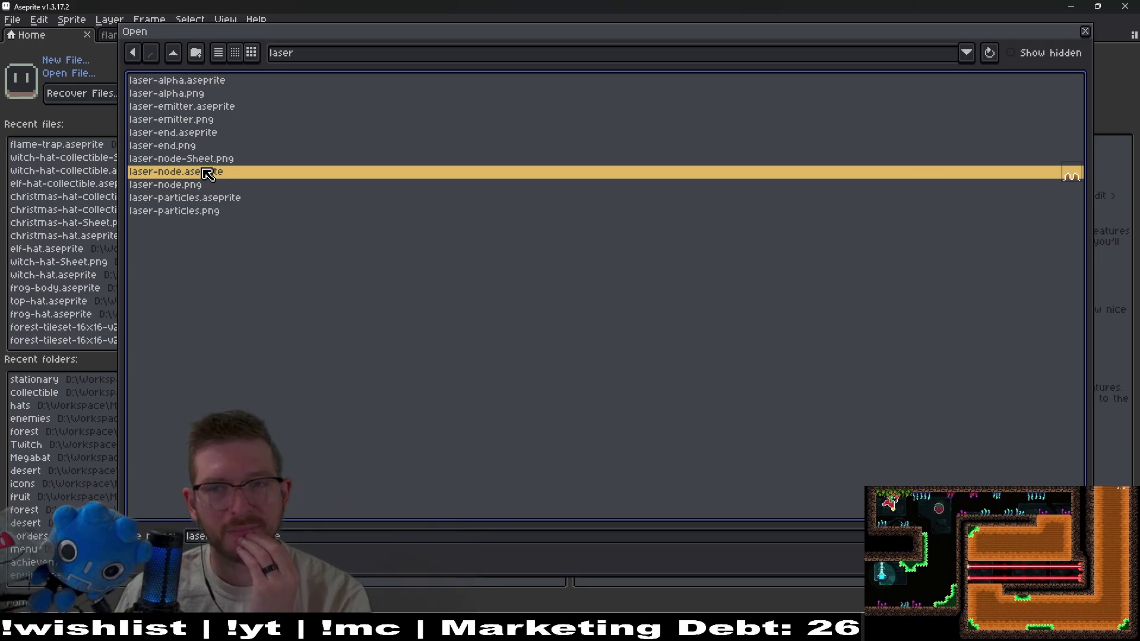
{"action": "double_click", "coordinate": [206, 172]}
{"action": "scroll", "coordinate": [642, 214], "scroll_direction": "up", "scroll_amount": 5}
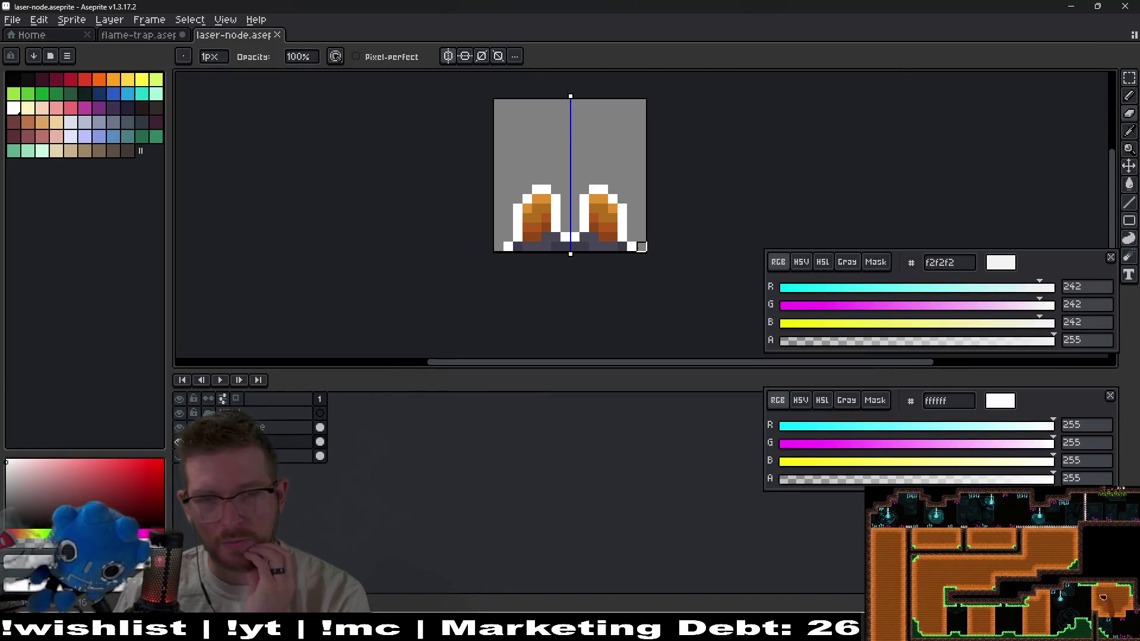
Darken the flame trap's bottom rows with dark grey 484757 sampled from the laser base
{"action": "left_click_drag", "start_coordinate": [651, 238], "coordinate": [630, 211]}
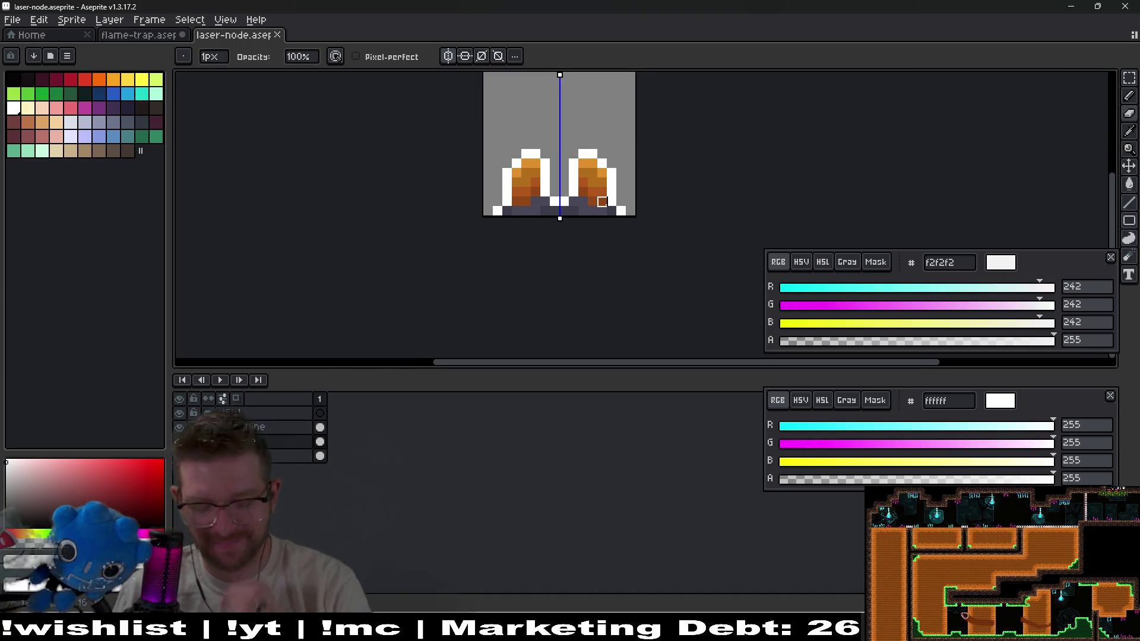
{"action": "key", "text": "i"}
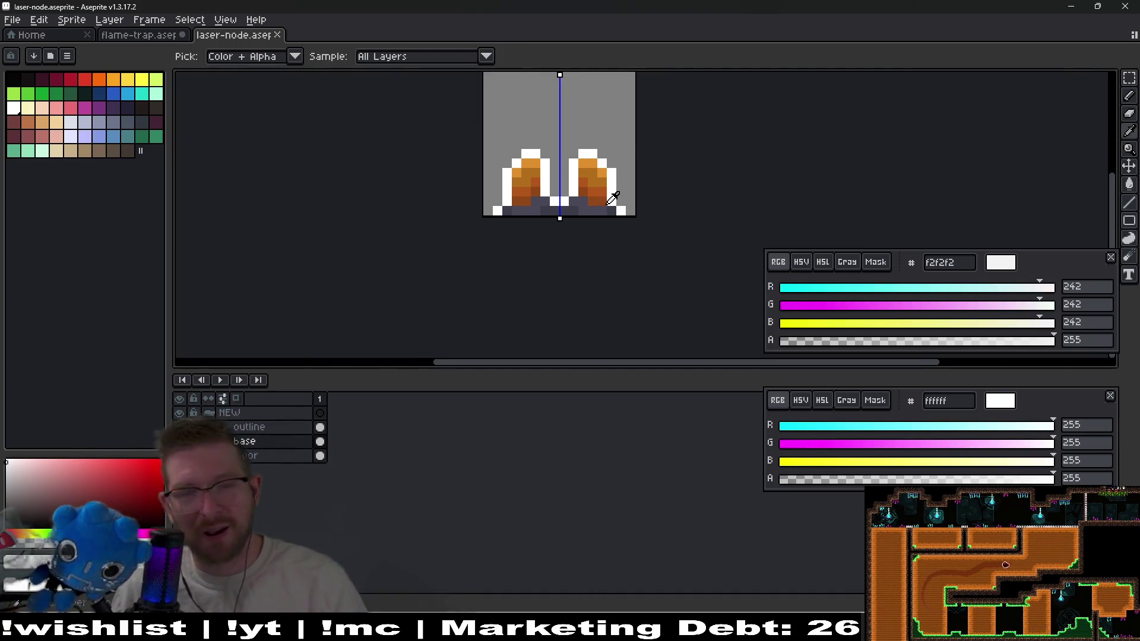
{"action": "scroll", "coordinate": [613, 198], "scroll_direction": "up", "scroll_amount": 2}
{"action": "left_click", "coordinate": [616, 244]}
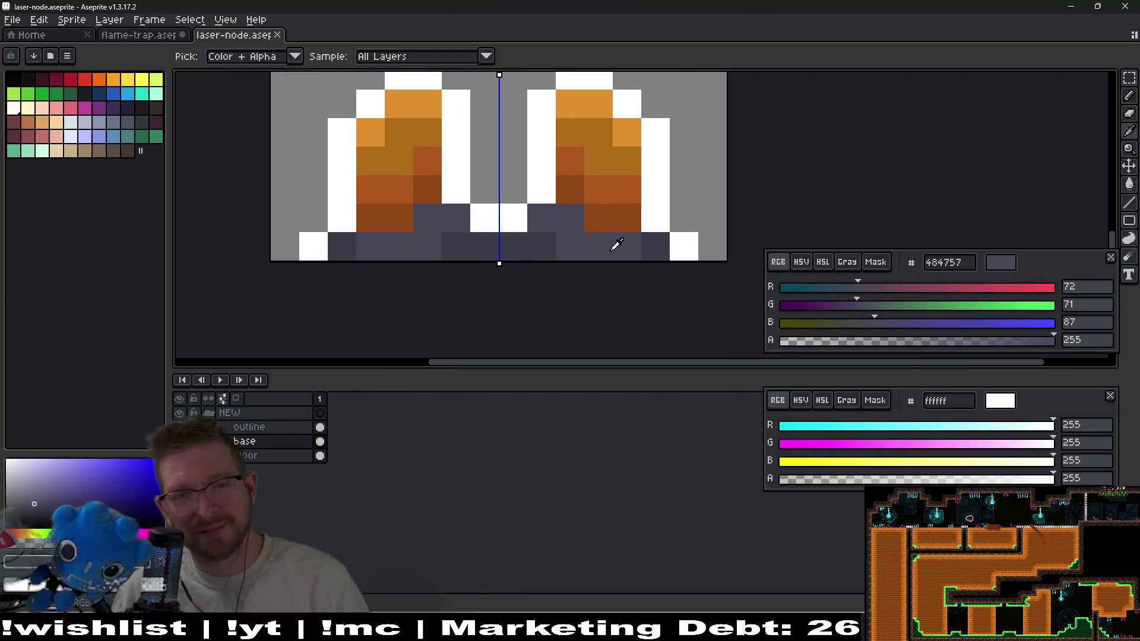
{"action": "key", "text": "b"}
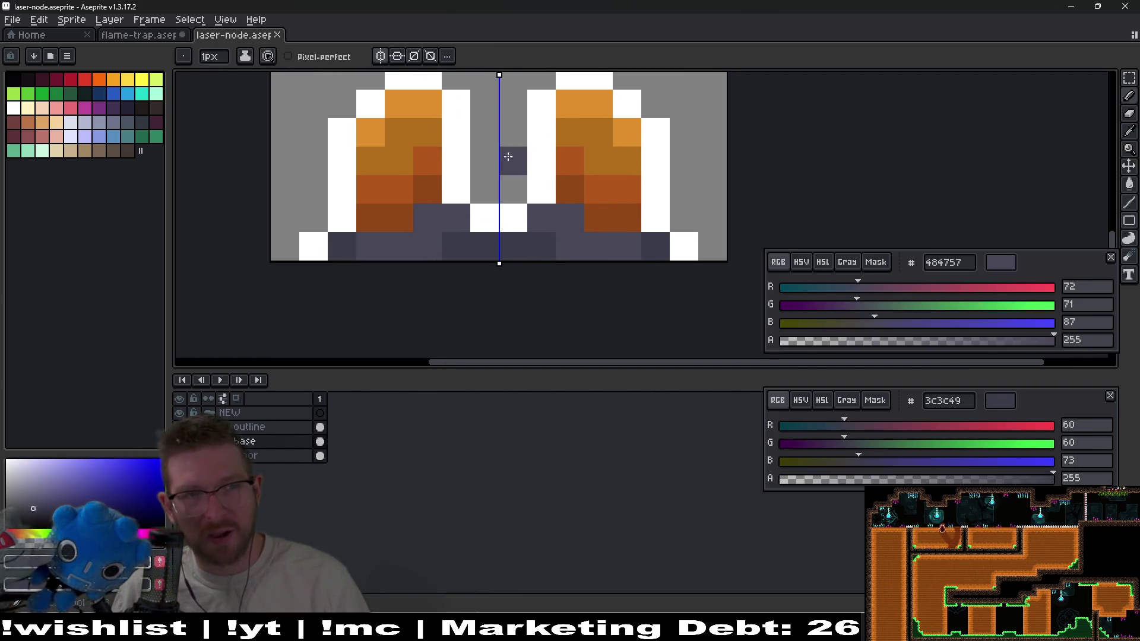
{"action": "left_click", "coordinate": [137, 35]}
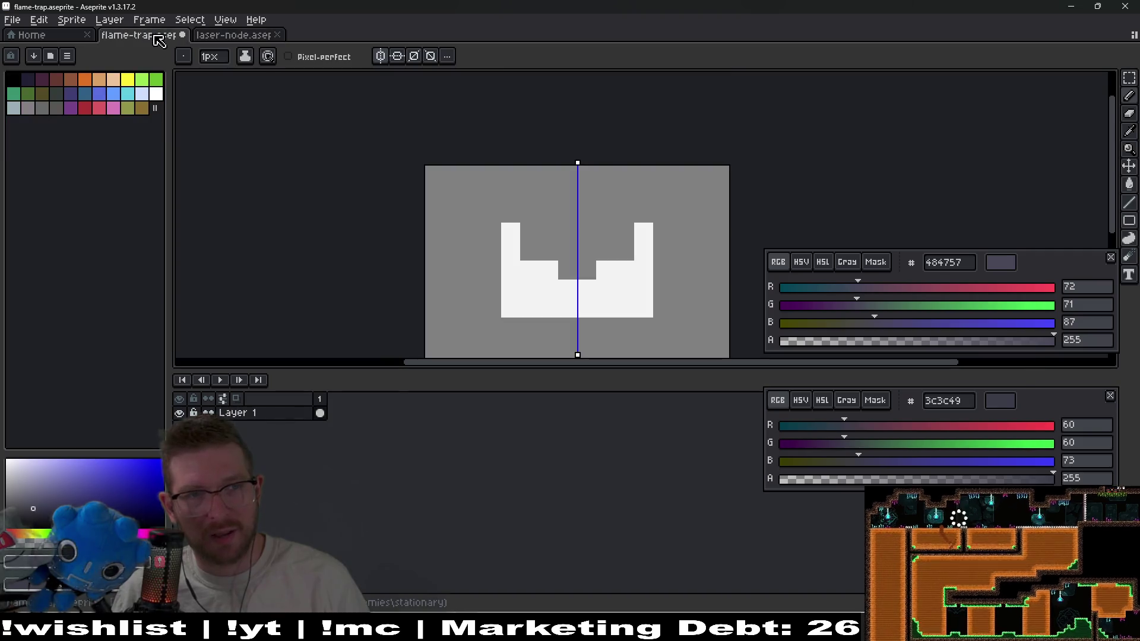
{"action": "left_click", "coordinate": [642, 305]}
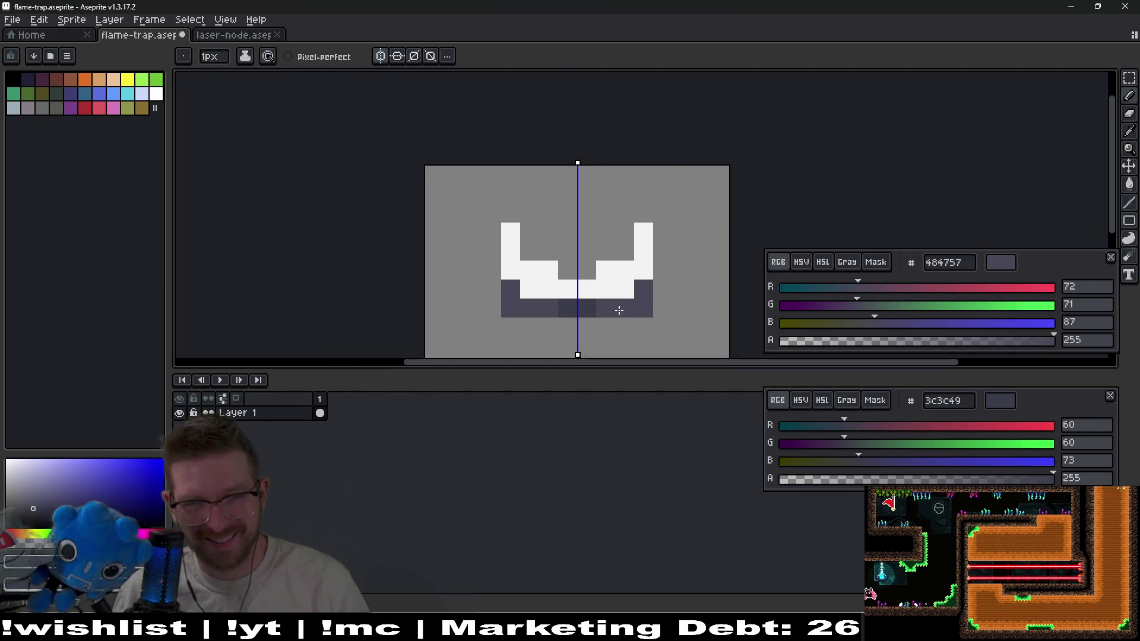
{"action": "left_click", "coordinate": [588, 312]}
{"action": "left_click", "coordinate": [631, 294]}
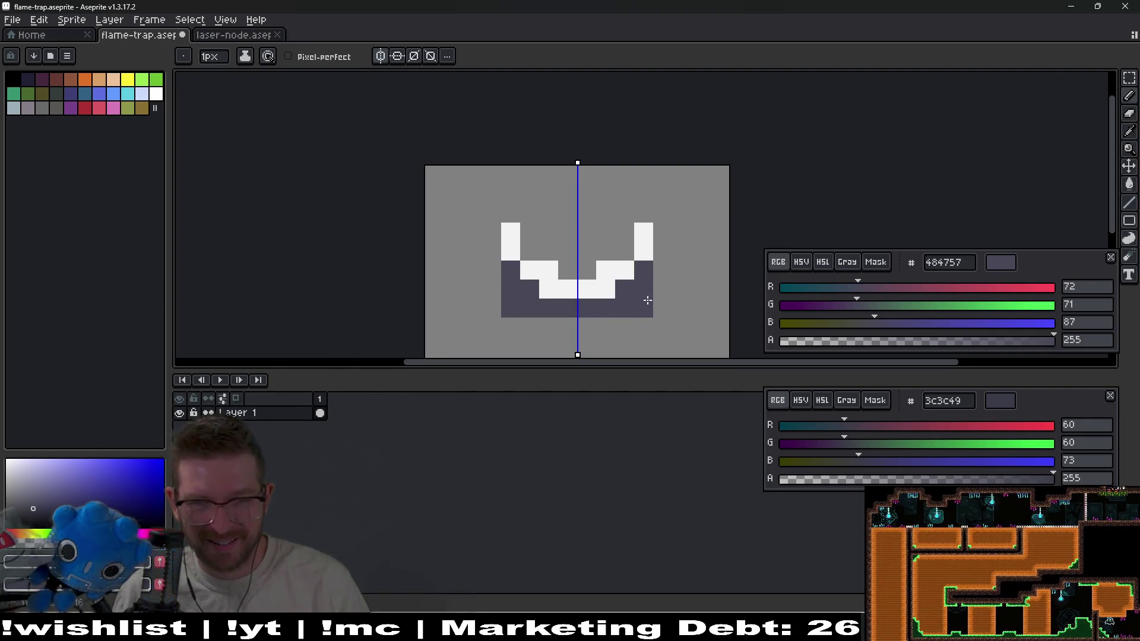
{"action": "left_click", "coordinate": [633, 304]}
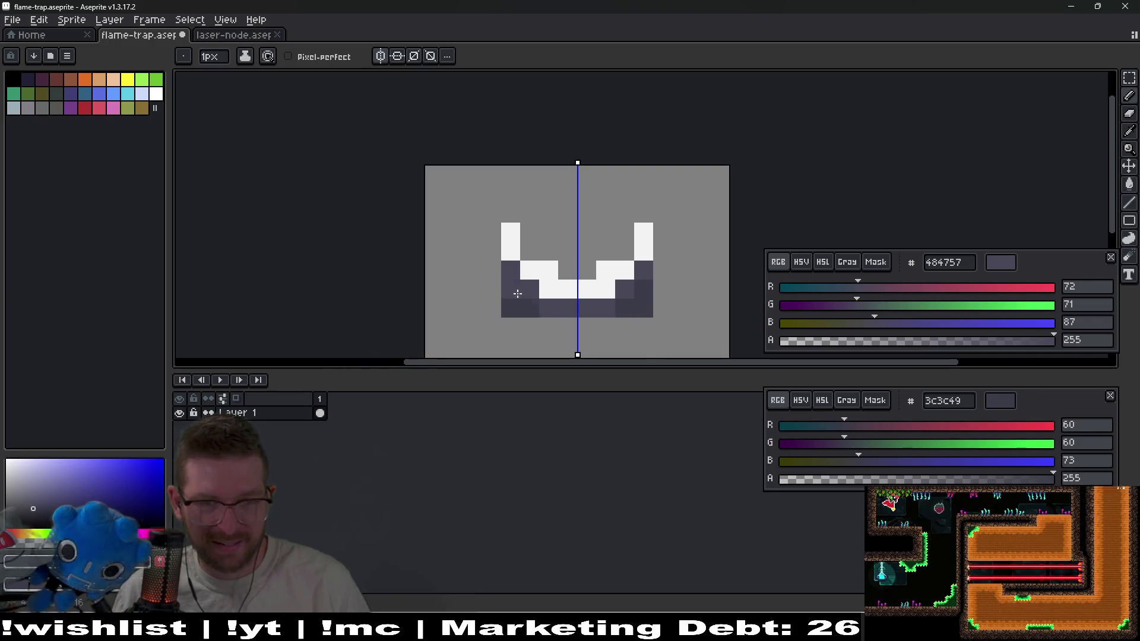
Sample browns 924816 and b1571b from the laser node and paint them onto the trap rim
{"action": "left_click", "coordinate": [229, 35]}
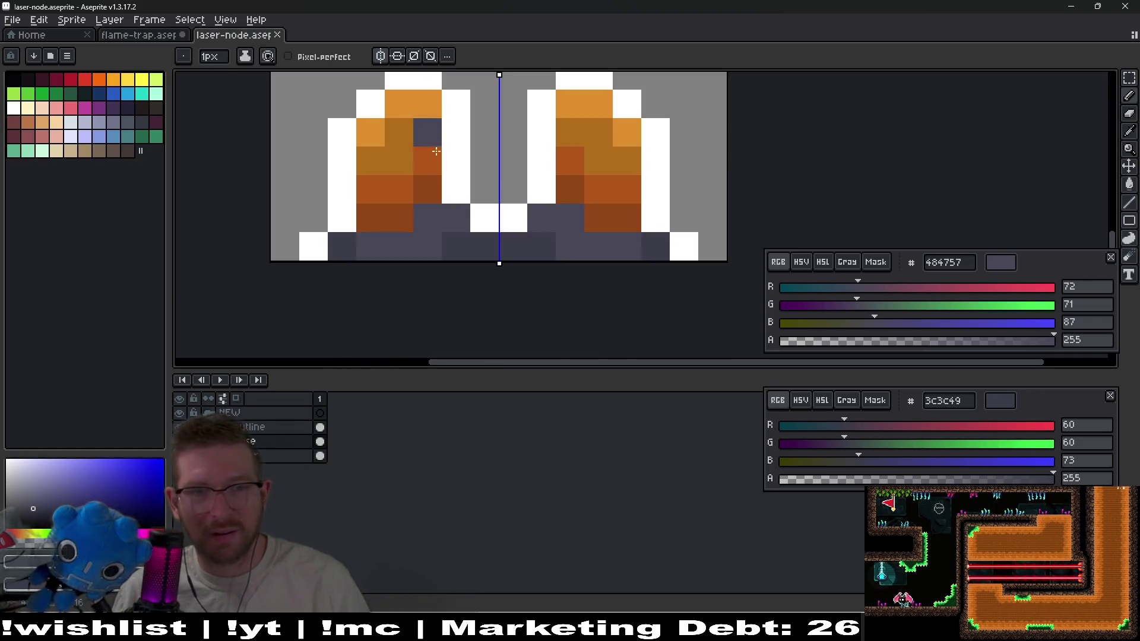
{"action": "scroll", "coordinate": [606, 242], "scroll_direction": "up", "scroll_amount": 2}
{"action": "key", "text": "alt"}
{"action": "left_click", "coordinate": [624, 270]}
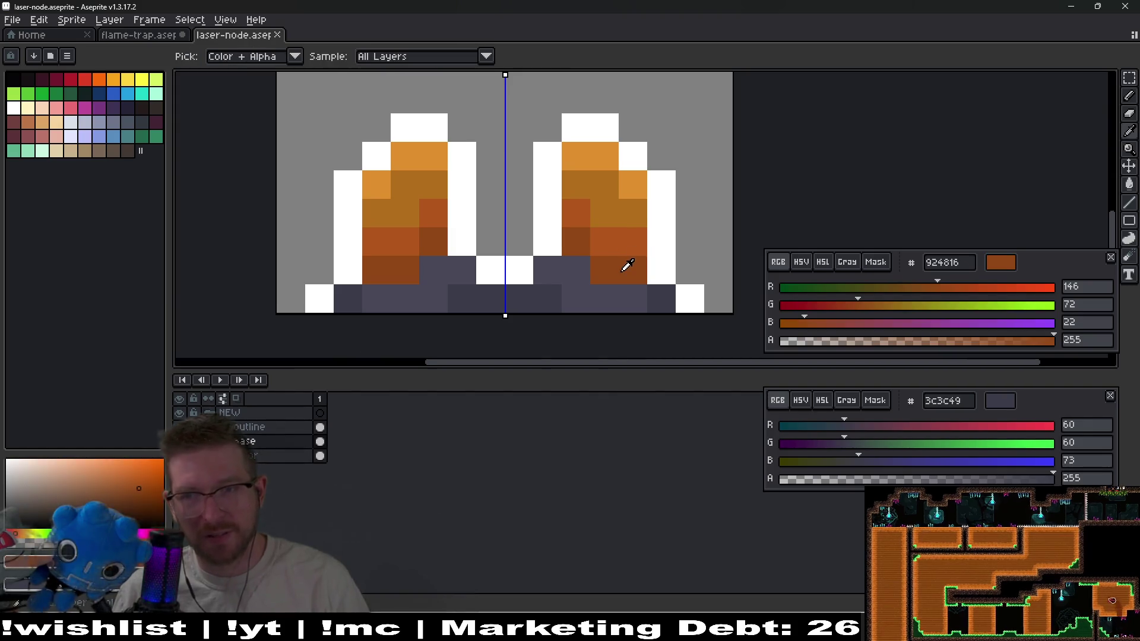
{"action": "right_click", "coordinate": [623, 243]}
{"action": "key", "text": "ctrl+Tab"}
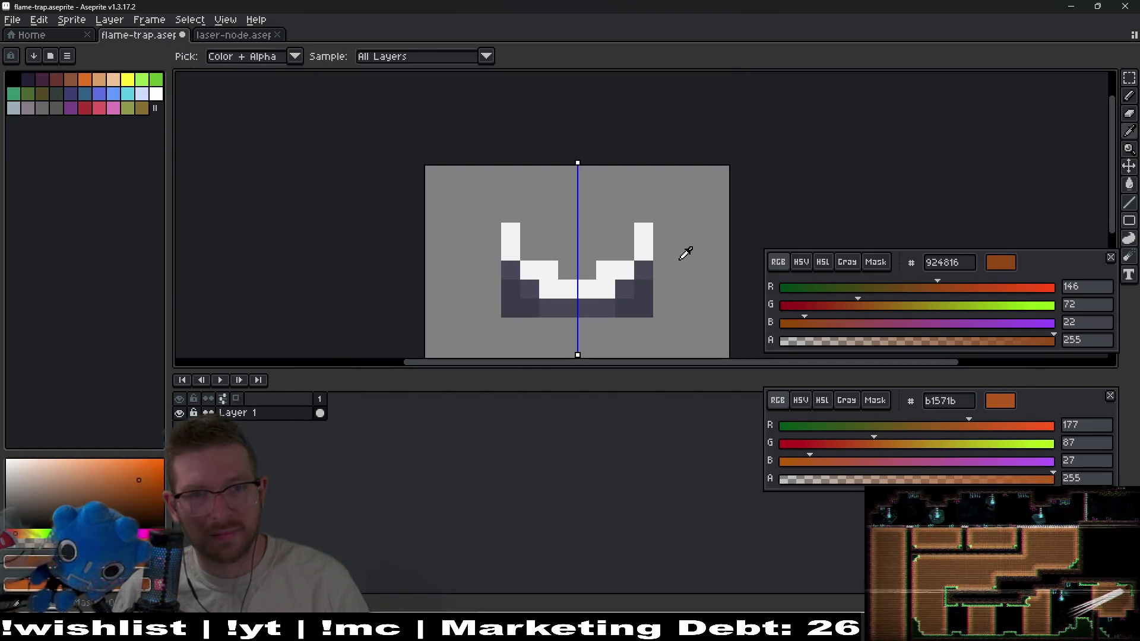
{"action": "left_click", "coordinate": [618, 288]}
{"action": "left_click", "coordinate": [611, 285]}
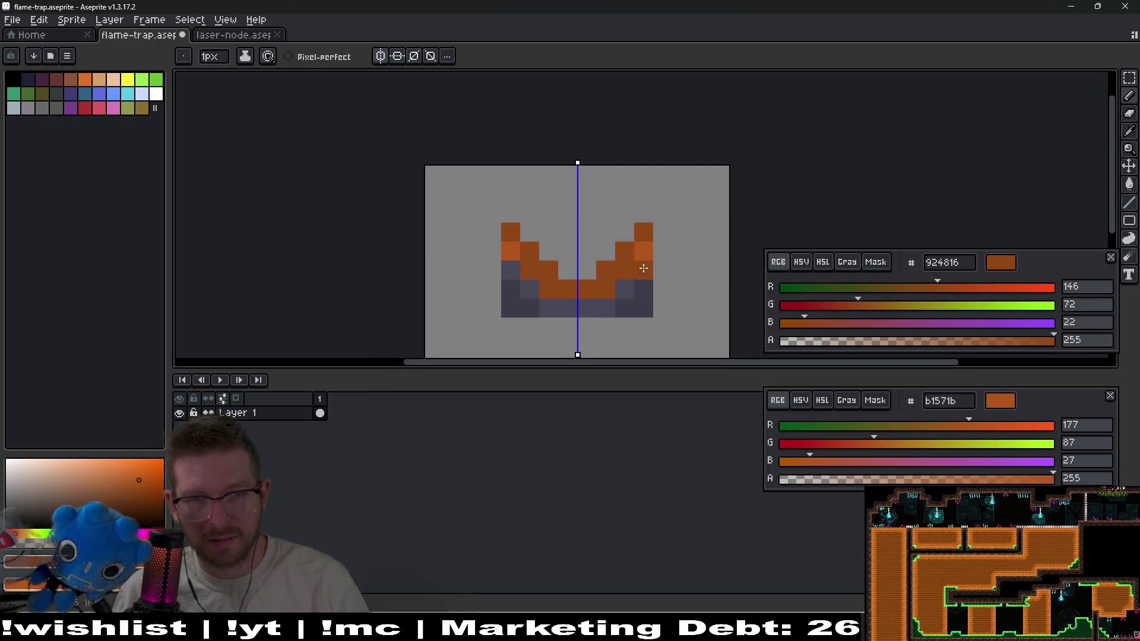
Sample oranges b16e1b and e0902e from the laser node; paint the inner rim columns e0902e
{"action": "key", "text": "ctrl+Tab"}
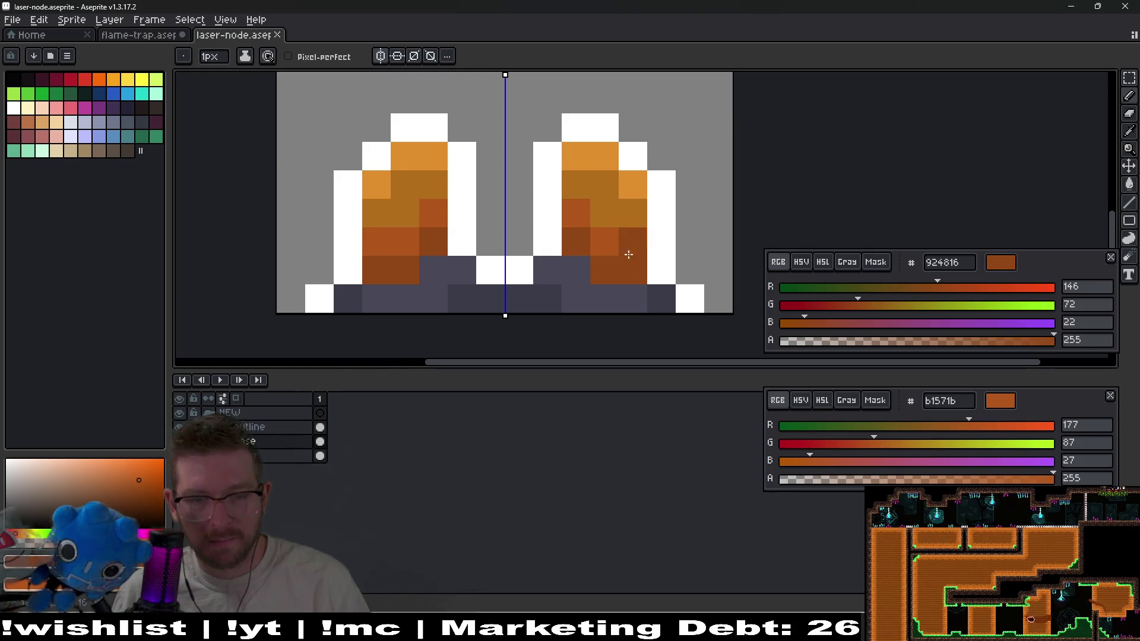
{"action": "left_click_drag", "start_coordinate": [629, 254], "coordinate": [647, 266]}
{"action": "key", "text": "i"}
{"action": "left_click", "coordinate": [643, 213]}
{"action": "right_click", "coordinate": [657, 194]}
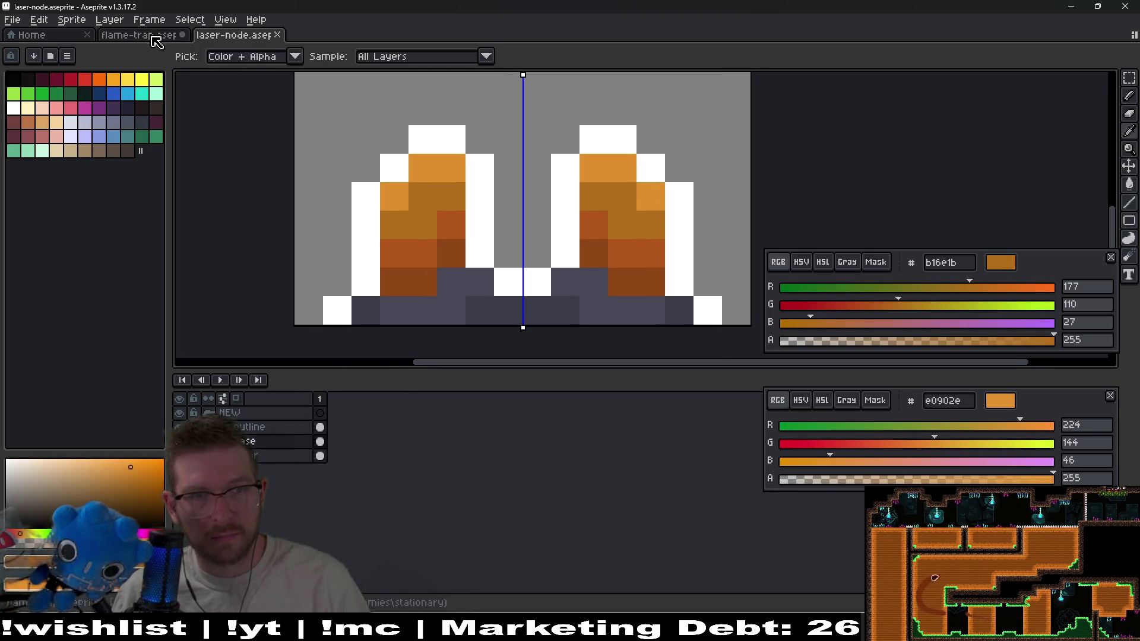
{"action": "left_click", "coordinate": [153, 38]}
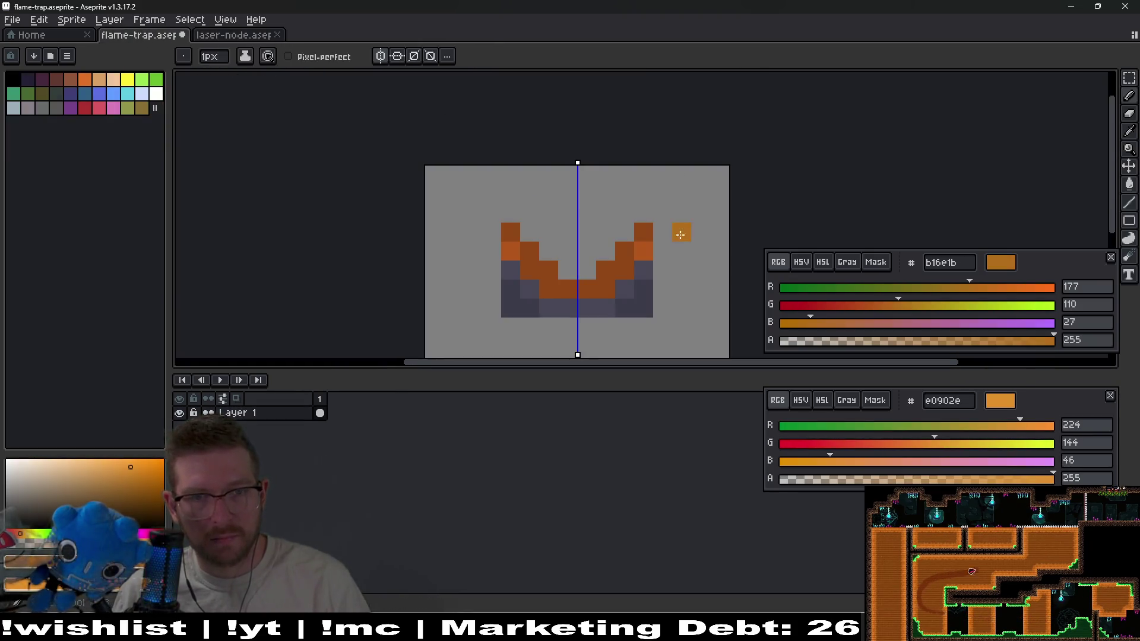
{"action": "right_click", "coordinate": [624, 273]}
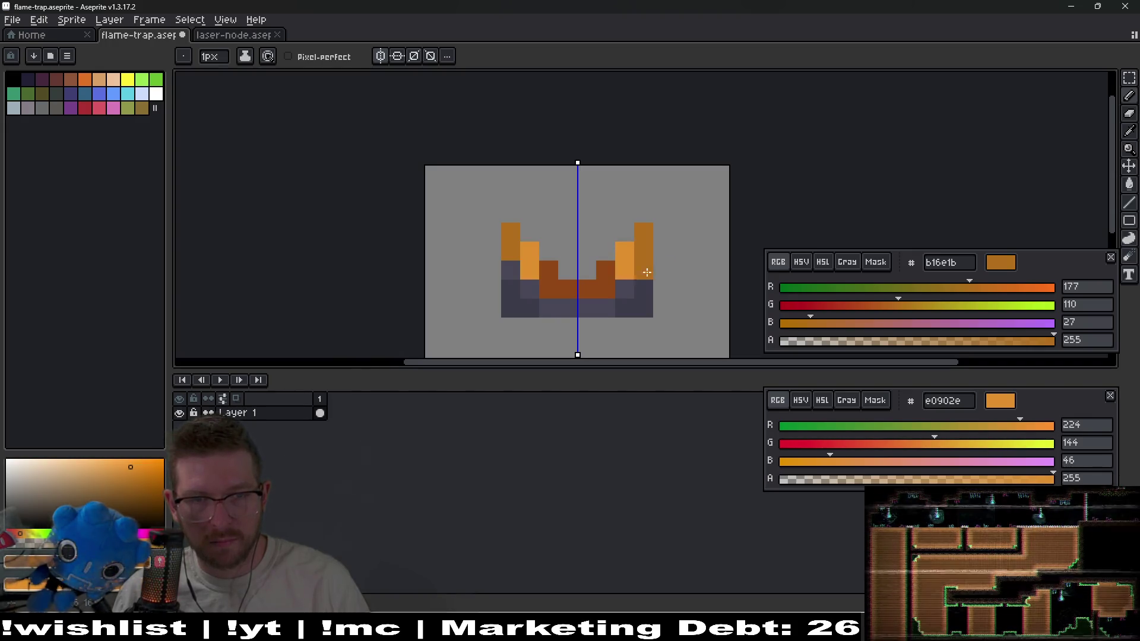
Swap the prong shading: outer prong pixels light orange, inner prong pixels dark orange
{"action": "scroll", "coordinate": [646, 278], "scroll_direction": "down", "scroll_amount": 4}
{"action": "scroll", "coordinate": [647, 278], "scroll_direction": "up", "scroll_amount": 5}
{"action": "left_click", "coordinate": [646, 262]}
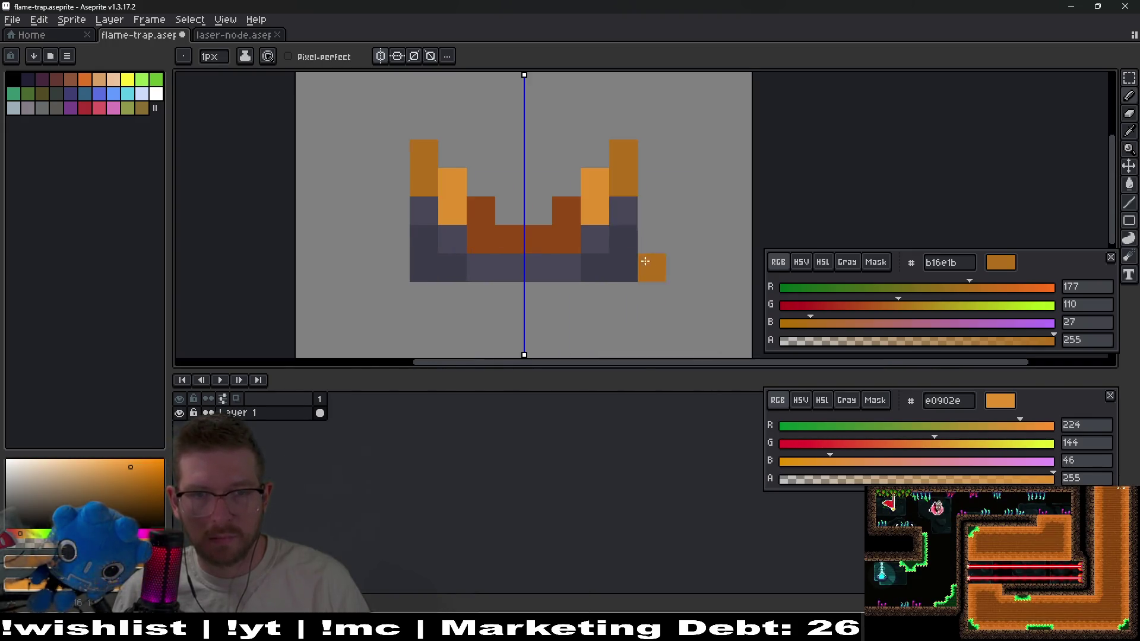
{"action": "right_click", "coordinate": [622, 163]}
{"action": "right_click", "coordinate": [622, 182]}
{"action": "left_click", "coordinate": [594, 181]}
{"action": "left_click", "coordinate": [594, 204]}
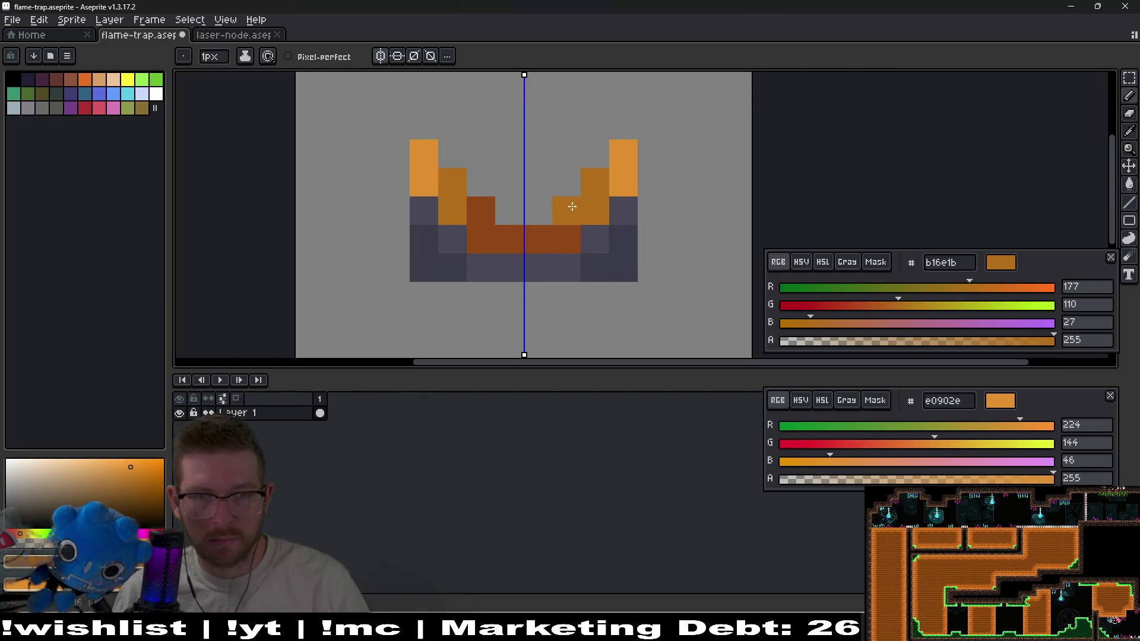
Pick the white outline colour from the laser node sprite for the flame trap
{"action": "left_click", "coordinate": [246, 37]}
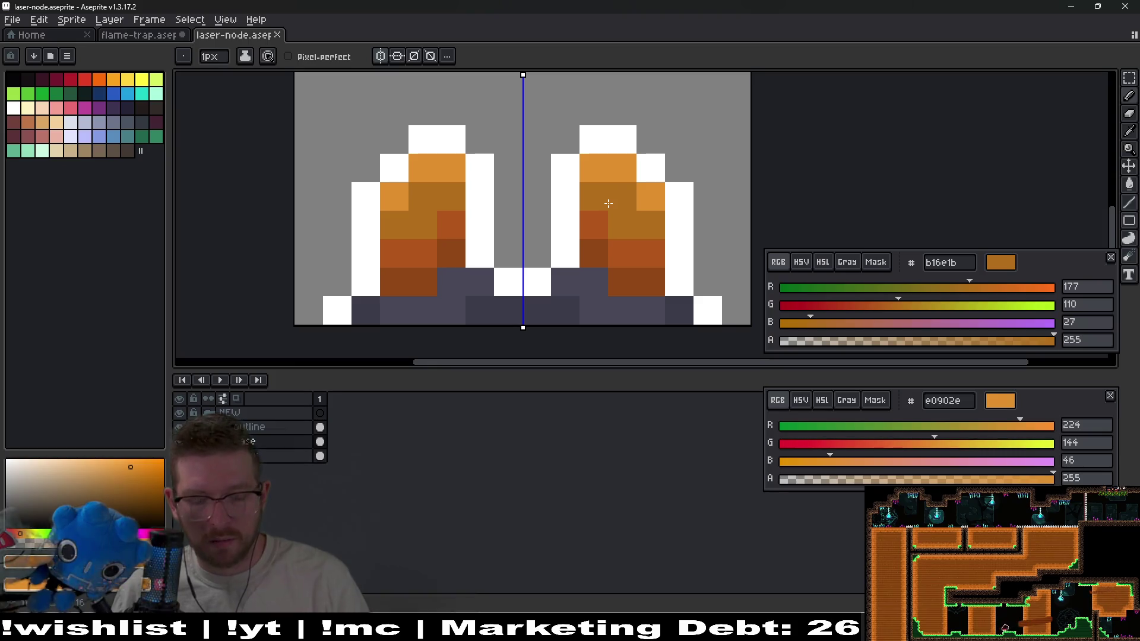
{"action": "key", "text": "i"}
{"action": "left_click", "coordinate": [575, 212]}
{"action": "left_click", "coordinate": [136, 36]}
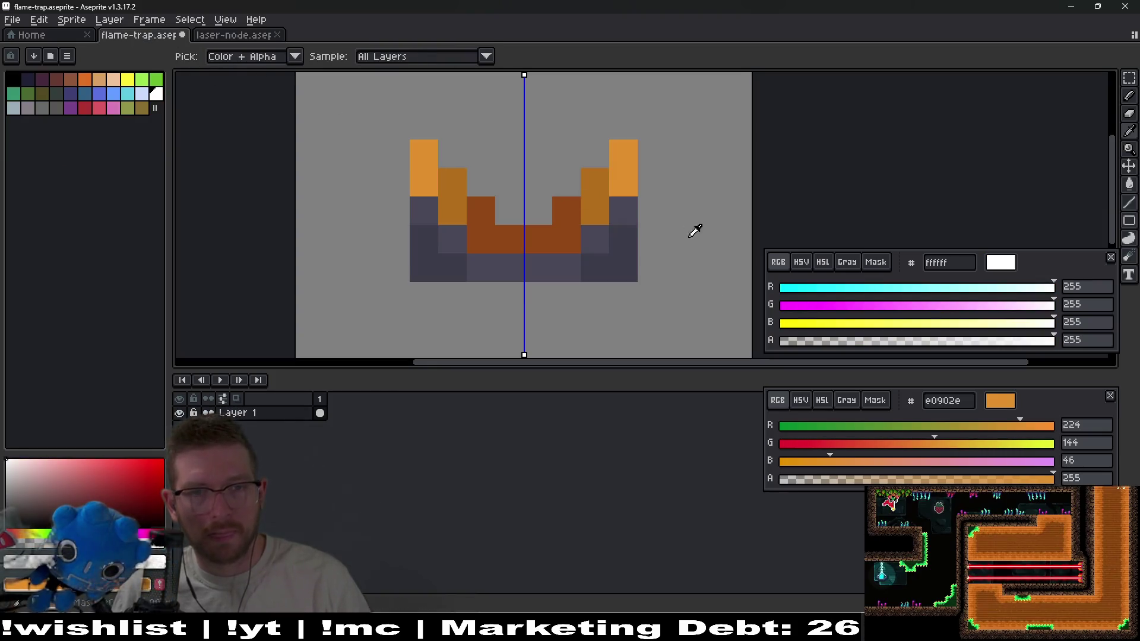
Paint mirrored white columns along both outer sides and the prong tops, comparing with laser-node
{"action": "key", "text": "b"}
{"action": "left_click_drag", "start_coordinate": [652, 267], "coordinate": [644, 165]}
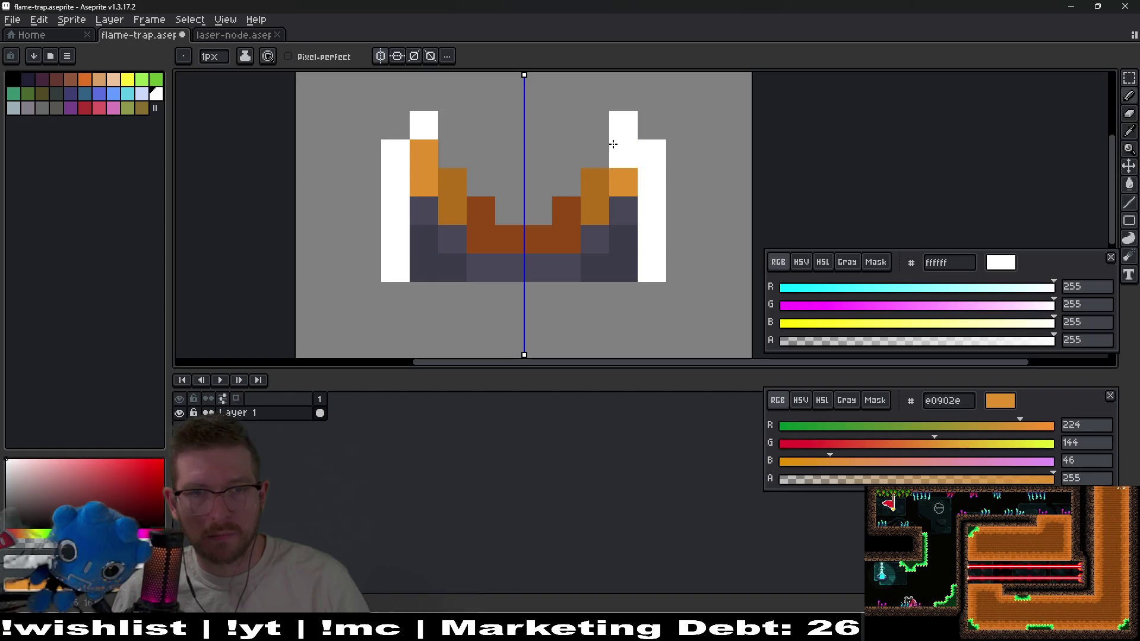
{"action": "left_click_drag", "start_coordinate": [576, 173], "coordinate": [533, 206]}
{"action": "scroll", "coordinate": [581, 233], "scroll_direction": "down", "scroll_amount": 4}
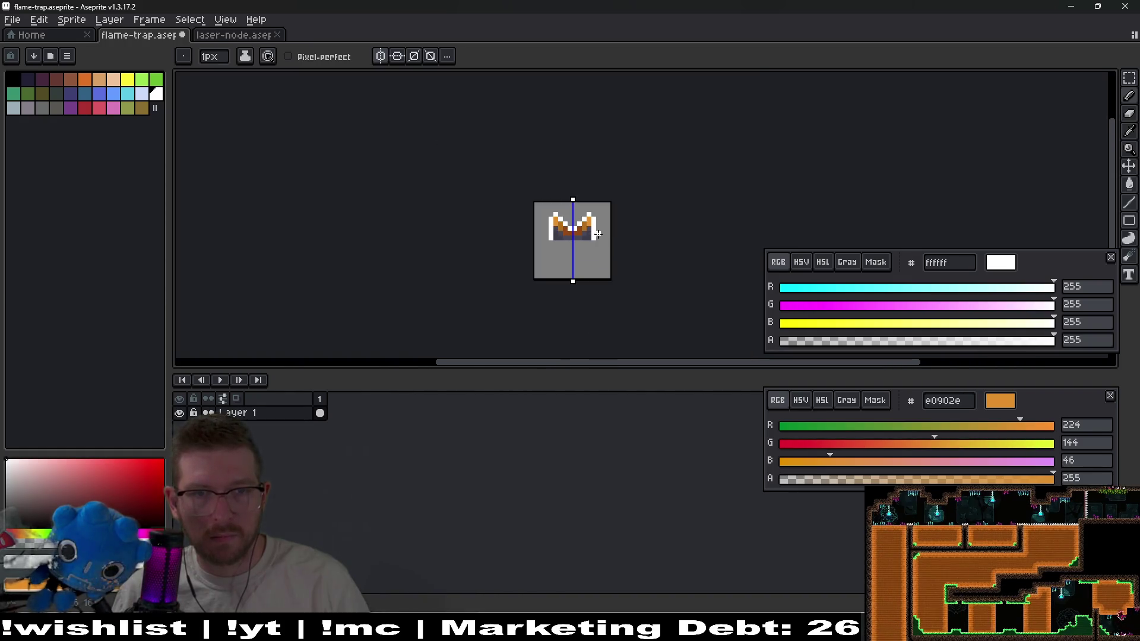
{"action": "left_click", "coordinate": [209, 39]}
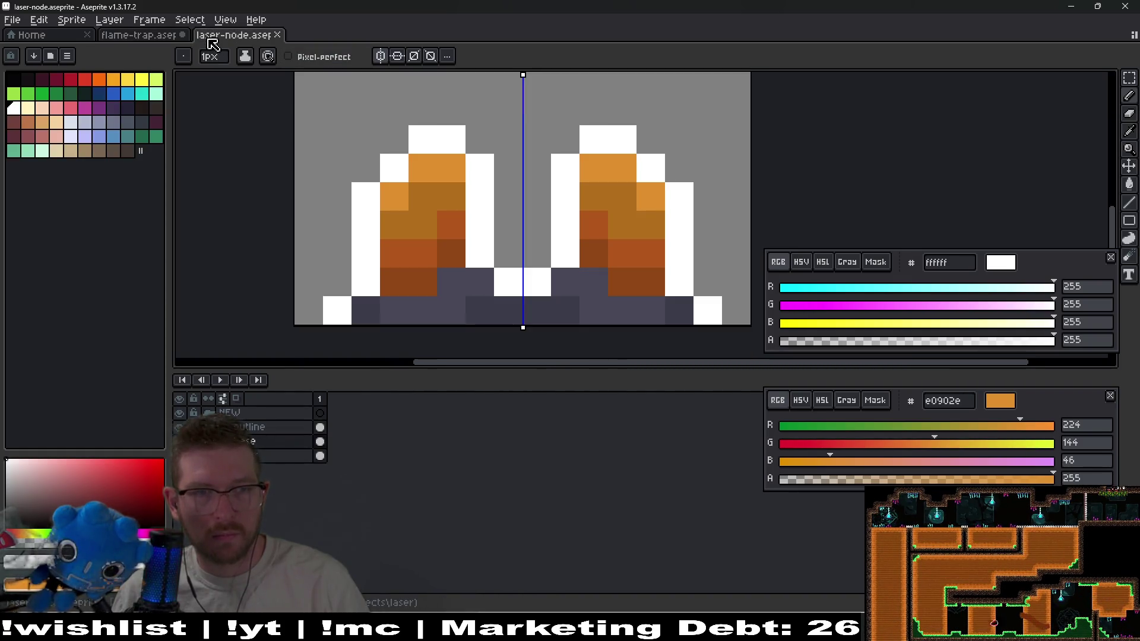
{"action": "left_click", "coordinate": [129, 39]}
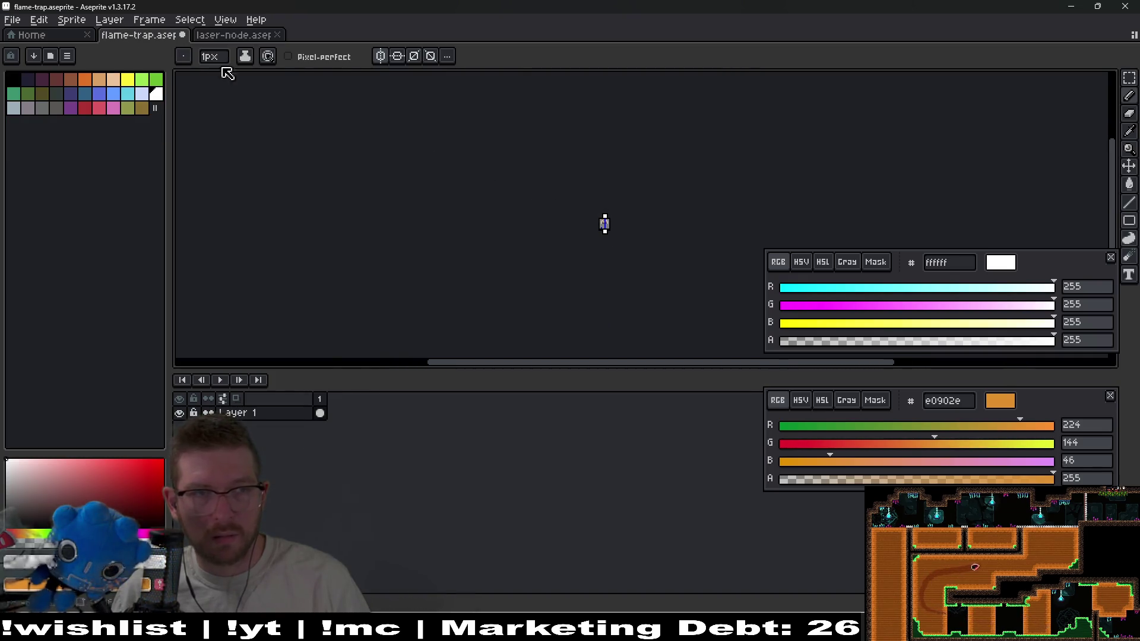
{"action": "left_click", "coordinate": [226, 39]}
{"action": "left_click", "coordinate": [118, 38]}
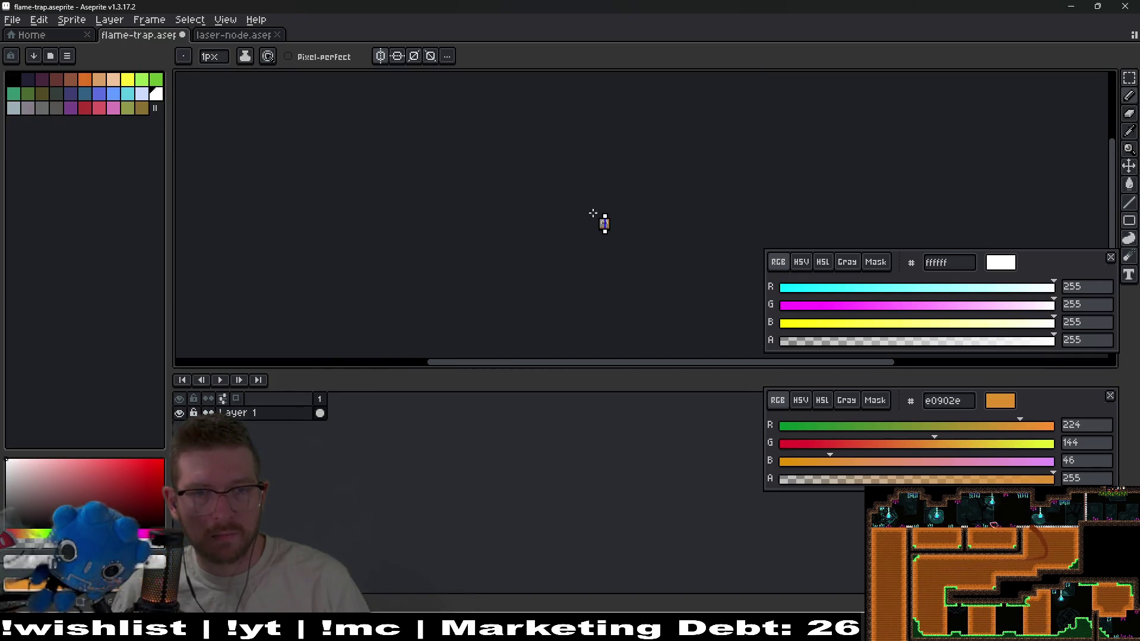
{"action": "scroll", "coordinate": [587, 211], "scroll_direction": "up", "scroll_amount": 10}
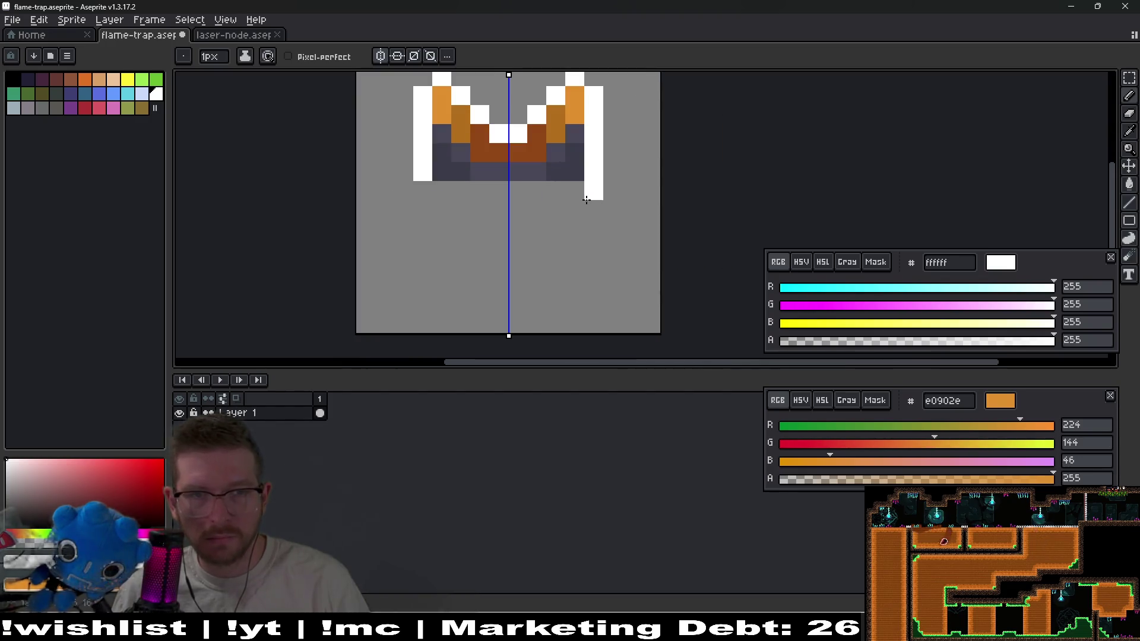
{"action": "scroll", "coordinate": [559, 225], "scroll_direction": "down", "scroll_amount": 2}
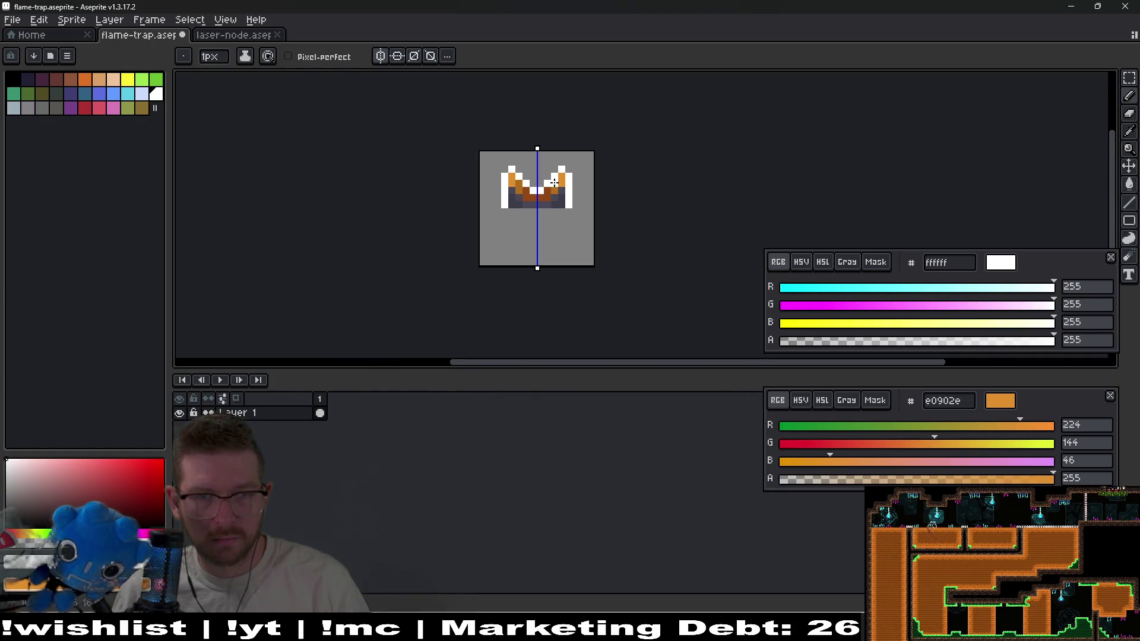
{"action": "scroll", "coordinate": [554, 182], "scroll_direction": "up", "scroll_amount": 3}
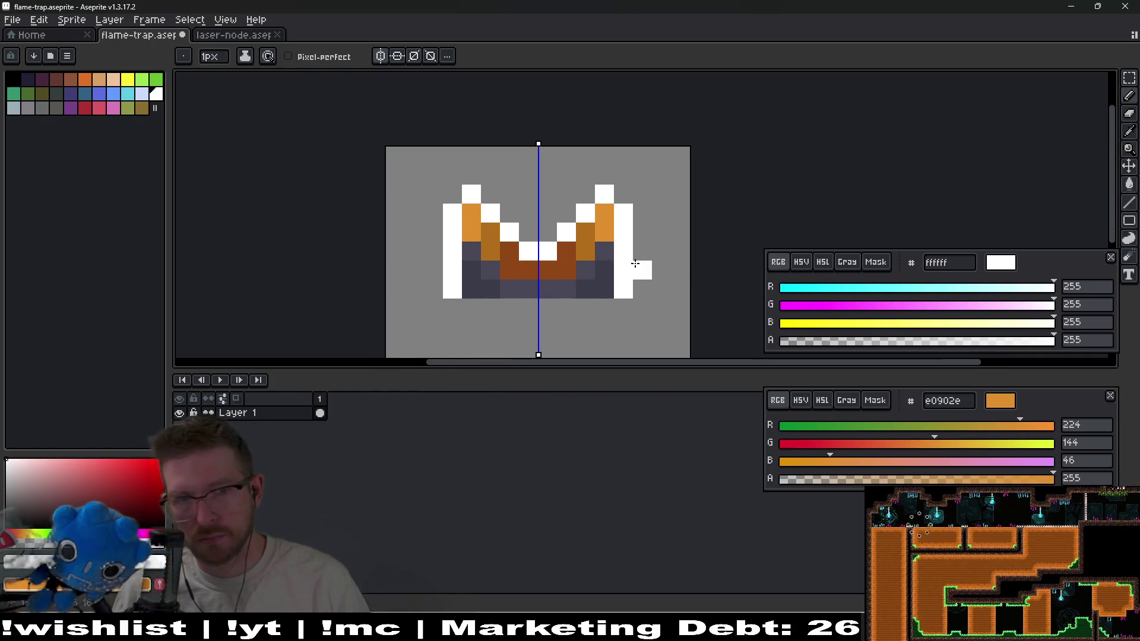
{"action": "scroll", "coordinate": [628, 258], "scroll_direction": "down", "scroll_amount": 4}
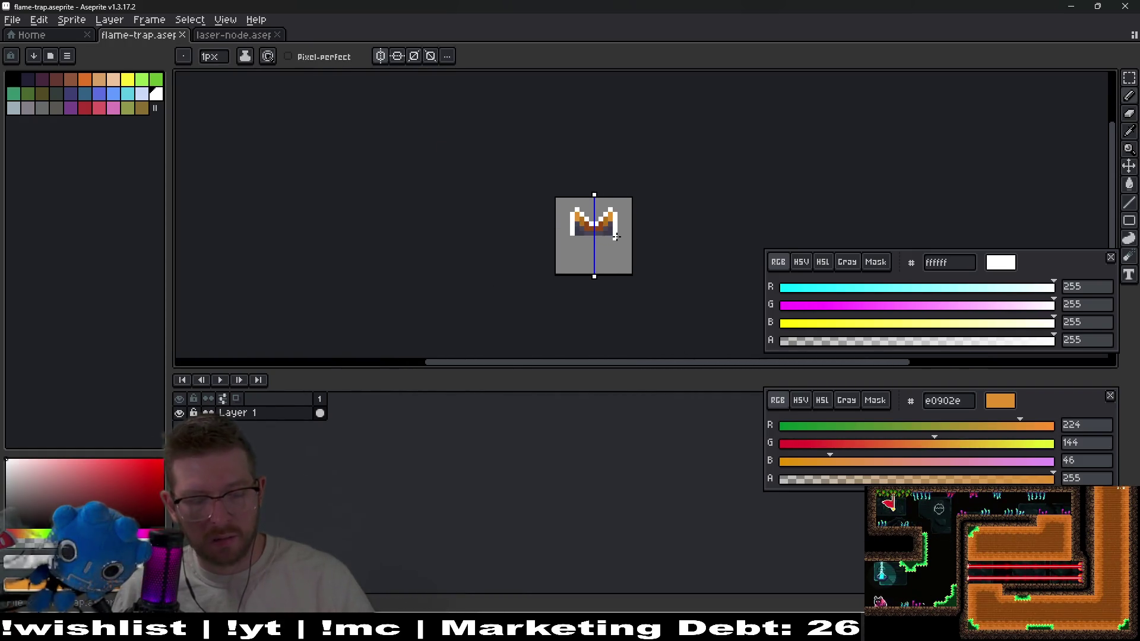
{"action": "scroll", "coordinate": [616, 237], "scroll_direction": "up", "scroll_amount": 4}
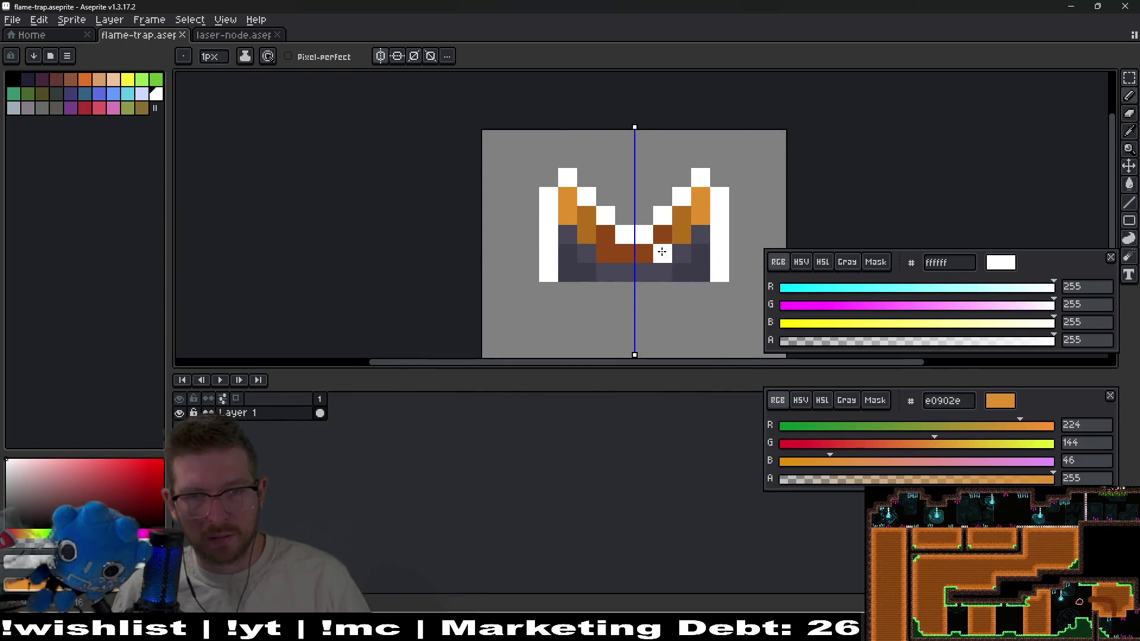
{"action": "scroll", "coordinate": [684, 276], "scroll_direction": "down", "scroll_amount": 2}
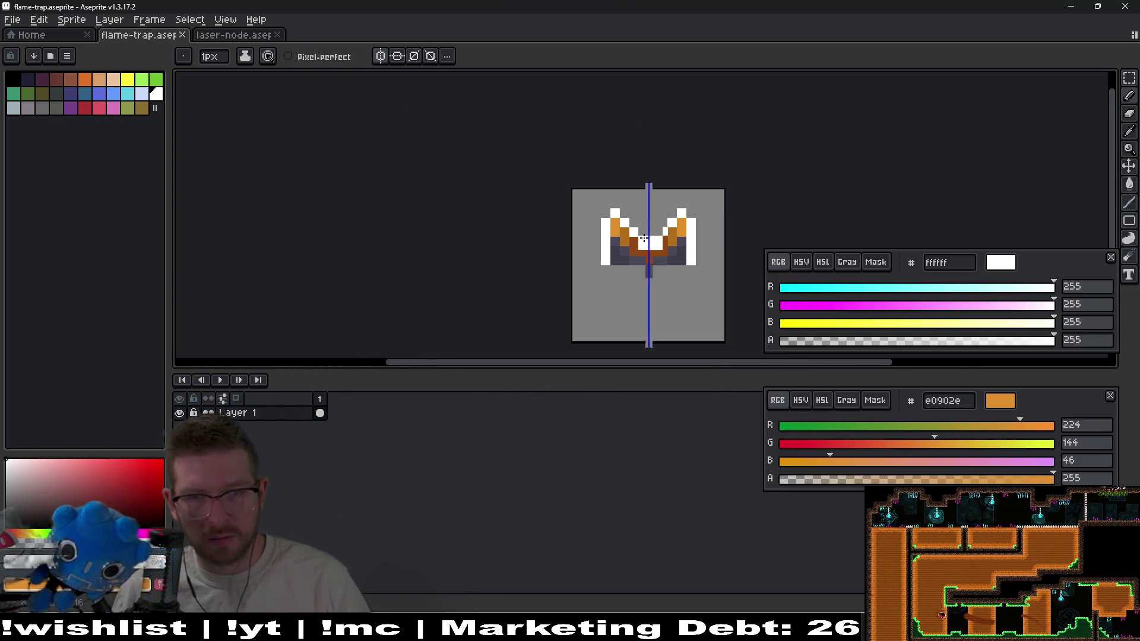
{"action": "scroll", "coordinate": [653, 232], "scroll_direction": "up", "scroll_amount": 3}
Turn a stray white prong pixel dark orange and add white pixels on both prongs
{"action": "key", "text": "i"}
{"action": "left_click", "coordinate": [582, 222]}
{"action": "key", "text": "b"}
{"action": "left_click", "coordinate": [581, 194]}
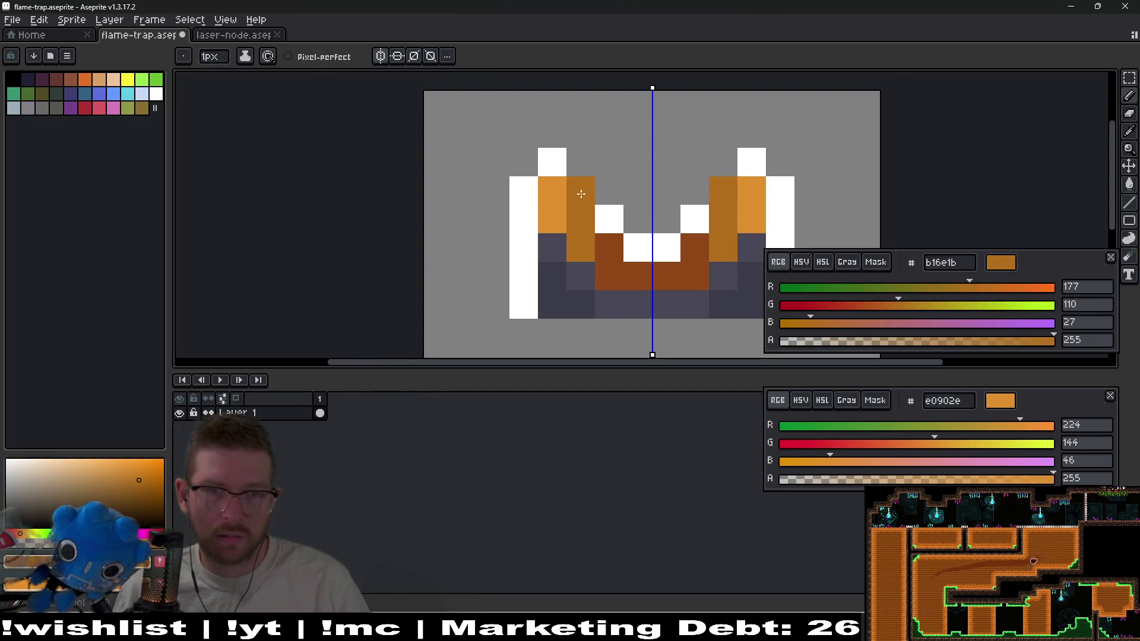
{"action": "key", "text": "i"}
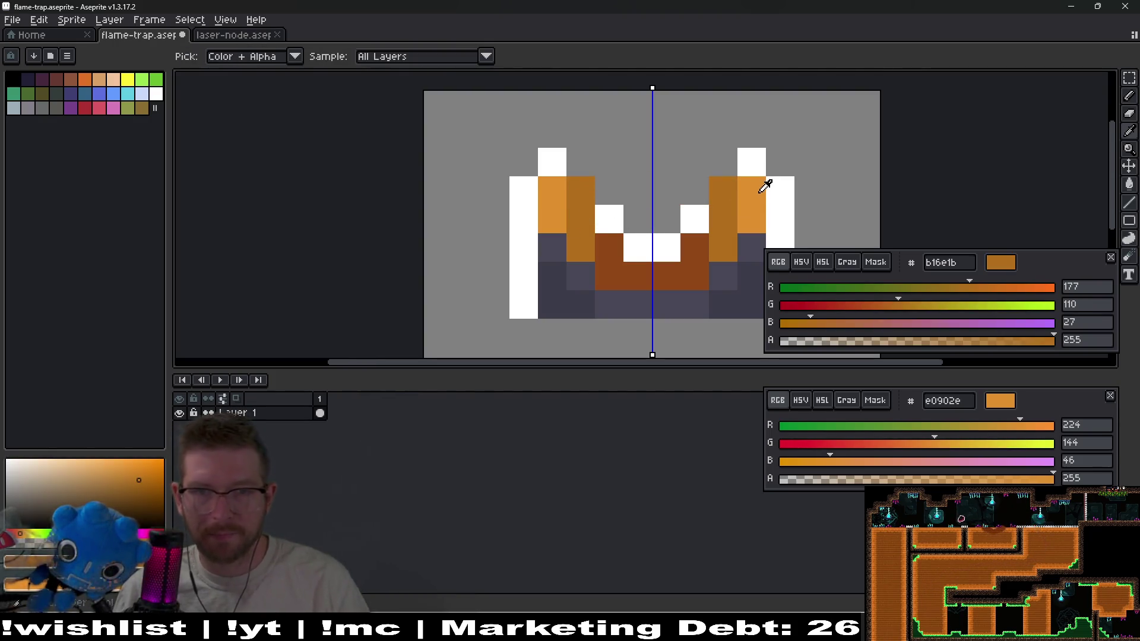
{"action": "left_click", "coordinate": [753, 158]}
{"action": "key", "text": "b"}
{"action": "left_click_drag", "start_coordinate": [724, 162], "coordinate": [715, 181]}
{"action": "scroll", "coordinate": [702, 192], "scroll_direction": "down", "scroll_amount": 7}
{"action": "left_click_drag", "start_coordinate": [769, 247], "coordinate": [623, 227]}
Save the flame trap sprite, close the stray popup, and export over flame-trap.png
{"action": "key", "text": "v"}
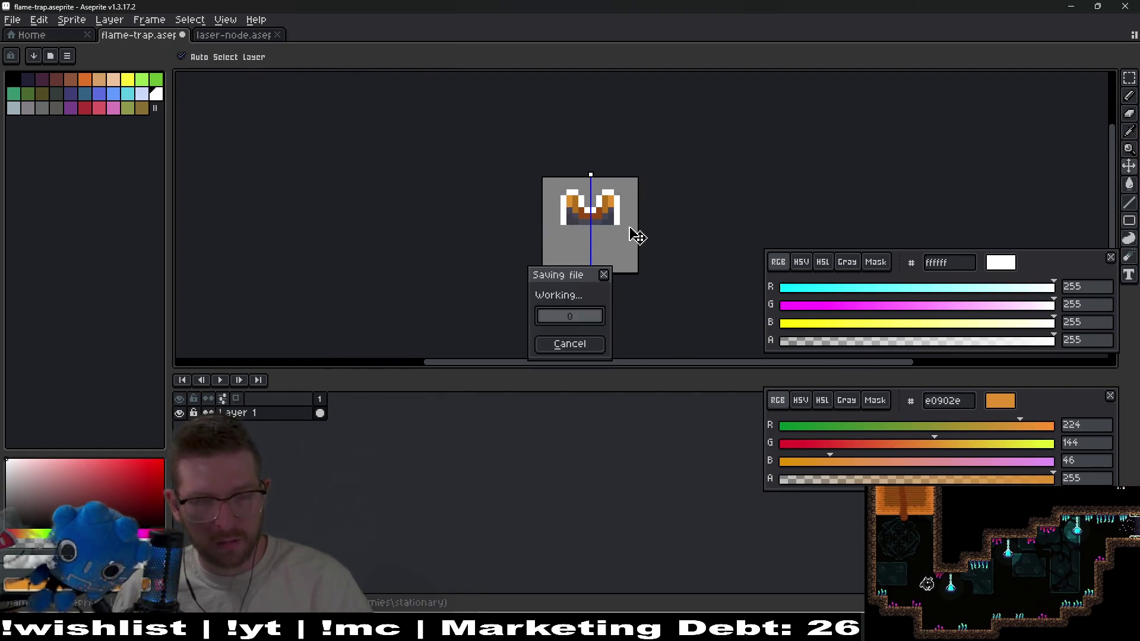
{"action": "key", "text": "super+shift+F23"}
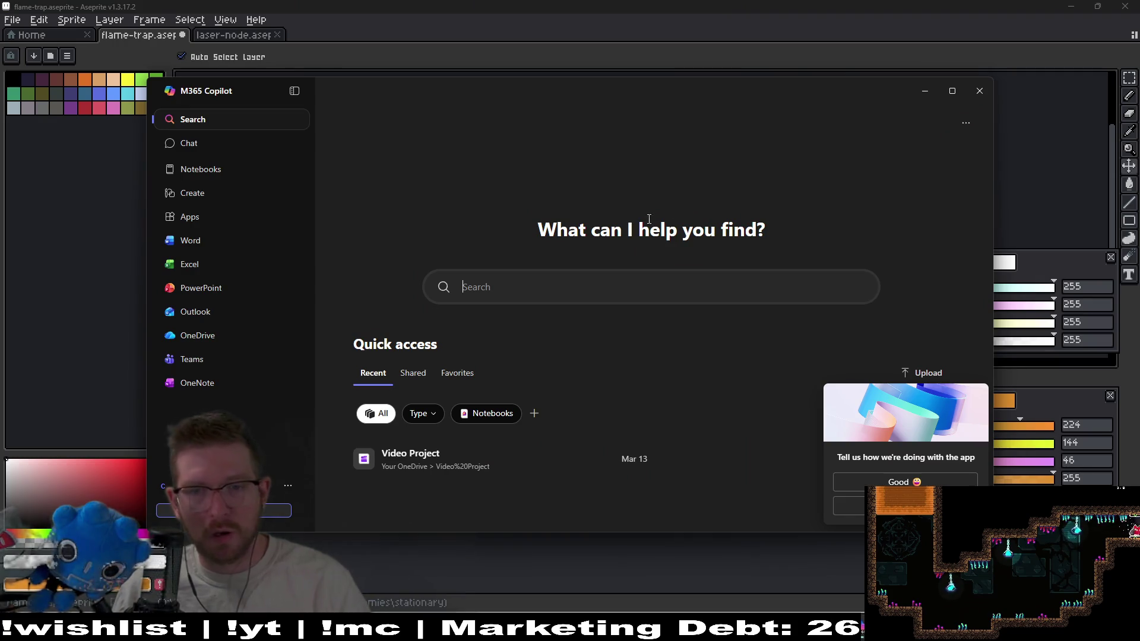
{"action": "left_click", "coordinate": [979, 91]}
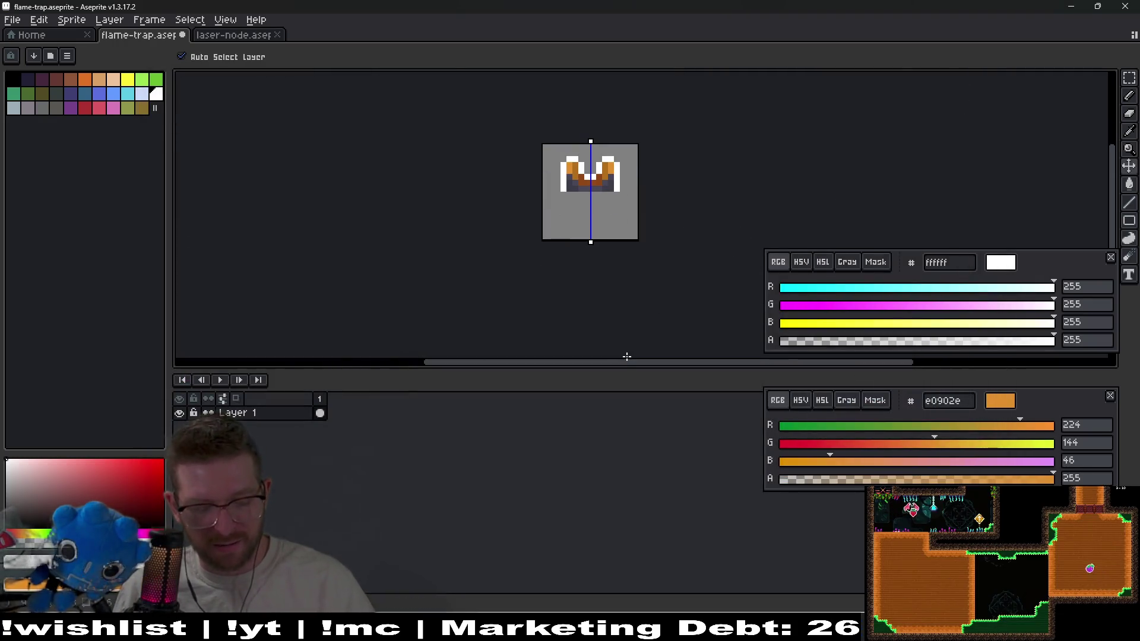
{"action": "key", "text": "ctrl+shift+e"}
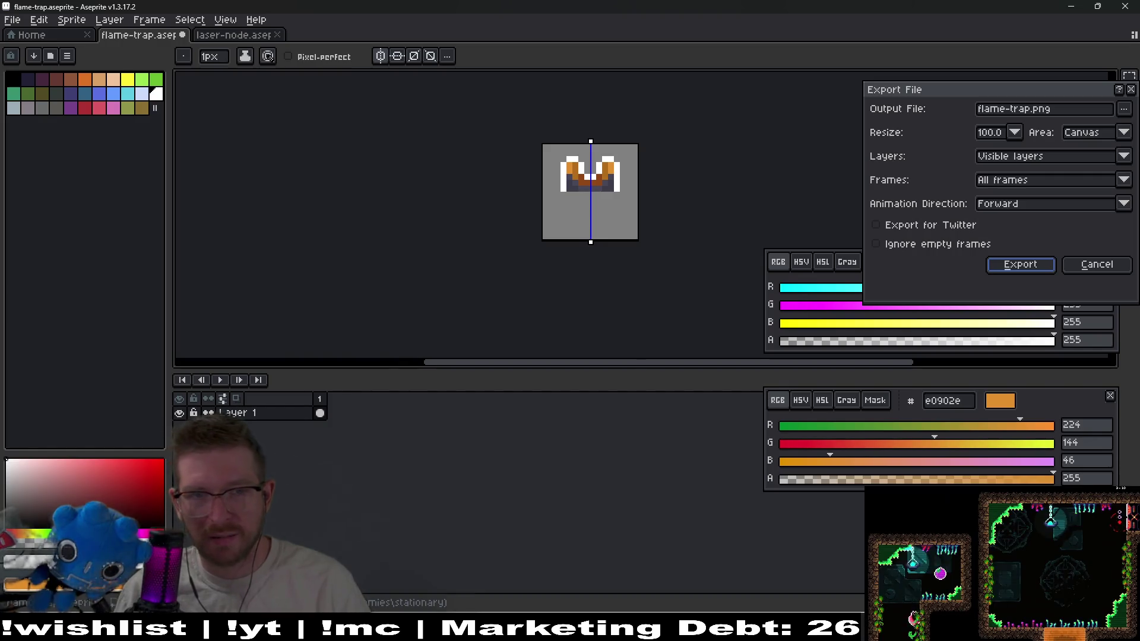
{"action": "key", "text": "Return"}
{"action": "key", "text": "Return"}
{"action": "key", "text": "alt+Tab"}
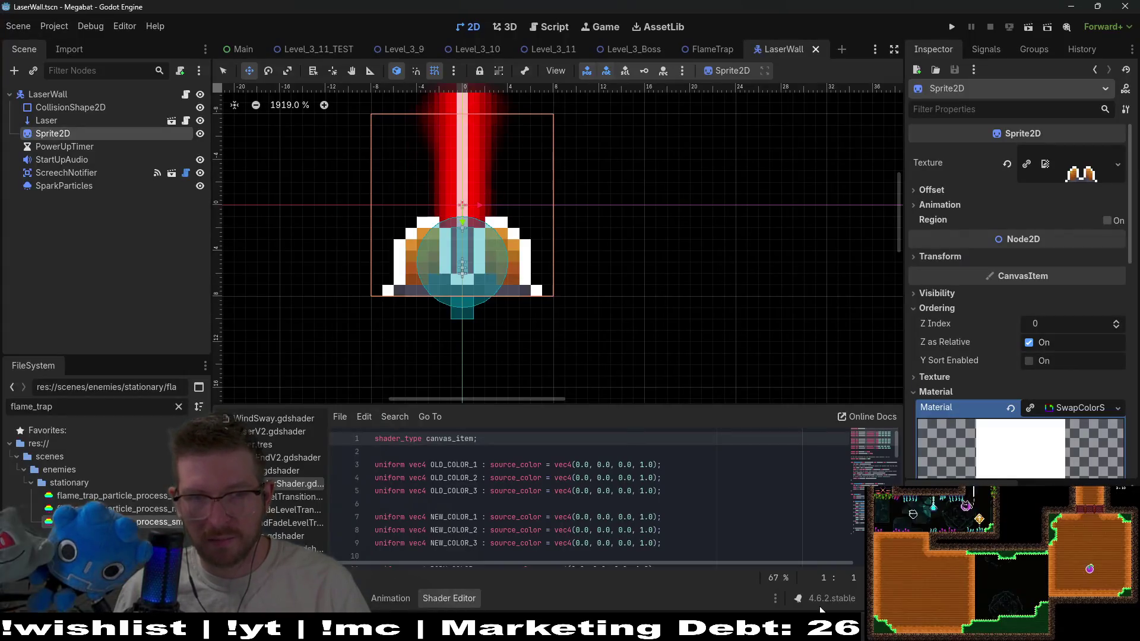
Switch to the FlameTrap scene with its new sprite, save it, and open FlameTrap.gd
{"action": "left_click", "coordinate": [711, 53]}
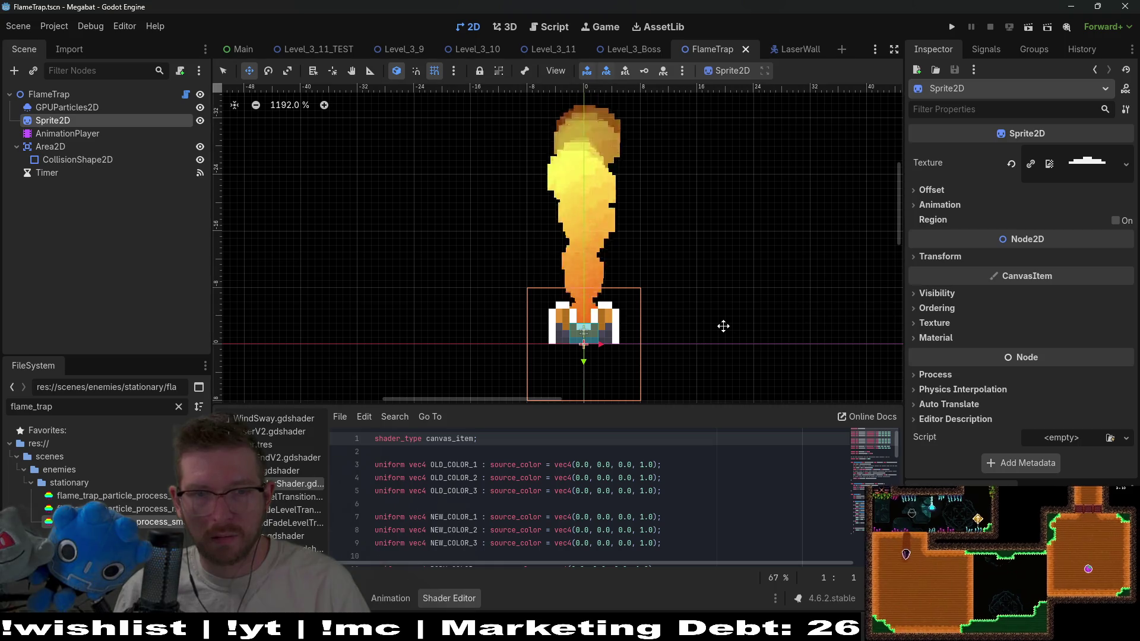
{"action": "scroll", "coordinate": [736, 326], "scroll_direction": "down", "scroll_amount": 4}
{"action": "key", "text": "ctrl+s"}
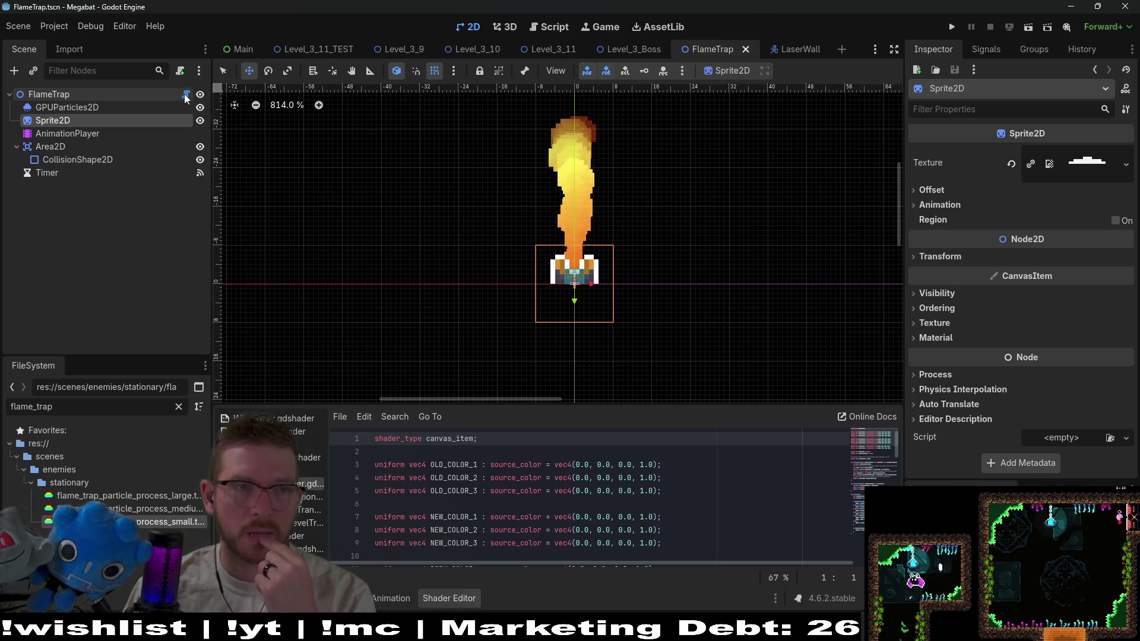
{"action": "left_click", "coordinate": [186, 95]}
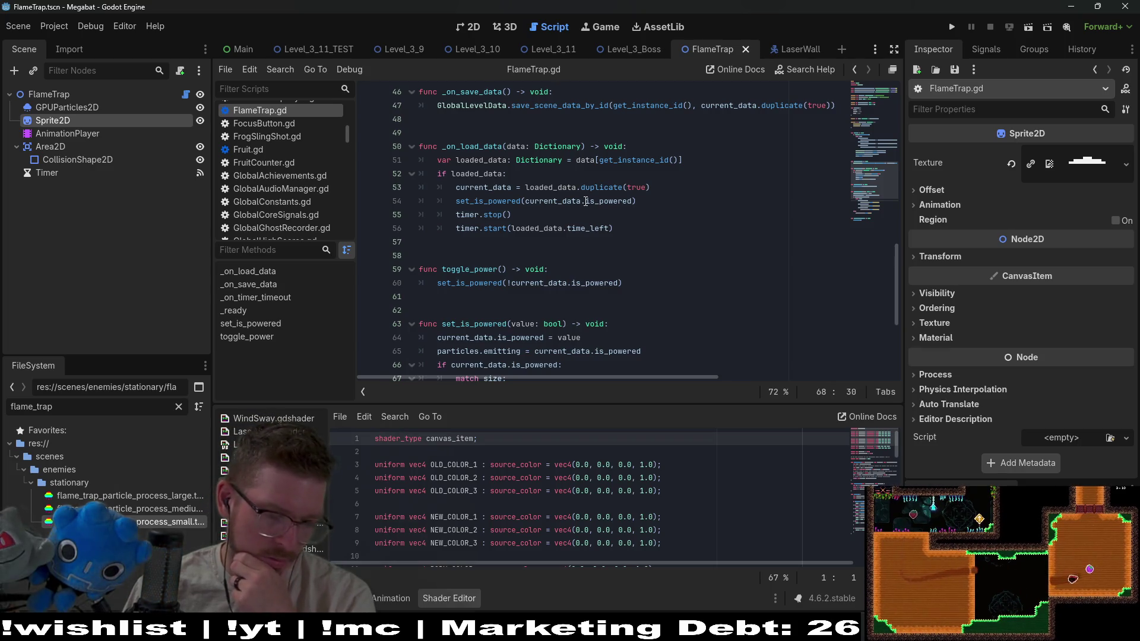
Follow the LaserWall script up to LaserEnemy.gd and read through the Enemy base script
{"action": "scroll", "coordinate": [594, 249], "scroll_direction": "up", "scroll_amount": 10}
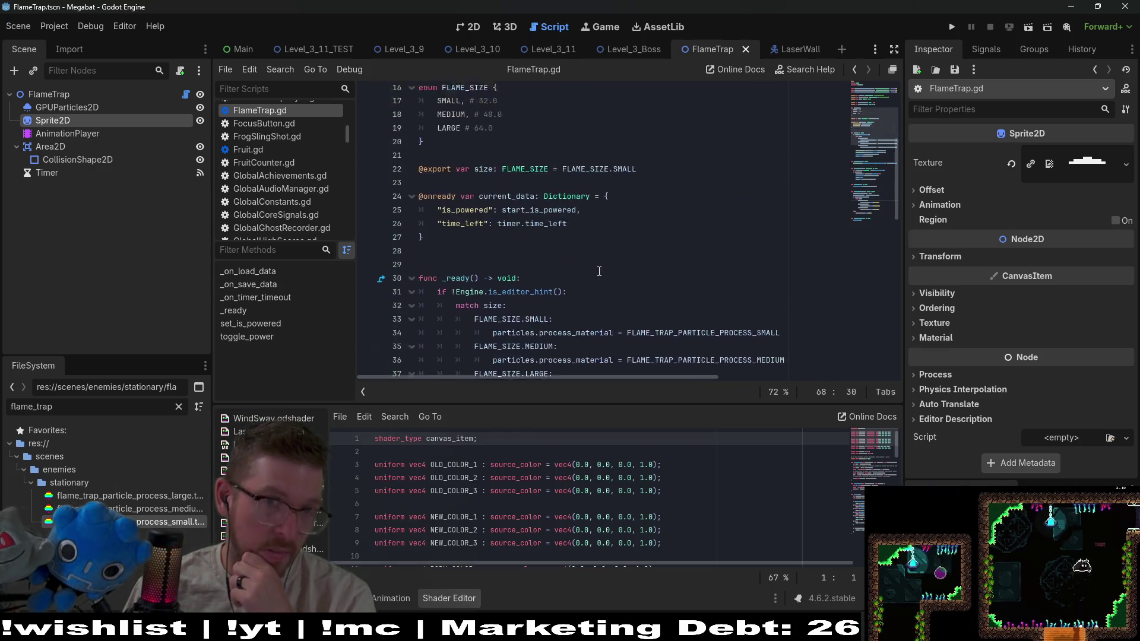
{"action": "scroll", "coordinate": [599, 271], "scroll_direction": "up", "scroll_amount": 5}
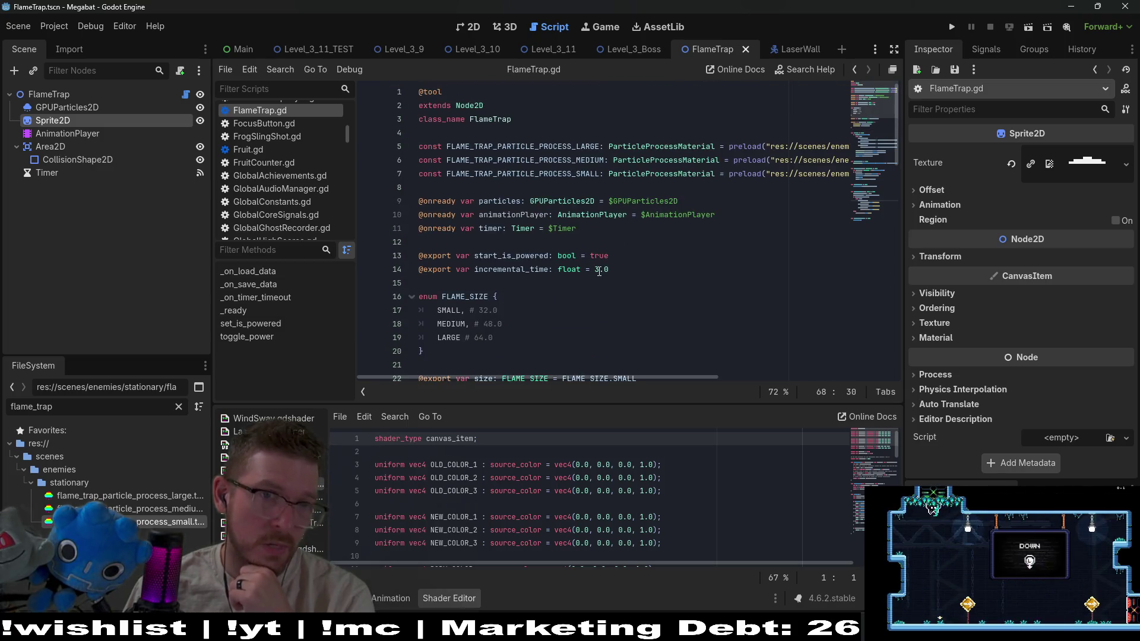
{"action": "left_click", "coordinate": [796, 49]}
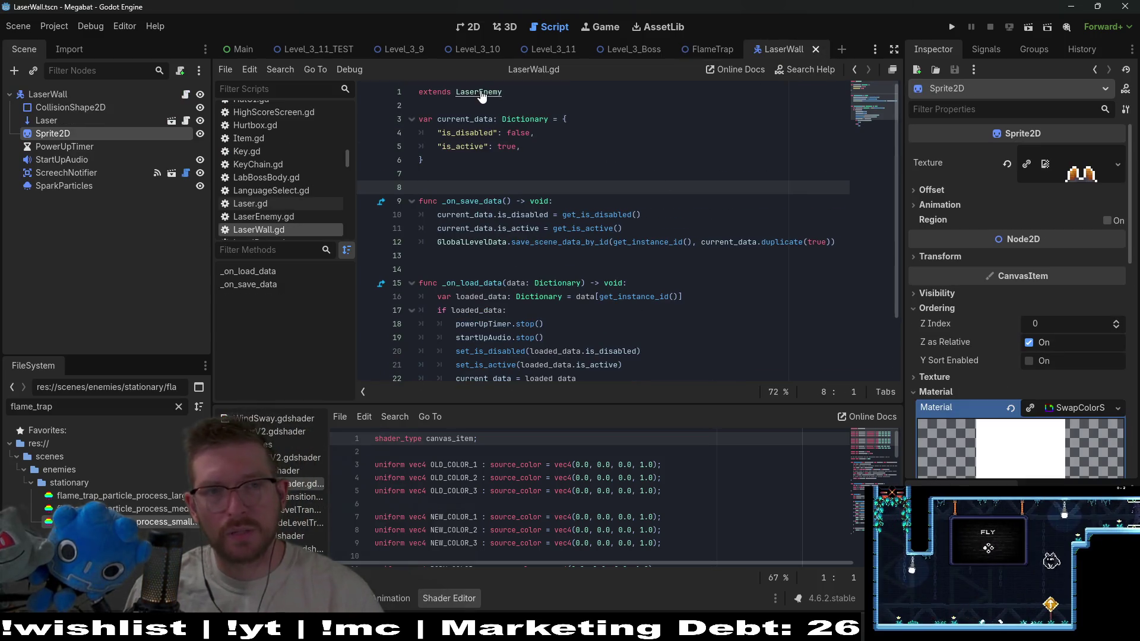
{"action": "left_click", "coordinate": [481, 92], "text": "ctrl"}
{"action": "scroll", "coordinate": [857, 113], "scroll_direction": "up", "scroll_amount": 15}
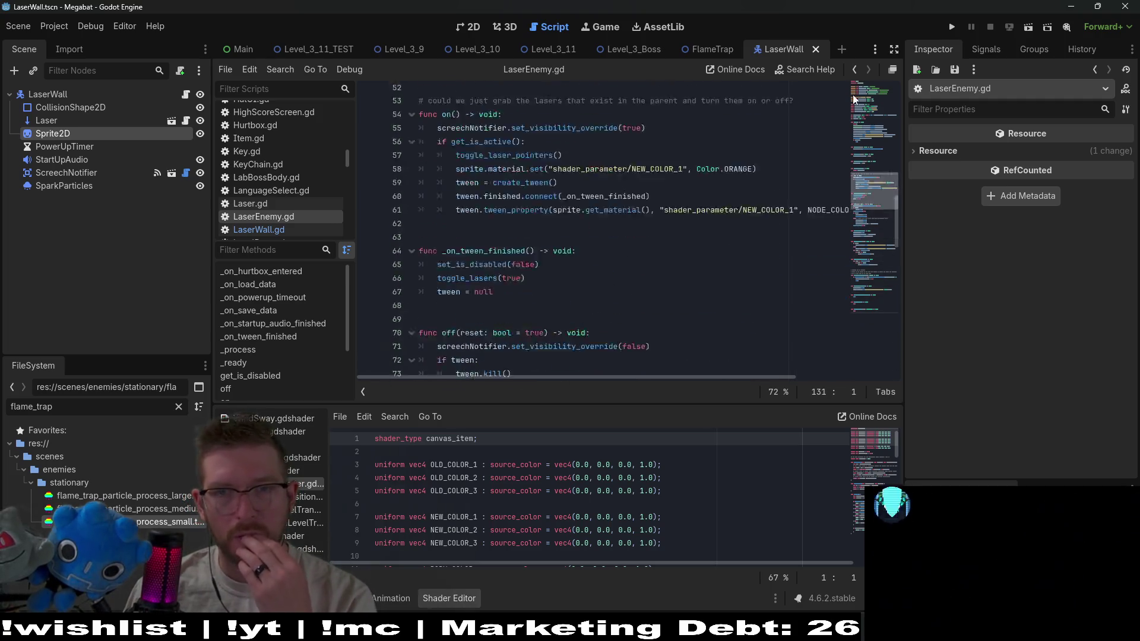
{"action": "left_click", "coordinate": [857, 113]}
{"action": "left_click", "coordinate": [469, 92], "text": "ctrl"}
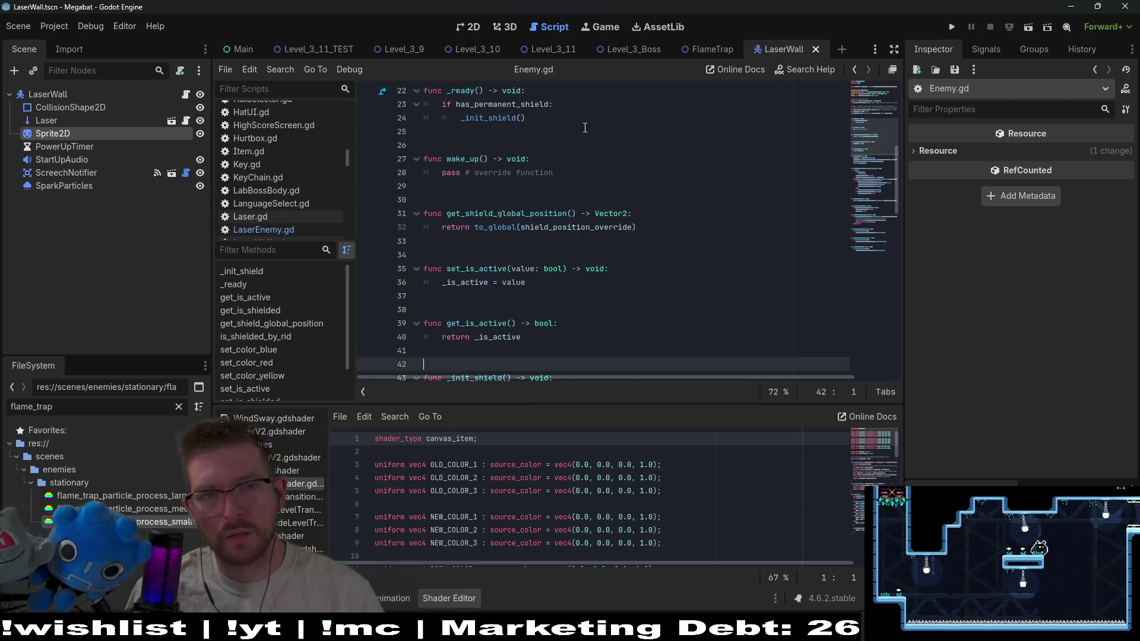
{"action": "scroll", "coordinate": [582, 124], "scroll_direction": "up", "scroll_amount": 10}
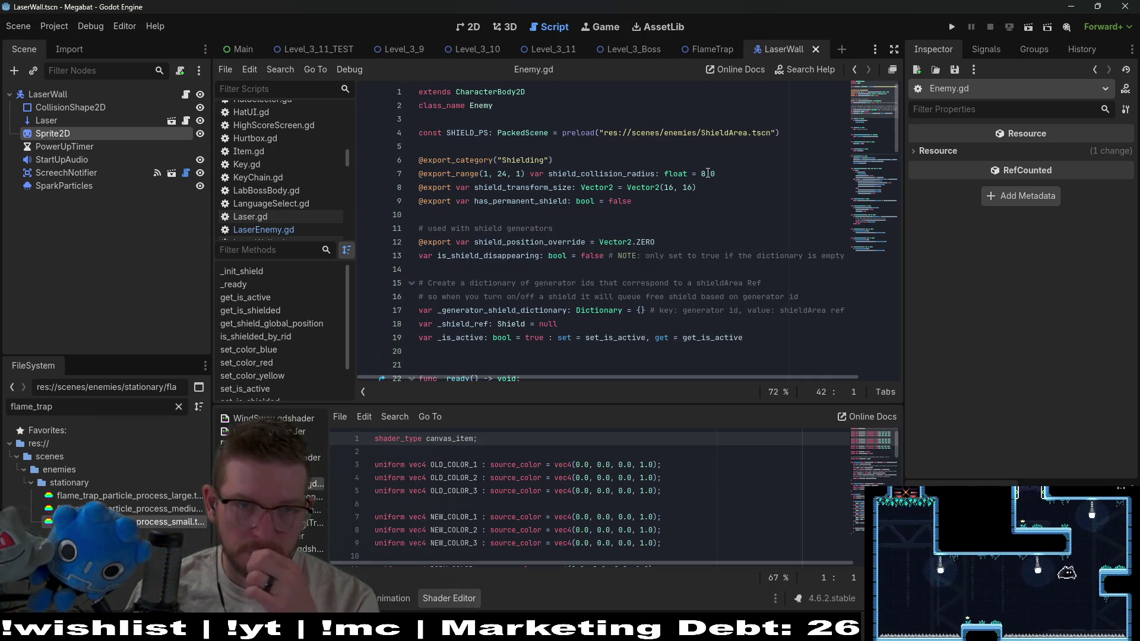
{"action": "scroll", "coordinate": [706, 174], "scroll_direction": "down", "scroll_amount": 6}
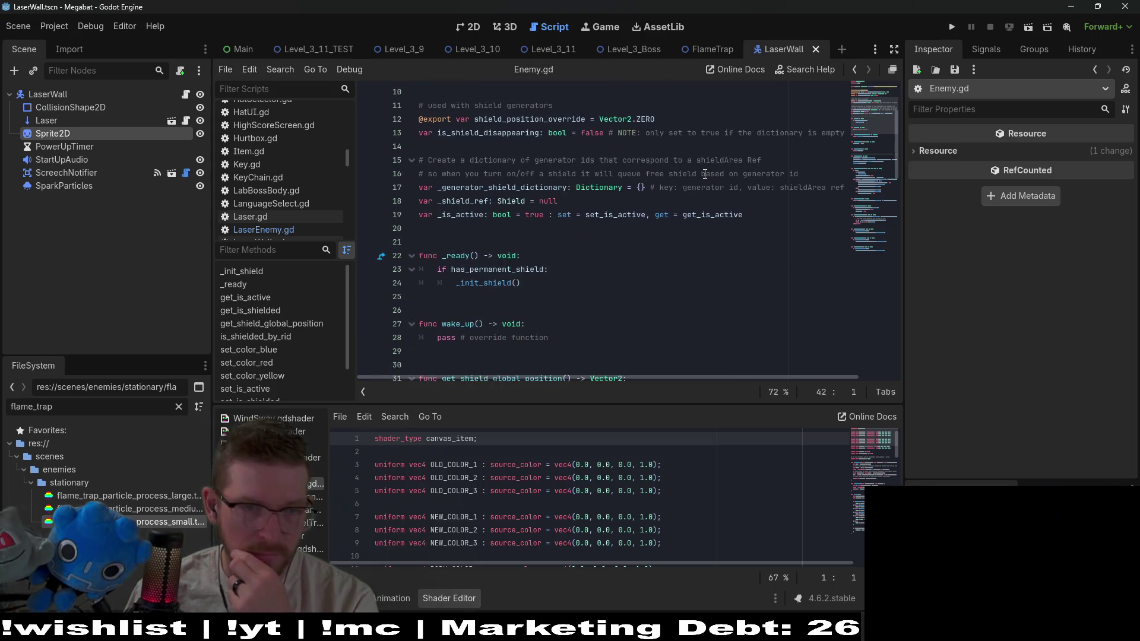
{"action": "scroll", "coordinate": [704, 174], "scroll_direction": "down", "scroll_amount": 3}
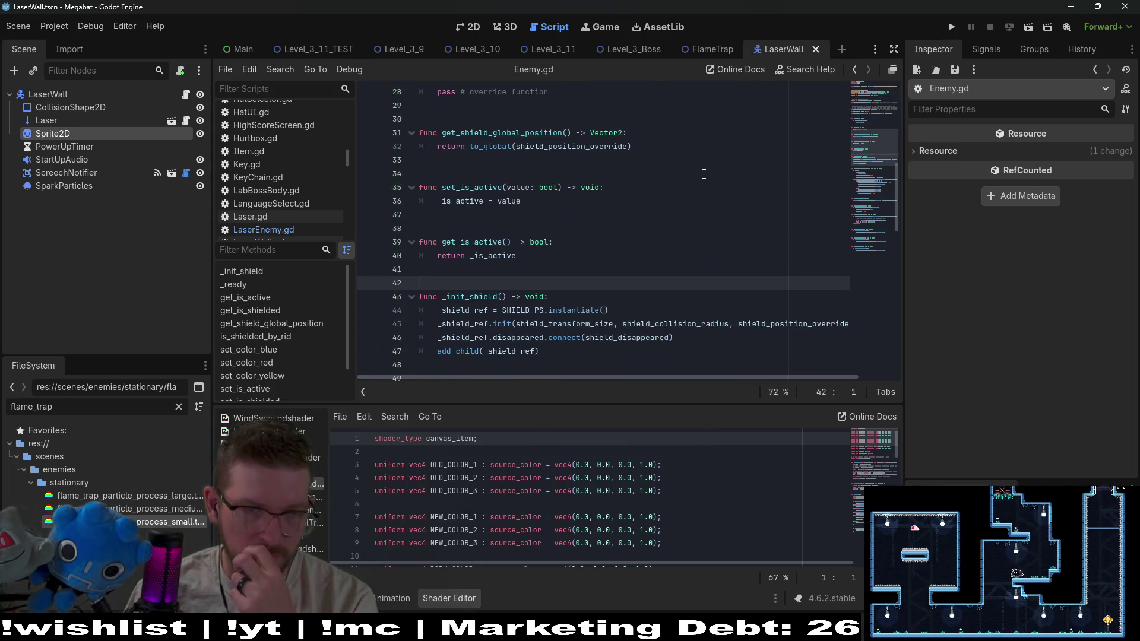
{"action": "scroll", "coordinate": [704, 174], "scroll_direction": "down", "scroll_amount": 12}
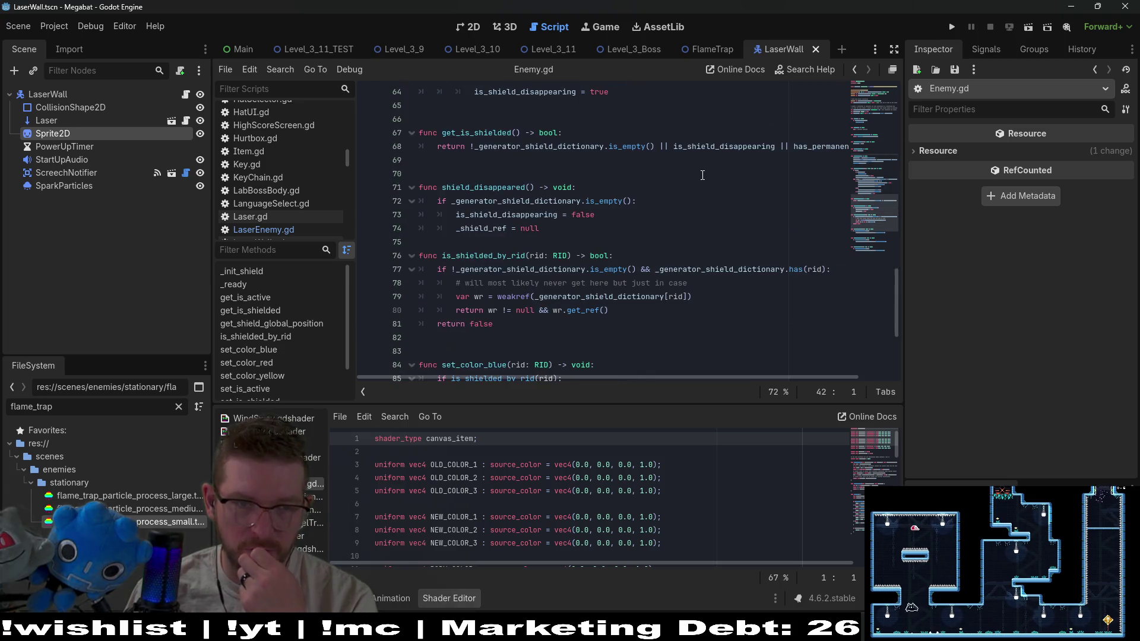
{"action": "scroll", "coordinate": [702, 175], "scroll_direction": "down", "scroll_amount": 4}
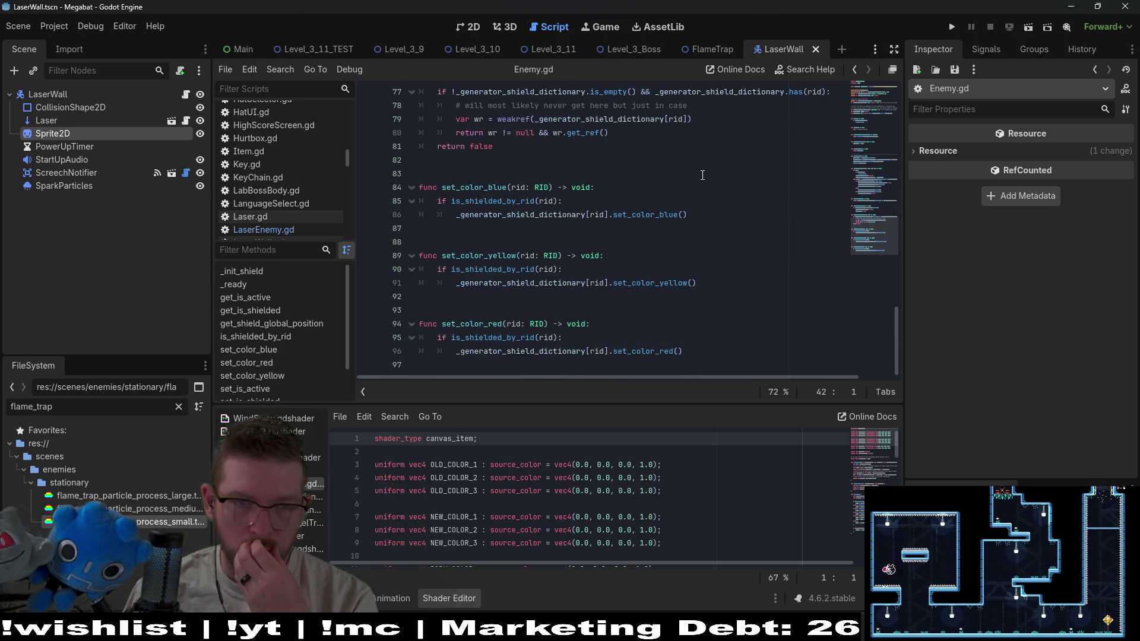
{"action": "scroll", "coordinate": [703, 175], "scroll_direction": "up", "scroll_amount": 20}
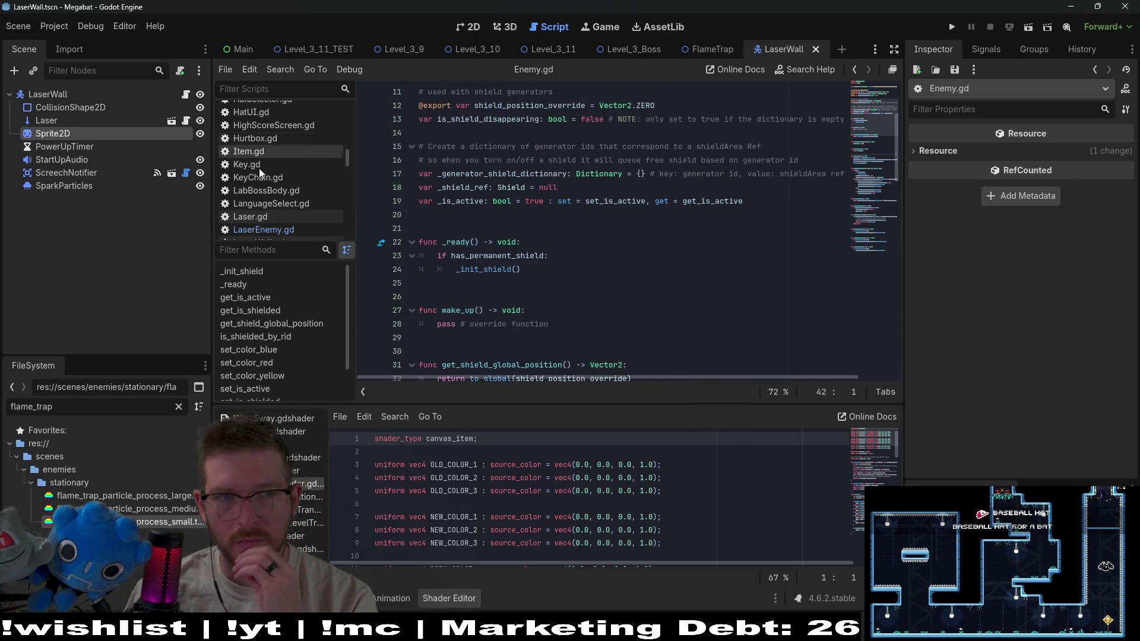
Review LaserEnemy.gd, highlighting its constants block and scrolling through the code
{"action": "left_click", "coordinate": [284, 230]}
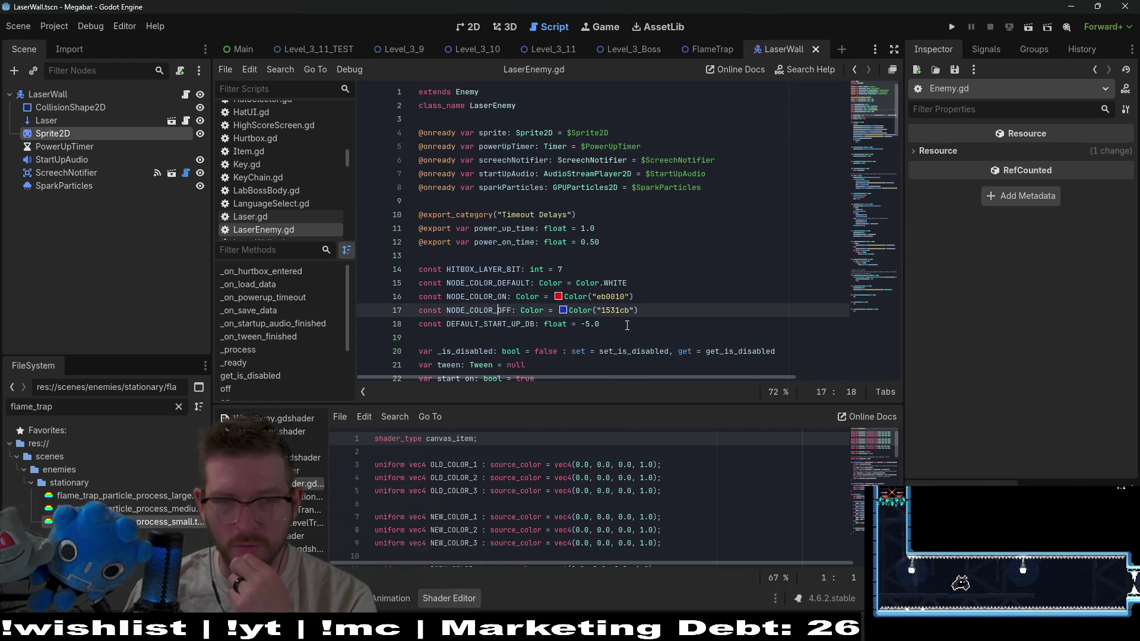
{"action": "left_click_drag", "start_coordinate": [626, 325], "coordinate": [388, 258]}
{"action": "scroll", "coordinate": [653, 266], "scroll_direction": "down", "scroll_amount": 4}
{"action": "left_click", "coordinate": [716, 268]}
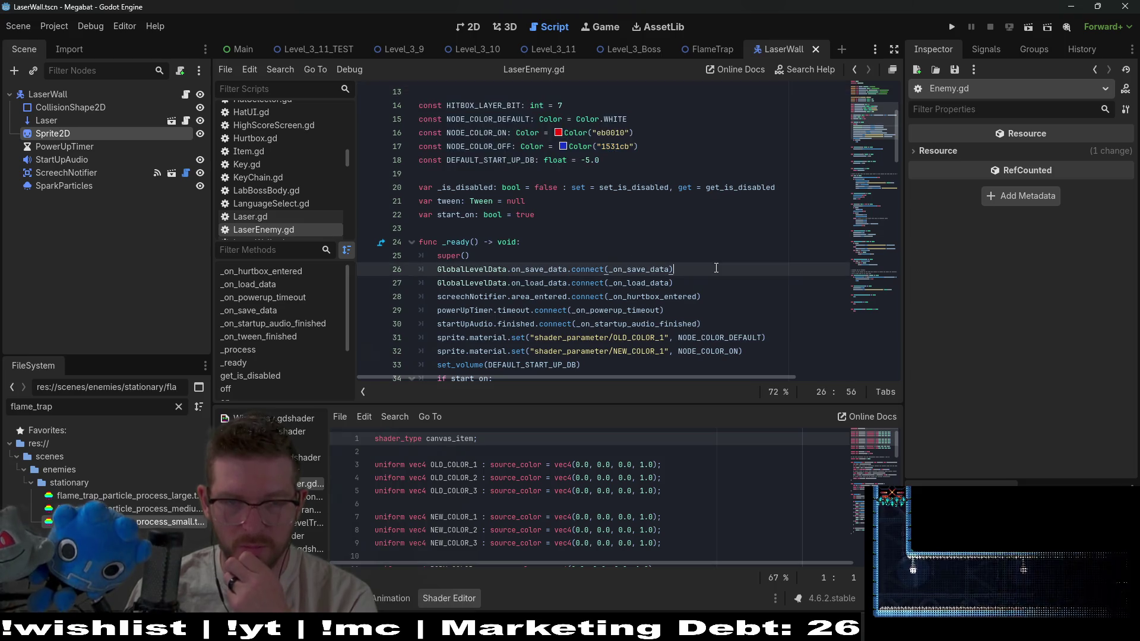
{"action": "scroll", "coordinate": [716, 269], "scroll_direction": "down", "scroll_amount": 2}
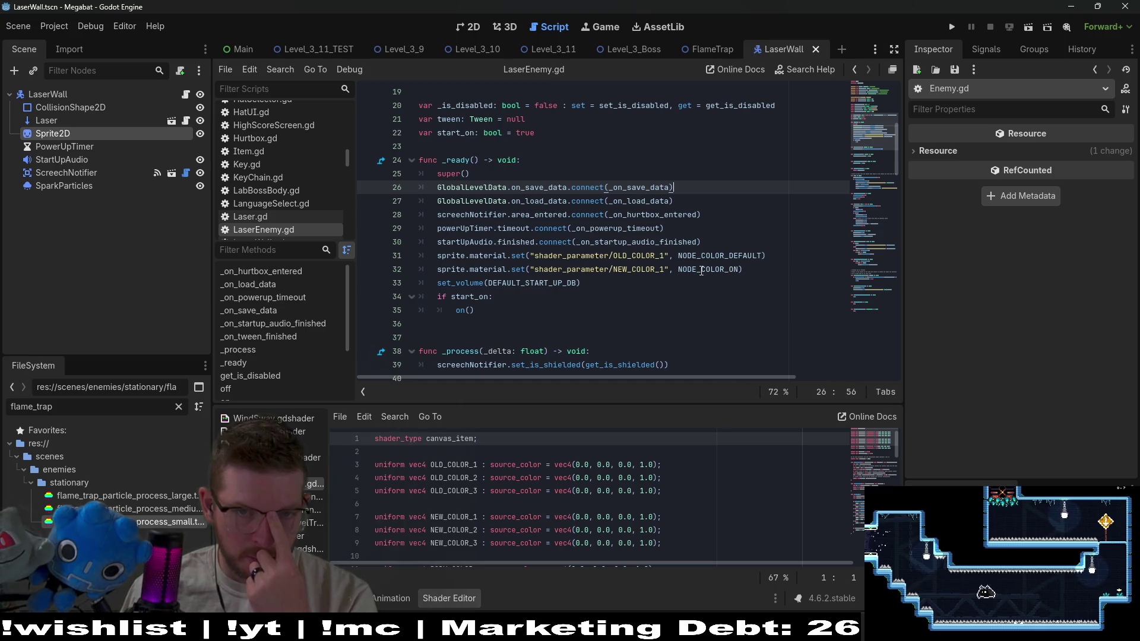
{"action": "scroll", "coordinate": [615, 256], "scroll_direction": "down", "scroll_amount": 13}
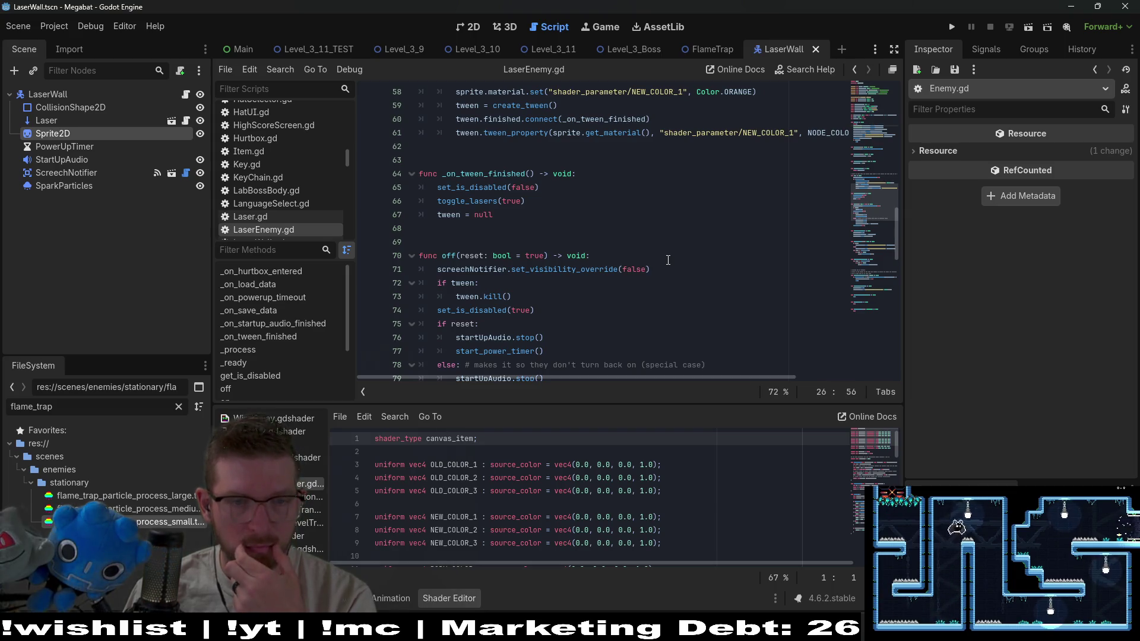
{"action": "scroll", "coordinate": [668, 260], "scroll_direction": "down", "scroll_amount": 3}
{"action": "scroll", "coordinate": [667, 257], "scroll_direction": "up", "scroll_amount": 8}
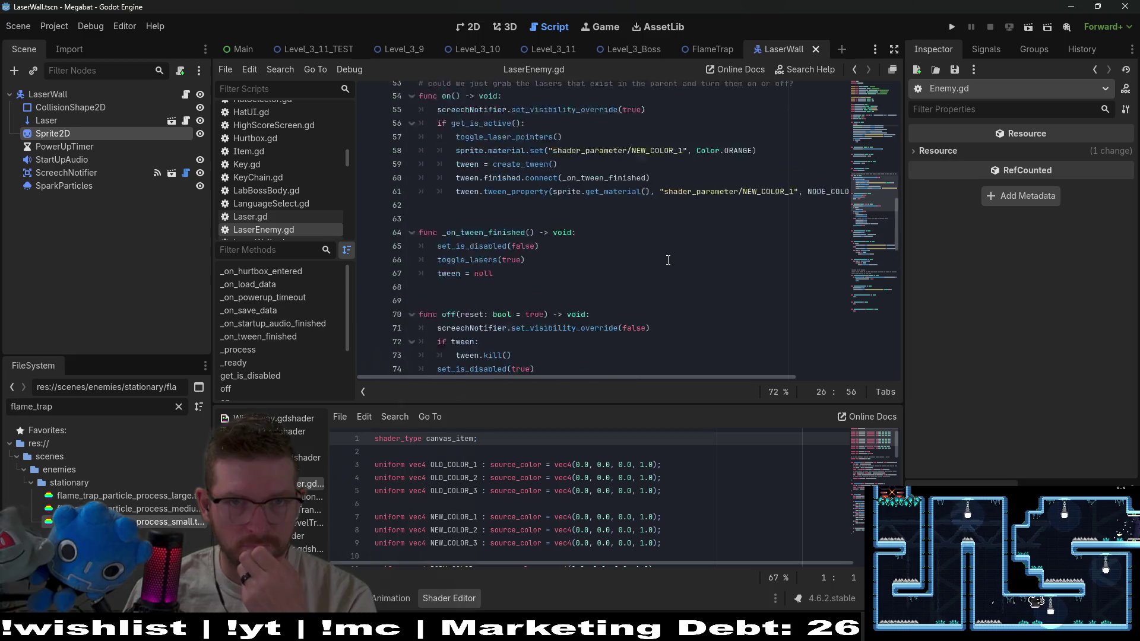
Return to the 2D view and cycle through FlameTrap to the Level_3_11 scene
{"action": "left_click", "coordinate": [467, 29]}
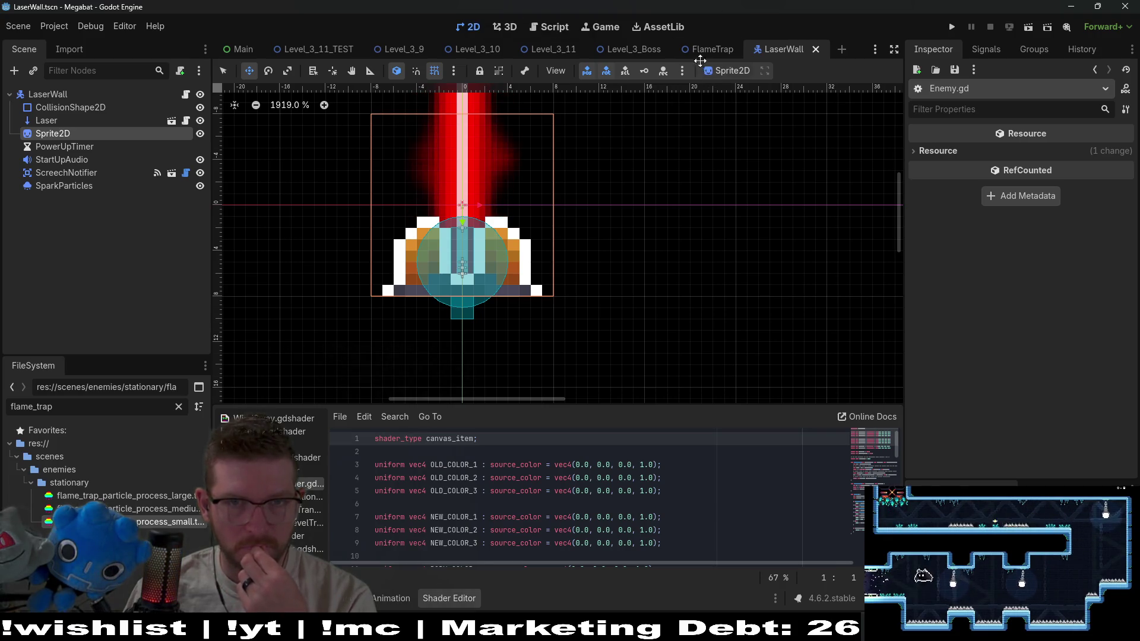
{"action": "key", "text": "ctrl+shift+Tab"}
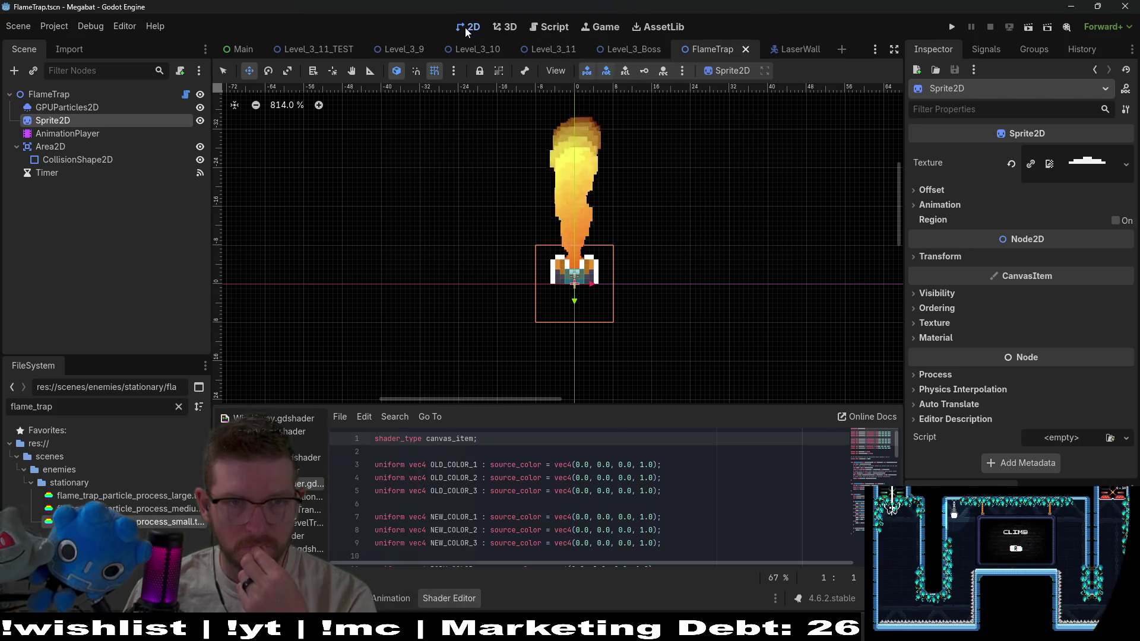
{"action": "key", "text": "ctrl+shift+Tab"}
{"action": "key", "text": "ctrl+shift+Tab"}
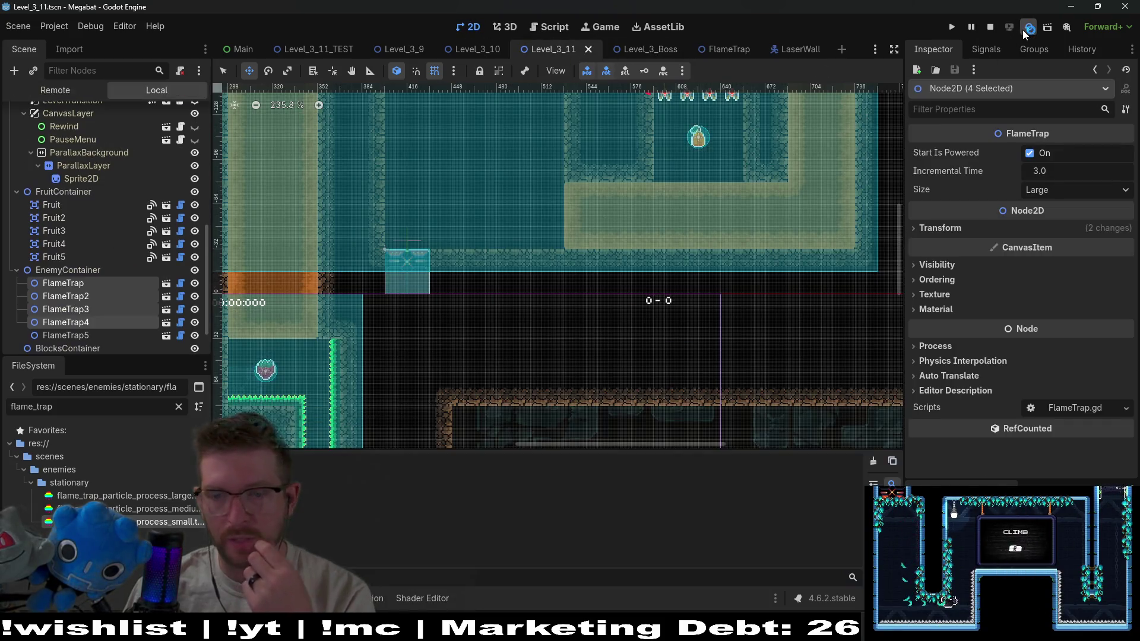
{"action": "left_click", "coordinate": [1023, 30]}
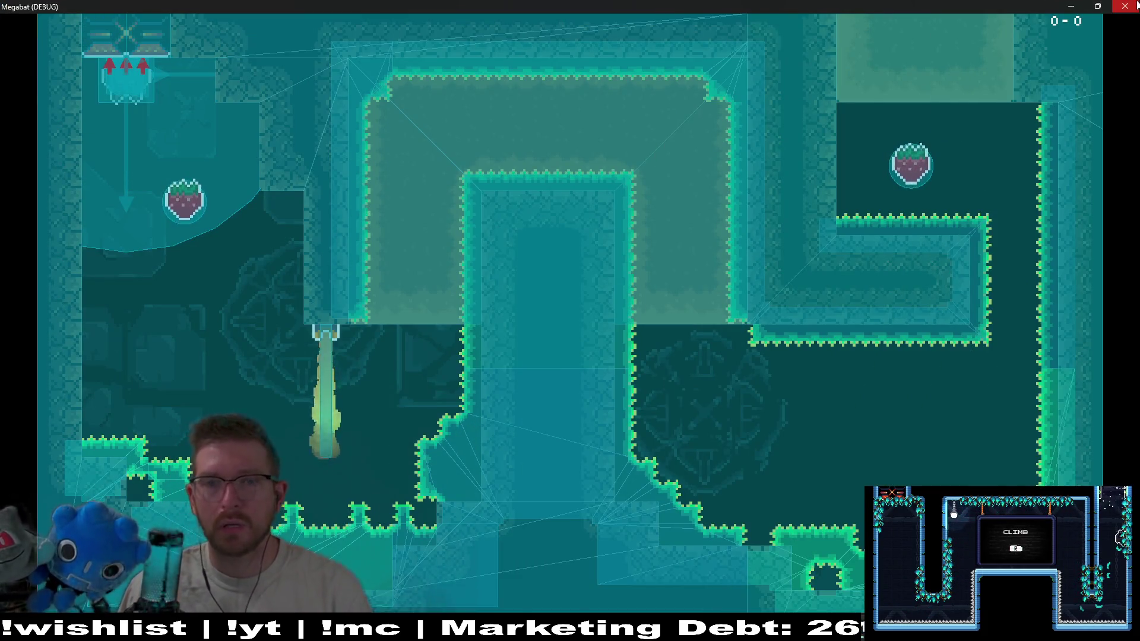
{"action": "key", "text": "F8"}
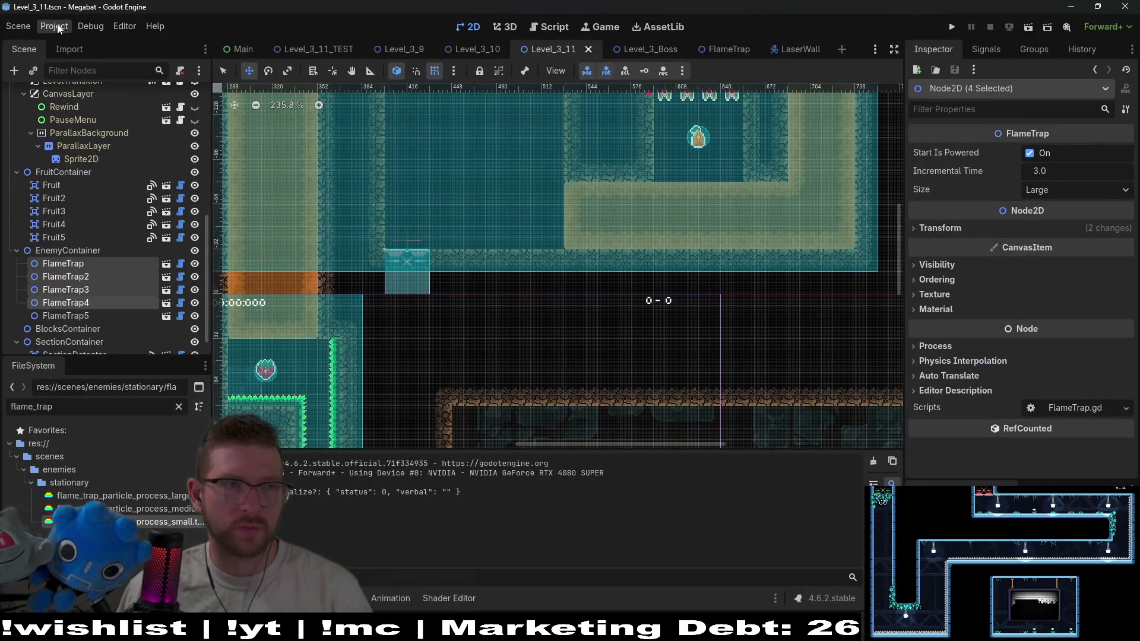
{"action": "left_click", "coordinate": [54, 26]}
{"action": "mouse_move", "coordinate": [90, 26]}
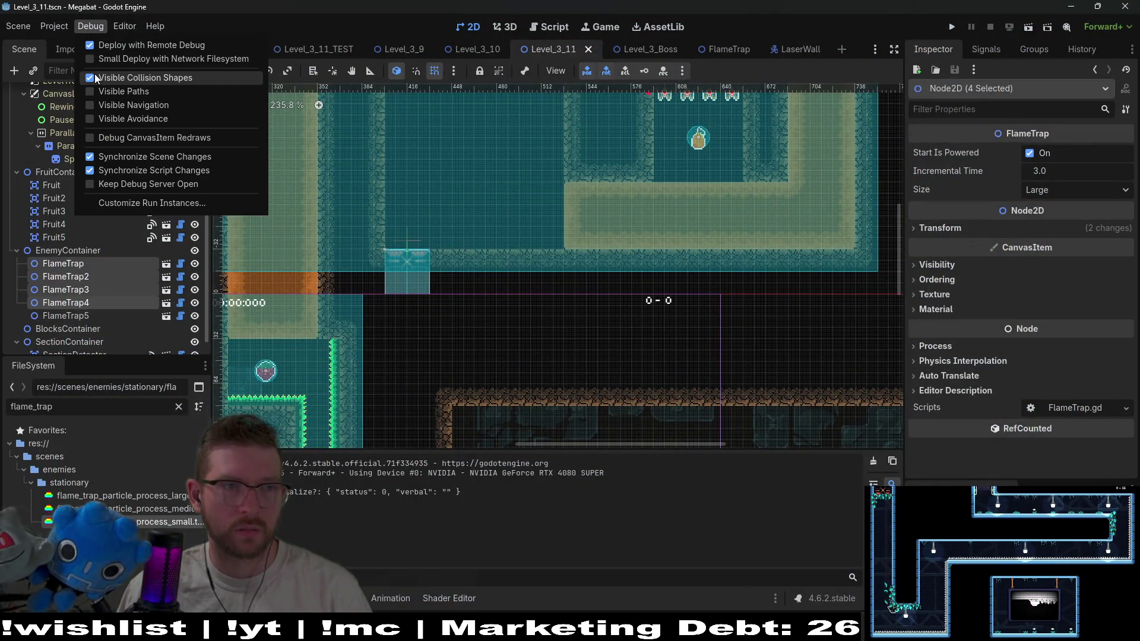
{"action": "key", "text": "Escape"}
{"action": "left_click", "coordinate": [1029, 26]}
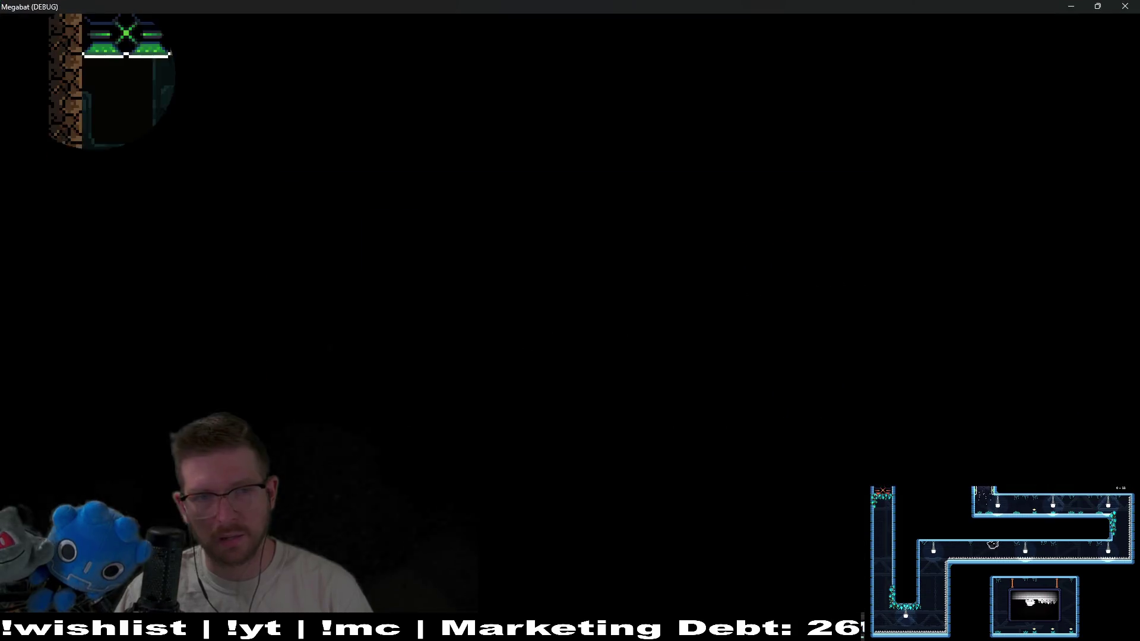
Fly the bat through the dirt blocks and past the first flame trap
{"action": "key", "text": "Right"}
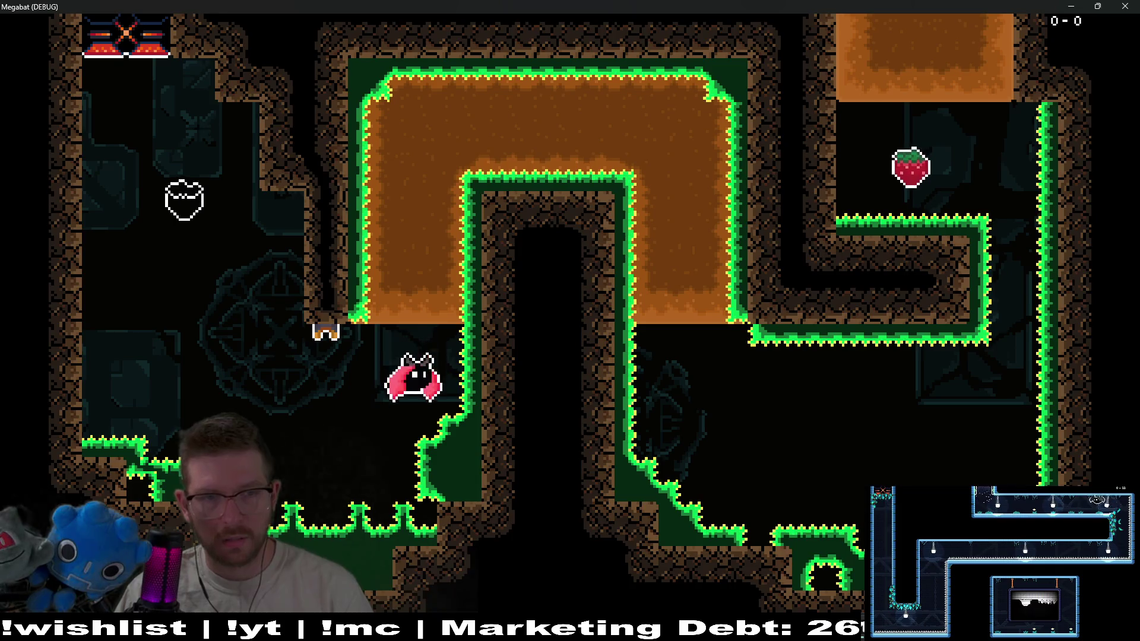
{"action": "key", "text": "Up"}
{"action": "key", "text": "Right"}
{"action": "key", "text": "Down"}
{"action": "key", "text": "Right"}
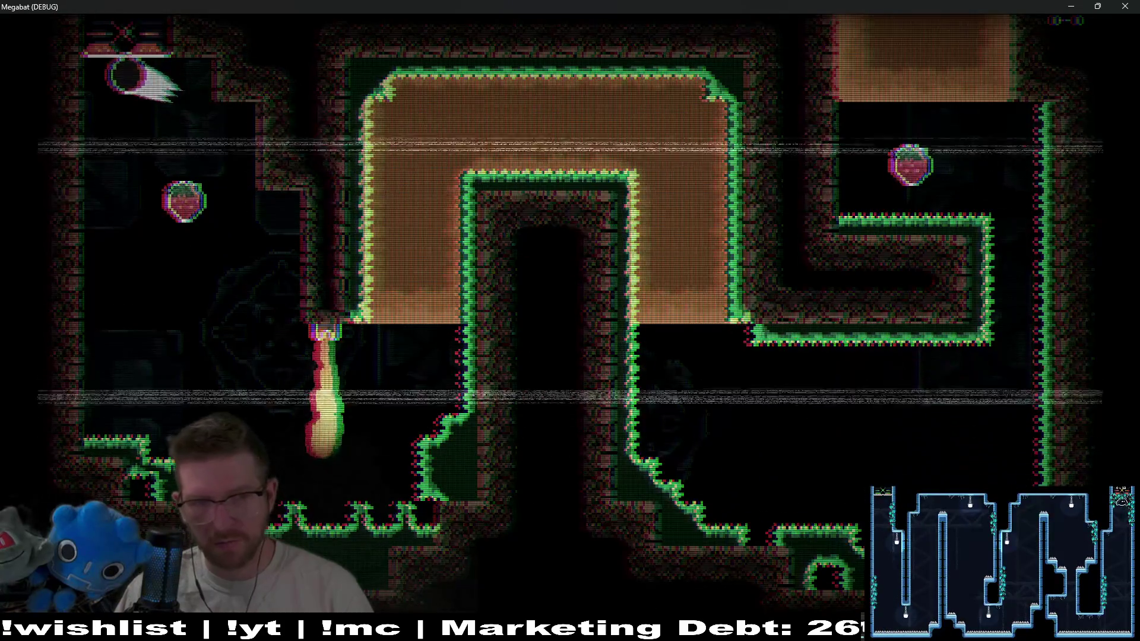
{"action": "key", "text": "Down"}
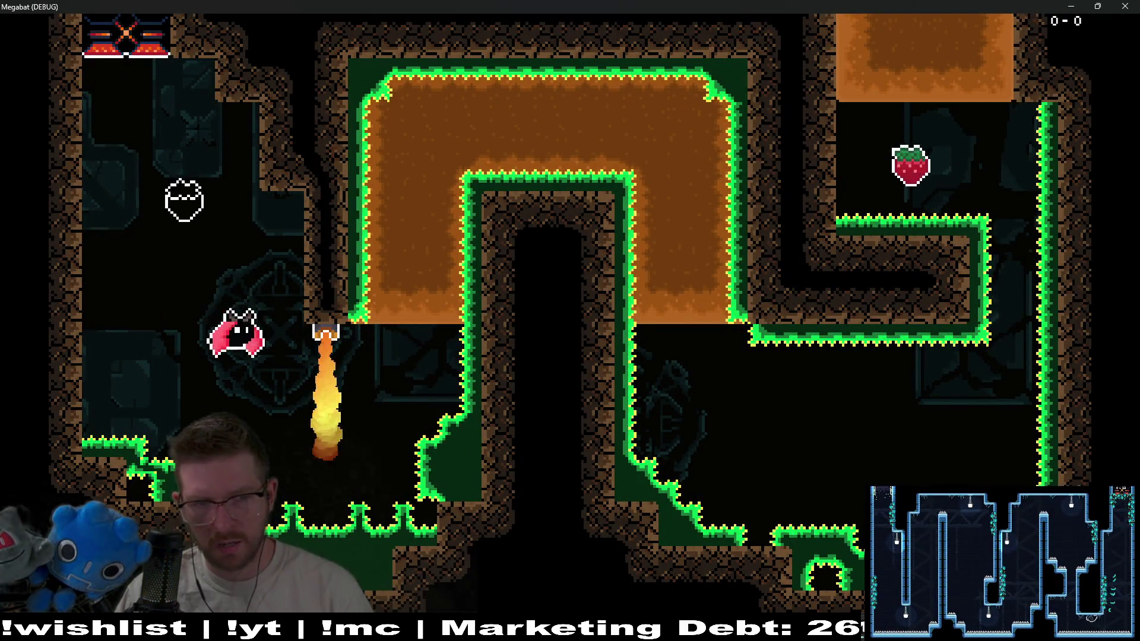
{"action": "key", "text": "Right"}
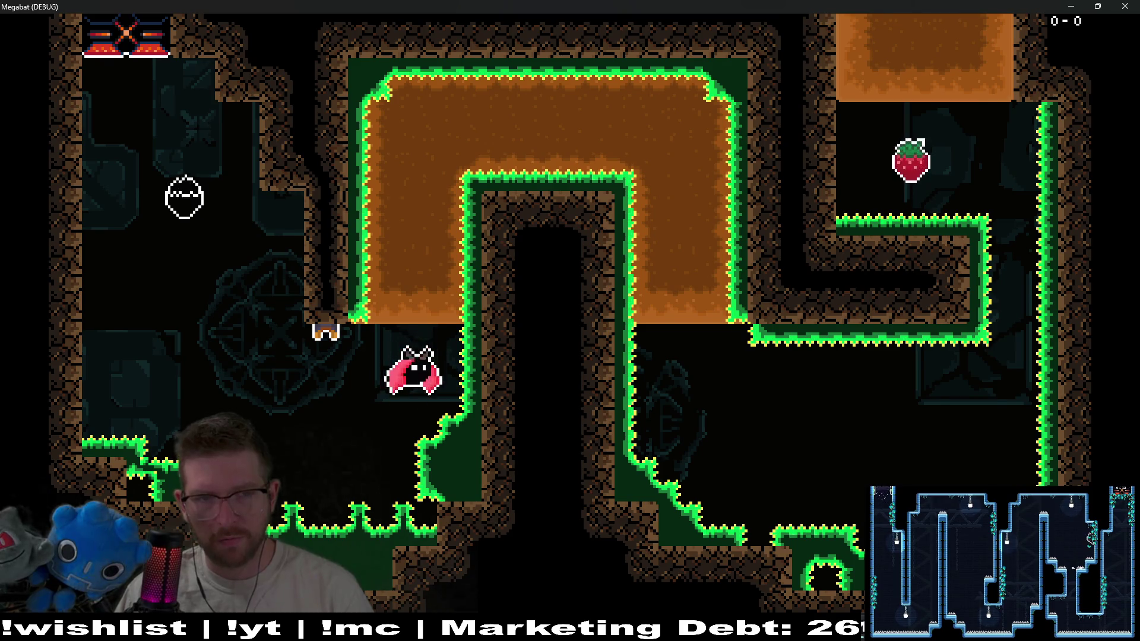
{"action": "key", "text": "Up"}
{"action": "key", "text": "Right"}
{"action": "key", "text": "Down"}
{"action": "key", "text": "Right"}
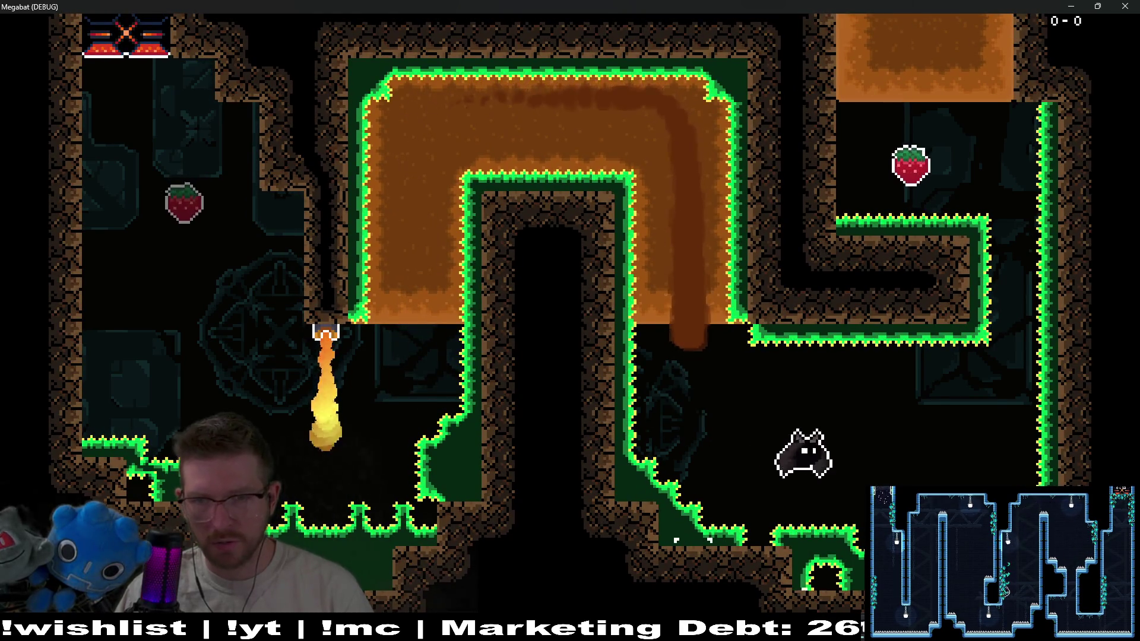
Steer up into the next room, dodge the fire jets, grab the pear, and quit with F8
{"action": "key", "text": "Up"}
{"action": "key", "text": "Left"}
{"action": "key", "text": "Up"}
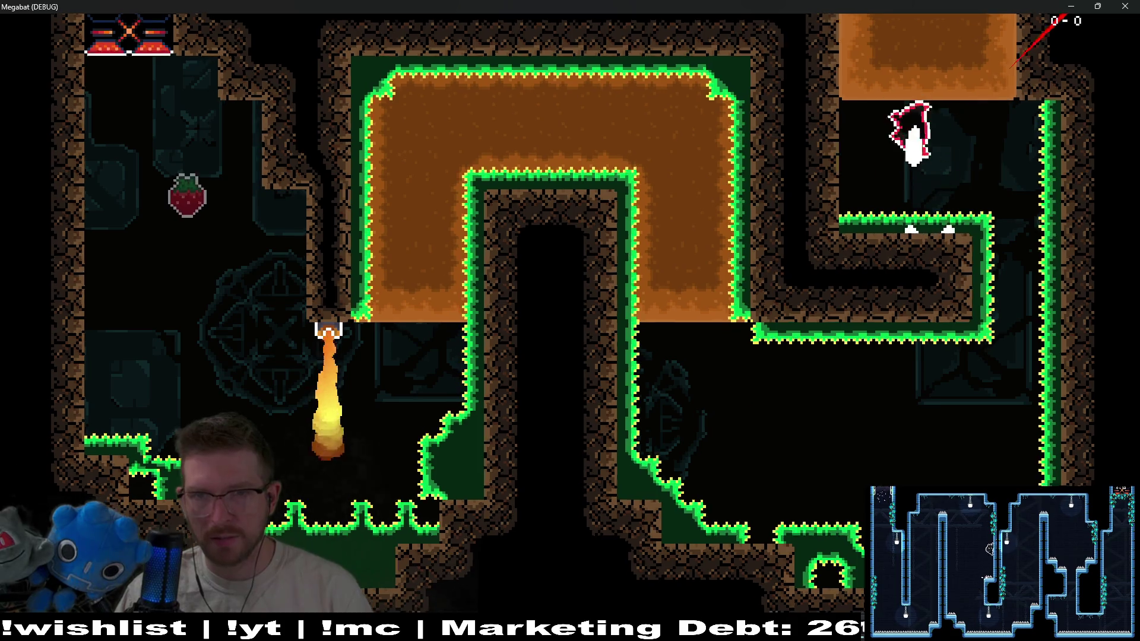
{"action": "key", "text": "Right"}
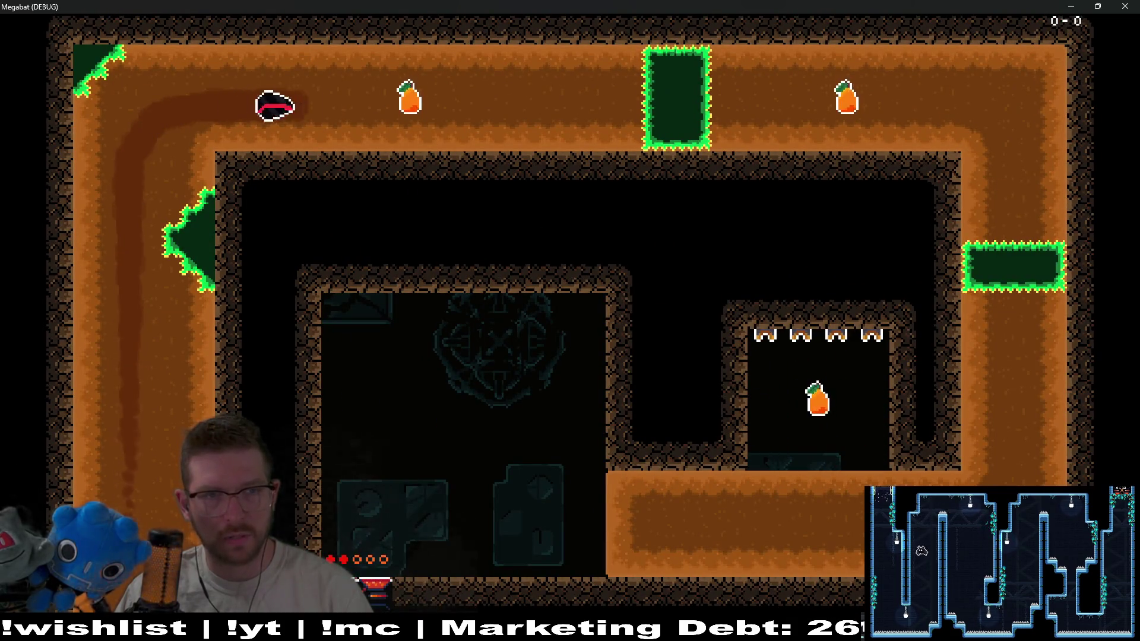
{"action": "key", "text": "Down"}
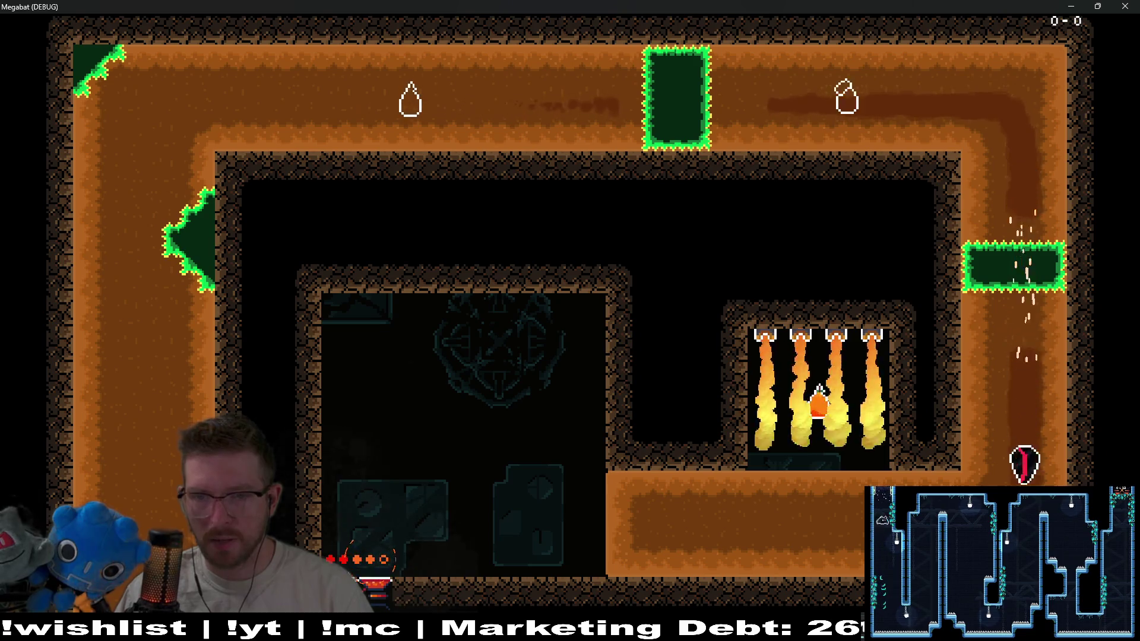
{"action": "key", "text": "Left"}
{"action": "key", "text": "Right"}
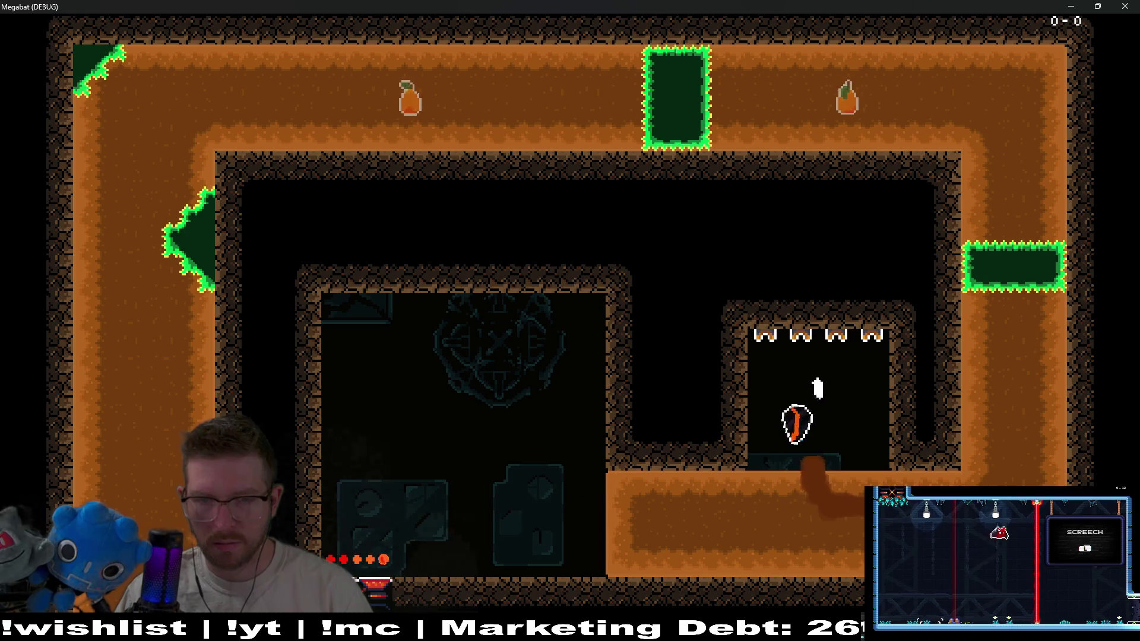
{"action": "key", "text": "Down"}
{"action": "key", "text": "Left"}
{"action": "key", "text": "Right"}
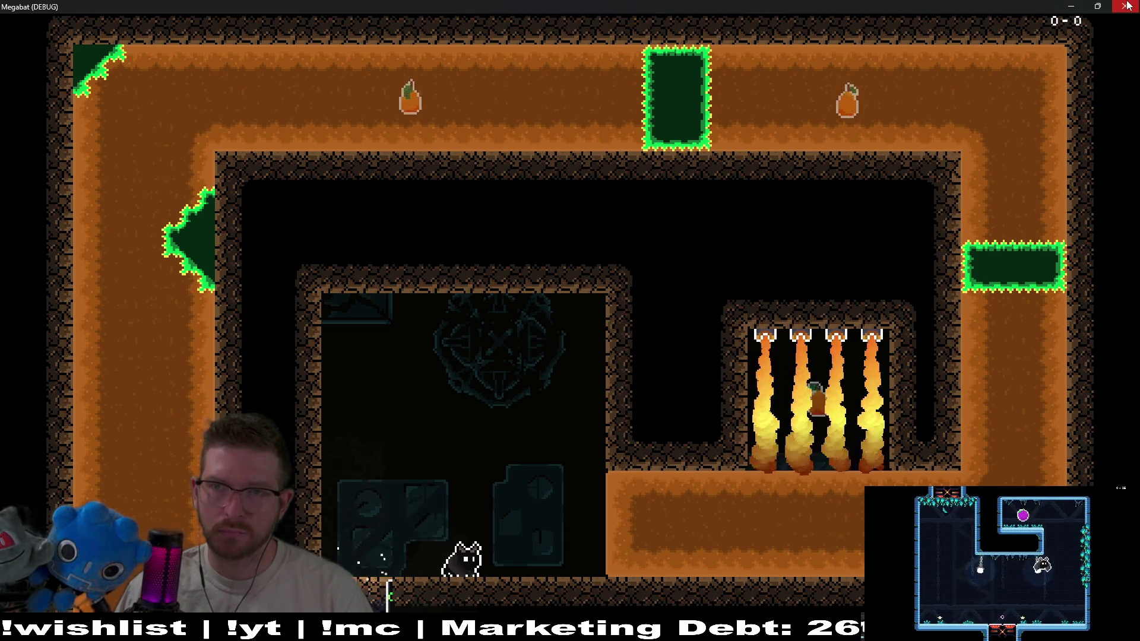
{"action": "key", "text": "F8"}
{"action": "scroll", "coordinate": [616, 174], "scroll_direction": "up", "scroll_amount": 4}
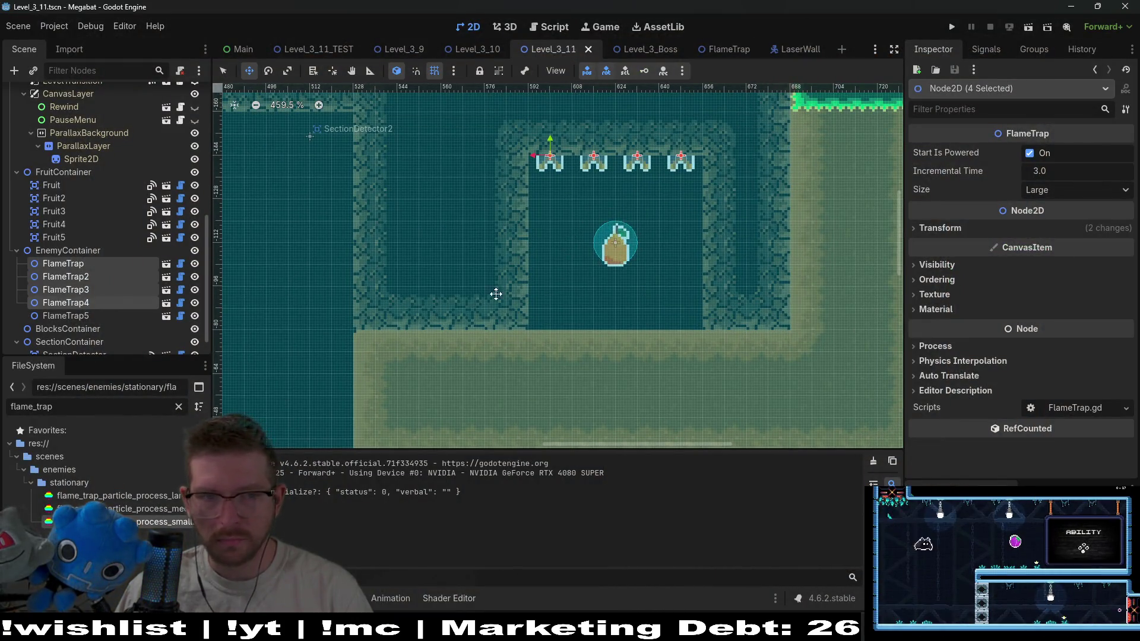
Select SpikeTileMapLayer8x8 in Level_3_11's Scene dock to paint Emerald terrain tiles
{"action": "scroll", "coordinate": [537, 300], "scroll_direction": "down", "scroll_amount": 3}
{"action": "scroll", "coordinate": [549, 300], "scroll_direction": "down", "scroll_amount": 2}
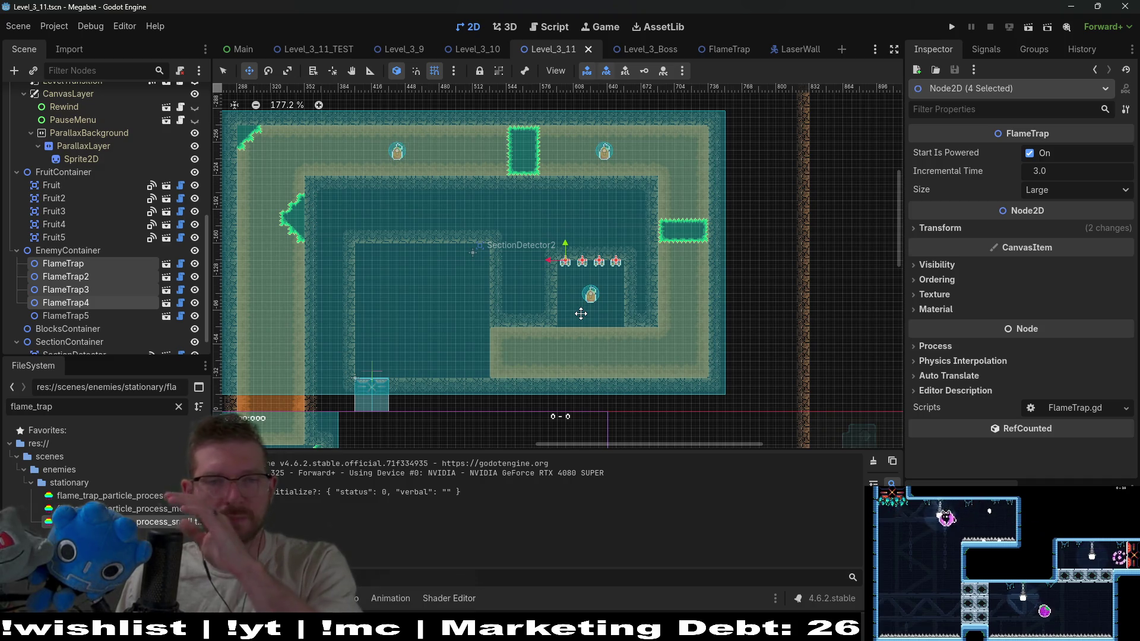
{"action": "scroll", "coordinate": [548, 349], "scroll_direction": "up", "scroll_amount": 3}
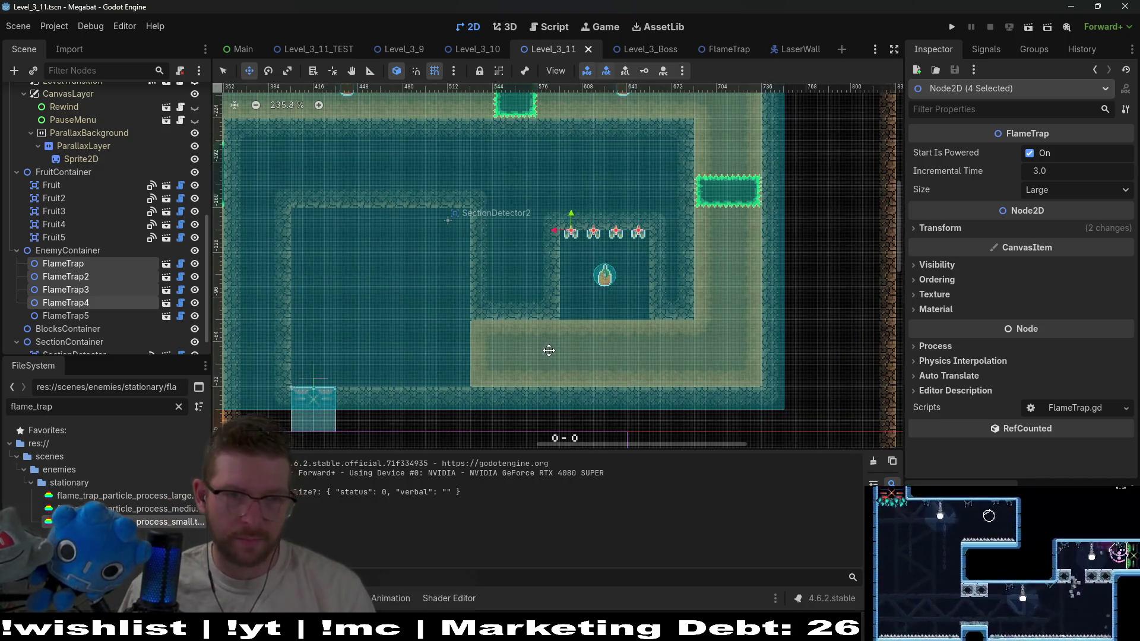
{"action": "scroll", "coordinate": [88, 216], "scroll_direction": "up", "scroll_amount": 10}
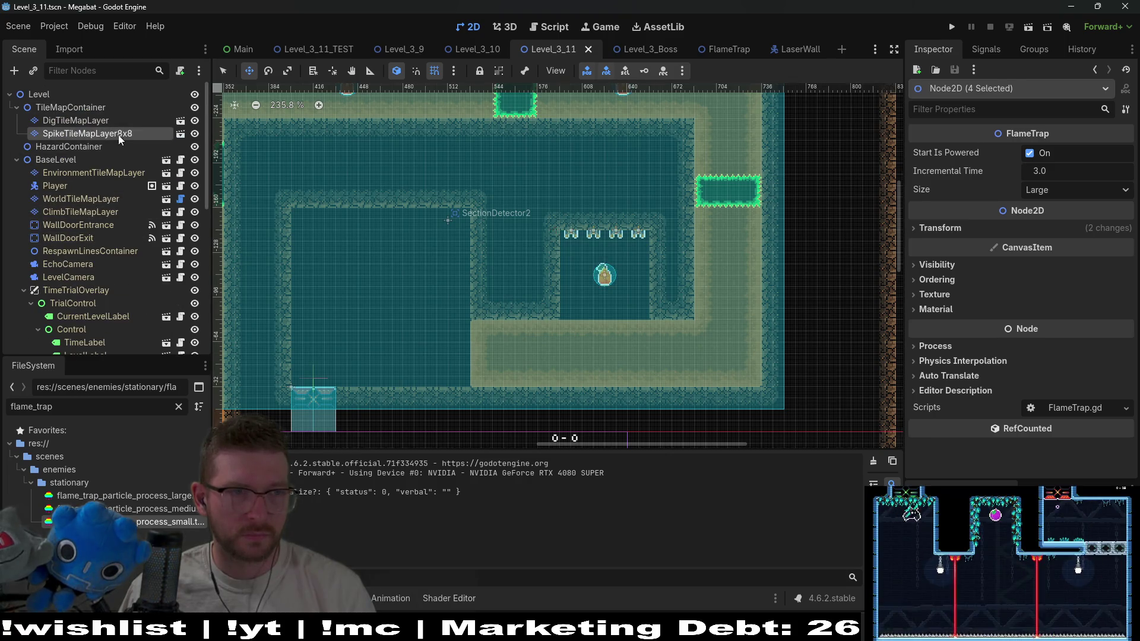
{"action": "left_click", "coordinate": [118, 135]}
{"action": "scroll", "coordinate": [493, 291], "scroll_direction": "up", "scroll_amount": 4}
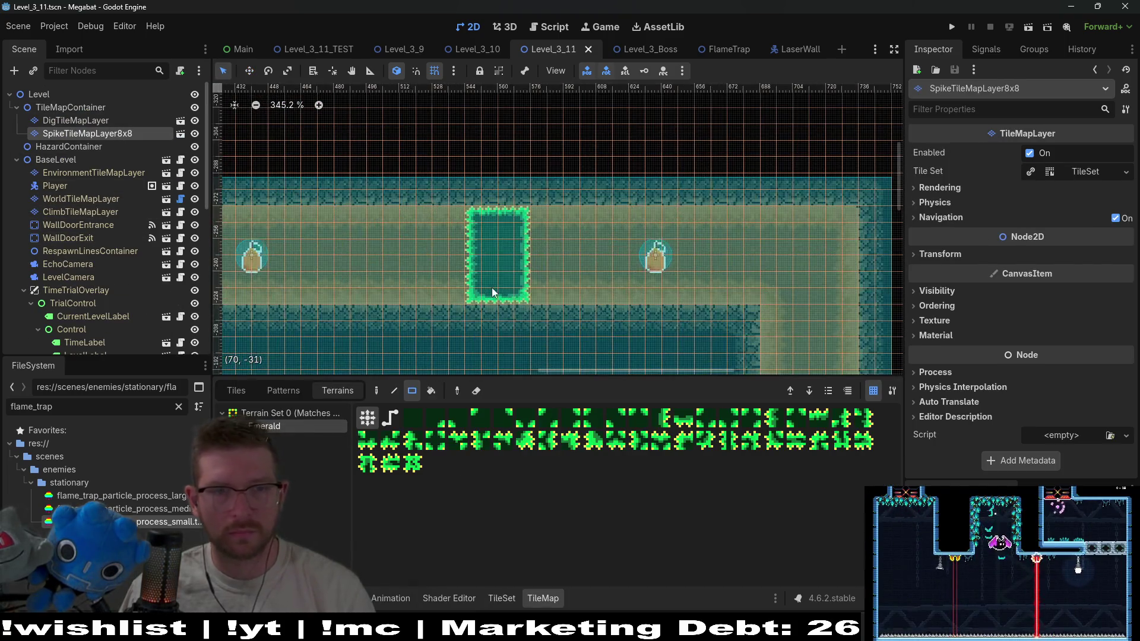
Paint emerald terrain across the doorway's bottom and side walls, and in rectangles beside the passage
{"action": "left_click_drag", "start_coordinate": [450, 301], "coordinate": [541, 330]}
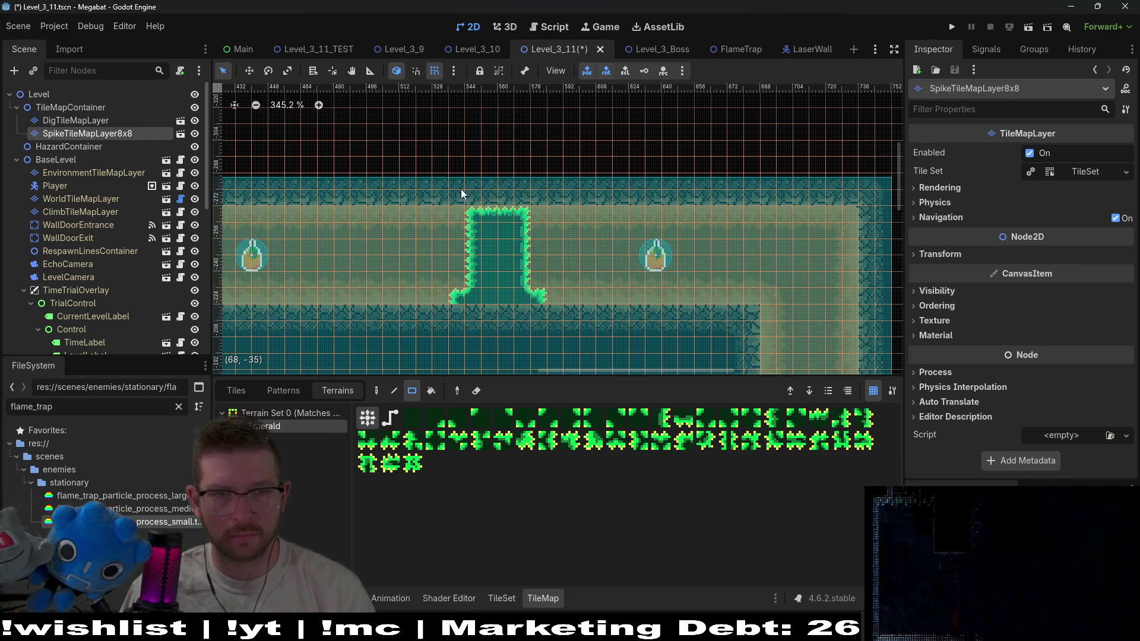
{"action": "left_click_drag", "start_coordinate": [511, 208], "coordinate": [538, 212]}
{"action": "scroll", "coordinate": [677, 291], "scroll_direction": "down", "scroll_amount": 3}
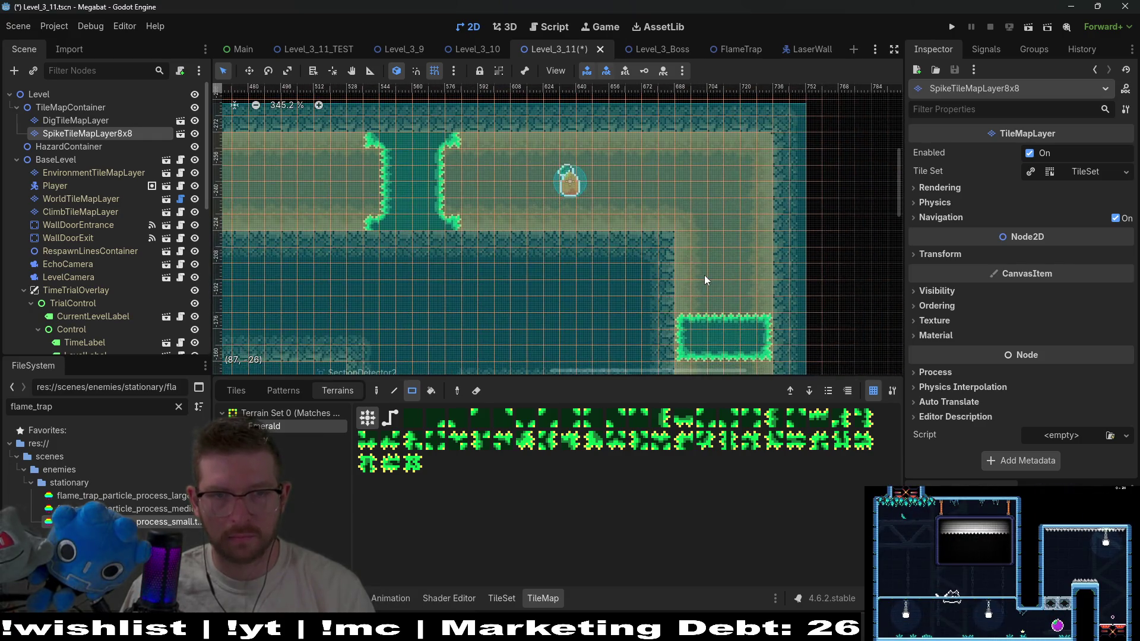
{"action": "scroll", "coordinate": [728, 289], "scroll_direction": "down", "scroll_amount": 2}
{"action": "scroll", "coordinate": [728, 289], "scroll_direction": "right", "scroll_amount": 3}
{"action": "left_click_drag", "start_coordinate": [606, 256], "coordinate": [611, 312]}
{"action": "left_click_drag", "start_coordinate": [679, 271], "coordinate": [682, 276]}
{"action": "left_click_drag", "start_coordinate": [687, 316], "coordinate": [688, 316]}
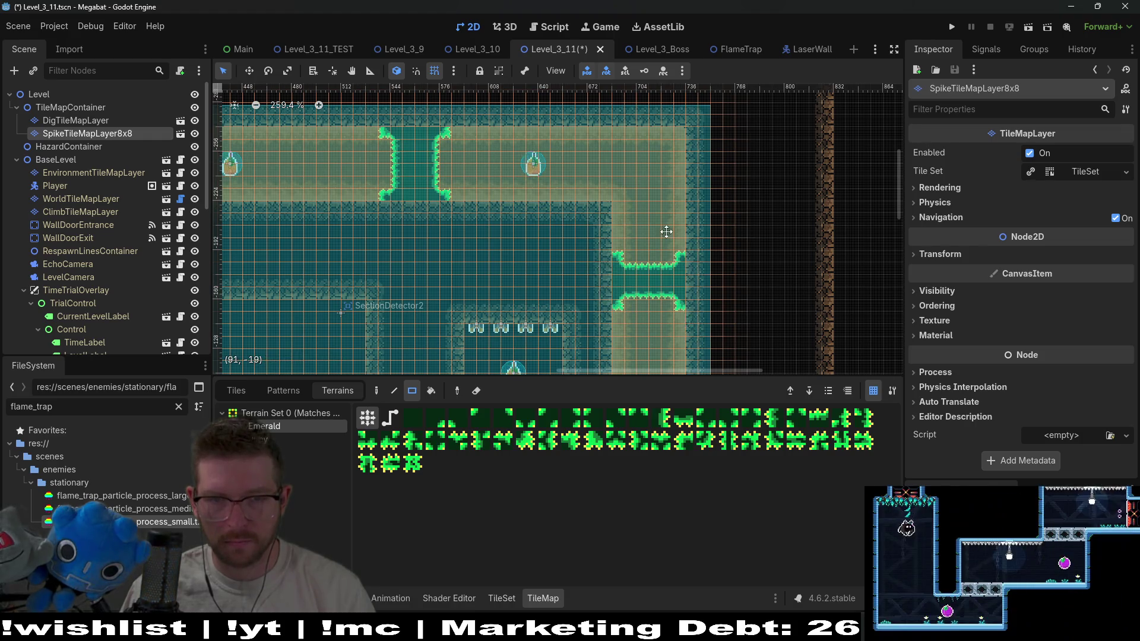
{"action": "scroll", "coordinate": [649, 224], "scroll_direction": "down", "scroll_amount": 3}
{"action": "scroll", "coordinate": [649, 224], "scroll_direction": "left", "scroll_amount": 3}
{"action": "scroll", "coordinate": [552, 237], "scroll_direction": "down", "scroll_amount": 2}
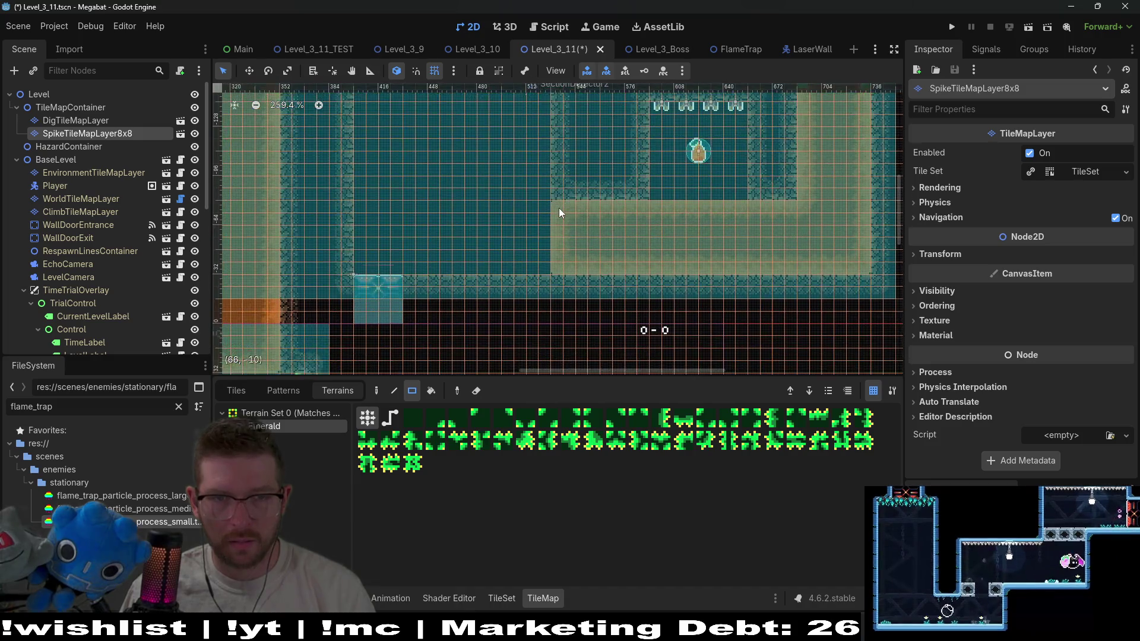
{"action": "scroll", "coordinate": [558, 208], "scroll_direction": "up", "scroll_amount": 3}
Shape a tall emerald column down the wall edge with a bent middle, flared ends and a base strip
{"action": "left_click_drag", "start_coordinate": [556, 193], "coordinate": [581, 343]}
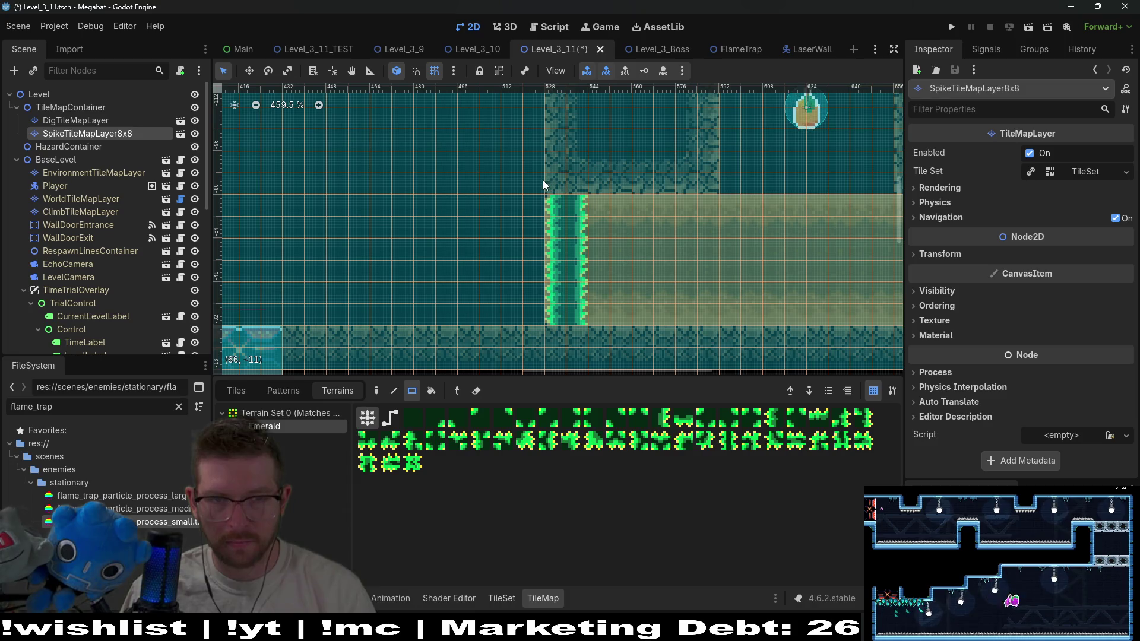
{"action": "left_click_drag", "start_coordinate": [538, 204], "coordinate": [541, 338]}
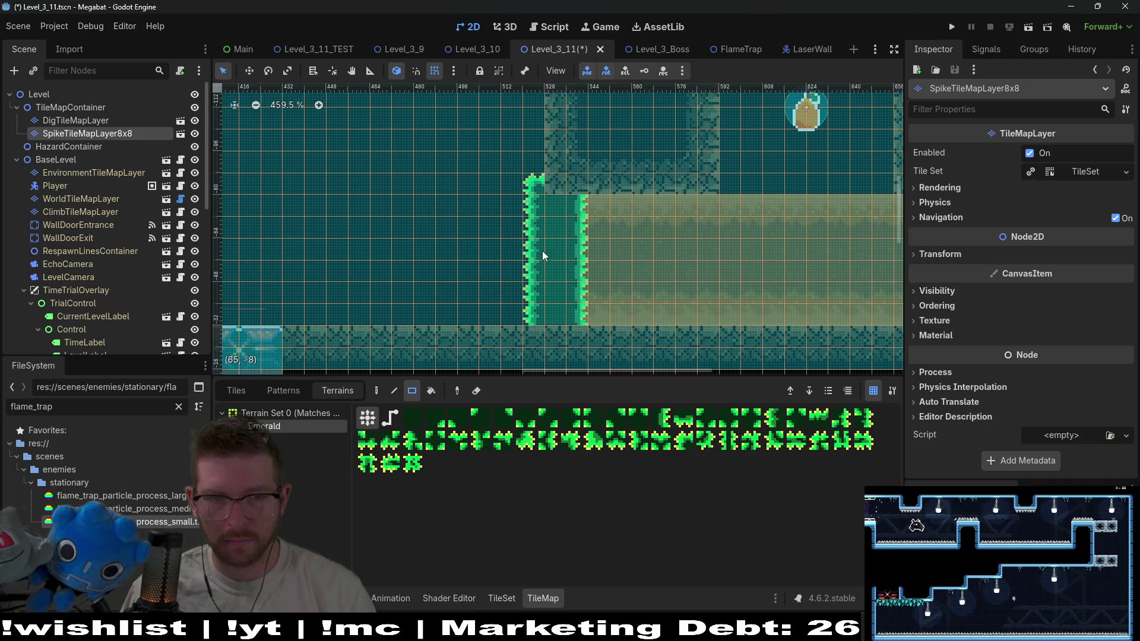
{"action": "left_click_drag", "start_coordinate": [537, 225], "coordinate": [538, 300]}
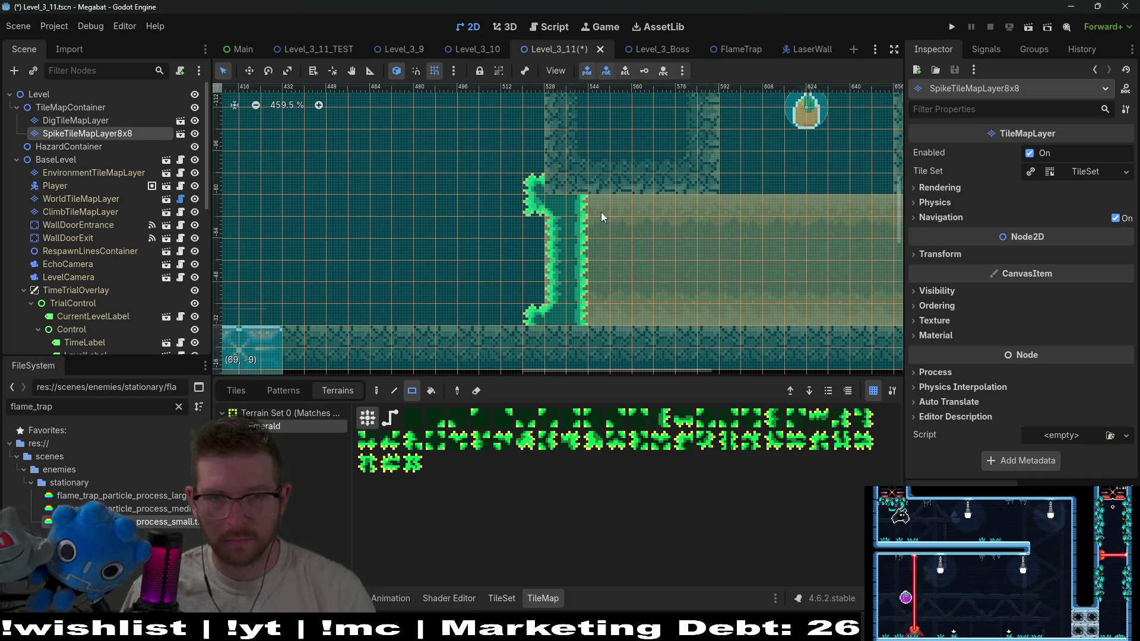
{"action": "left_click_drag", "start_coordinate": [598, 208], "coordinate": [607, 184]}
{"action": "left_click_drag", "start_coordinate": [597, 341], "coordinate": [599, 341]}
{"action": "scroll", "coordinate": [614, 269], "scroll_direction": "down", "scroll_amount": 4}
{"action": "scroll", "coordinate": [587, 233], "scroll_direction": "up", "scroll_amount": 3}
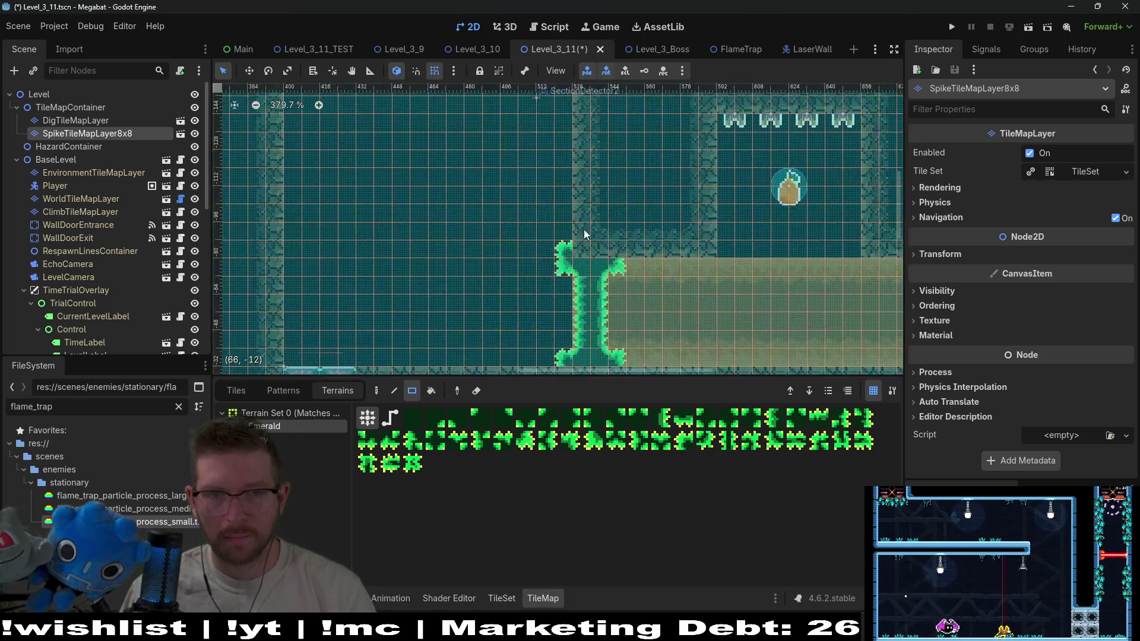
{"action": "left_click_drag", "start_coordinate": [574, 205], "coordinate": [574, 194]}
{"action": "left_click_drag", "start_coordinate": [597, 239], "coordinate": [596, 240]}
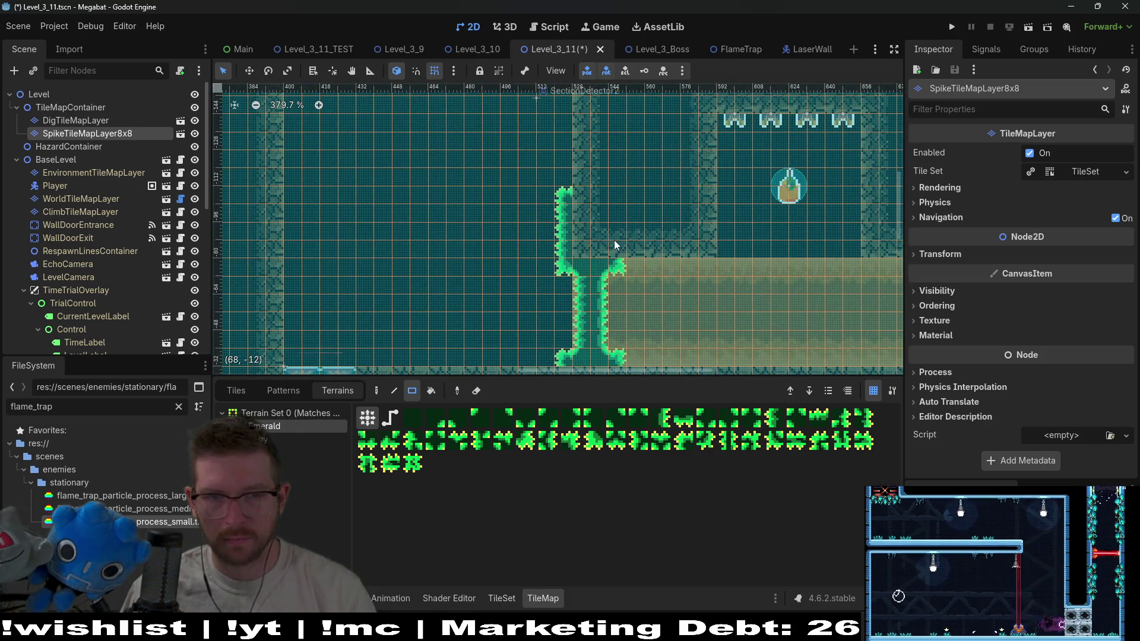
{"action": "scroll", "coordinate": [636, 248], "scroll_direction": "down", "scroll_amount": 4}
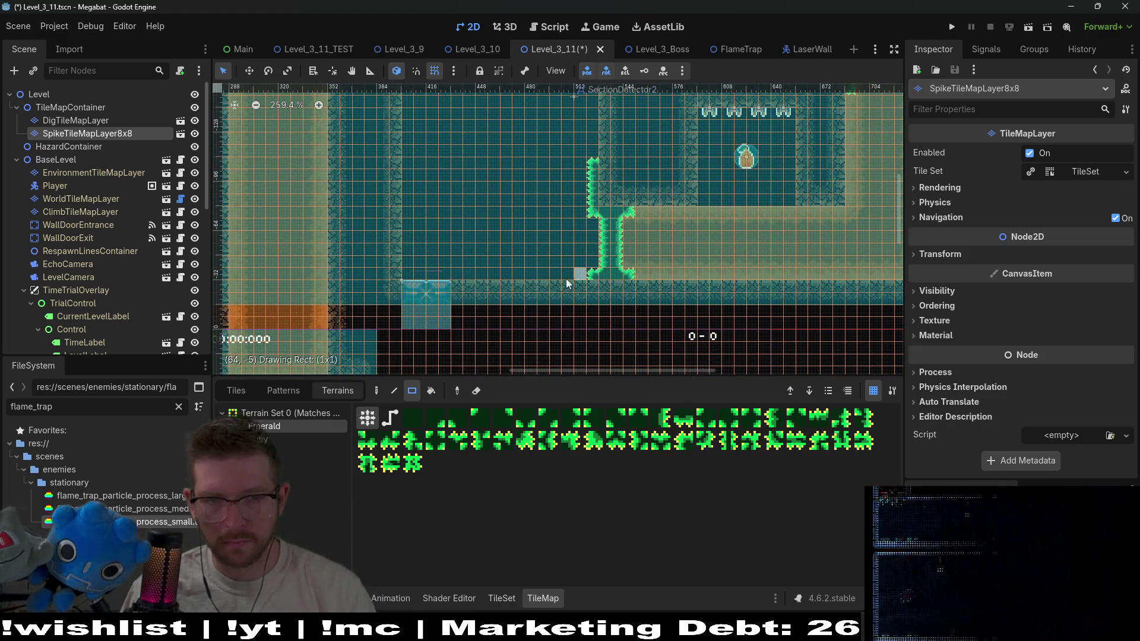
{"action": "mouse_move", "coordinate": [564, 280]}
{"action": "left_mouse_down"}
{"action": "mouse_move", "coordinate": [540, 275]}
{"action": "mouse_move", "coordinate": [682, 323]}
{"action": "mouse_move", "coordinate": [677, 255]}
{"action": "mouse_move", "coordinate": [693, 214]}
{"action": "mouse_move", "coordinate": [613, 284]}
{"action": "left_mouse_up"}
{"action": "scroll", "coordinate": [682, 323], "scroll_direction": "down", "scroll_amount": 1}
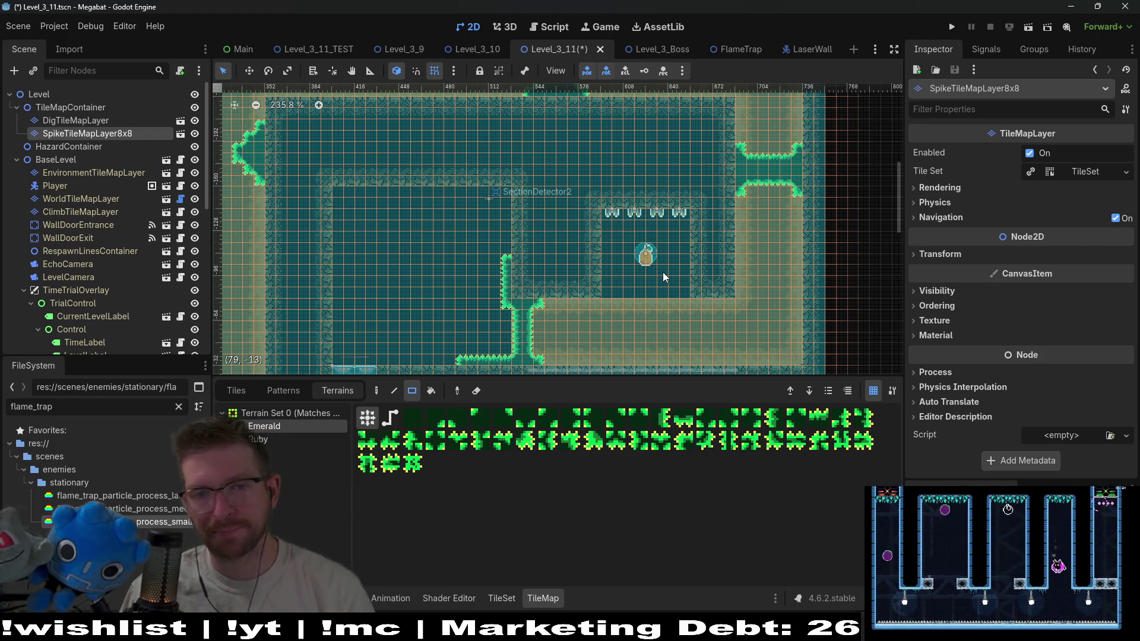
Review the room's lower and left sides, then save and run the current level
{"action": "left_click_drag", "start_coordinate": [767, 336], "coordinate": [771, 265]}
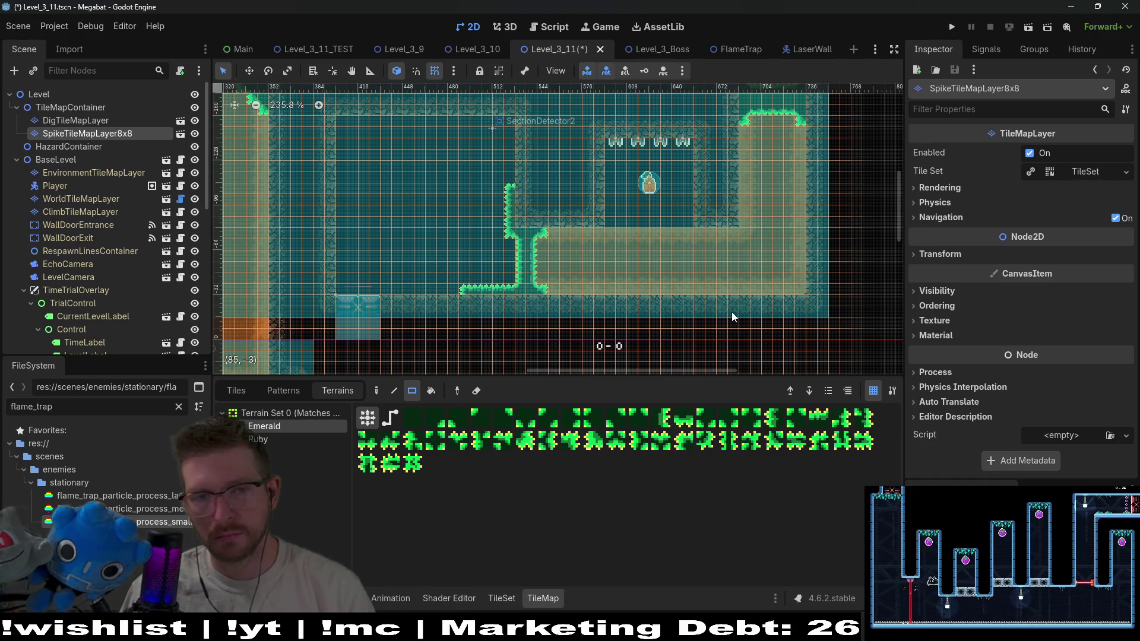
{"action": "left_click_drag", "start_coordinate": [540, 202], "coordinate": [694, 237]}
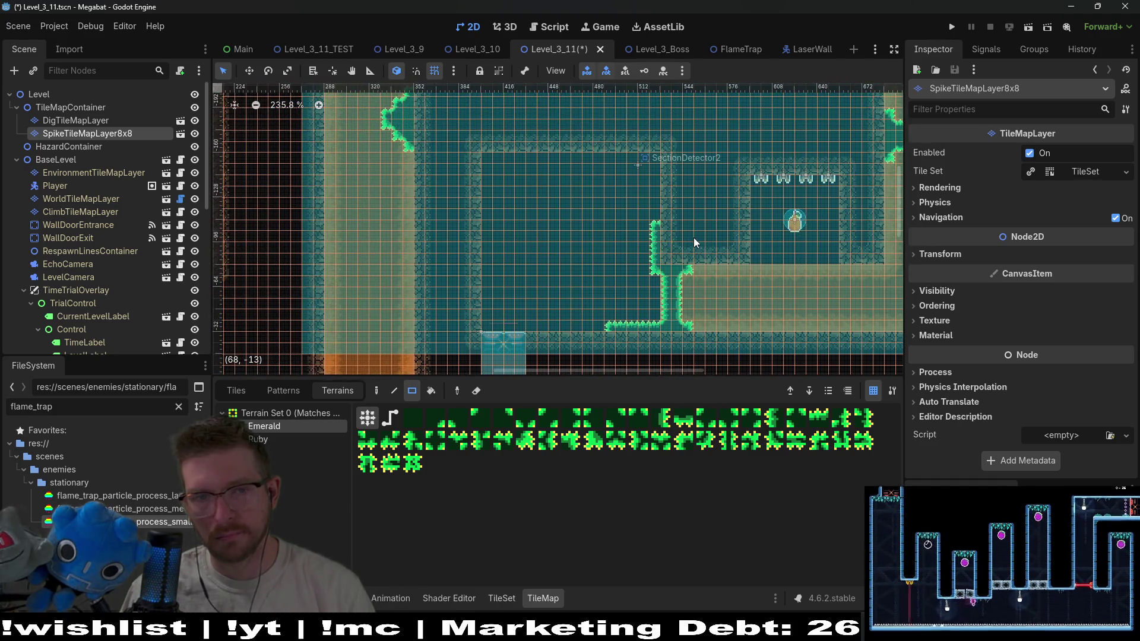
{"action": "scroll", "coordinate": [695, 241], "scroll_direction": "up", "scroll_amount": 3}
{"action": "scroll", "coordinate": [697, 242], "scroll_direction": "right", "scroll_amount": 3}
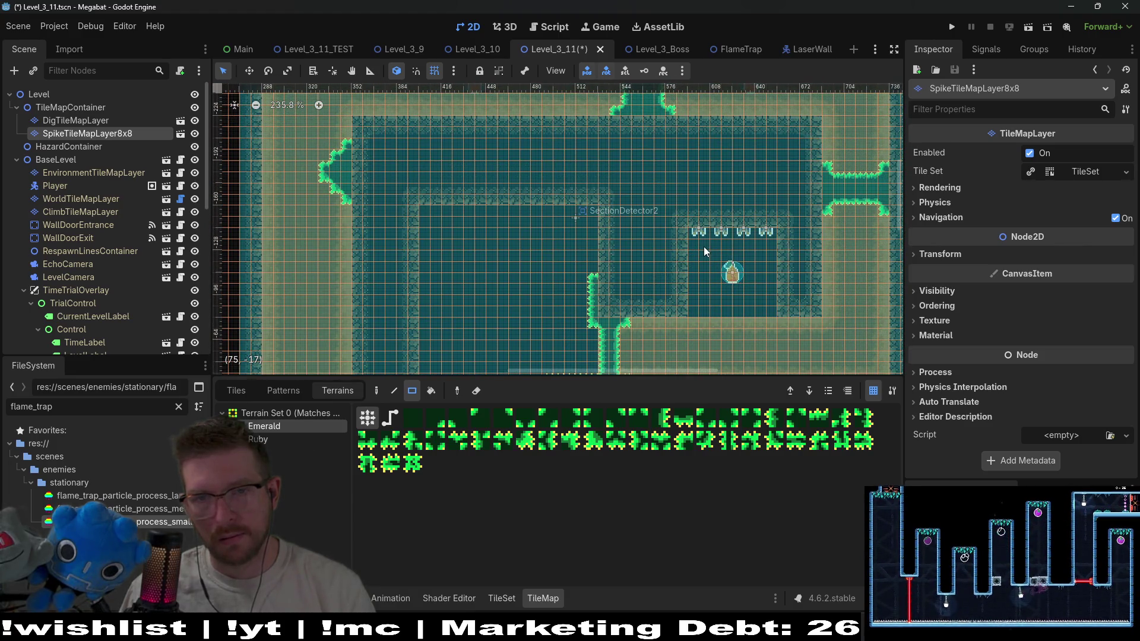
{"action": "left_click", "coordinate": [1028, 26]}
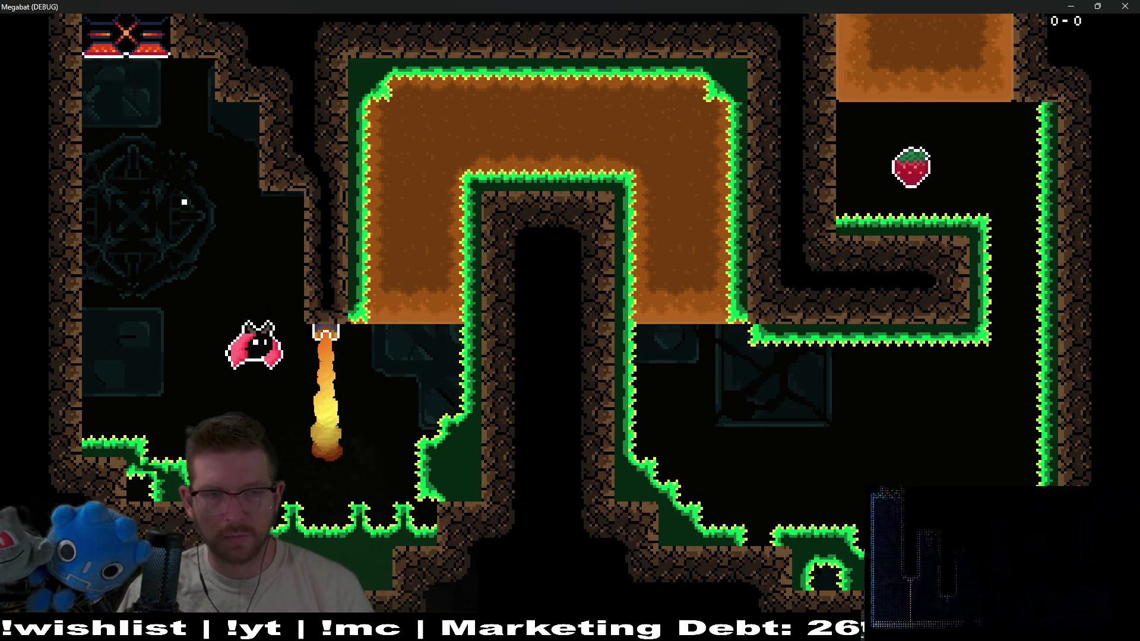
Fly the bat past the flame jet, across the top passage and down the right shaft
{"action": "key", "text": "Right"}
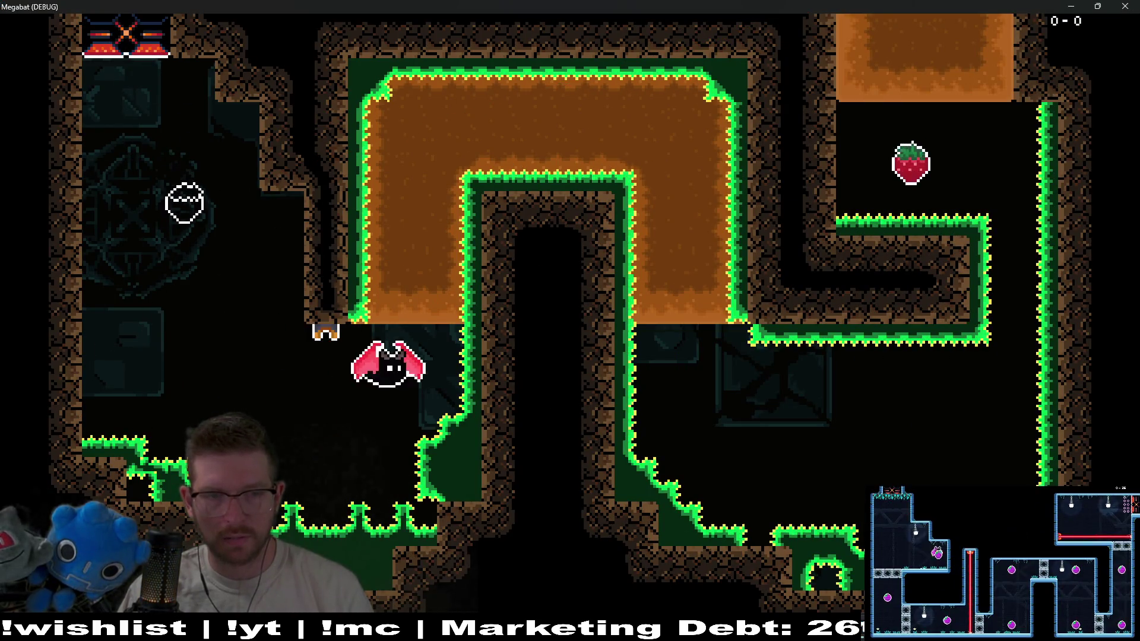
{"action": "key", "text": "Up"}
{"action": "key", "text": "Right"}
{"action": "key", "text": "Down"}
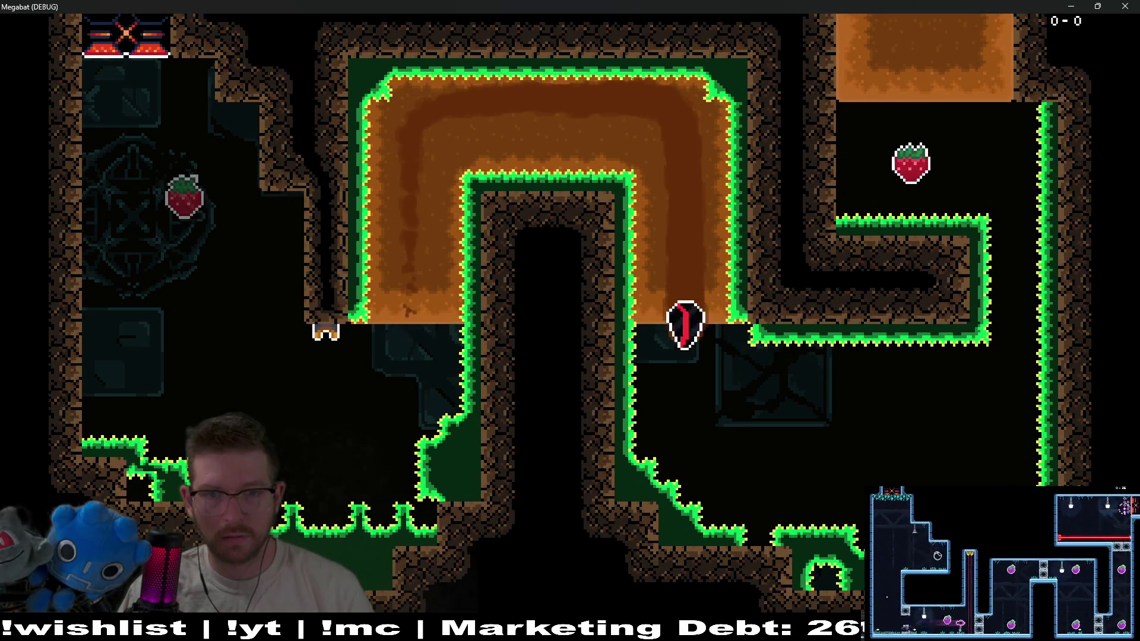
{"action": "key", "text": "Right"}
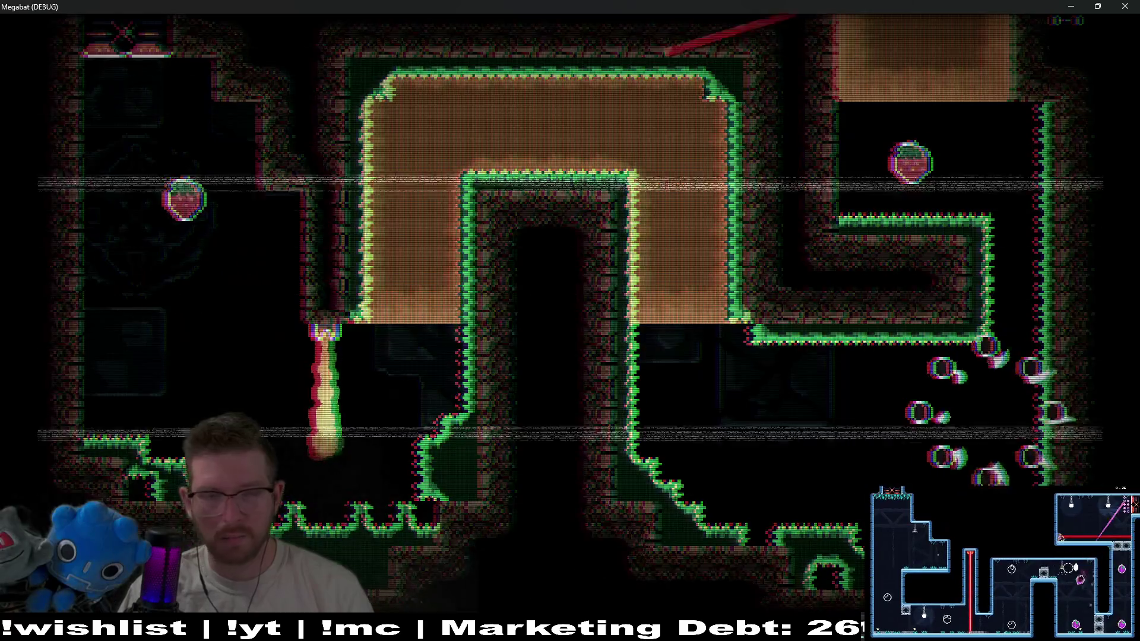
After respawning, fly past the flame jet and burrow over the dirt block to the floor
{"action": "key", "text": "Down"}
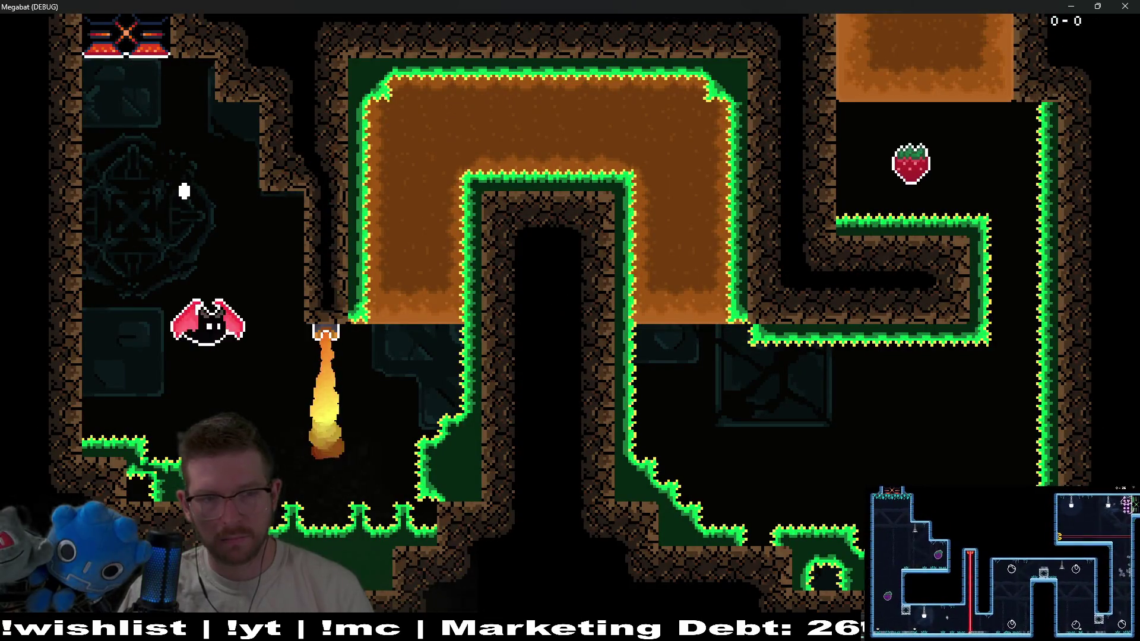
{"action": "key", "text": "Right"}
{"action": "key", "text": "Up"}
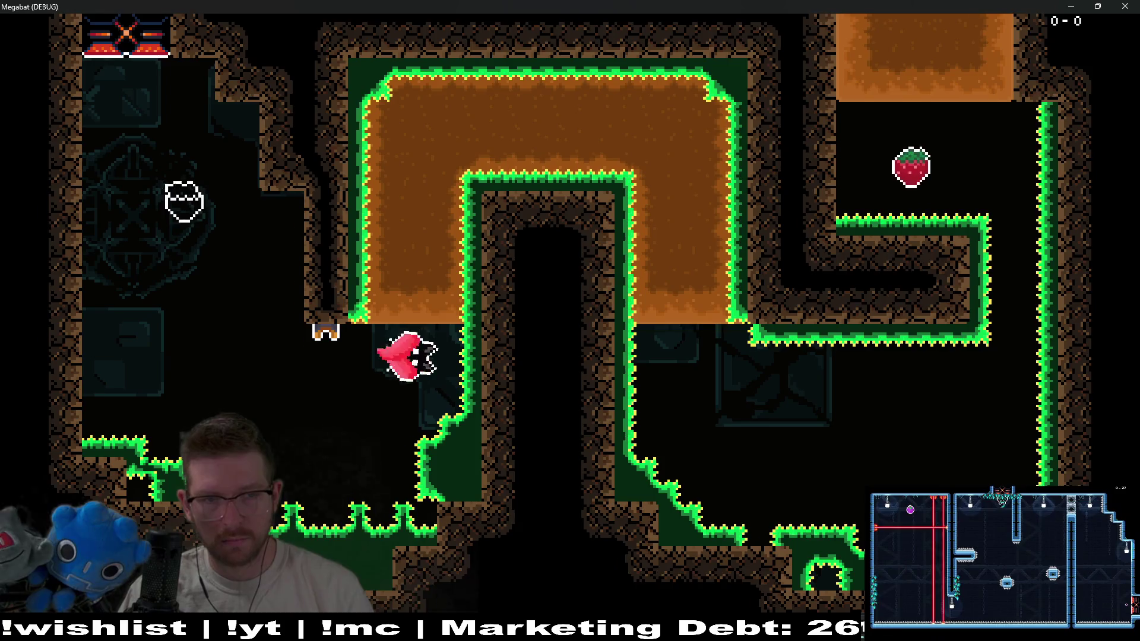
{"action": "key", "text": "Right"}
{"action": "key", "text": "Down"}
{"action": "key", "text": "Right"}
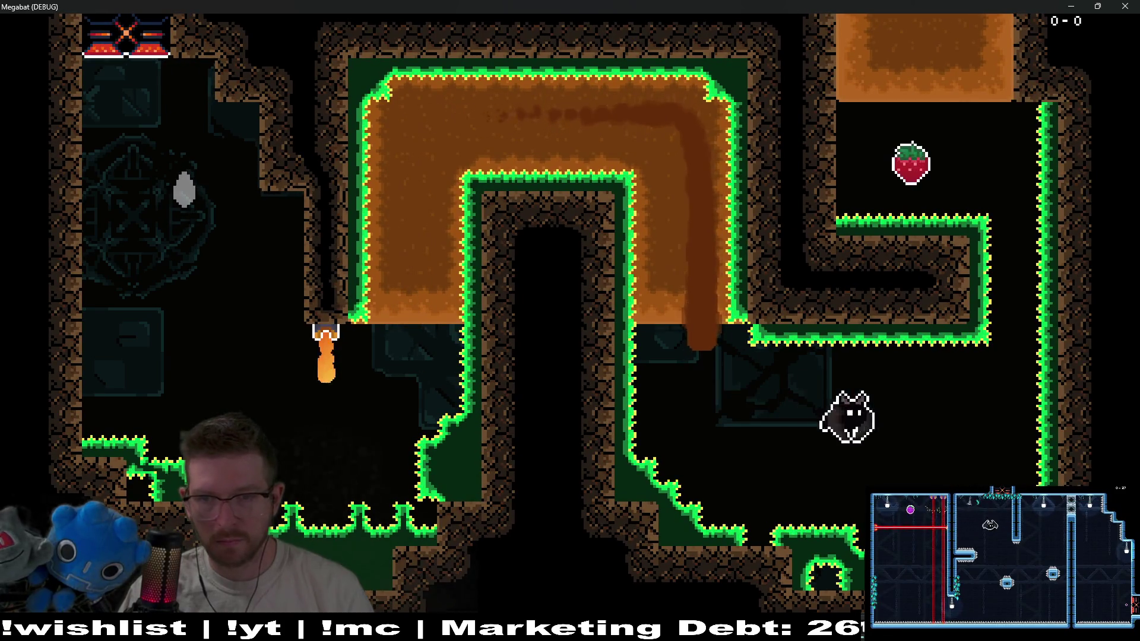
Fly into the next room, tunnel through its dirt columns, and rise into the fire room
{"action": "key", "text": "Up"}
{"action": "key", "text": "Left"}
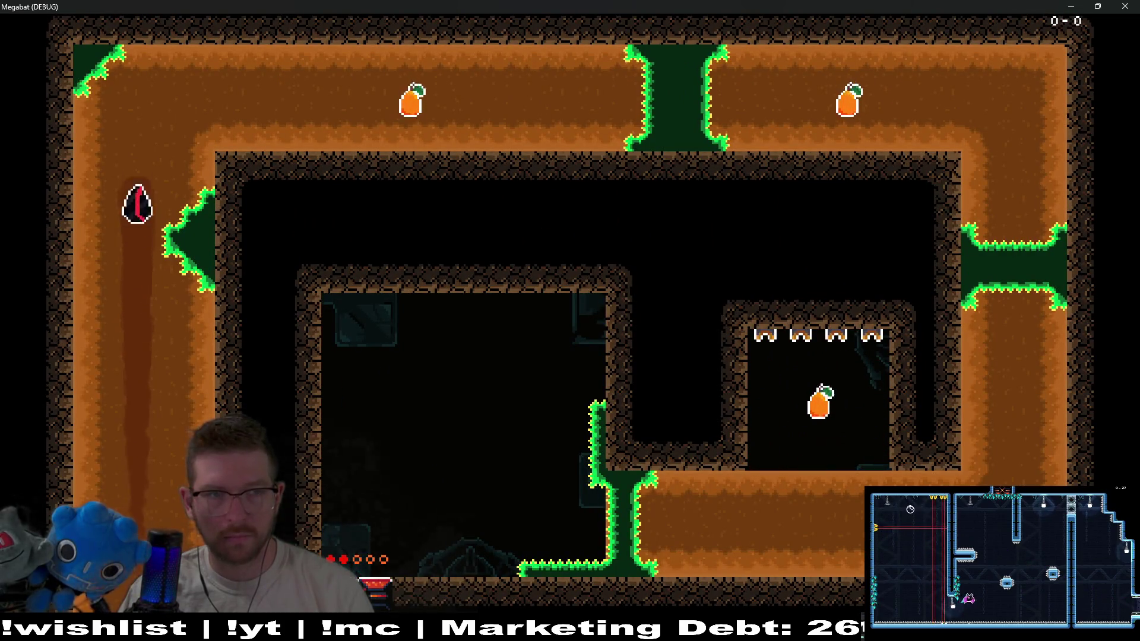
{"action": "key", "text": "Right"}
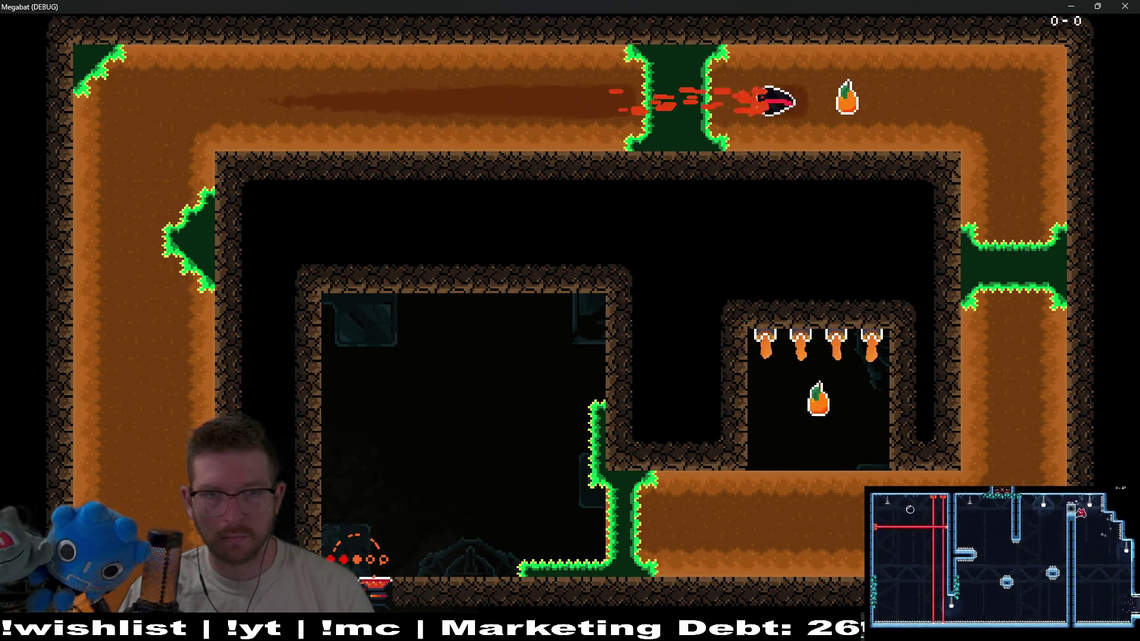
{"action": "key", "text": "Down"}
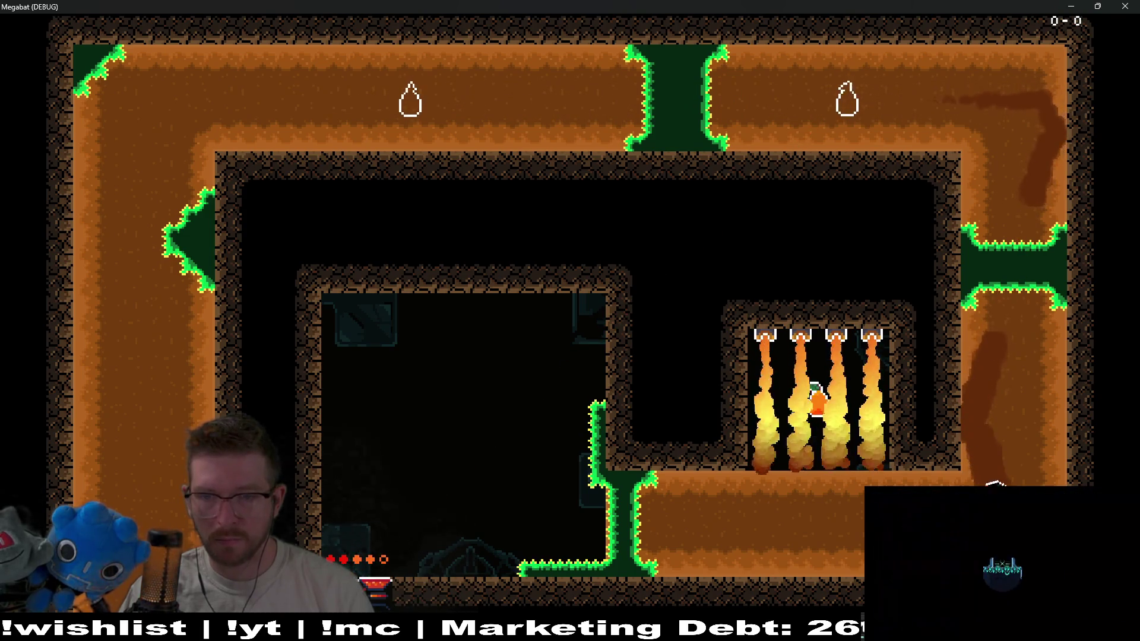
{"action": "key", "text": "Left"}
{"action": "key", "text": "Up"}
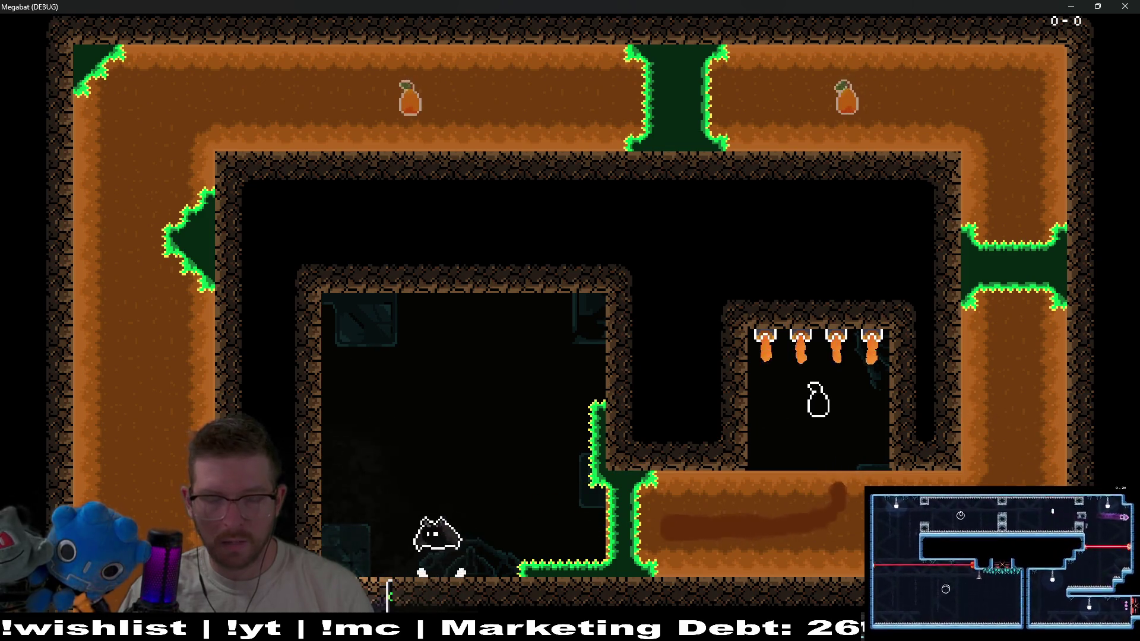
{"action": "key", "text": "Up"}
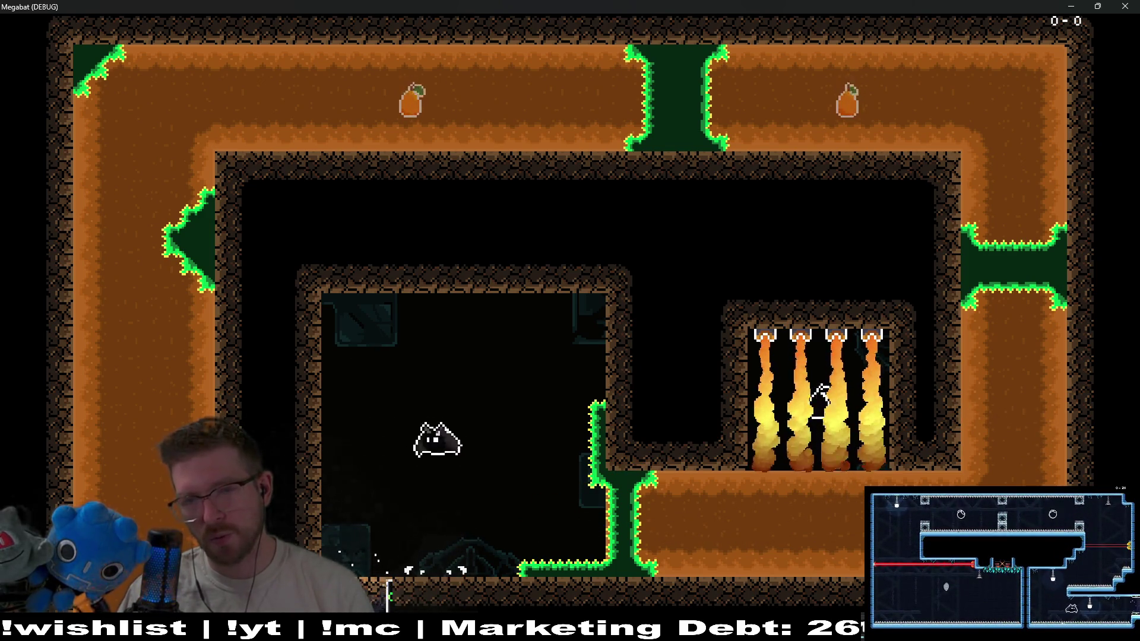
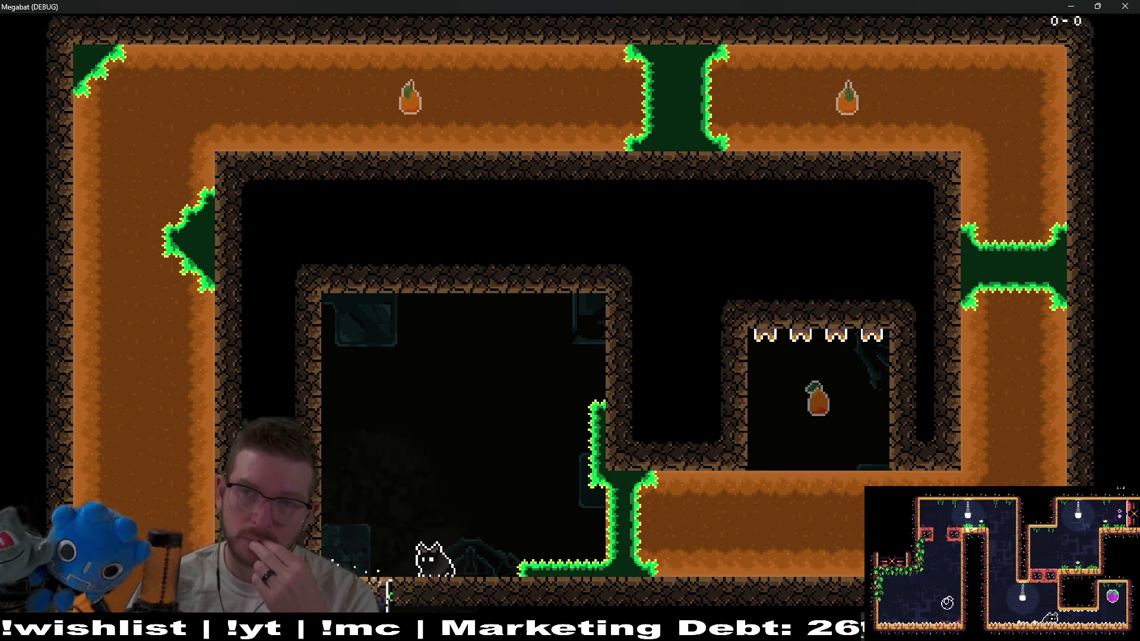
Close the Megabat (DEBUG) window to get back to the Level_3_11 editor
{"action": "left_click", "coordinate": [1127, 6]}
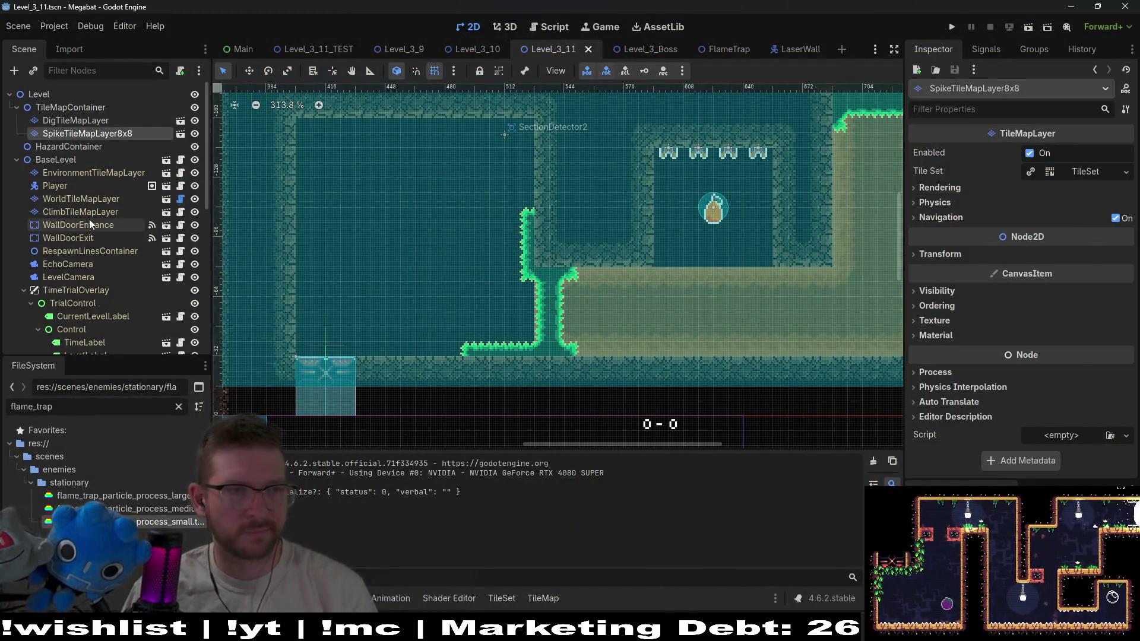
Select WorldTileMapLayer and choose the brown wall desert terrain
{"action": "left_click", "coordinate": [92, 186]}
{"action": "left_click", "coordinate": [90, 198]}
{"action": "left_click", "coordinate": [285, 440]}
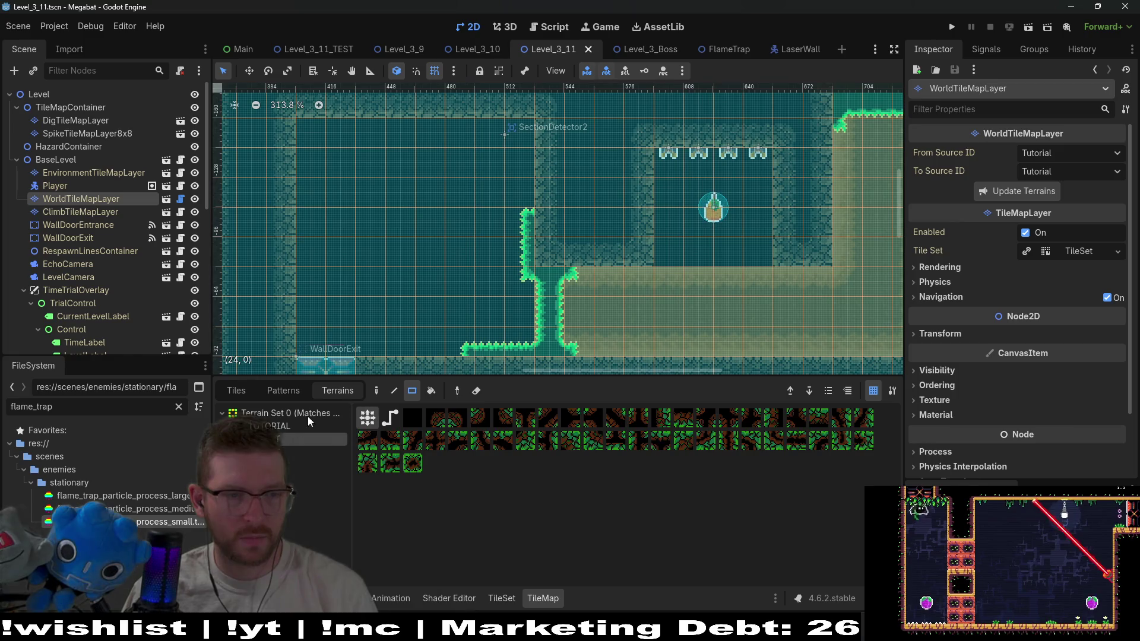
{"action": "left_click", "coordinate": [297, 452]}
Paint brown wall terrain into the gap beside WallDoorExit and the door opening
{"action": "scroll", "coordinate": [363, 330], "scroll_direction": "down", "scroll_amount": 3}
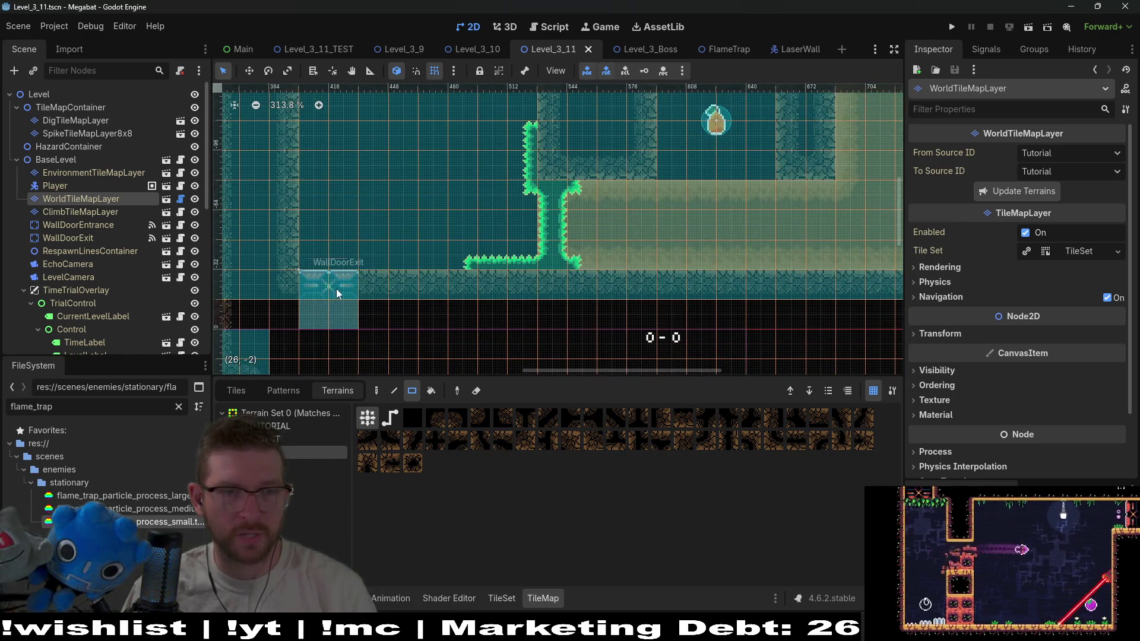
{"action": "left_click_drag", "start_coordinate": [332, 318], "coordinate": [335, 317]}
{"action": "scroll", "coordinate": [347, 318], "scroll_direction": "down", "scroll_amount": 3}
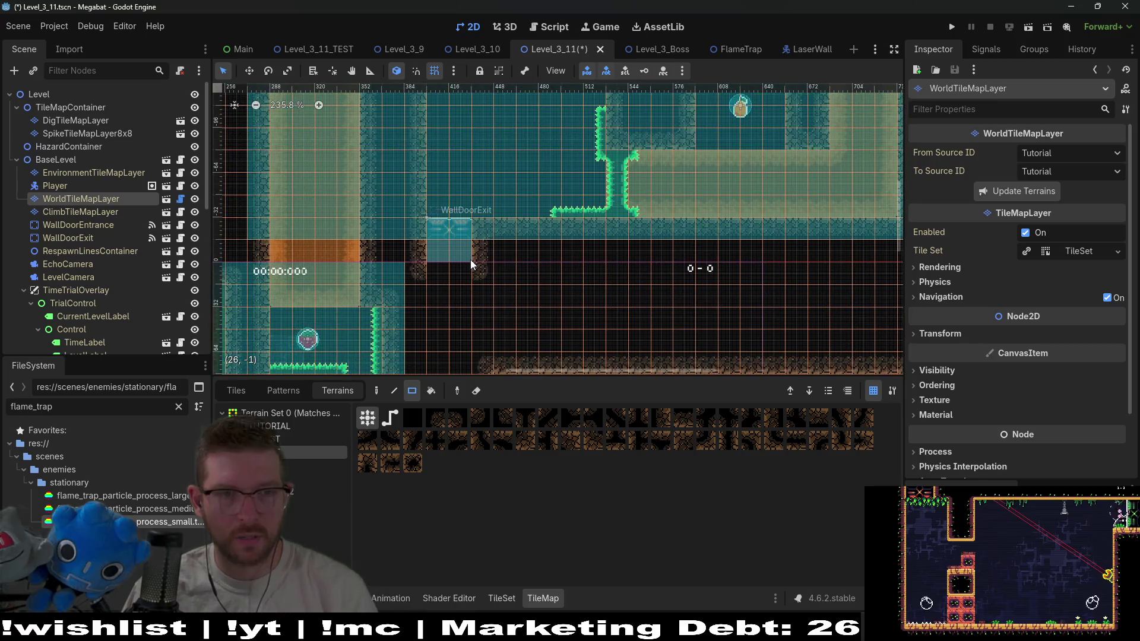
{"action": "left_click_drag", "start_coordinate": [475, 261], "coordinate": [452, 280]}
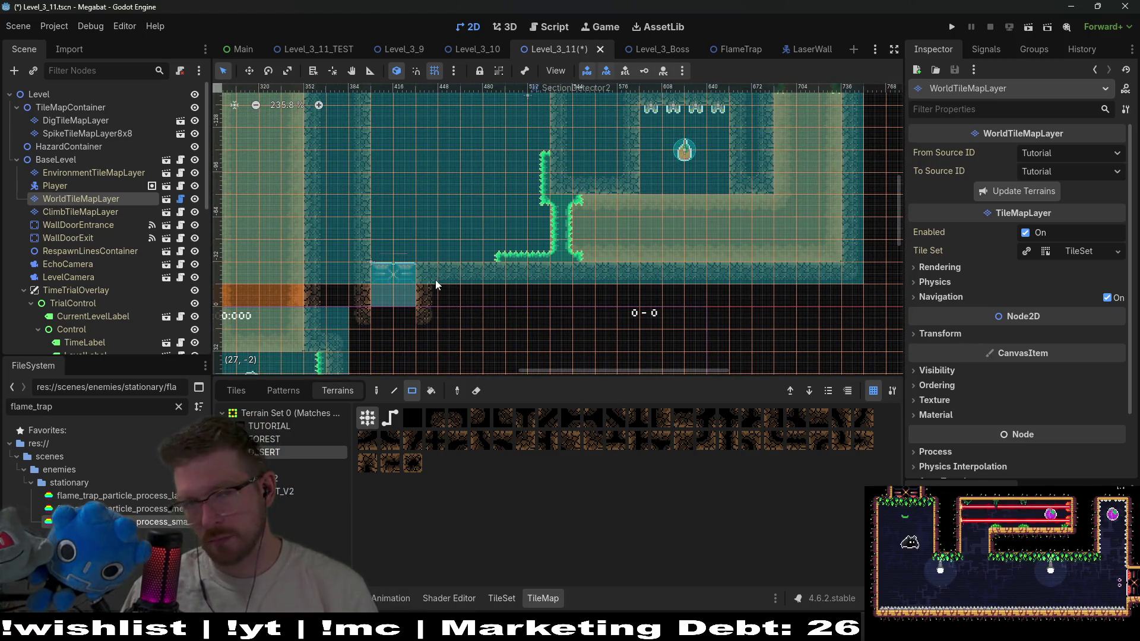
{"action": "scroll", "coordinate": [436, 280], "scroll_direction": "up", "scroll_amount": 3}
{"action": "left_click_drag", "start_coordinate": [443, 233], "coordinate": [479, 324]}
{"action": "scroll", "coordinate": [508, 240], "scroll_direction": "right", "scroll_amount": 1}
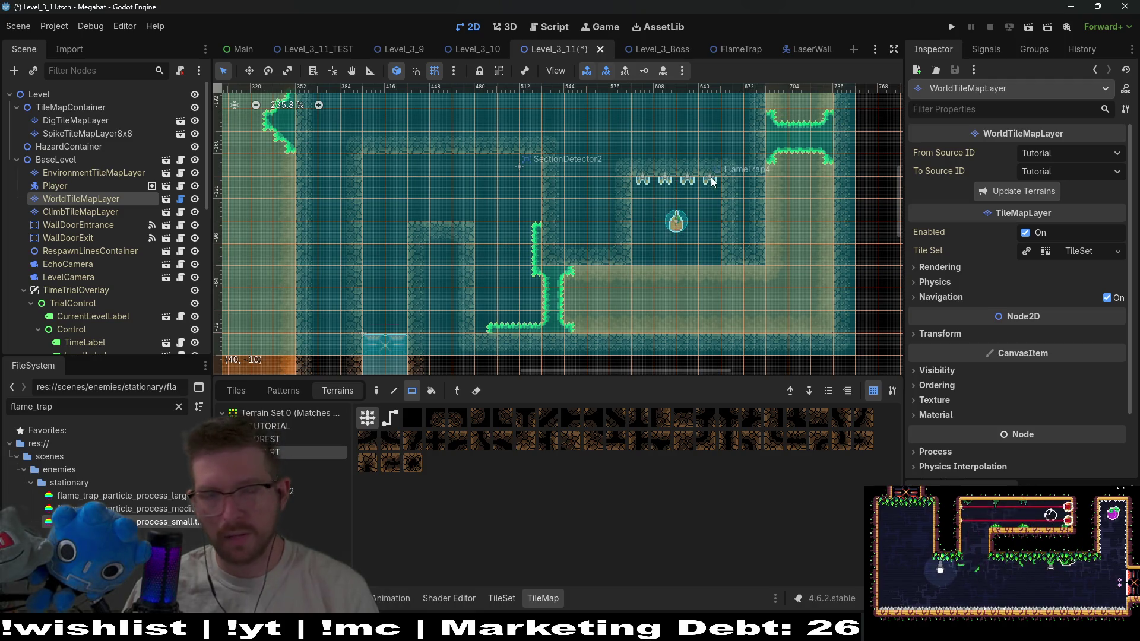
Save the Level_3_11 scene
{"action": "key", "text": "ctrl+s"}
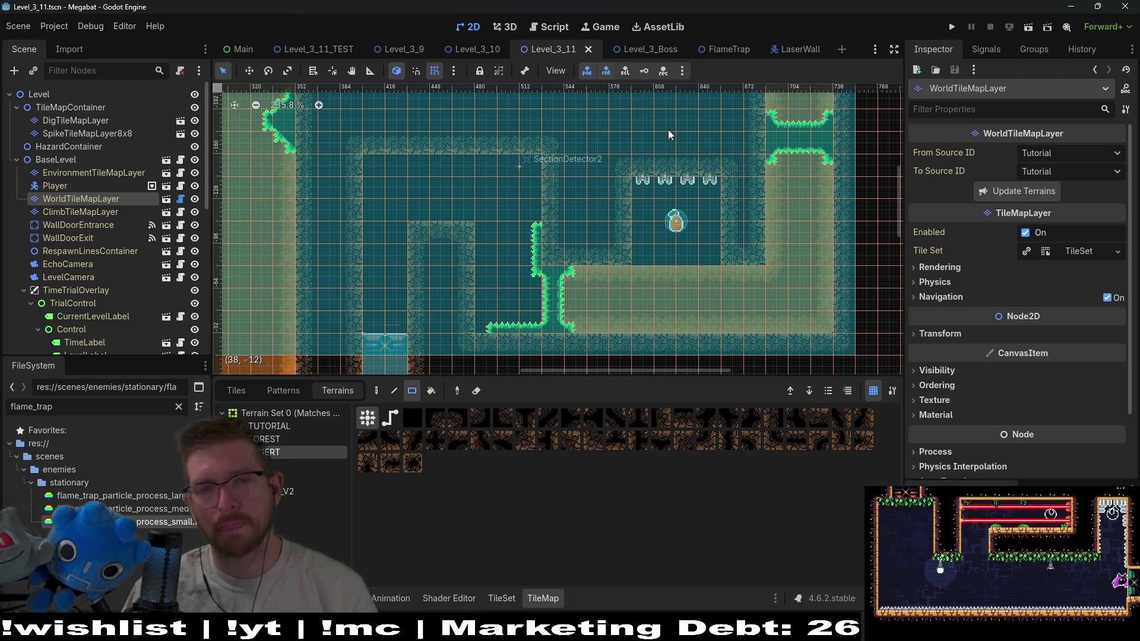
{"action": "scroll", "coordinate": [688, 176], "scroll_direction": "up", "scroll_amount": 3}
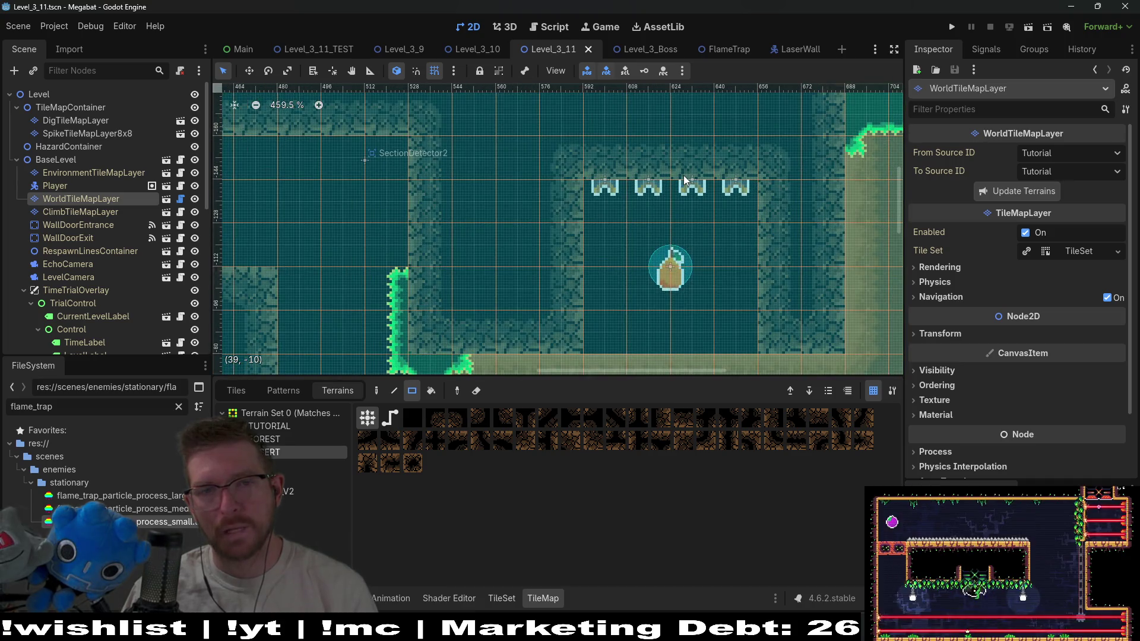
{"action": "scroll", "coordinate": [683, 176], "scroll_direction": "down", "scroll_amount": 2}
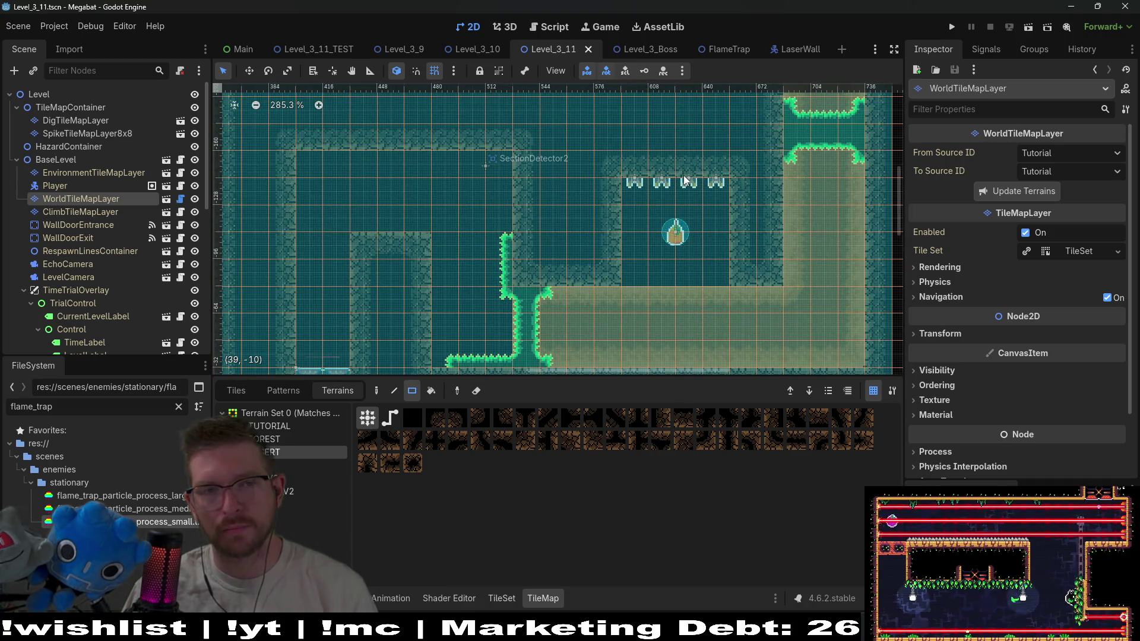
{"action": "scroll", "coordinate": [126, 244], "scroll_direction": "down", "scroll_amount": 10}
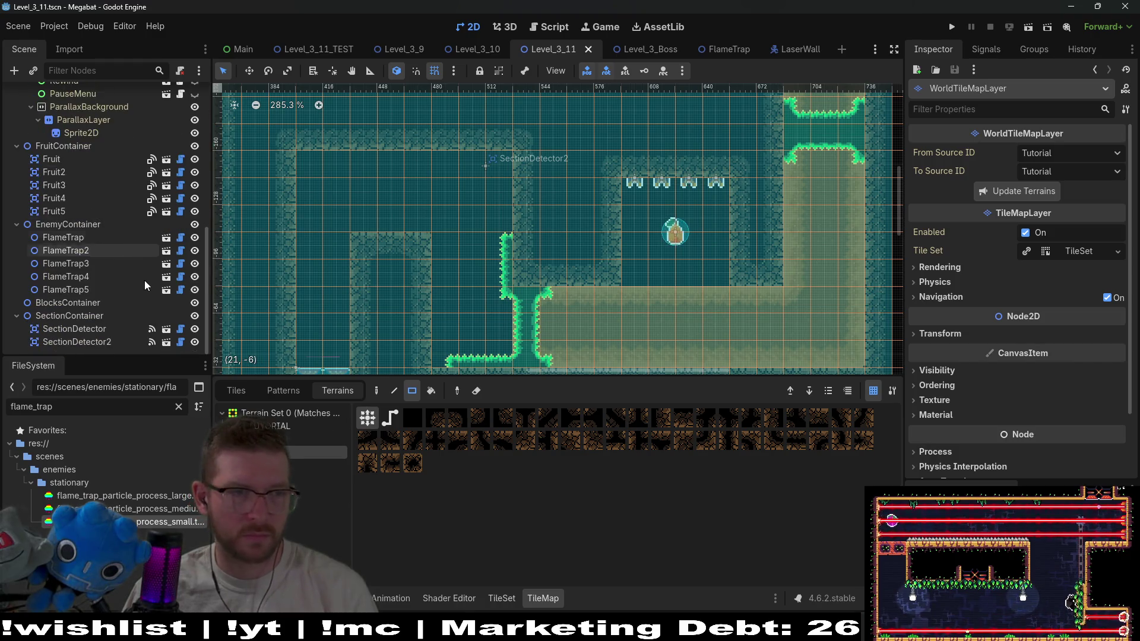
Set FlameTrap5's flame size to Large
{"action": "left_click", "coordinate": [99, 294]}
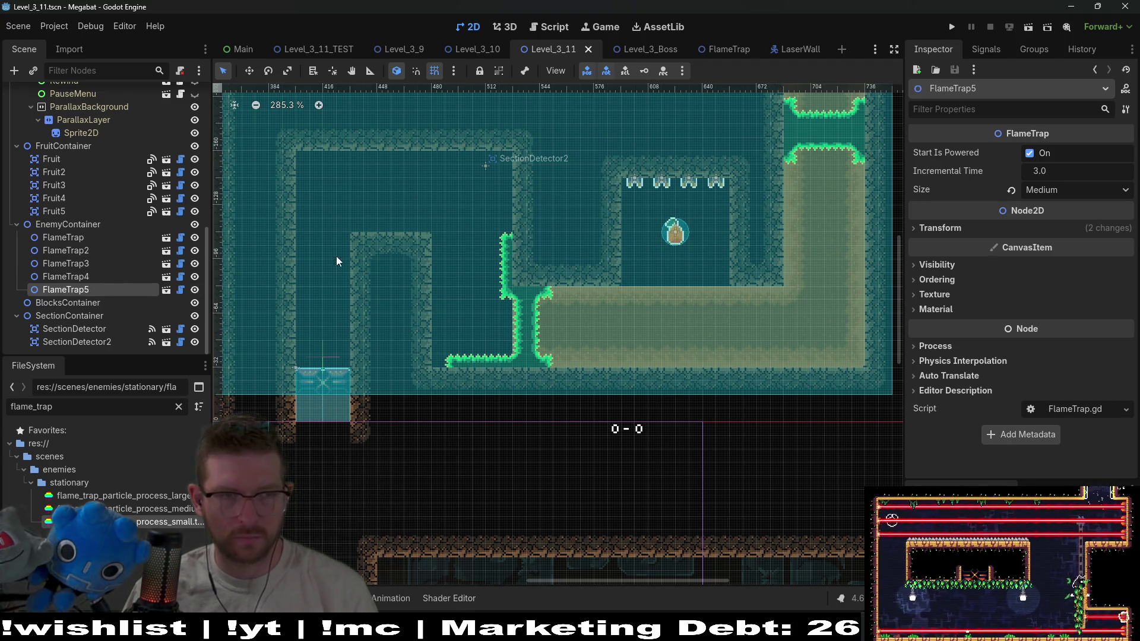
{"action": "left_click_drag", "start_coordinate": [533, 239], "coordinate": [580, 233]}
{"action": "scroll", "coordinate": [580, 232], "scroll_direction": "down", "scroll_amount": 5}
{"action": "scroll", "coordinate": [461, 274], "scroll_direction": "left", "scroll_amount": 10}
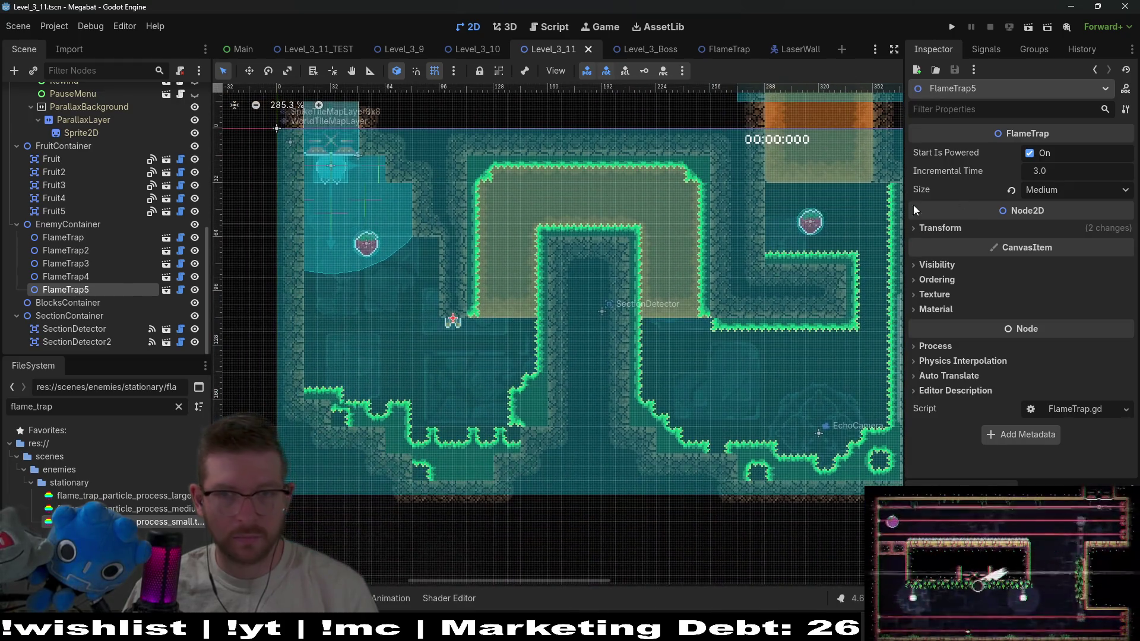
{"action": "left_click", "coordinate": [1064, 194]}
{"action": "left_click", "coordinate": [1064, 237]}
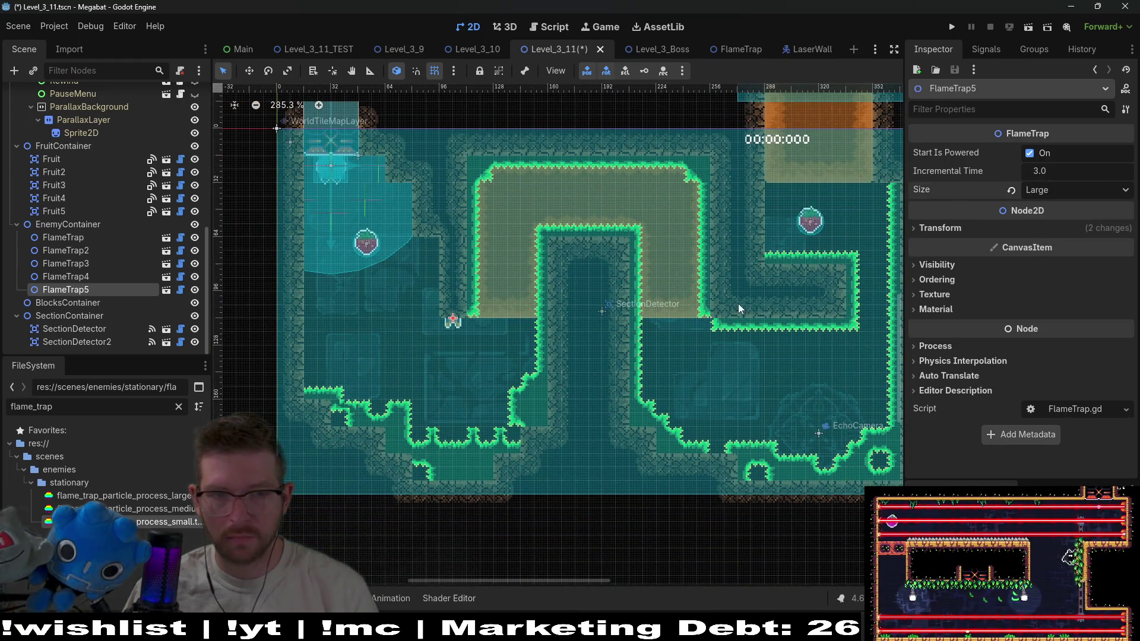
{"action": "scroll", "coordinate": [565, 297], "scroll_direction": "down", "scroll_amount": 3}
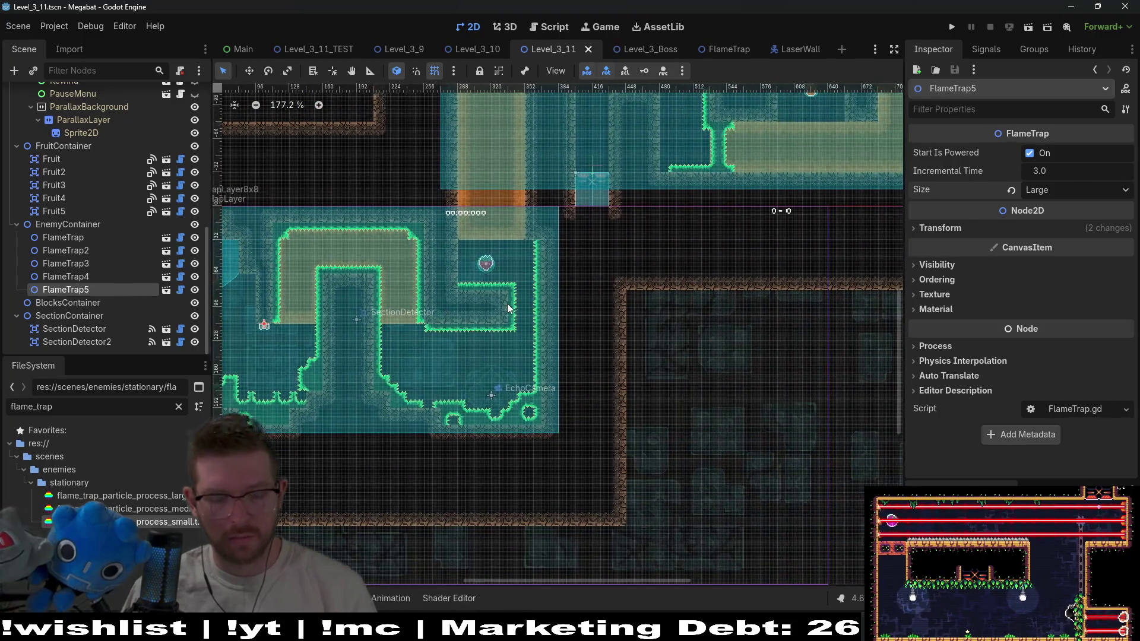
Duplicate FlameTrap5, rotate the copy 90 degrees and place it on the room's left wall
{"action": "key", "text": "ctrl+d"}
{"action": "key", "text": "w"}
{"action": "key", "text": "f"}
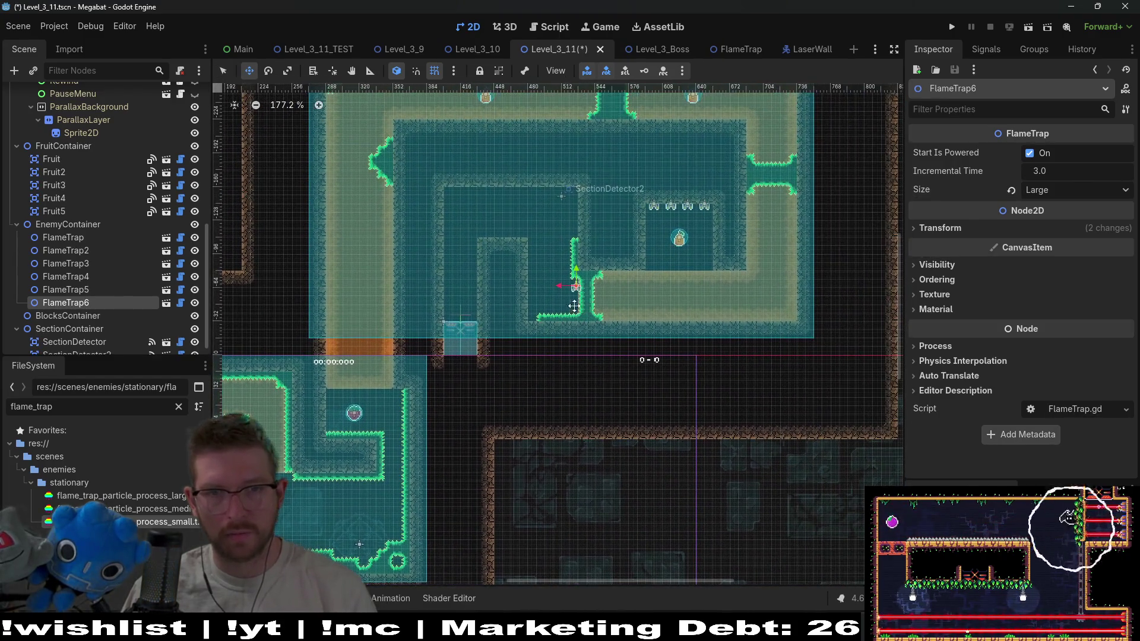
{"action": "scroll", "coordinate": [552, 211], "scroll_direction": "up", "scroll_amount": 6}
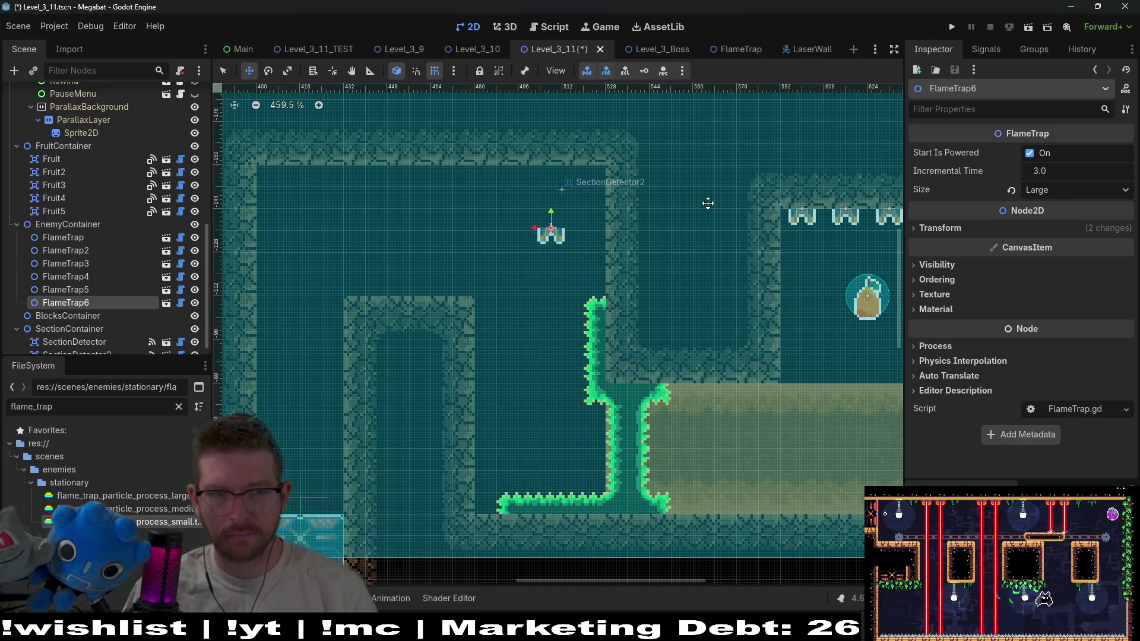
{"action": "left_click", "coordinate": [944, 228]}
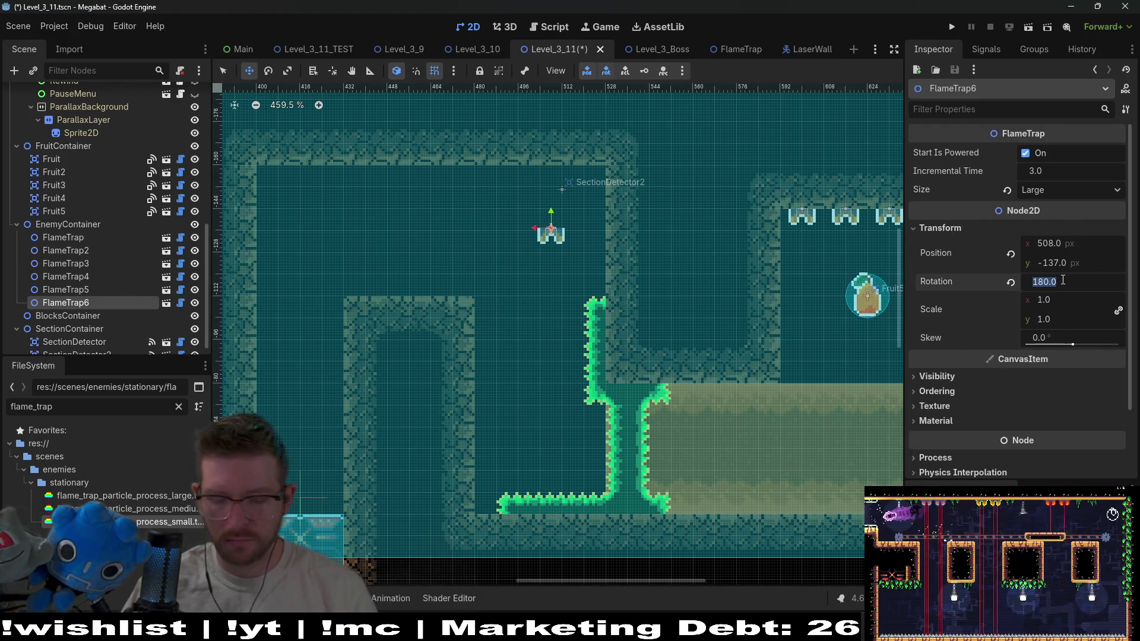
{"action": "type", "text": "90"}
{"action": "key", "text": "Return"}
{"action": "left_click_drag", "start_coordinate": [383, 209], "coordinate": [271, 187]}
{"action": "scroll", "coordinate": [270, 186], "scroll_direction": "up", "scroll_amount": 3}
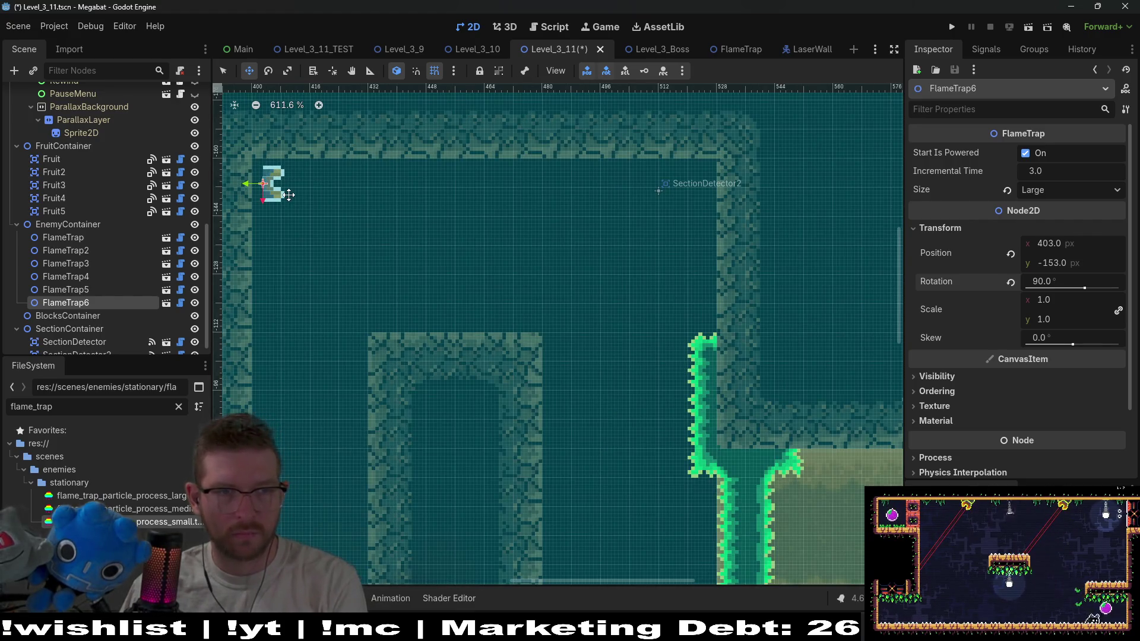
Add two more copies stepped down the left wall, then save the level
{"action": "key", "text": "ctrl+d"}
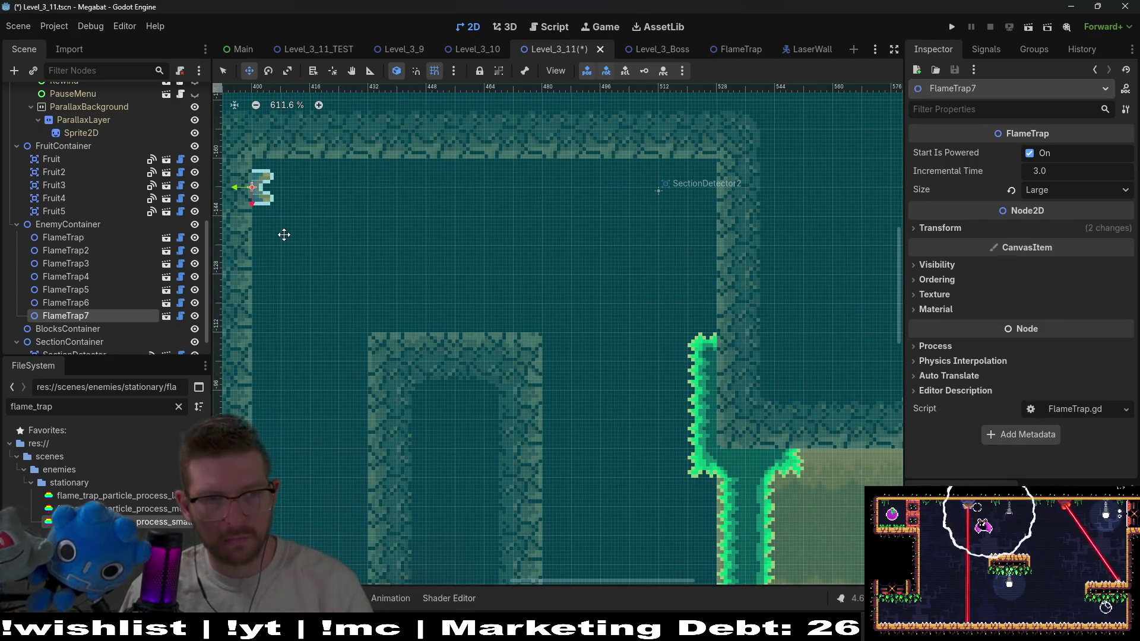
{"action": "key", "text": "Down"}
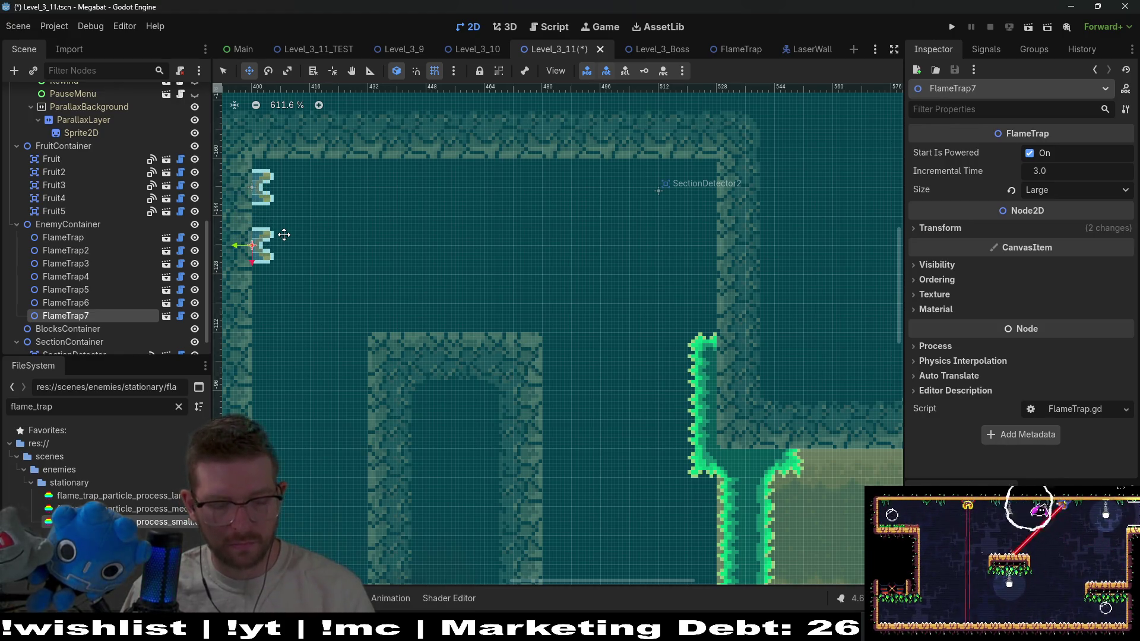
{"action": "key", "text": "ctrl+d"}
{"action": "key", "text": "Down"}
{"action": "key", "text": "Down"}
{"action": "key", "text": "Down"}
{"action": "key", "text": "Down"}
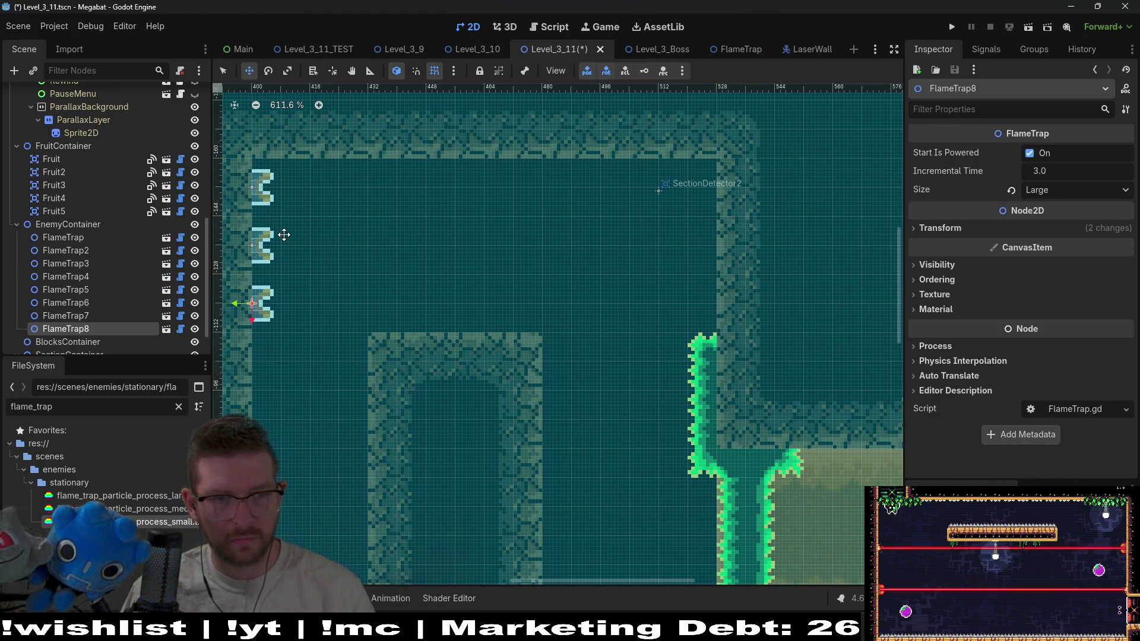
{"action": "key", "text": "ctrl+s"}
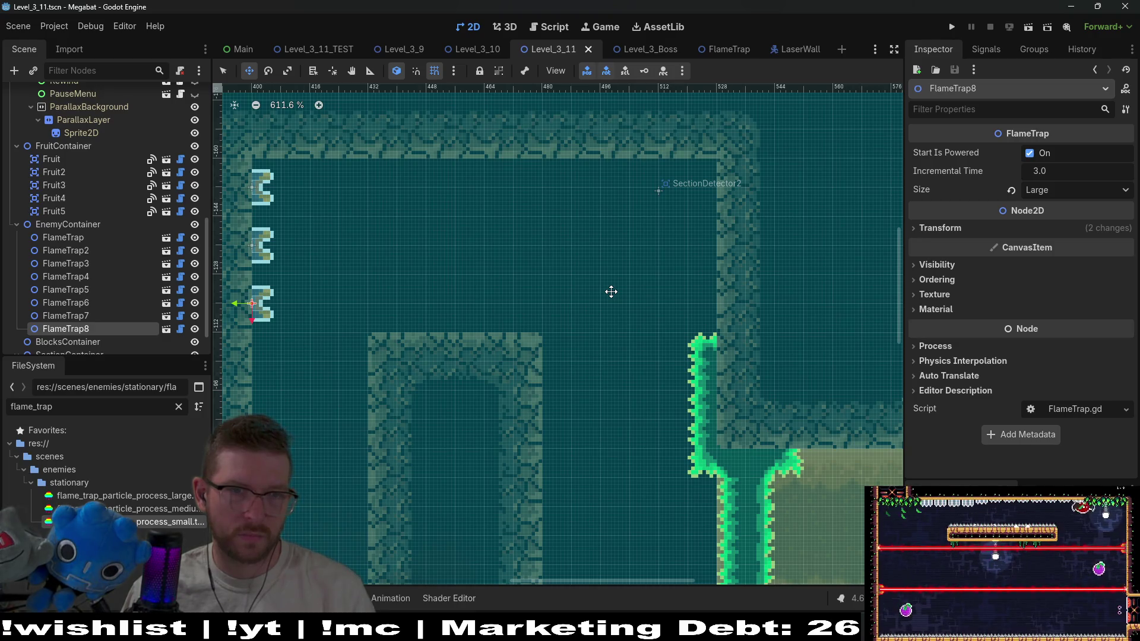
Run Level_3_11 and fly the bat through the dirt block up to the upper-chamber strawberry
{"action": "left_click", "coordinate": [1028, 28]}
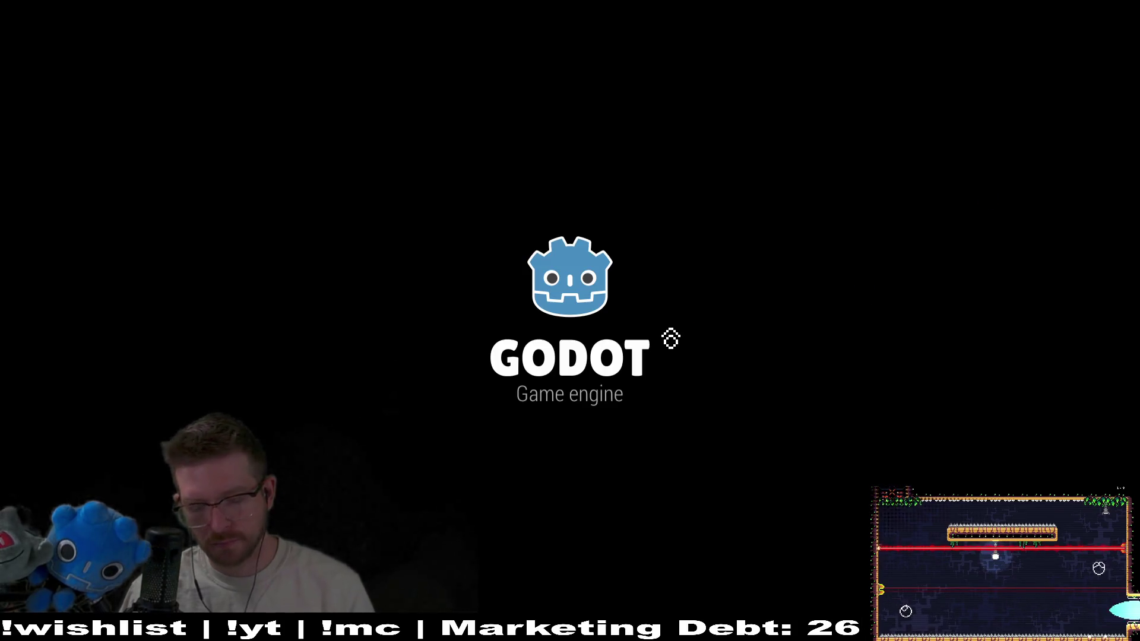
{"action": "key", "text": "Down"}
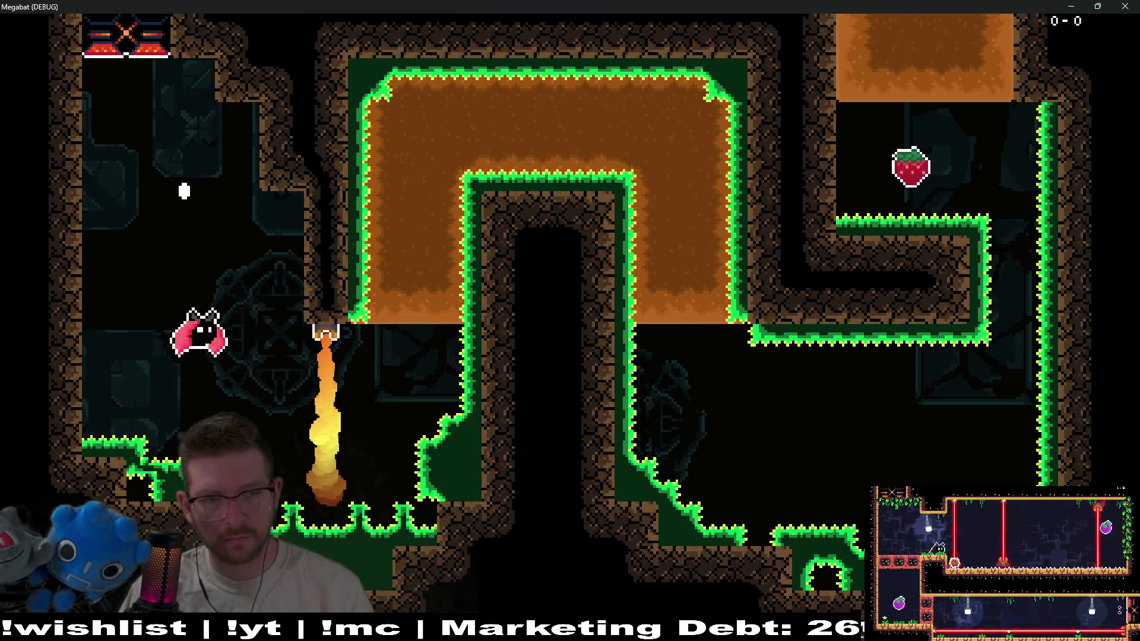
{"action": "key", "text": "Right"}
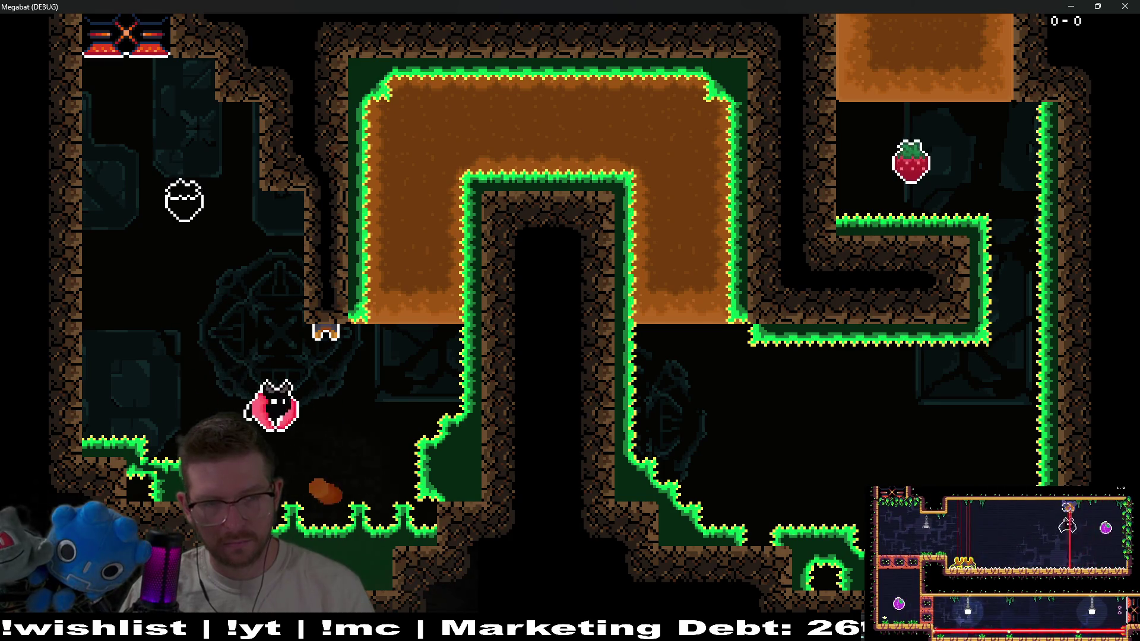
{"action": "key", "text": "Up"}
{"action": "key", "text": "Right"}
{"action": "key", "text": "Down"}
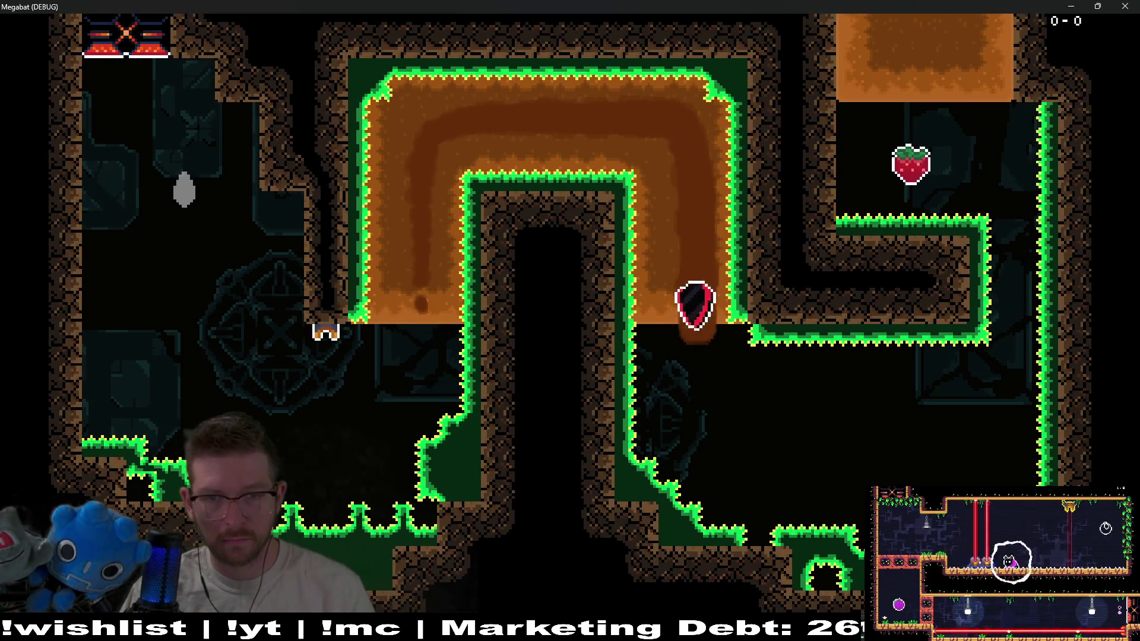
{"action": "key", "text": "Right"}
{"action": "key", "text": "Up"}
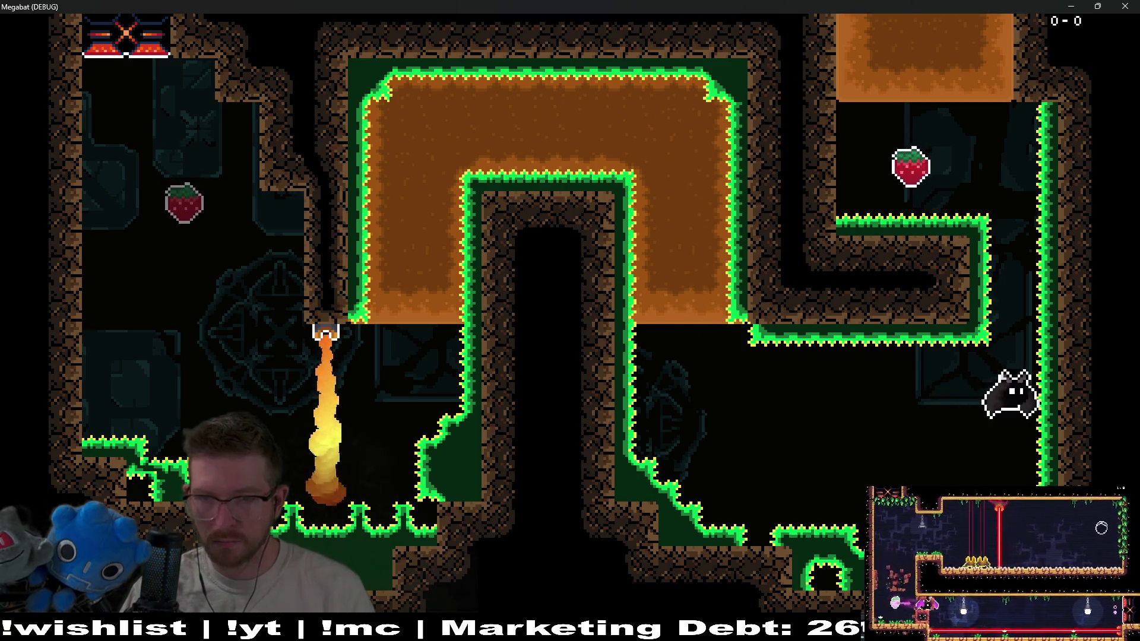
{"action": "key", "text": "Left"}
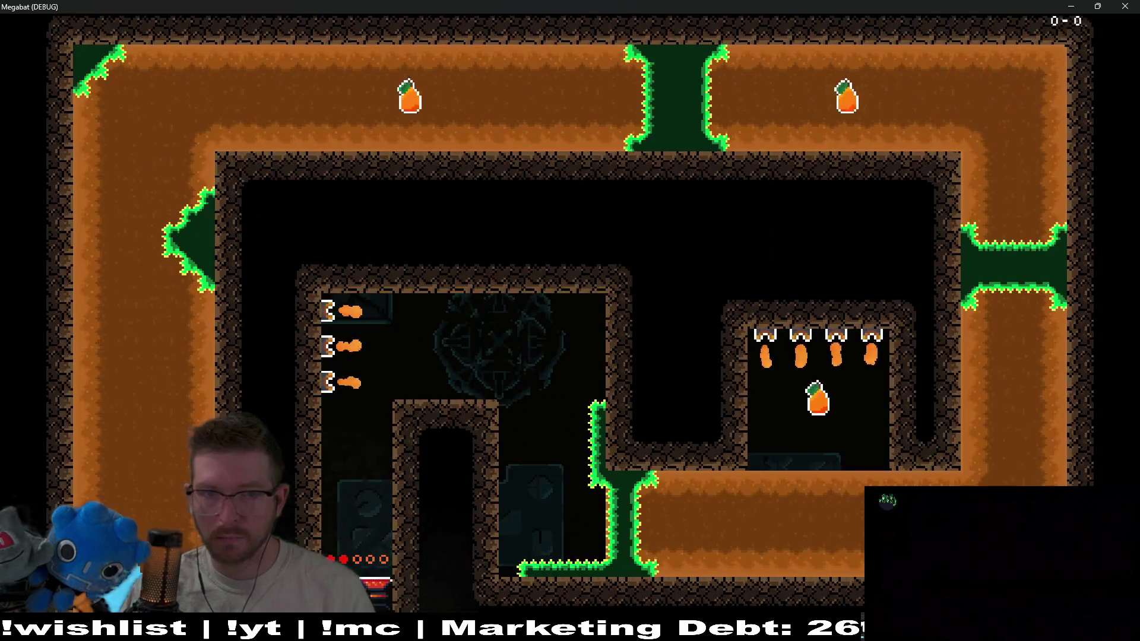
Fly the bat along the upper tunnel, down the right shaft and through the bottom tunnel
{"action": "key", "text": "Right"}
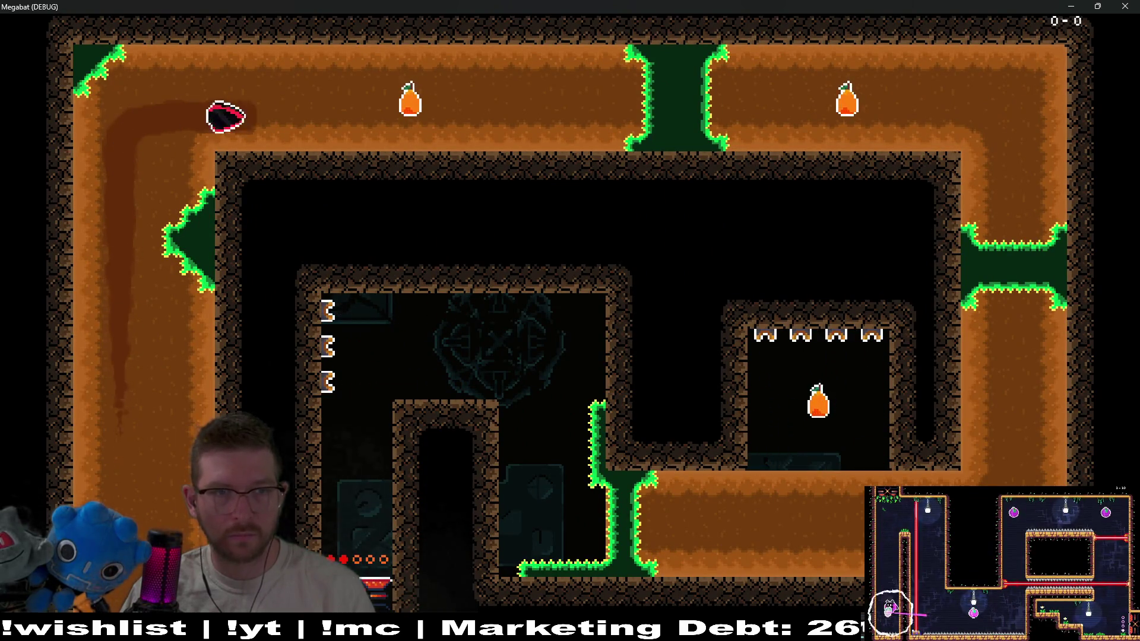
{"action": "key", "text": "Down"}
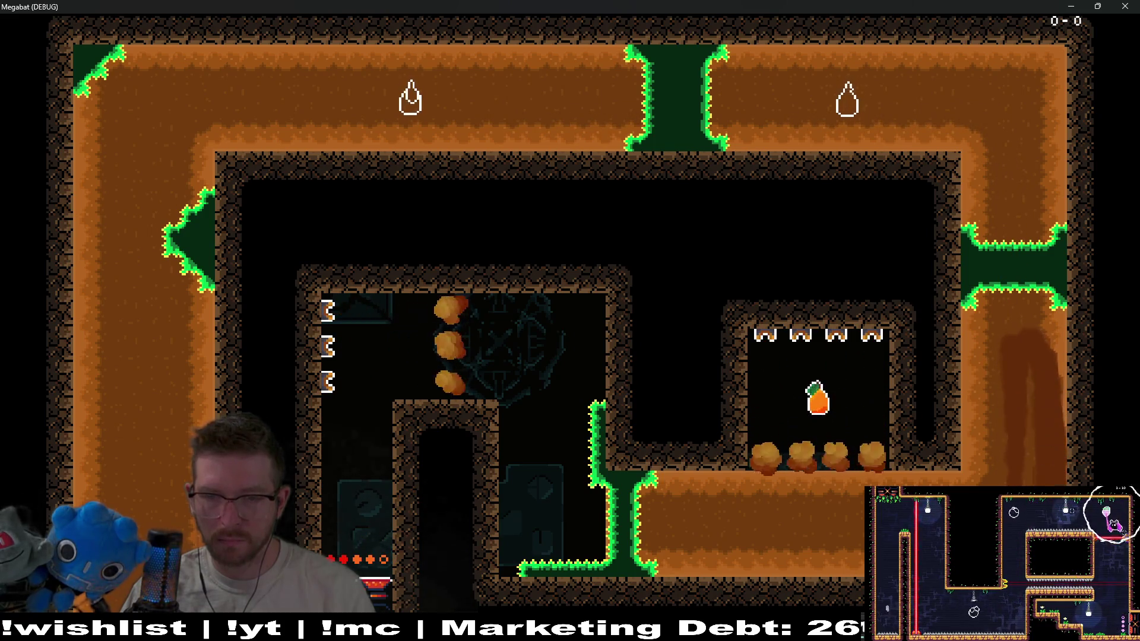
{"action": "key", "text": "Left"}
{"action": "key", "text": "Up"}
{"action": "key", "text": "Down"}
{"action": "key", "text": "Right"}
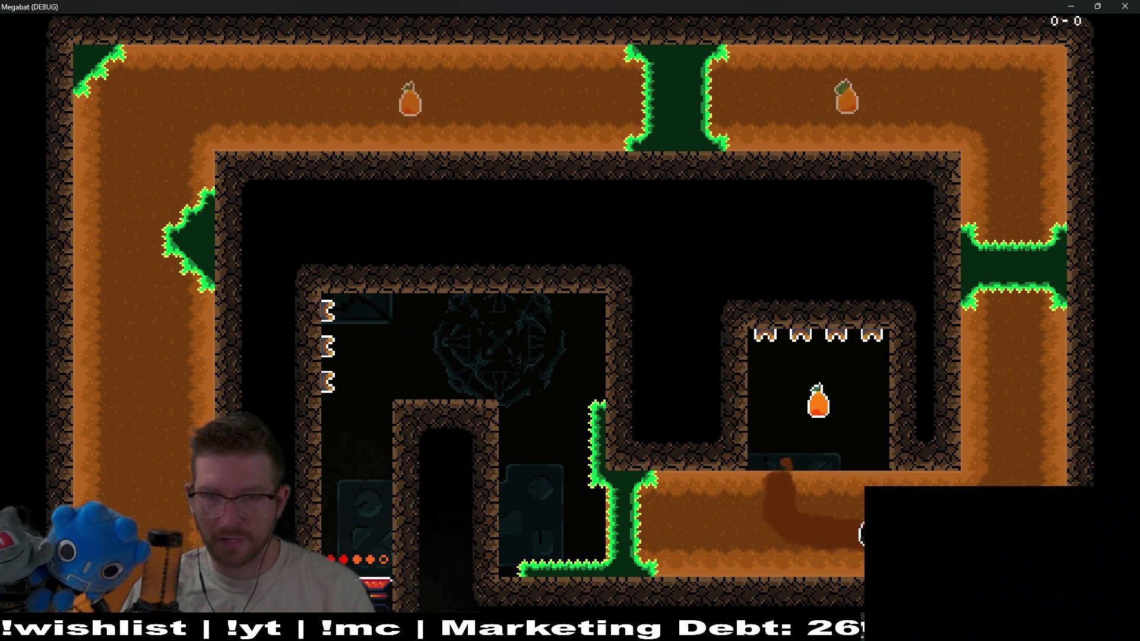
{"action": "key", "text": "Left"}
{"action": "key", "text": "Right"}
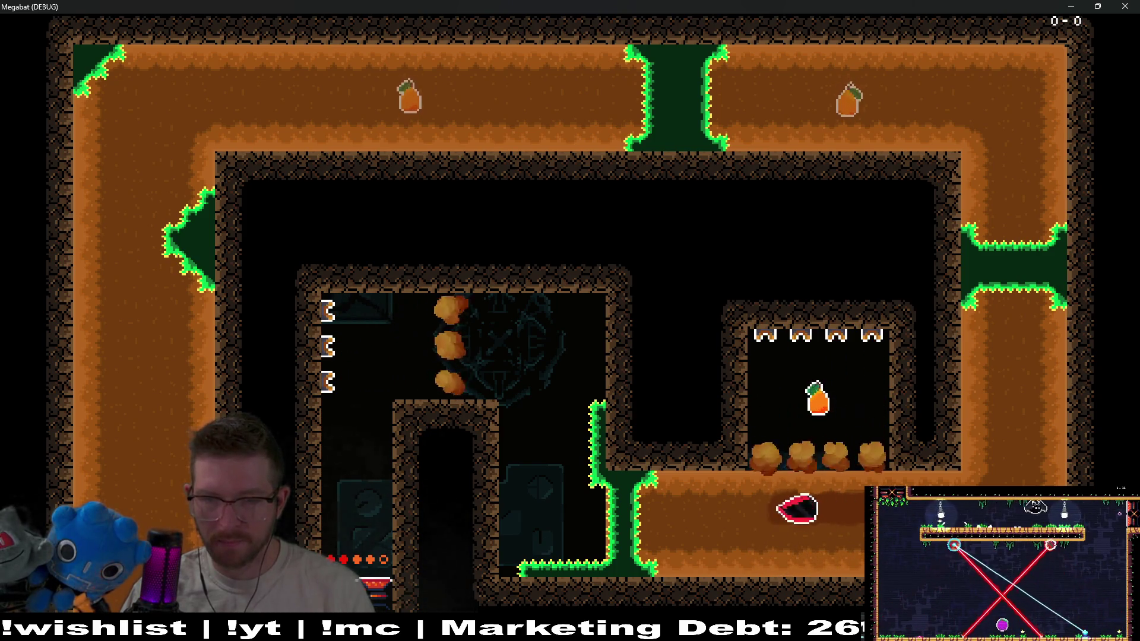
Return to the fire room for the fruit, rise into the flame jets, and quit with F8
{"action": "key", "text": "Left"}
{"action": "key", "text": "Up"}
{"action": "key", "text": "Down"}
{"action": "key", "text": "Up"}
{"action": "key", "text": "Right"}
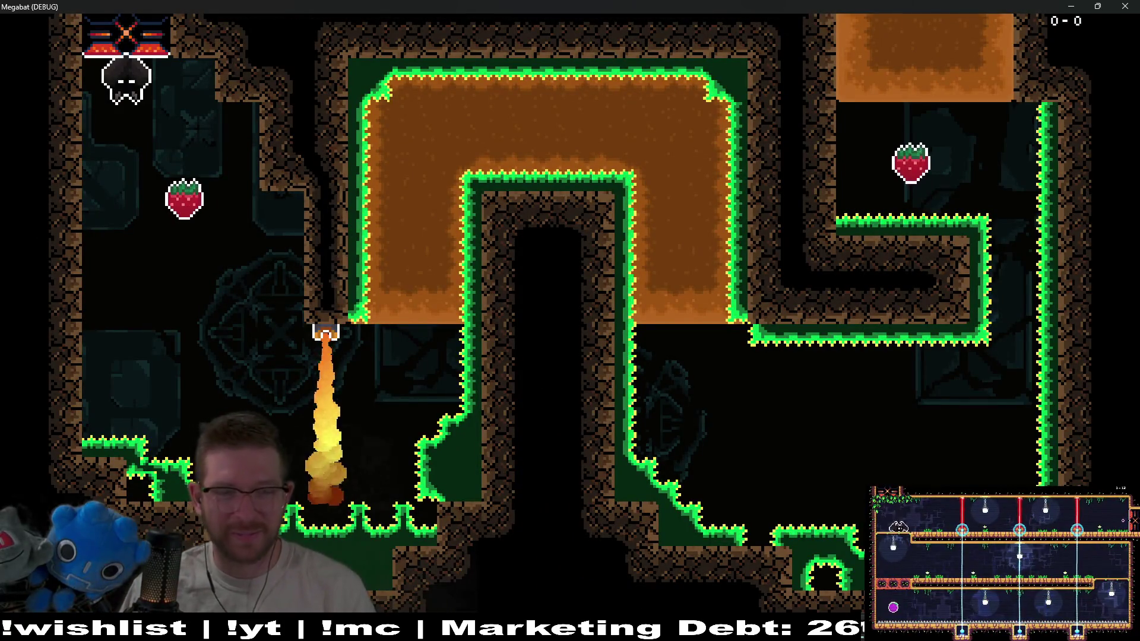
{"action": "key", "text": "F8"}
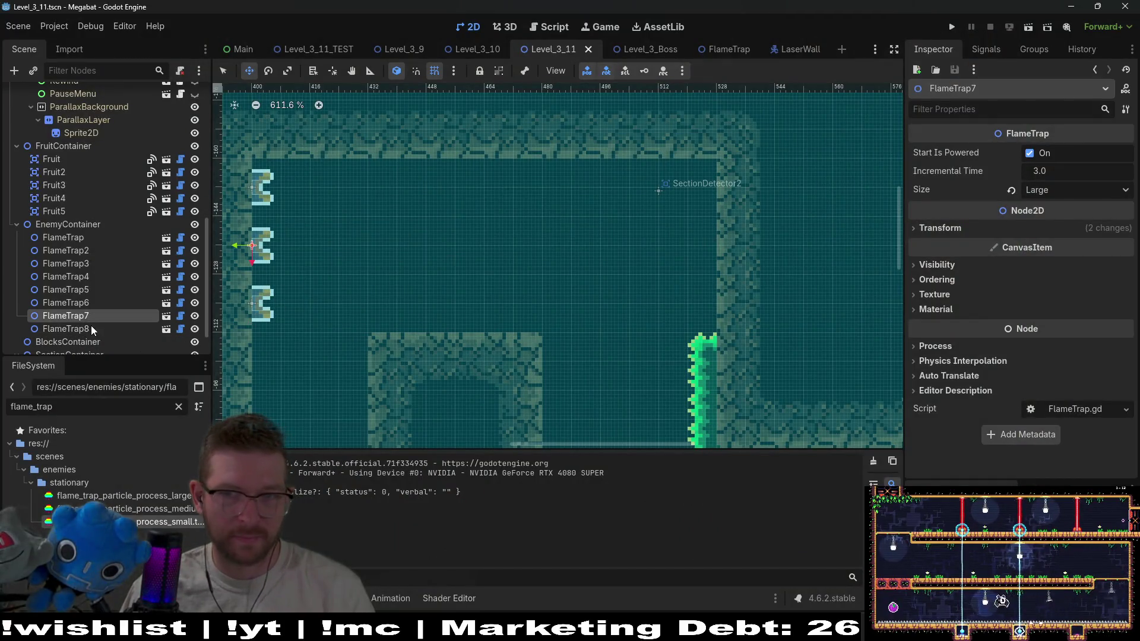
Delete FlameTrap6, FlameTrap7 and FlameTrap8 from the scene
{"action": "scroll", "coordinate": [412, 268], "scroll_direction": "down", "scroll_amount": 5}
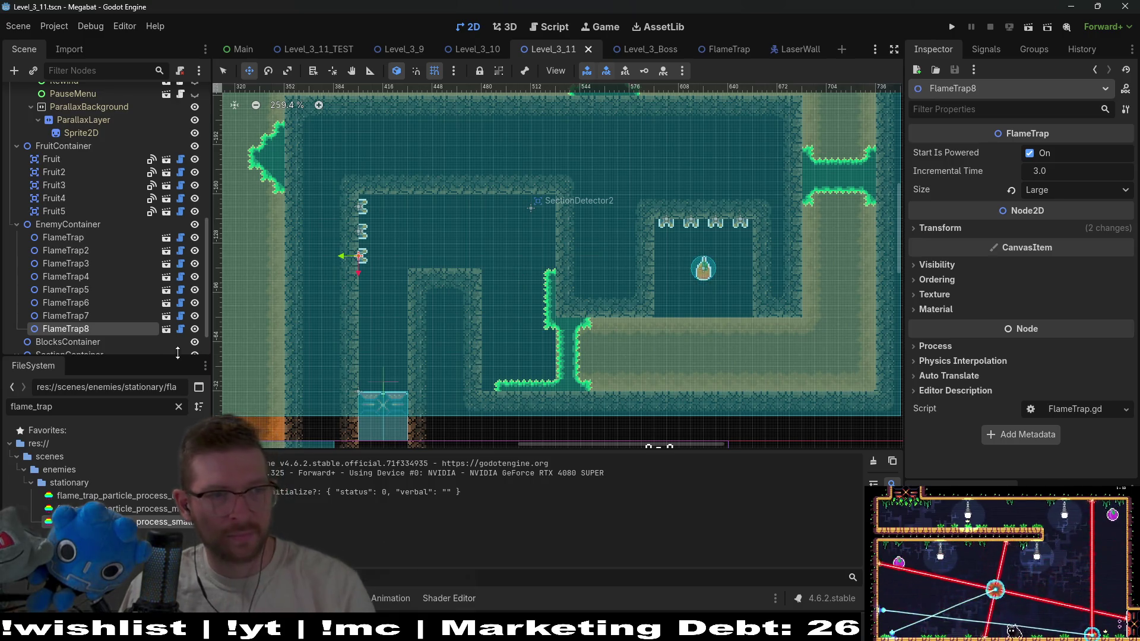
{"action": "left_click", "coordinate": [105, 311], "text": "shift"}
{"action": "key", "text": "Delete"}
{"action": "key", "text": "Return"}
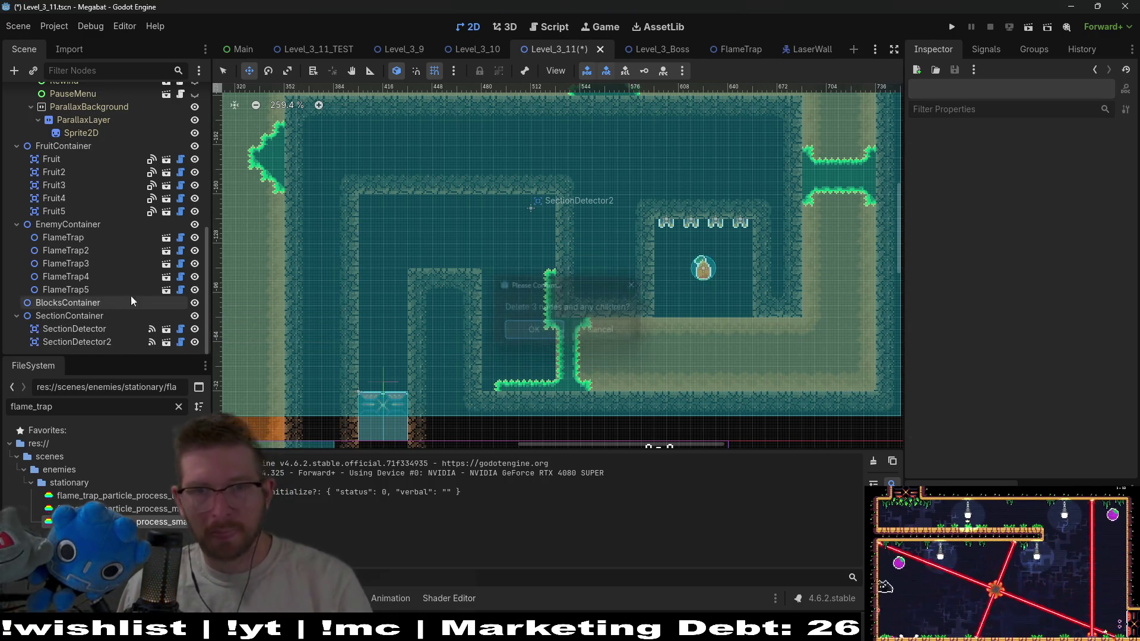
Duplicate FlameTrap5 and move the new FlameTrap6 up into the upper room
{"action": "scroll", "coordinate": [581, 271], "scroll_direction": "down", "scroll_amount": 2}
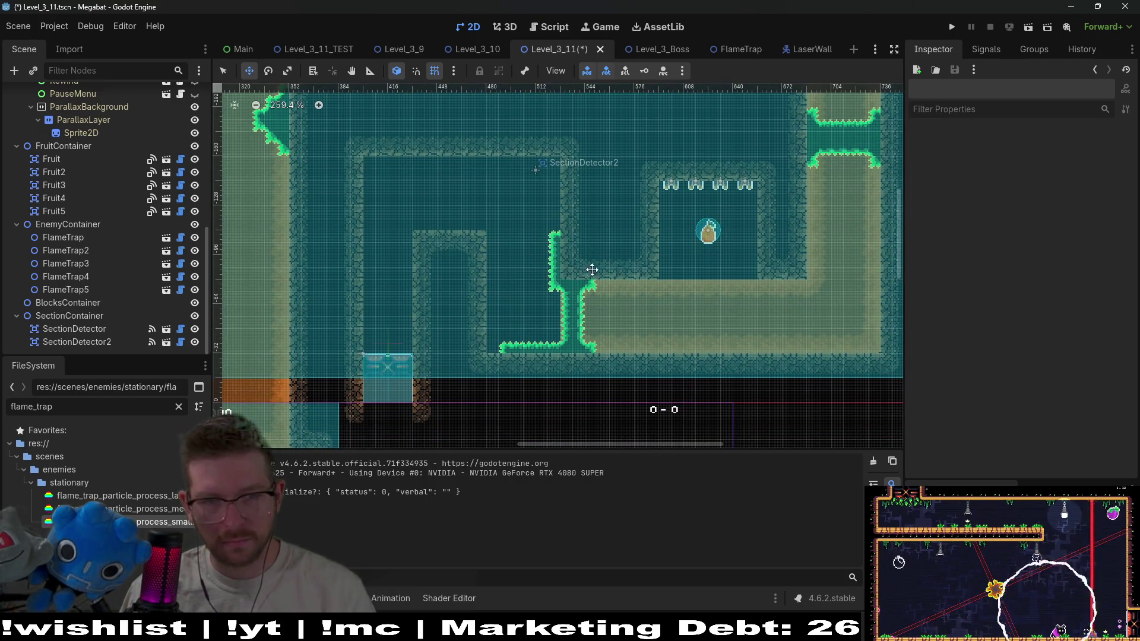
{"action": "left_click_drag", "start_coordinate": [769, 260], "coordinate": [719, 275]}
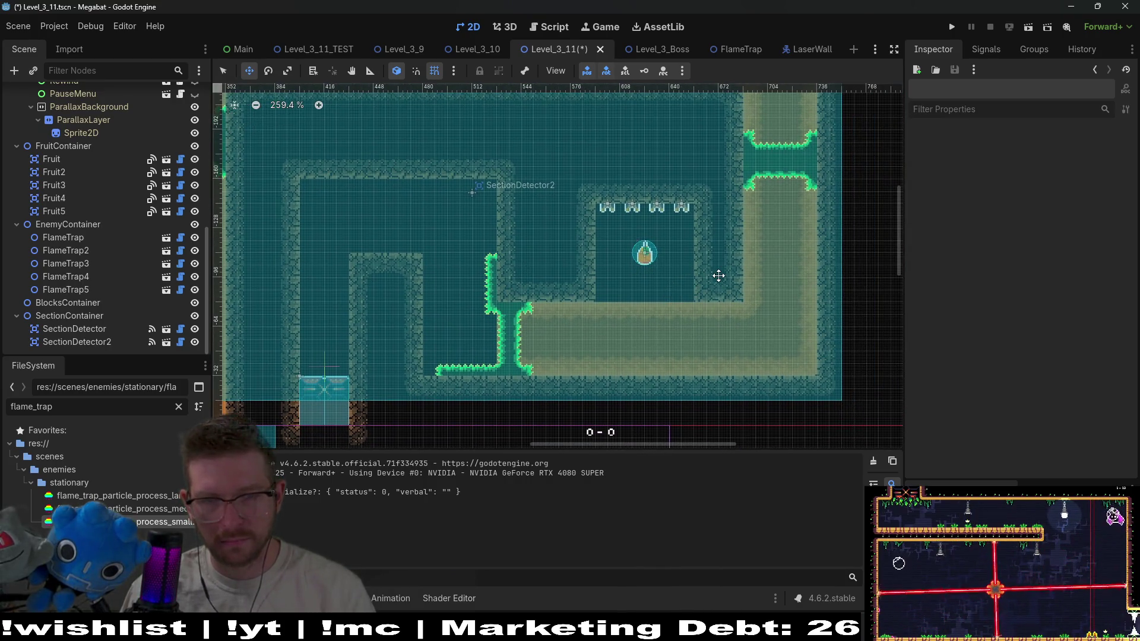
{"action": "scroll", "coordinate": [727, 257], "scroll_direction": "down", "scroll_amount": 5}
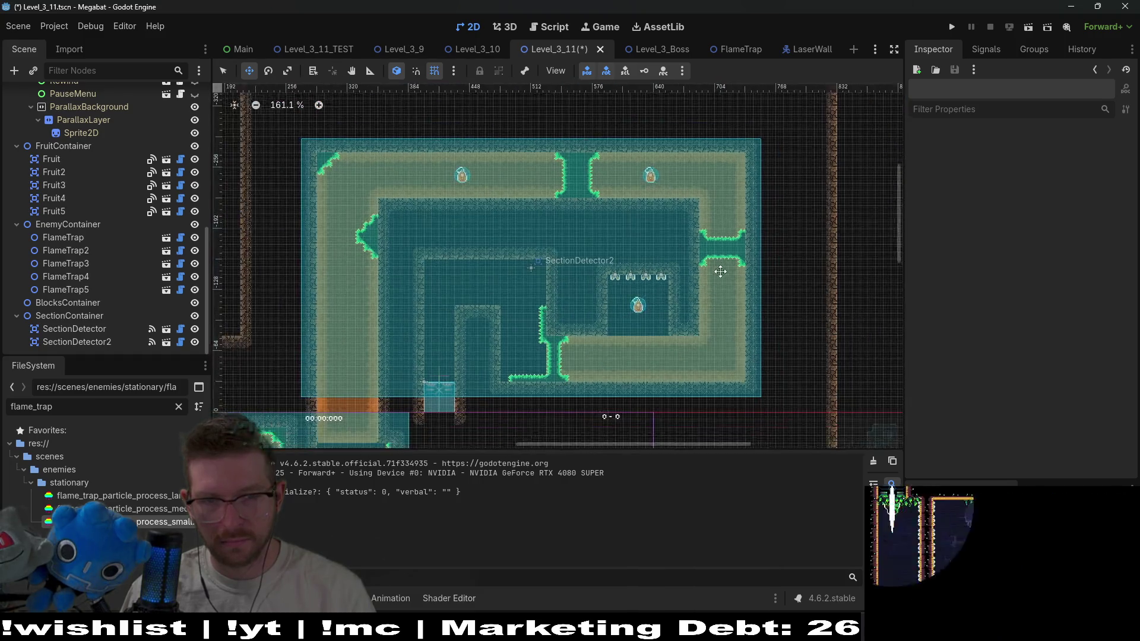
{"action": "scroll", "coordinate": [677, 280], "scroll_direction": "up", "scroll_amount": 6}
{"action": "left_click", "coordinate": [57, 289]}
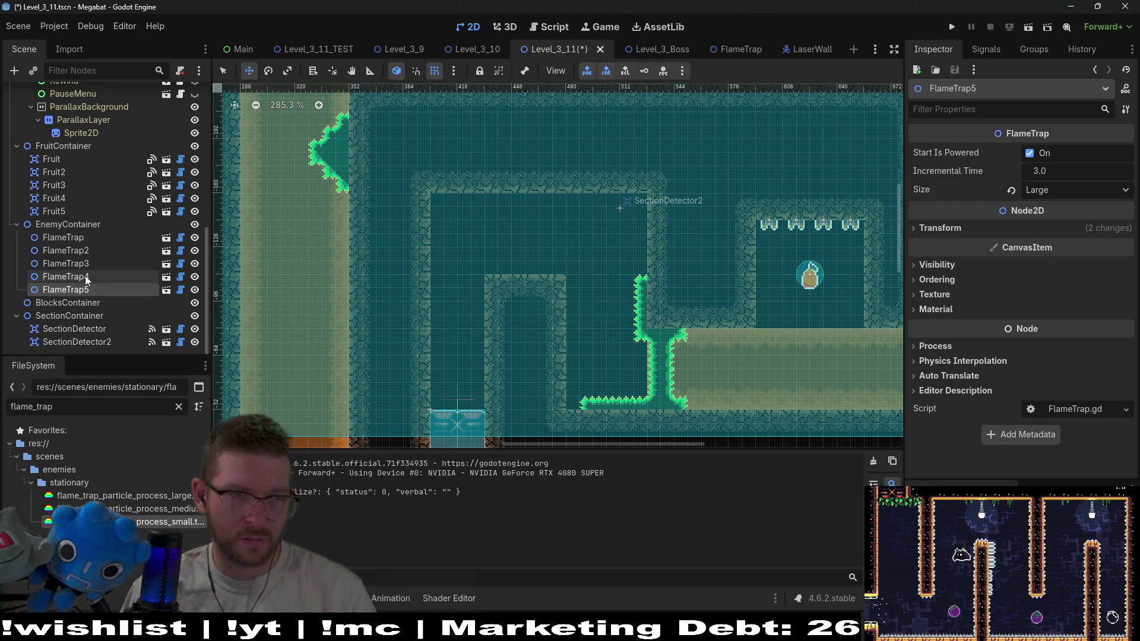
{"action": "scroll", "coordinate": [427, 330], "scroll_direction": "down", "scroll_amount": 5}
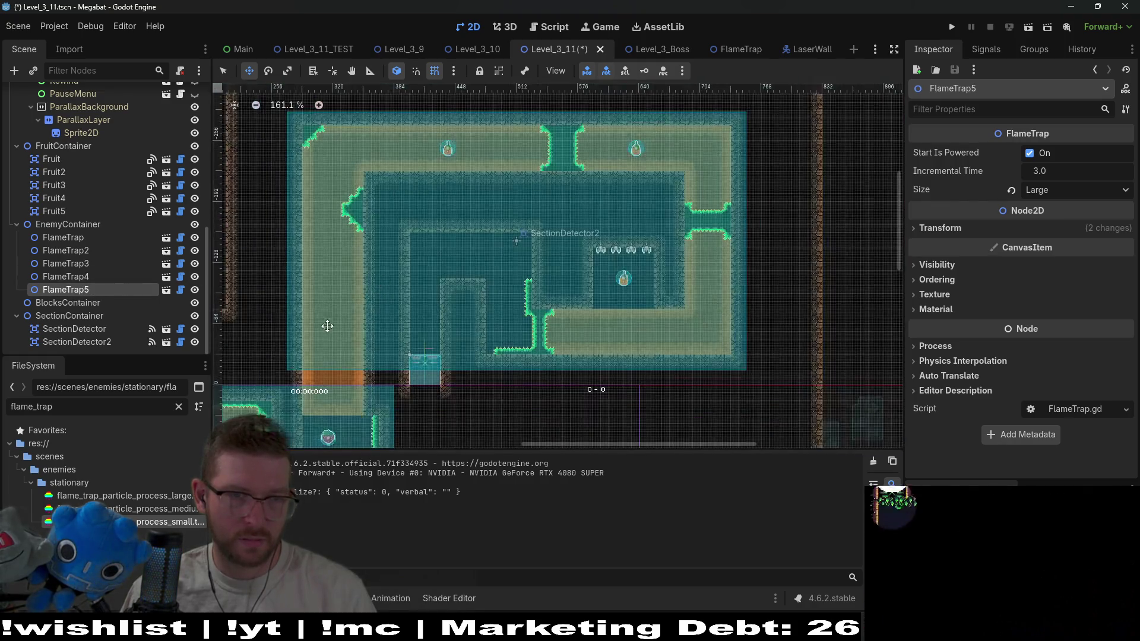
{"action": "key", "text": "ctrl+d"}
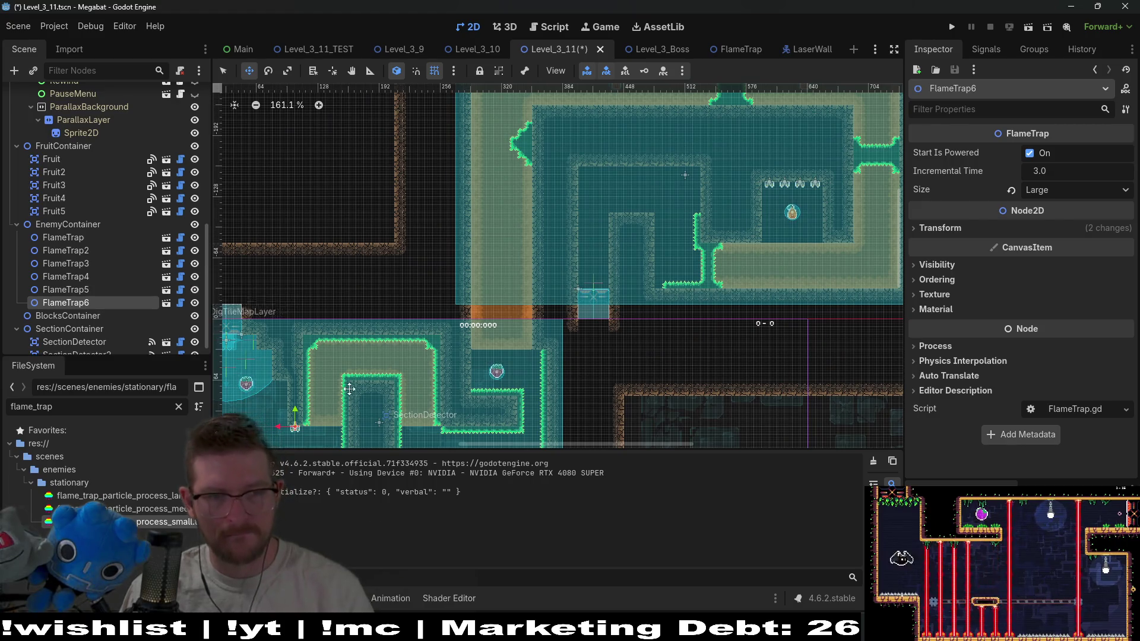
{"action": "left_click_drag", "start_coordinate": [304, 426], "coordinate": [661, 196]}
{"action": "scroll", "coordinate": [660, 197], "scroll_direction": "up", "scroll_amount": 4}
{"action": "scroll", "coordinate": [661, 196], "scroll_direction": "up", "scroll_amount": 7}
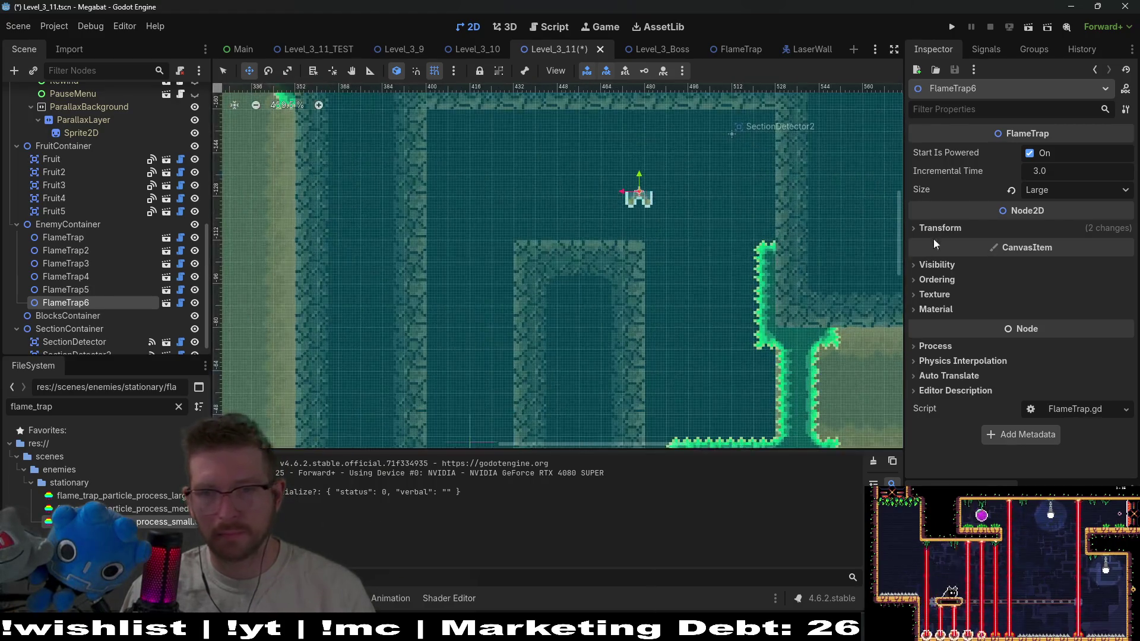
Reset FlameTrap6's rotation to 0° and stand it on top of the ledge
{"action": "left_click", "coordinate": [954, 230]}
{"action": "left_click", "coordinate": [1010, 282]}
{"action": "scroll", "coordinate": [659, 208], "scroll_direction": "up", "scroll_amount": 3}
{"action": "left_click_drag", "start_coordinate": [635, 183], "coordinate": [613, 247]}
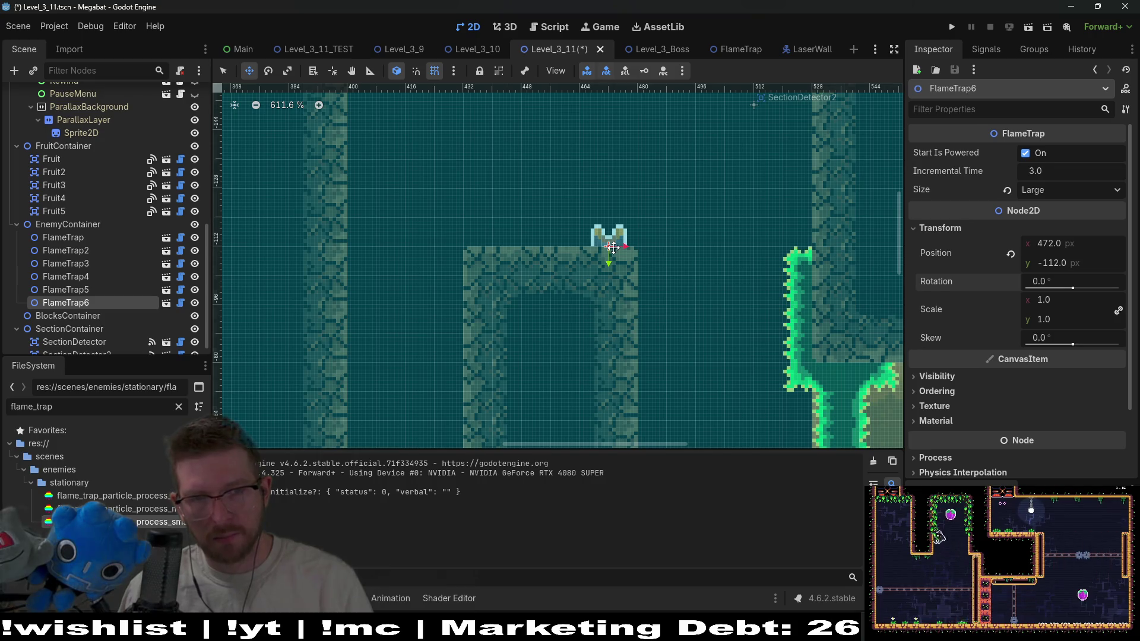
Duplicate FlameTrap6 twice, lining FlameTrap7 and FlameTrap8 up side by side
{"action": "key", "text": "ctrl+d"}
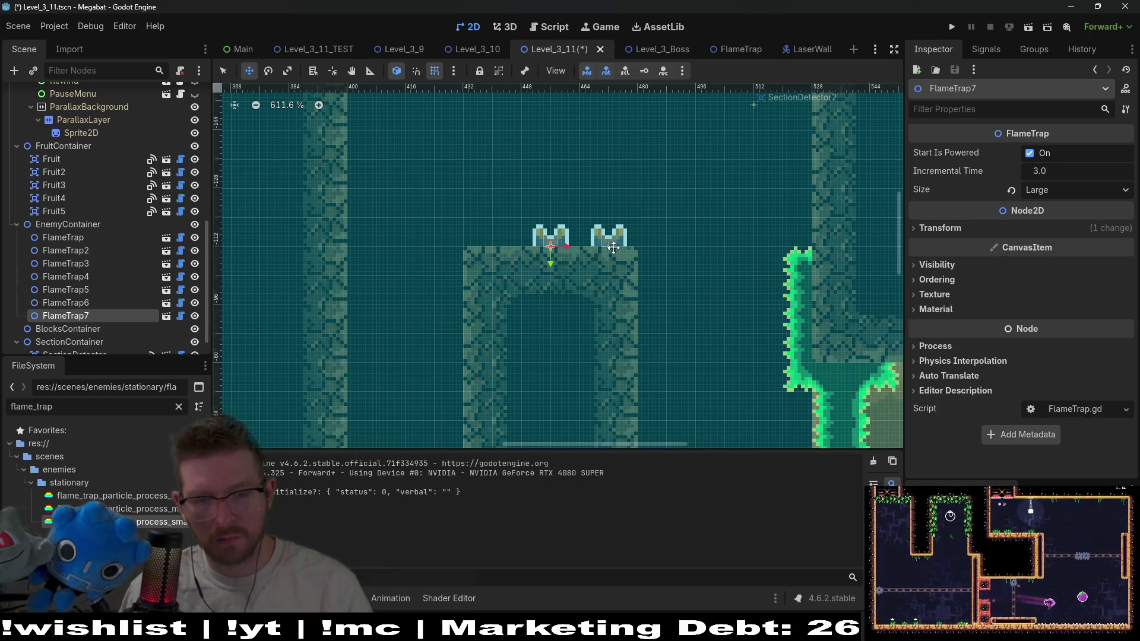
{"action": "key", "text": "ctrl+d"}
{"action": "key", "text": "Left"}
{"action": "key", "text": "Left"}
{"action": "key", "text": "Left"}
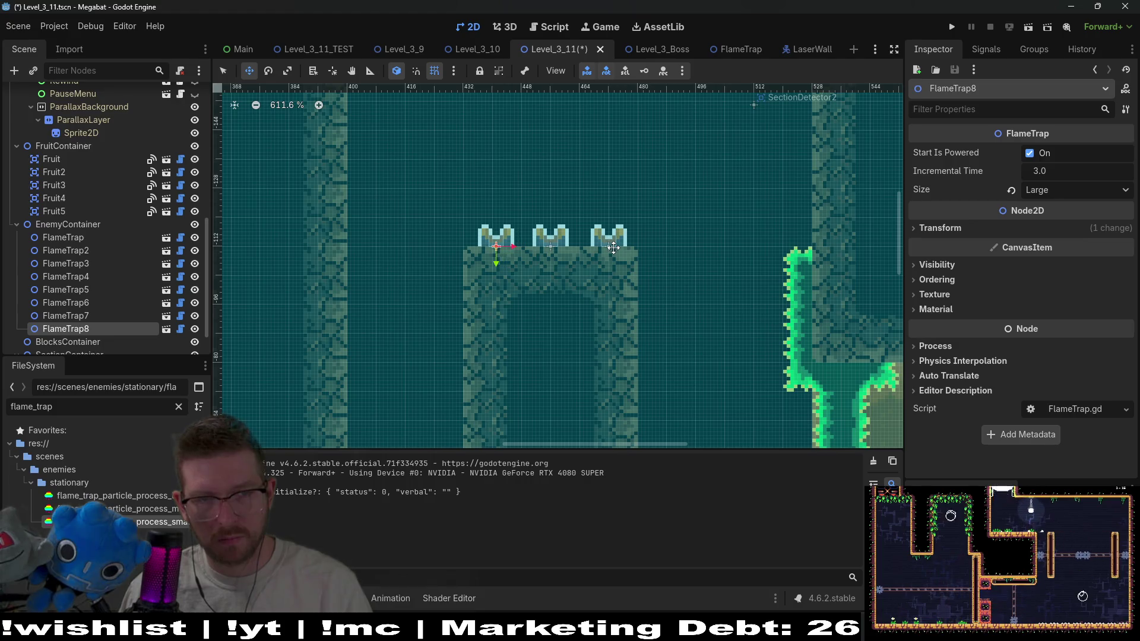
{"action": "key", "text": "Left"}
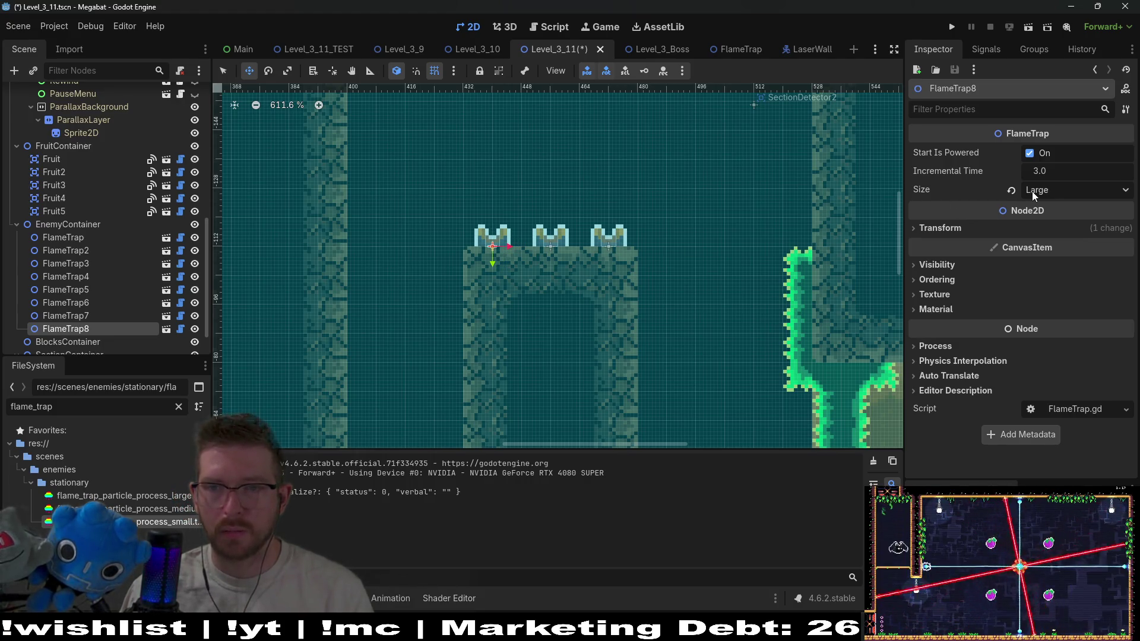
Set FlameTrap8's size to Medium and run the level to playtest it
{"action": "left_click", "coordinate": [1032, 192]}
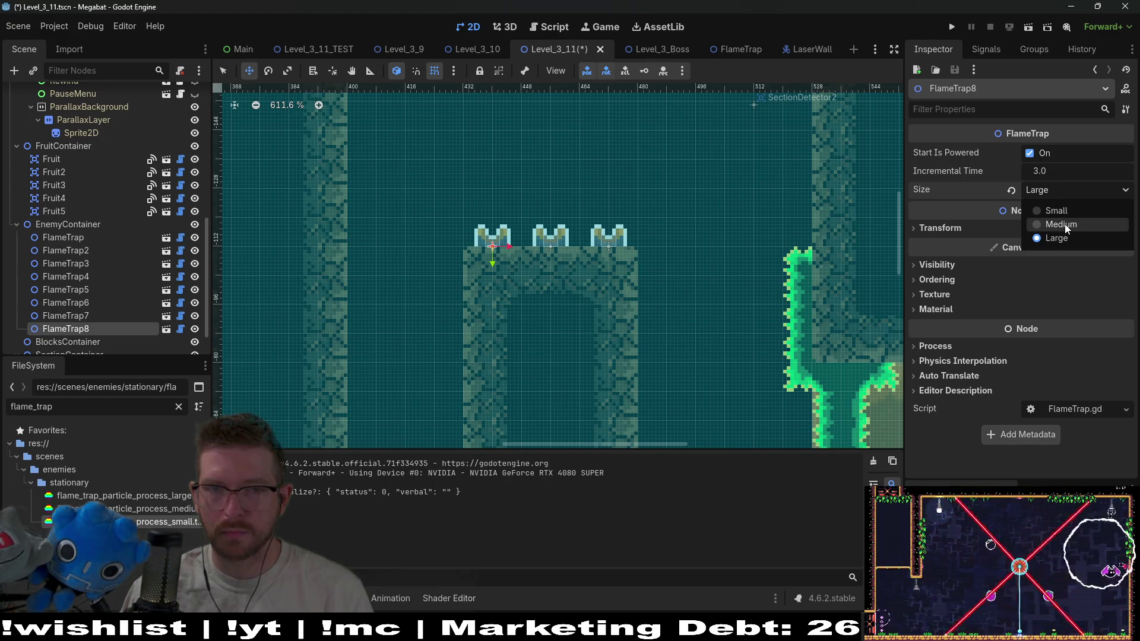
{"action": "left_click", "coordinate": [1062, 224]}
{"action": "scroll", "coordinate": [710, 205], "scroll_direction": "down", "scroll_amount": 2}
{"action": "left_click", "coordinate": [1027, 31]}
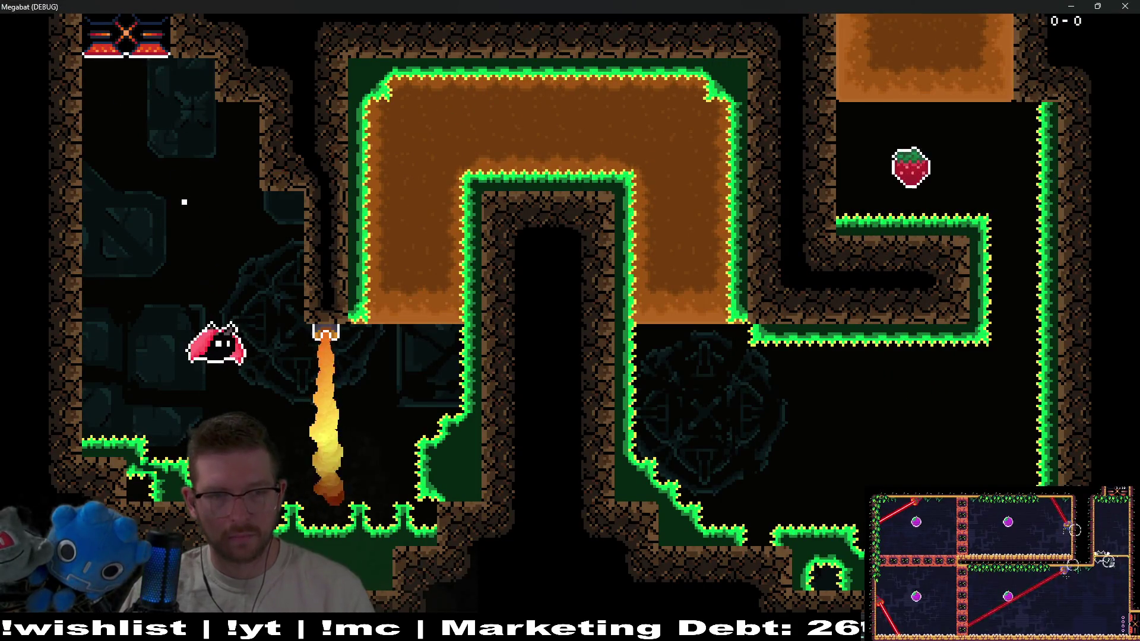
Fly the bat past the fire vent and up the right shaft through the strawberry to the exit
{"action": "key", "text": "Right"}
{"action": "key", "text": "Right"}
{"action": "key", "text": "Up"}
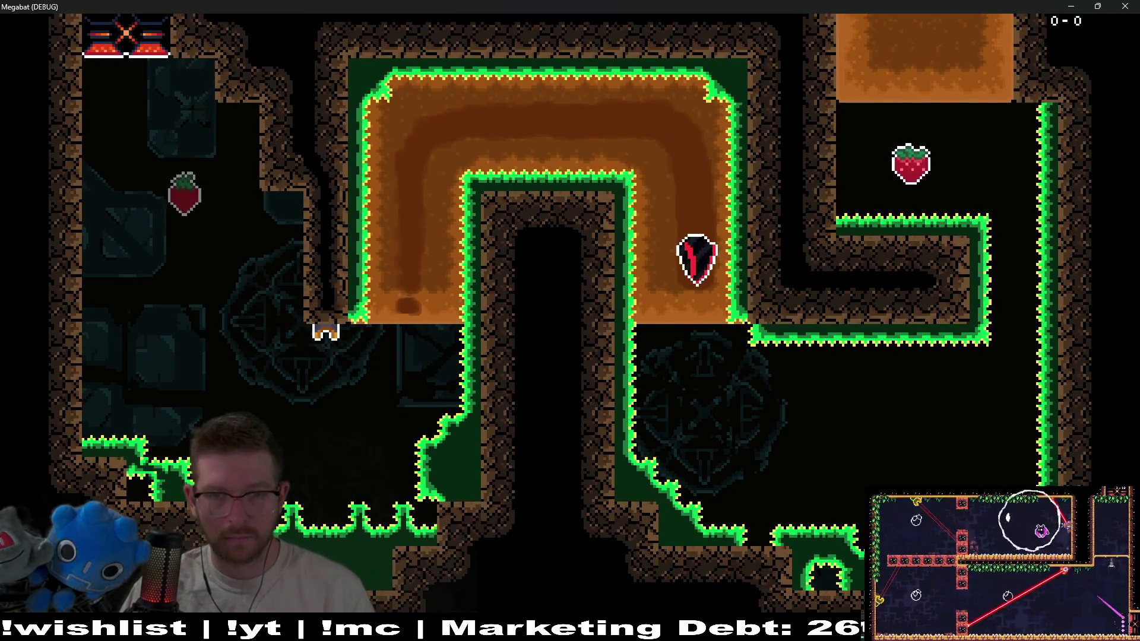
{"action": "key", "text": "Down"}
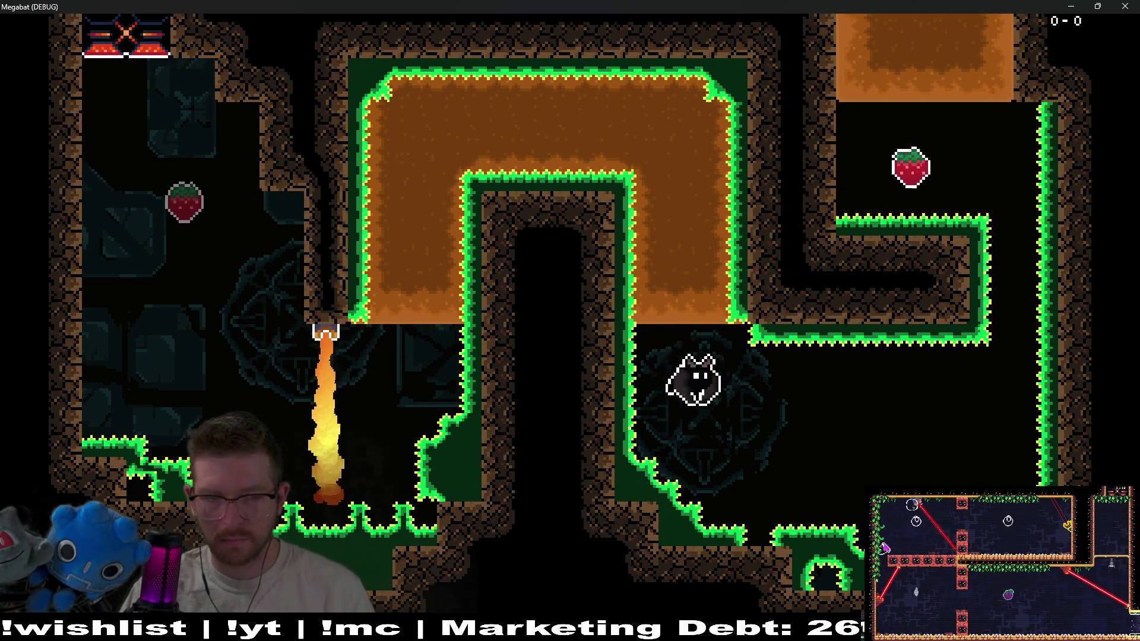
{"action": "key", "text": "Right"}
{"action": "key", "text": "Up"}
{"action": "key", "text": "Left"}
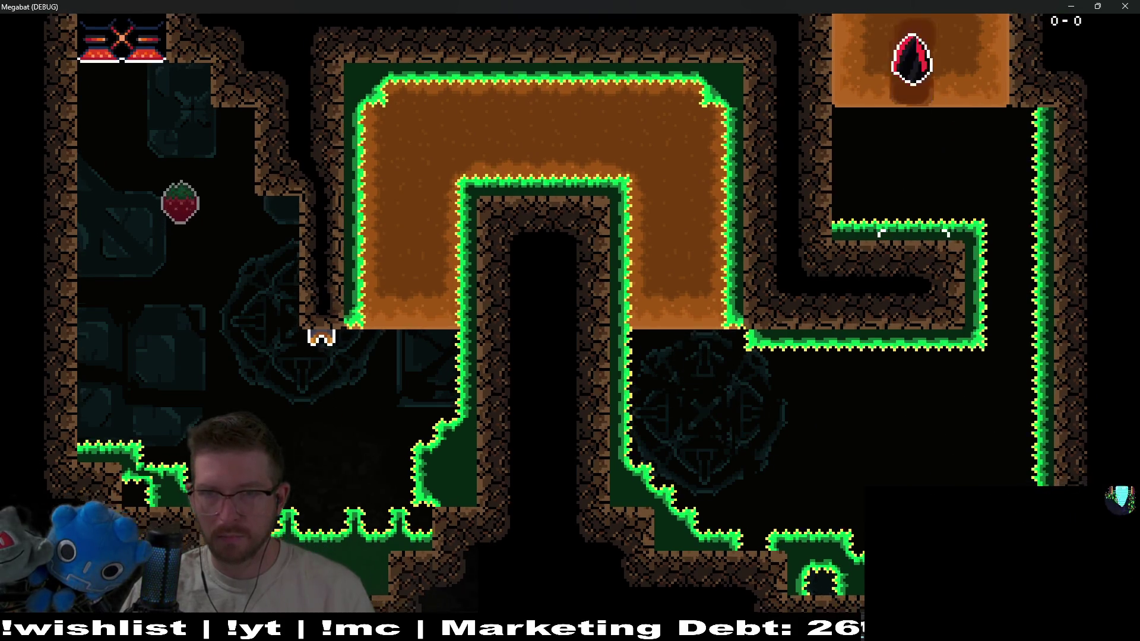
Fly through the next room's corridors and spiked room past the new flame traps, then close the game
{"action": "key", "text": "Up"}
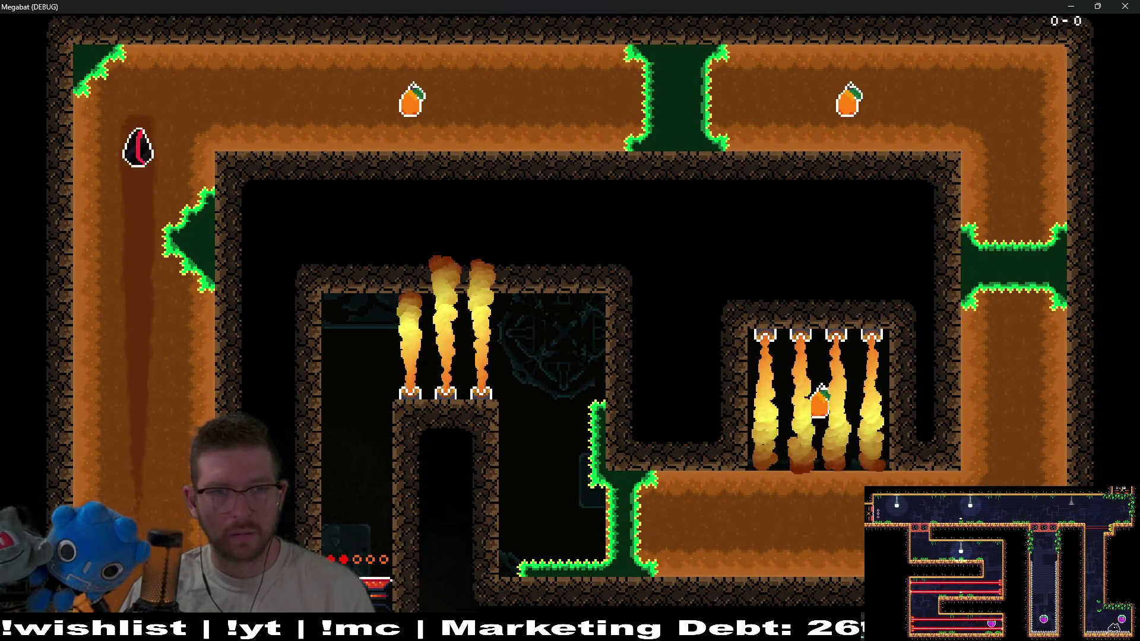
{"action": "key", "text": "Right"}
{"action": "key", "text": "Down"}
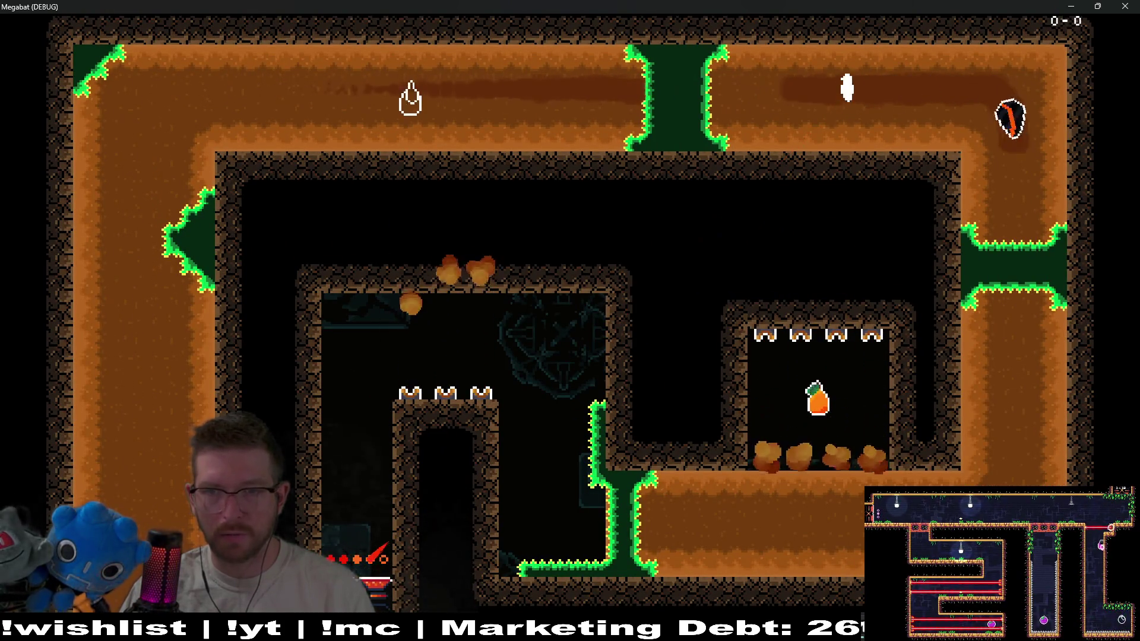
{"action": "key", "text": "Left"}
{"action": "key", "text": "Up"}
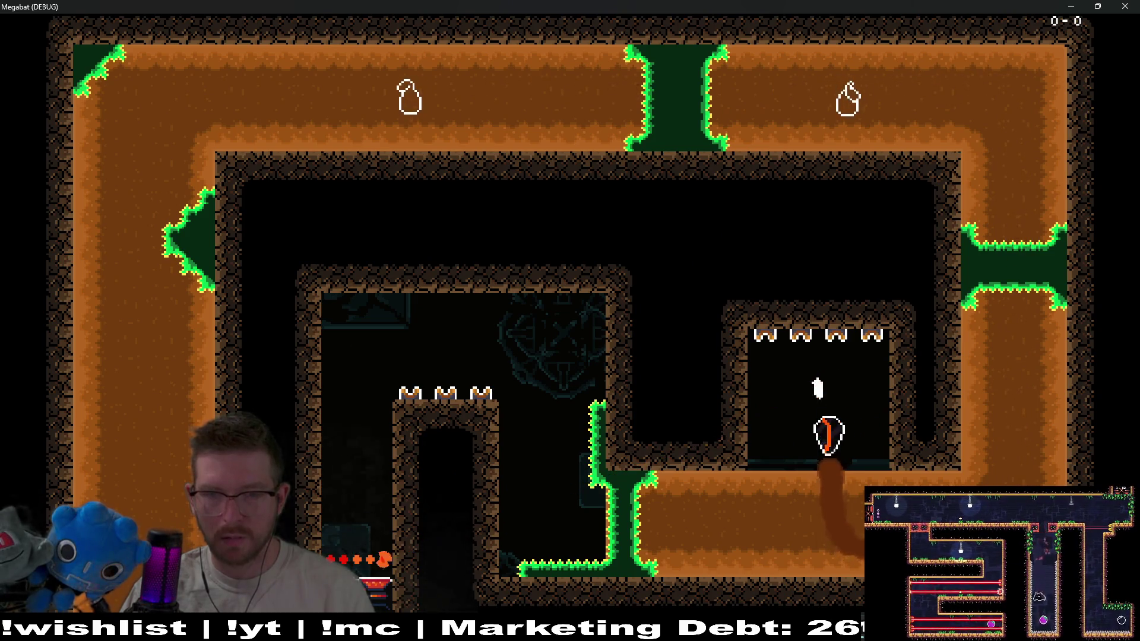
{"action": "key", "text": "Down"}
{"action": "key", "text": "Left"}
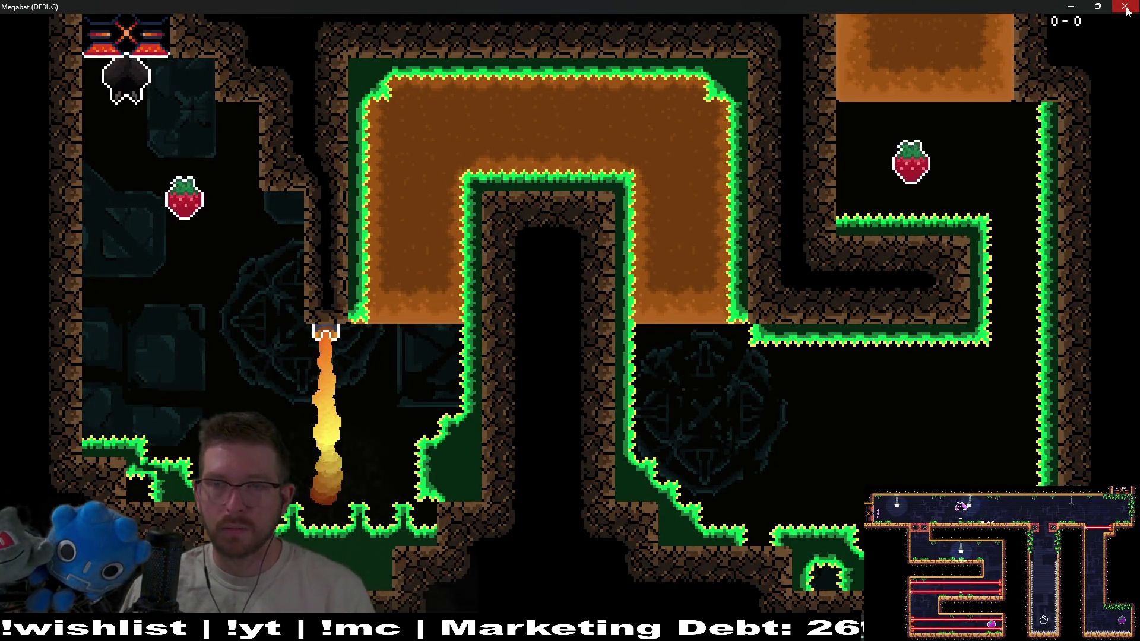
{"action": "left_click", "coordinate": [1126, 8]}
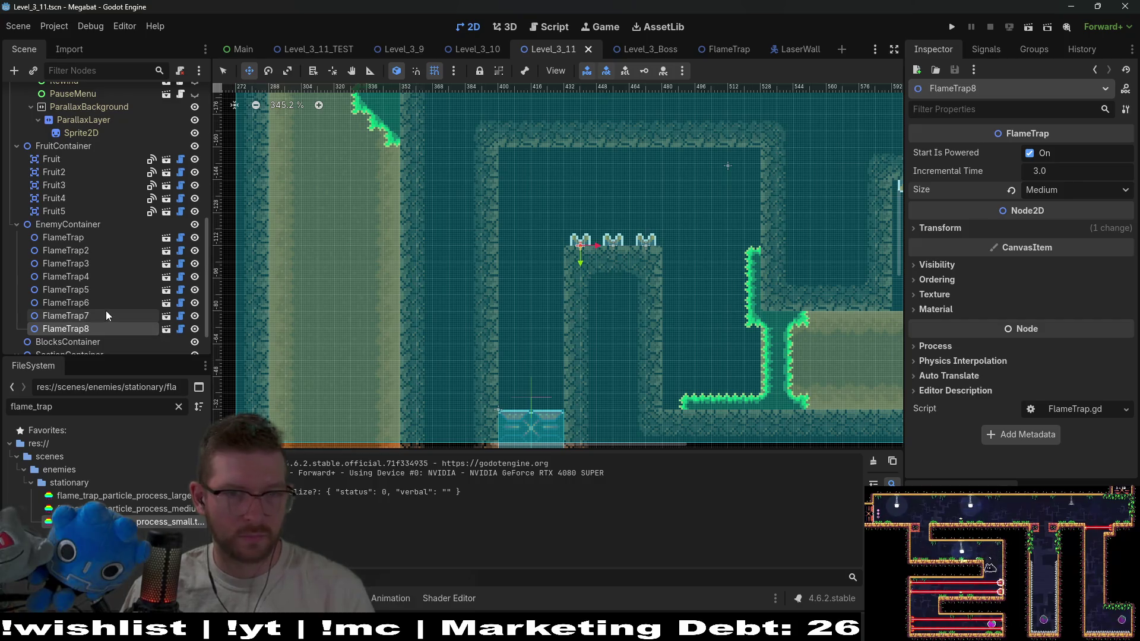
Select FlameTrap6 and FlameTrap7 together and set both flame sizes to Medium
{"action": "left_click", "coordinate": [108, 315]}
{"action": "left_click", "coordinate": [89, 302], "text": "ctrl"}
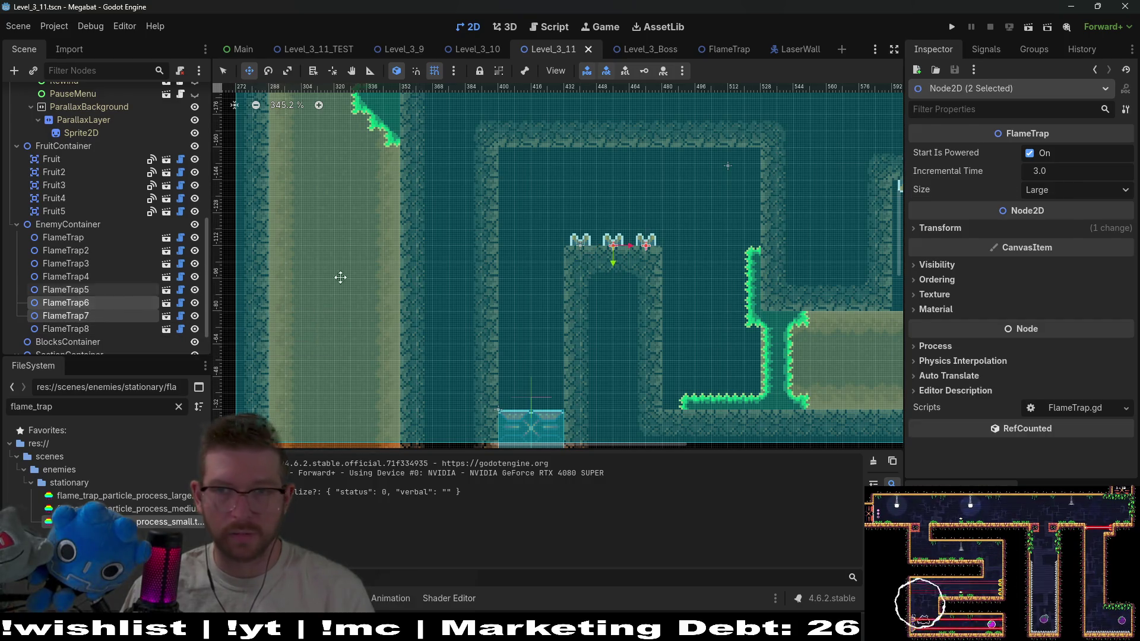
{"action": "left_click", "coordinate": [1027, 189]}
{"action": "left_click", "coordinate": [1062, 224]}
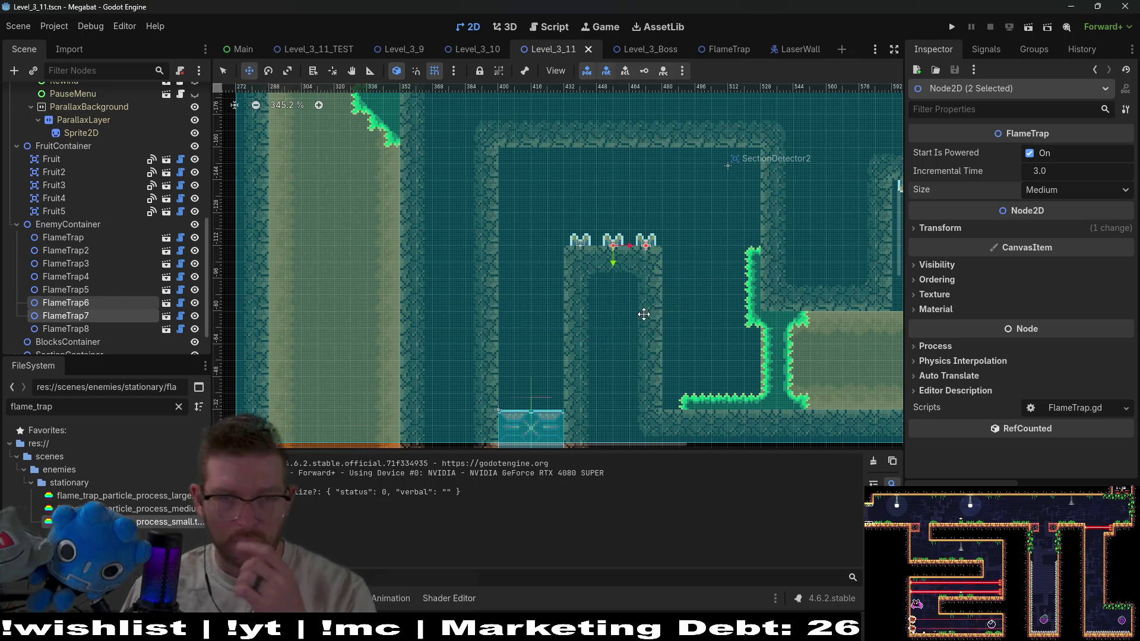
{"action": "scroll", "coordinate": [701, 344], "scroll_direction": "right", "scroll_amount": 3}
{"action": "scroll", "coordinate": [701, 344], "scroll_direction": "down", "scroll_amount": 3}
{"action": "scroll", "coordinate": [701, 344], "scroll_direction": "right", "scroll_amount": 3}
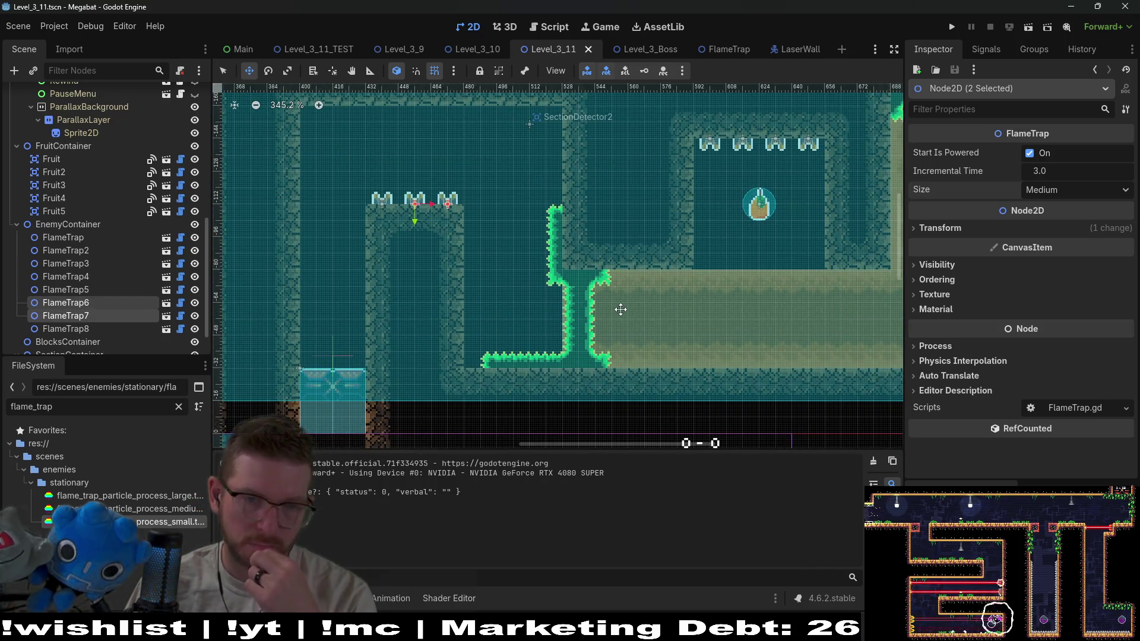
{"action": "scroll", "coordinate": [77, 229], "scroll_direction": "up", "scroll_amount": 5}
{"action": "scroll", "coordinate": [79, 226], "scroll_direction": "up", "scroll_amount": 5}
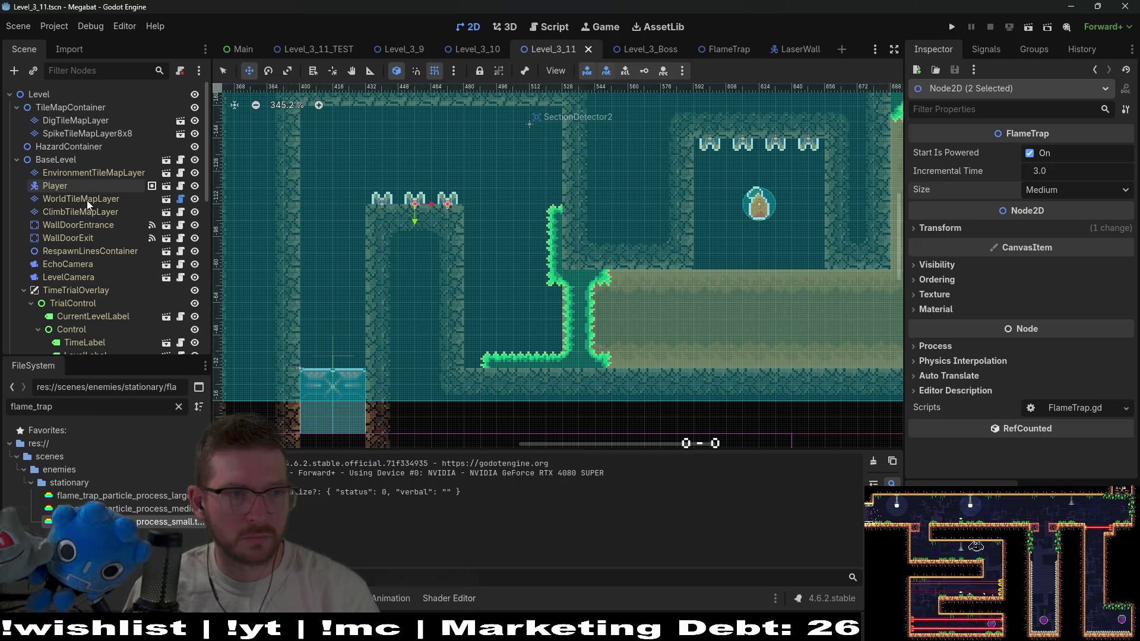
{"action": "left_click", "coordinate": [91, 200]}
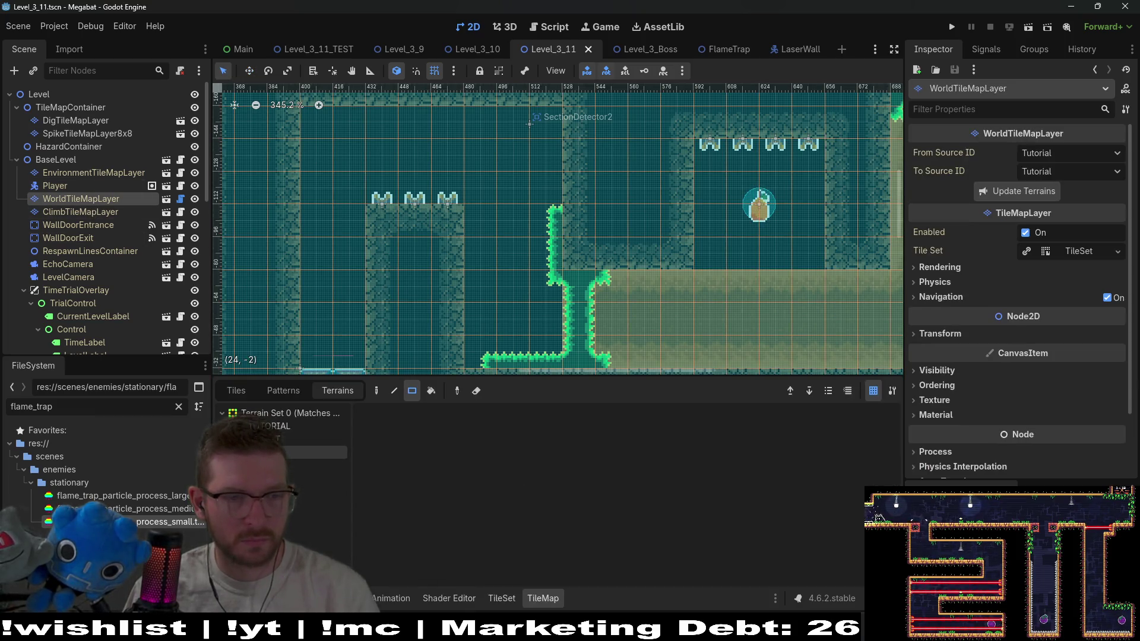
Select SpikeTileMapLayer8x8 and save Level_3_11
{"action": "left_click", "coordinate": [98, 135]}
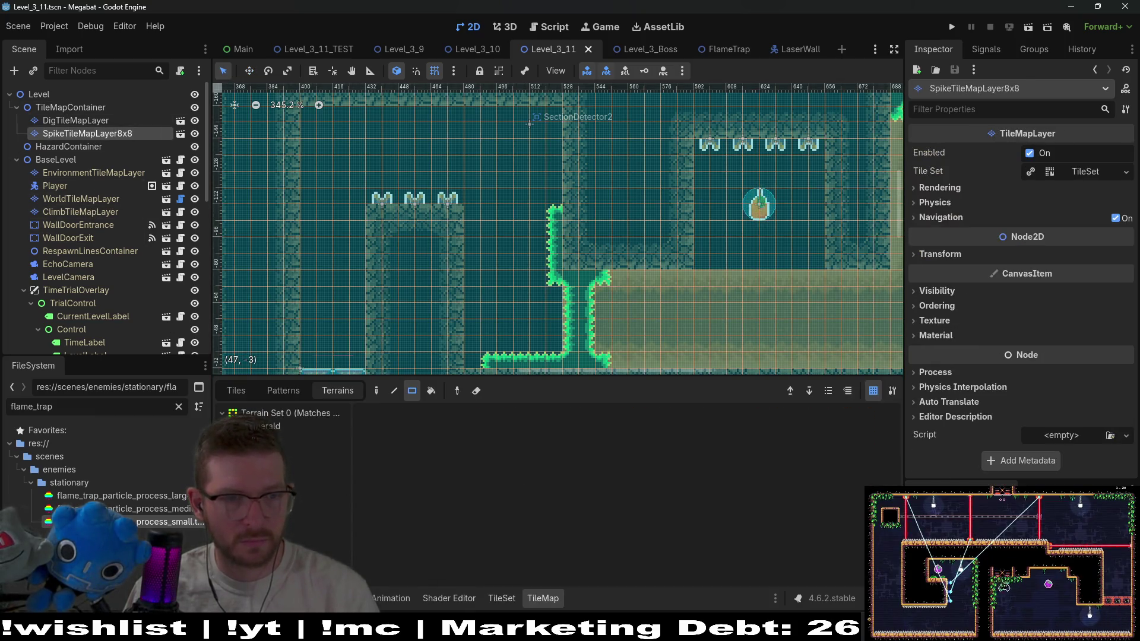
{"action": "scroll", "coordinate": [480, 324], "scroll_direction": "down", "scroll_amount": 2}
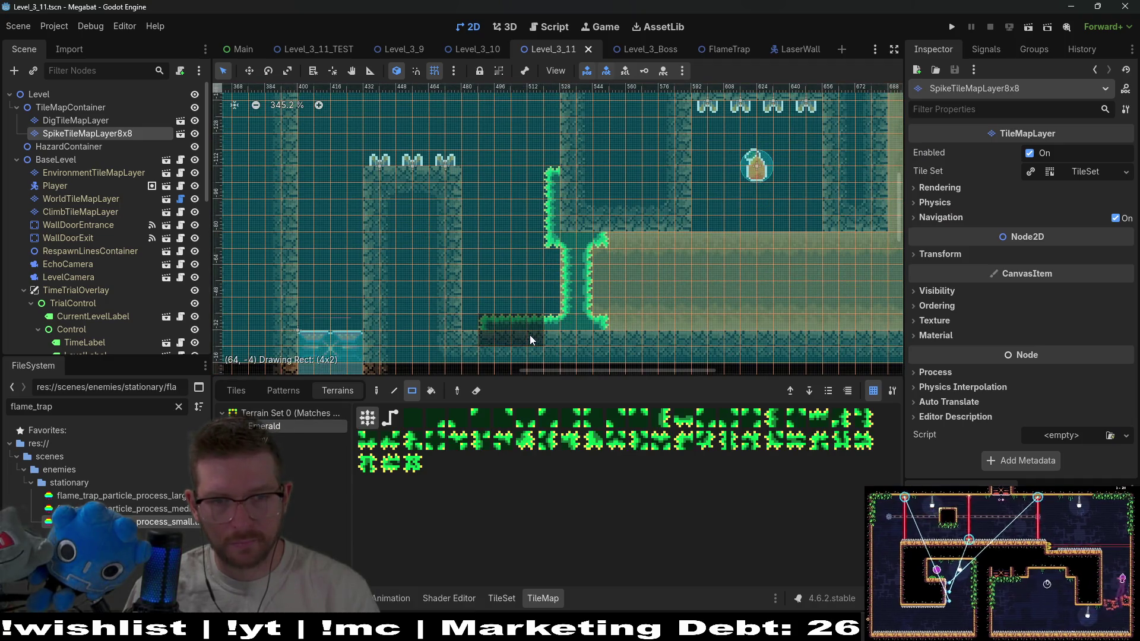
{"action": "scroll", "coordinate": [573, 271], "scroll_direction": "down", "scroll_amount": 1}
{"action": "key", "text": "ctrl+s"}
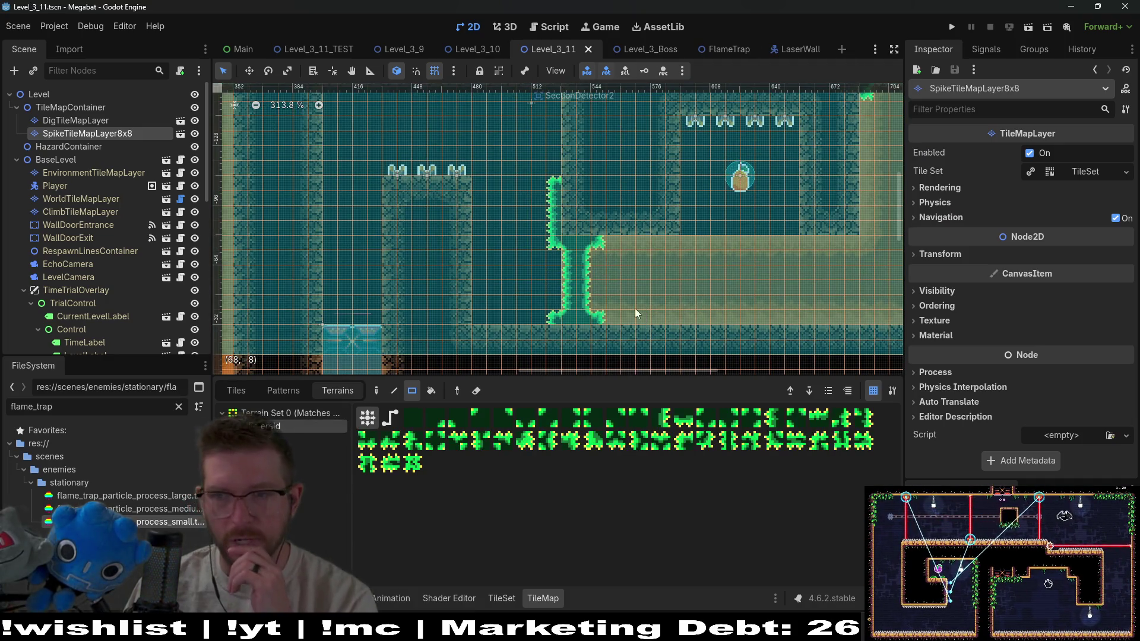
{"action": "scroll", "coordinate": [641, 294], "scroll_direction": "up", "scroll_amount": 1}
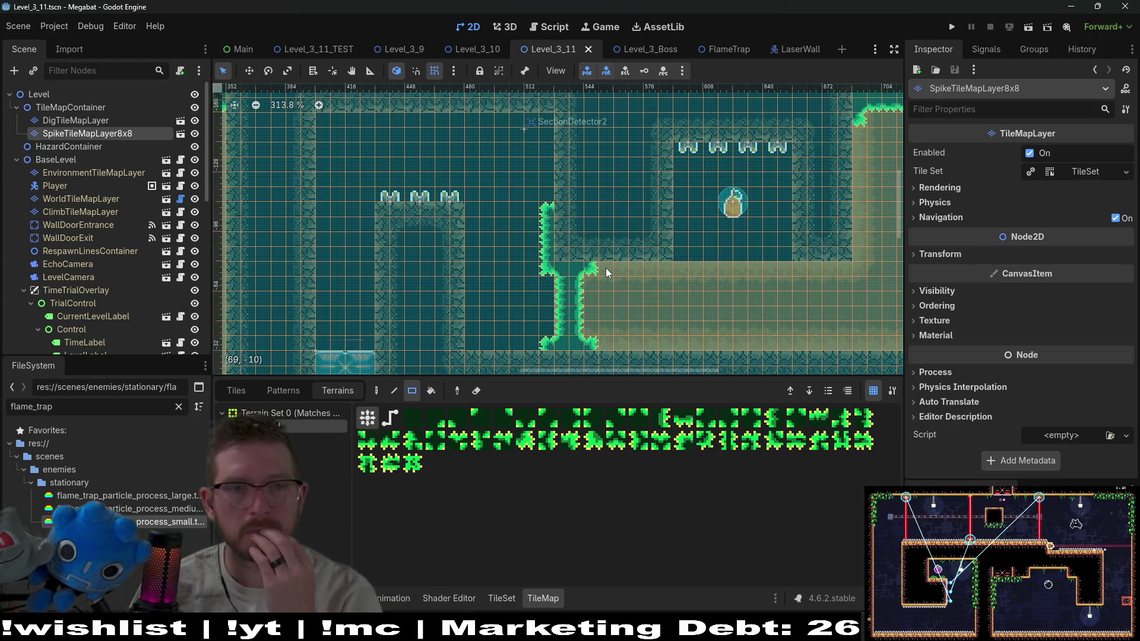
Pan and zoom the canvas over the upper rooms to the SectionDetector2 fire room
{"action": "scroll", "coordinate": [579, 247], "scroll_direction": "down", "scroll_amount": 3}
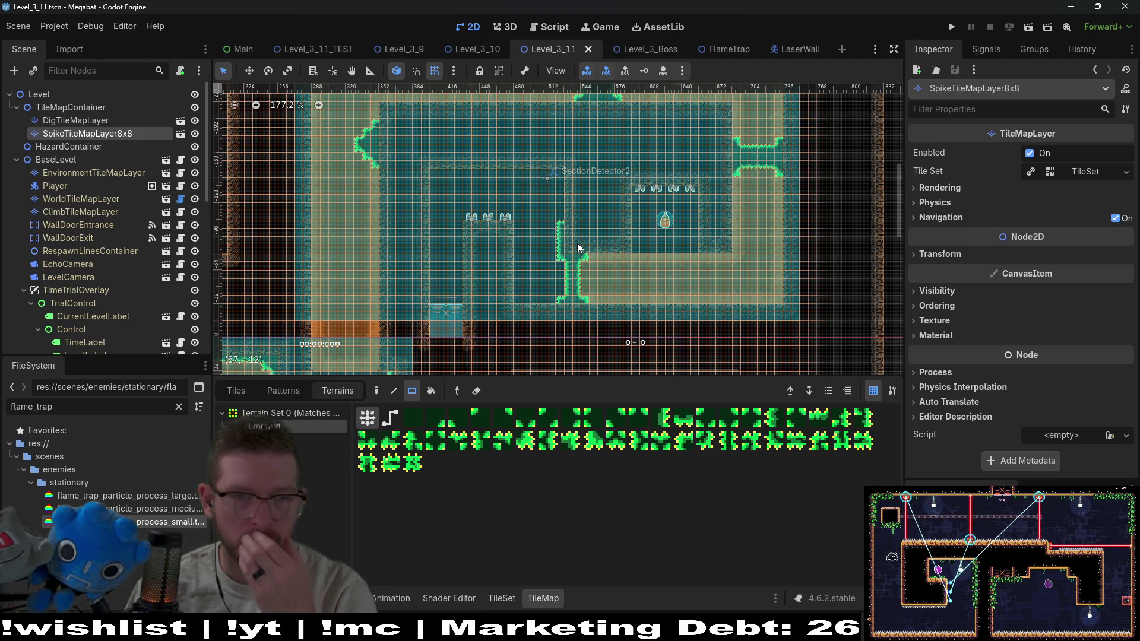
{"action": "scroll", "coordinate": [579, 247], "scroll_direction": "down", "scroll_amount": 3}
{"action": "left_click_drag", "start_coordinate": [579, 277], "coordinate": [586, 254]}
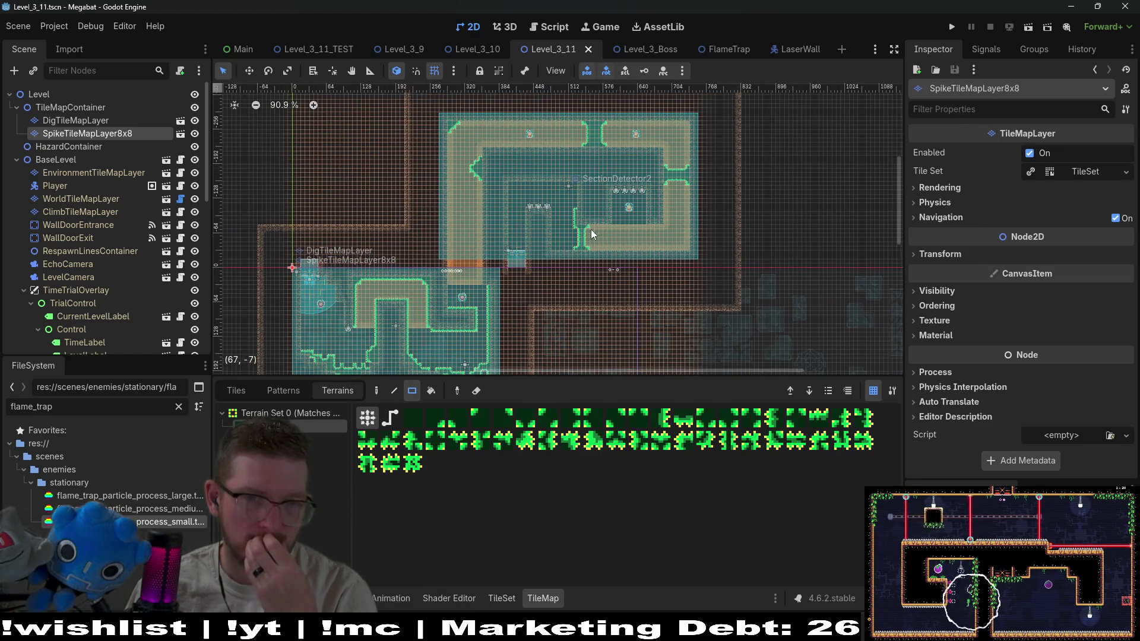
{"action": "scroll", "coordinate": [547, 200], "scroll_direction": "up", "scroll_amount": 5}
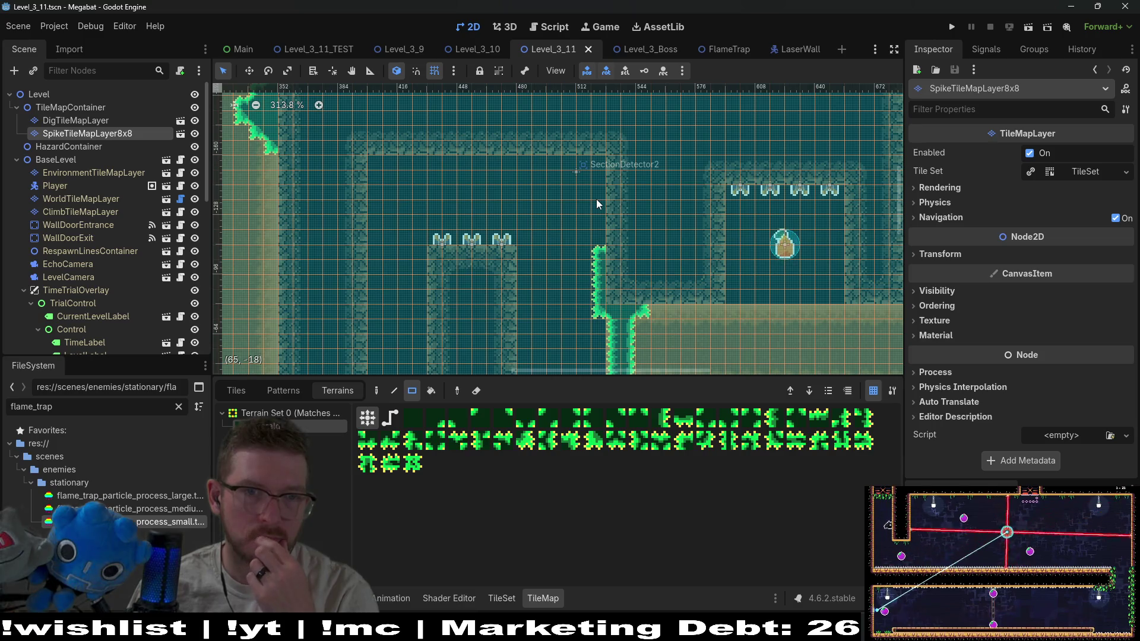
{"action": "scroll", "coordinate": [597, 204], "scroll_direction": "down", "scroll_amount": 3}
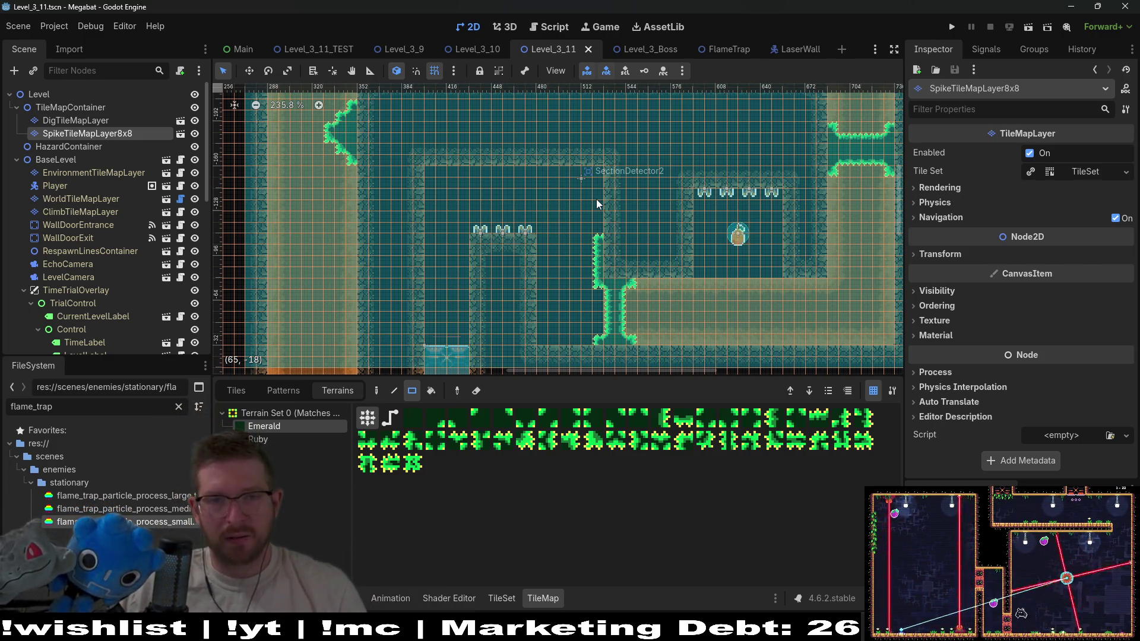
{"action": "scroll", "coordinate": [595, 208], "scroll_direction": "down", "scroll_amount": 2}
{"action": "scroll", "coordinate": [595, 249], "scroll_direction": "up", "scroll_amount": 2}
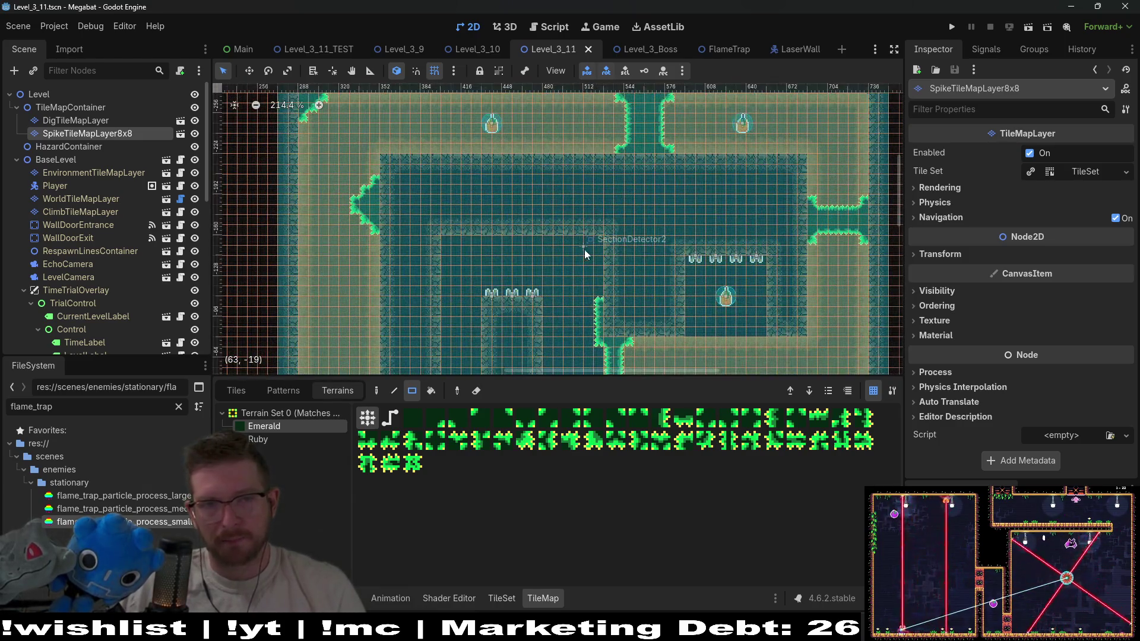
{"action": "mouse_move", "coordinate": [416, 149]}
{"action": "left_mouse_down"}
{"action": "mouse_move", "coordinate": [653, 327]}
{"action": "mouse_move", "coordinate": [683, 285]}
{"action": "mouse_move", "coordinate": [667, 249]}
{"action": "left_mouse_up"}
{"action": "scroll", "coordinate": [667, 249], "scroll_direction": "up", "scroll_amount": 7}
{"action": "left_click_drag", "start_coordinate": [691, 194], "coordinate": [644, 199]}
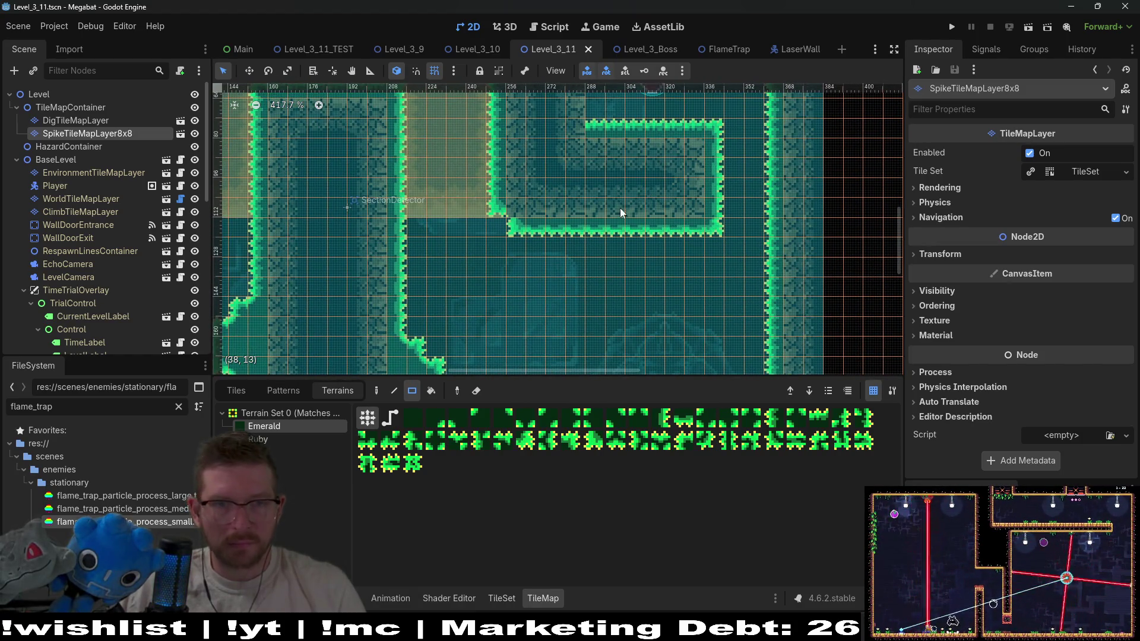
{"action": "scroll", "coordinate": [645, 225], "scroll_direction": "down", "scroll_amount": 7}
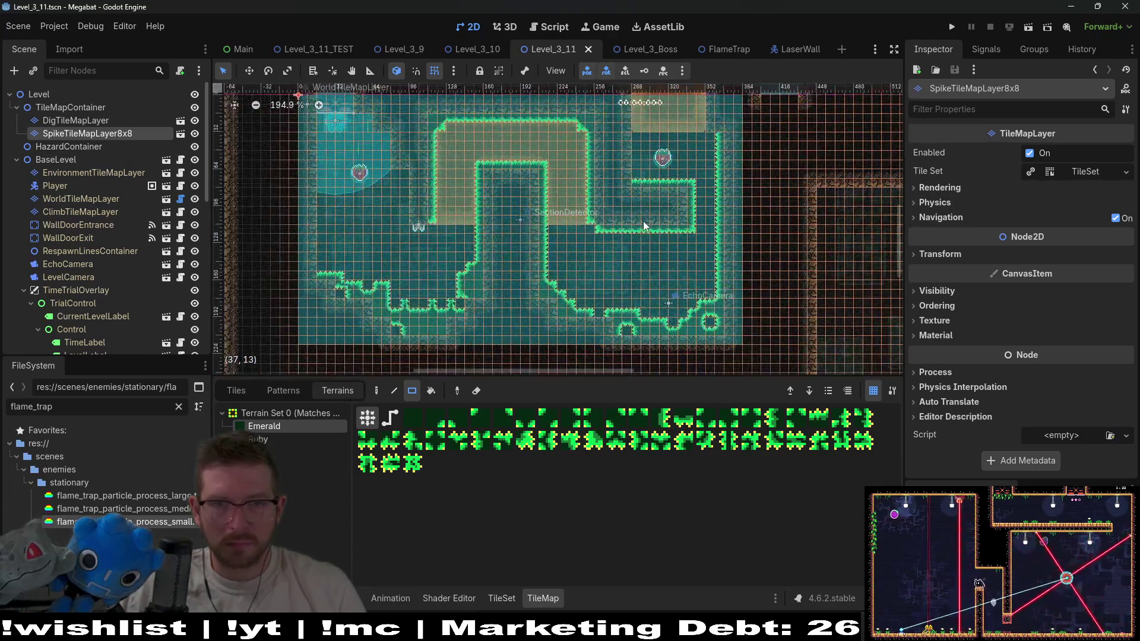
{"action": "scroll", "coordinate": [644, 225], "scroll_direction": "up", "scroll_amount": 3}
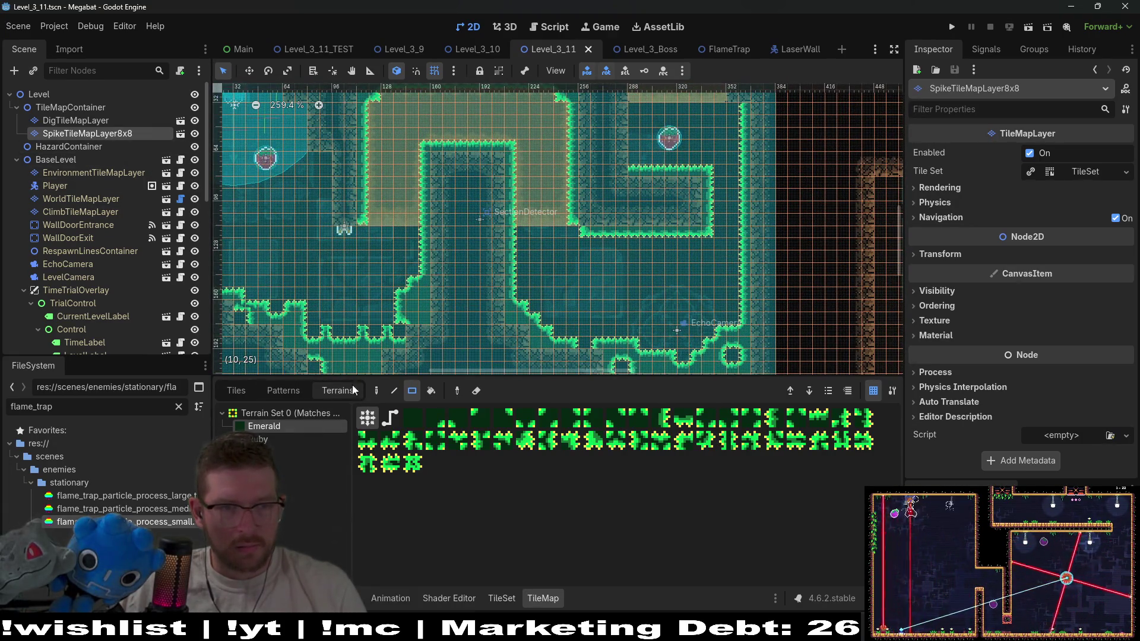
Erase the middle of the spiked ledge and paint Emerald spike stubs at both gap edges
{"action": "mouse_move", "coordinate": [590, 215]}
{"action": "left_mouse_down"}
{"action": "mouse_move", "coordinate": [633, 235]}
{"action": "mouse_move", "coordinate": [677, 235]}
{"action": "mouse_move", "coordinate": [584, 215]}
{"action": "mouse_move", "coordinate": [611, 230]}
{"action": "left_mouse_up"}
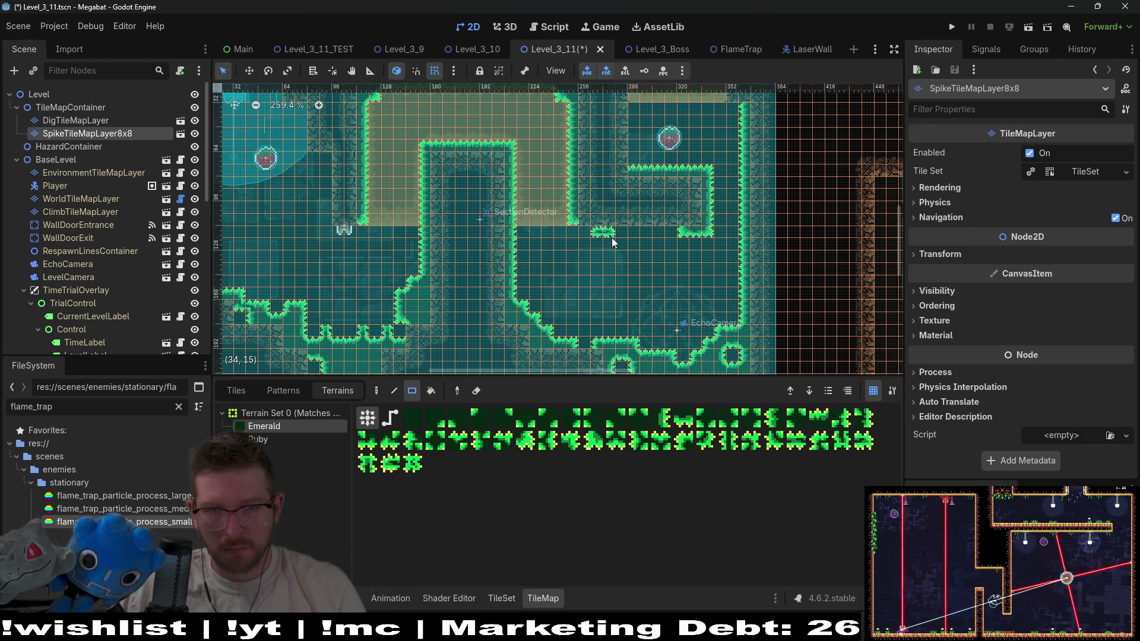
{"action": "scroll", "coordinate": [650, 233], "scroll_direction": "up", "scroll_amount": 1}
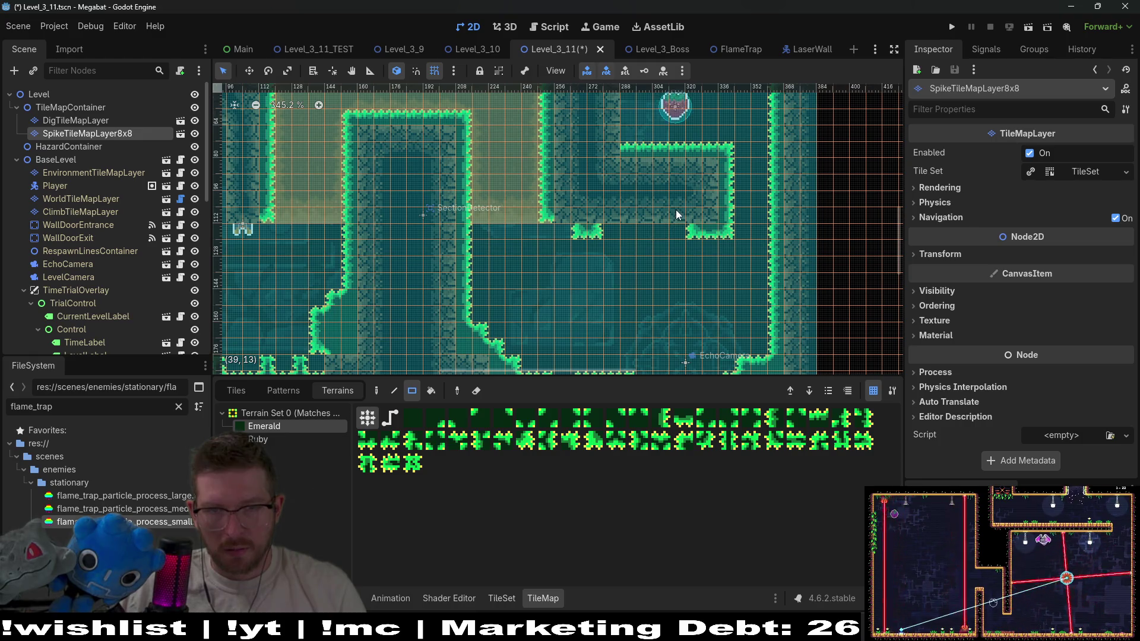
{"action": "left_click_drag", "start_coordinate": [689, 234], "coordinate": [688, 233]}
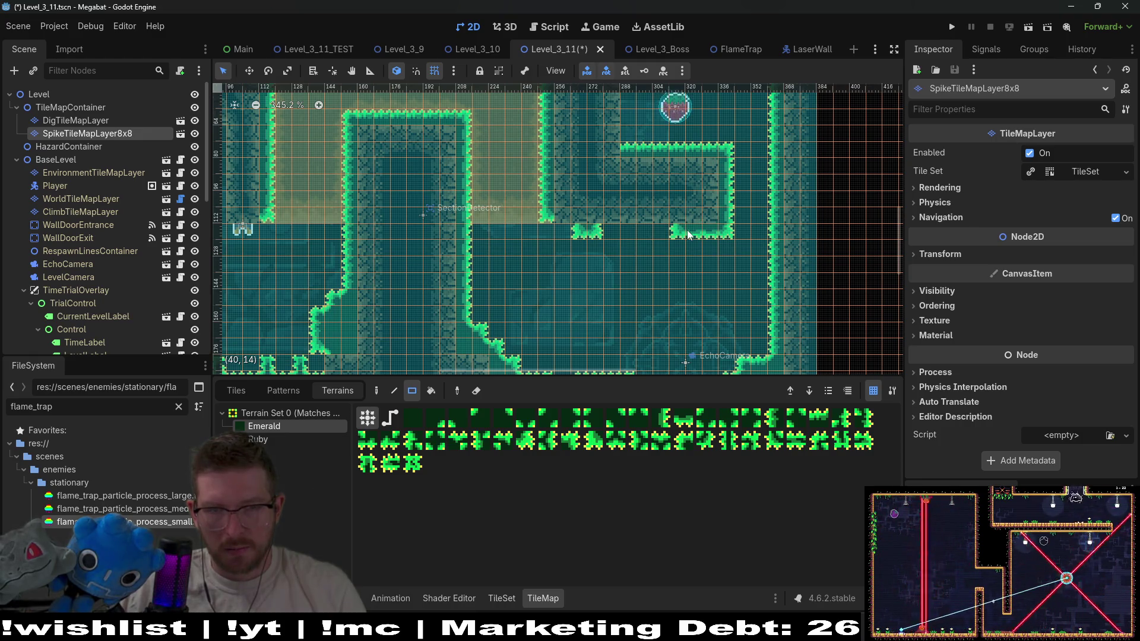
{"action": "left_click", "coordinate": [563, 232]}
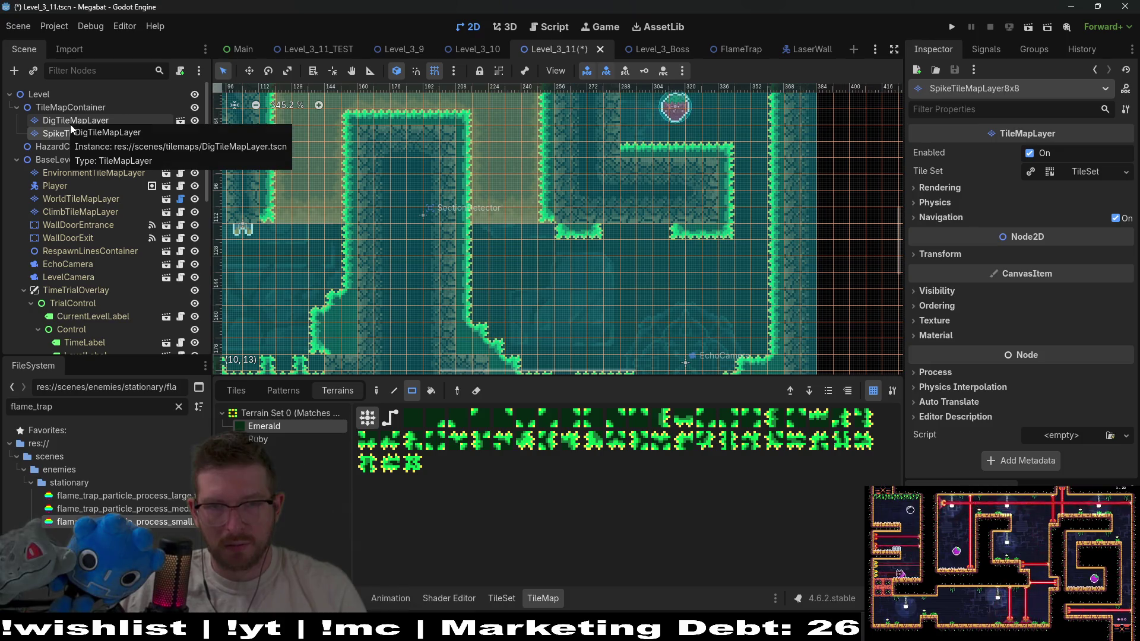
{"action": "scroll", "coordinate": [691, 218], "scroll_direction": "down", "scroll_amount": 1}
{"action": "scroll", "coordinate": [690, 219], "scroll_direction": "right", "scroll_amount": 3}
{"action": "scroll", "coordinate": [691, 218], "scroll_direction": "down", "scroll_amount": 2}
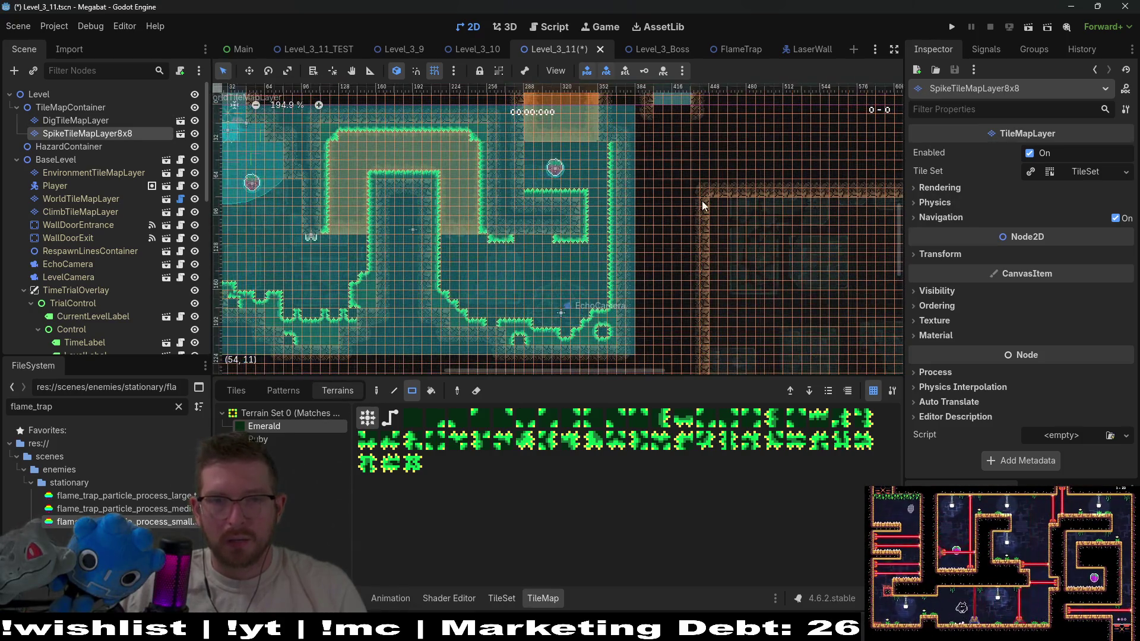
{"action": "scroll", "coordinate": [119, 277], "scroll_direction": "down", "scroll_amount": 5}
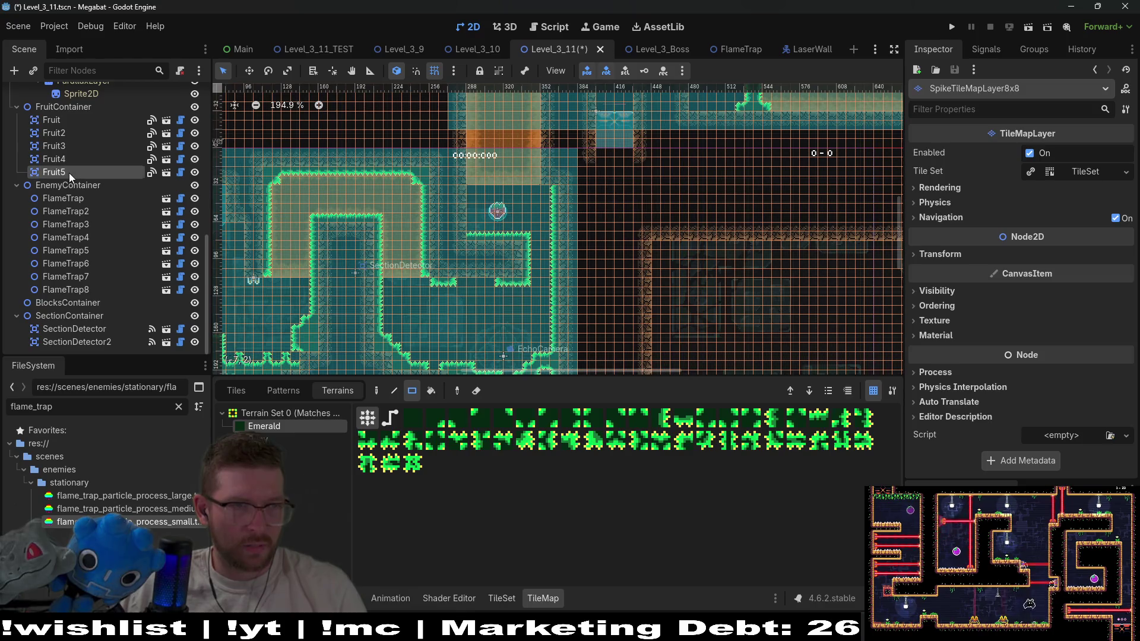
Duplicate FlameTrap8 as FlameTrap9, rotate it 180° upside down and place it in the ceiling gap
{"action": "left_click", "coordinate": [69, 172]}
{"action": "left_click", "coordinate": [87, 290]}
{"action": "scroll", "coordinate": [681, 249], "scroll_direction": "up", "scroll_amount": 2}
{"action": "scroll", "coordinate": [680, 250], "scroll_direction": "right", "scroll_amount": 2}
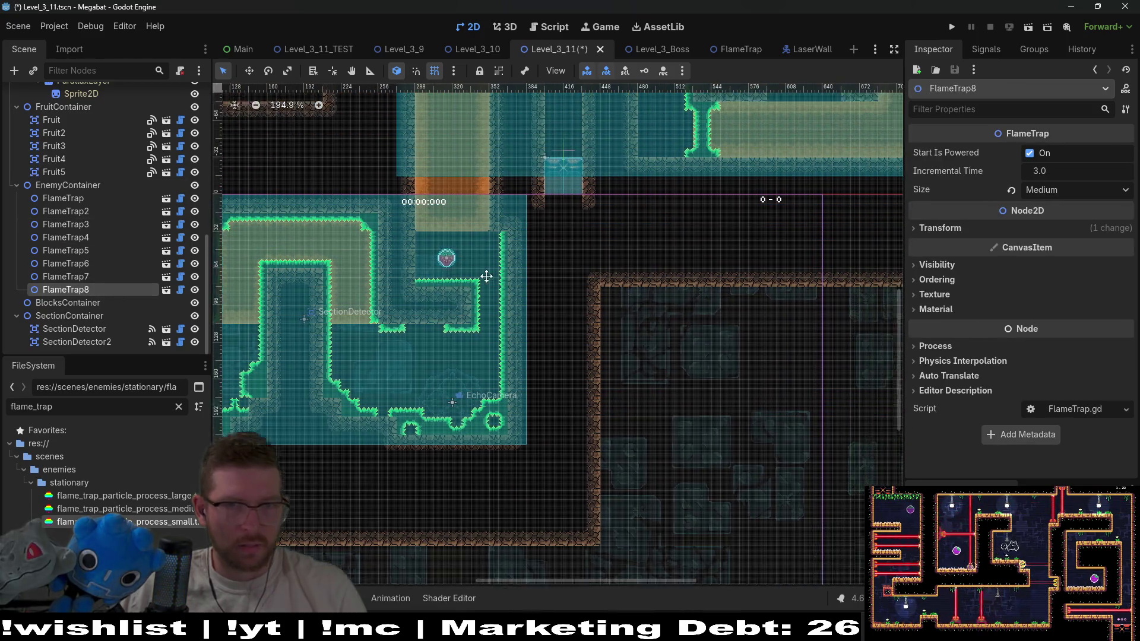
{"action": "key", "text": "ctrl+d"}
{"action": "key", "text": "w"}
{"action": "left_click_drag", "start_coordinate": [614, 268], "coordinate": [624, 375]}
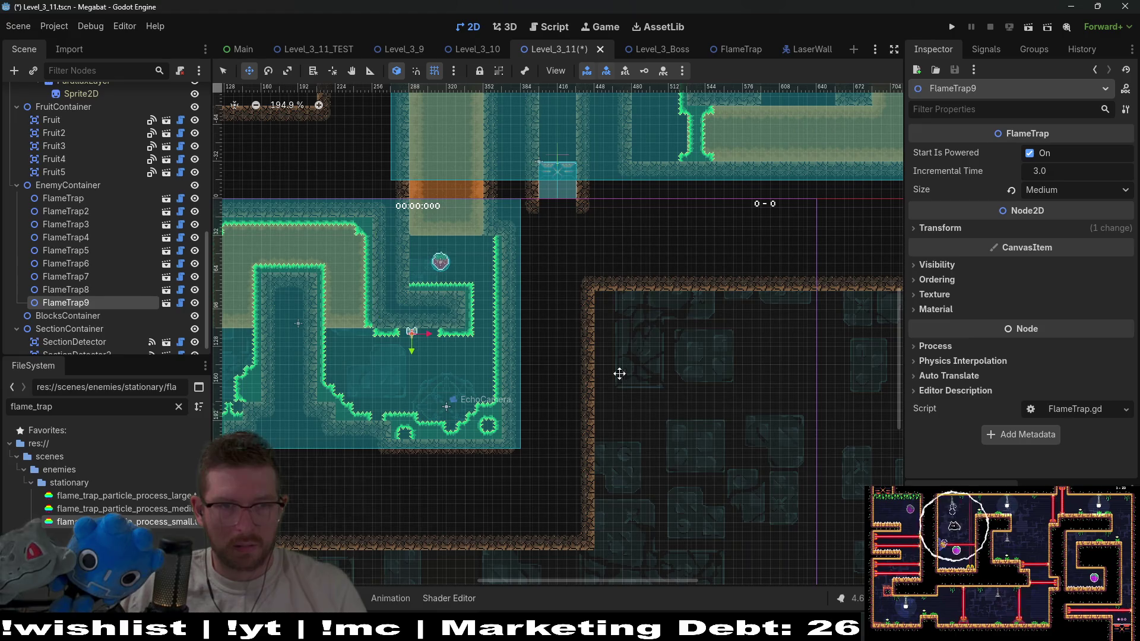
{"action": "left_click", "coordinate": [941, 228]}
{"action": "left_click", "coordinate": [1049, 280]}
{"action": "type", "text": "180.0"}
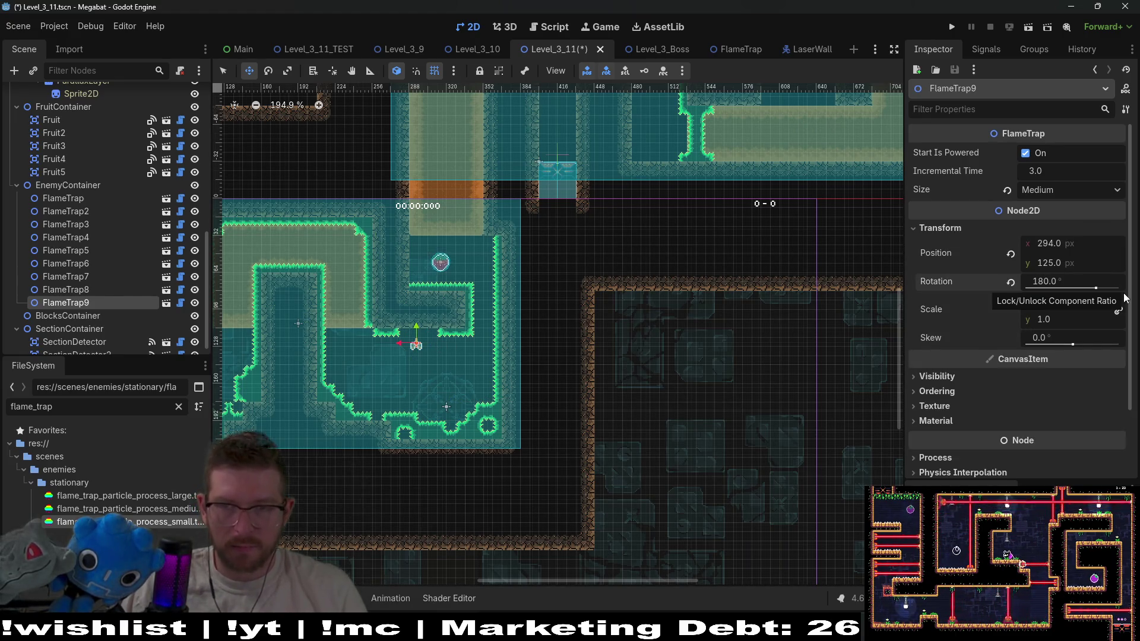
{"action": "scroll", "coordinate": [417, 344], "scroll_direction": "up", "scroll_amount": 6}
{"action": "left_click_drag", "start_coordinate": [503, 368], "coordinate": [474, 313]}
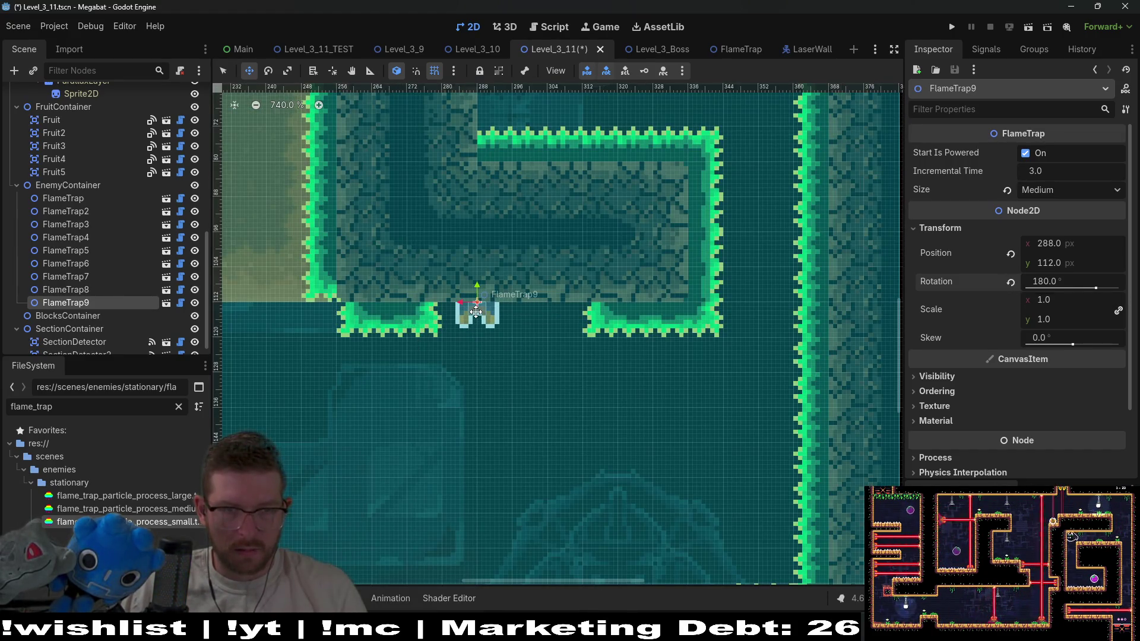
Duplicate it as FlameTrap10, nudge it right alongside, and save the scene
{"action": "key", "text": "ctrl+d"}
{"action": "key", "text": "Right"}
{"action": "key", "text": "Right"}
{"action": "key", "text": "Right"}
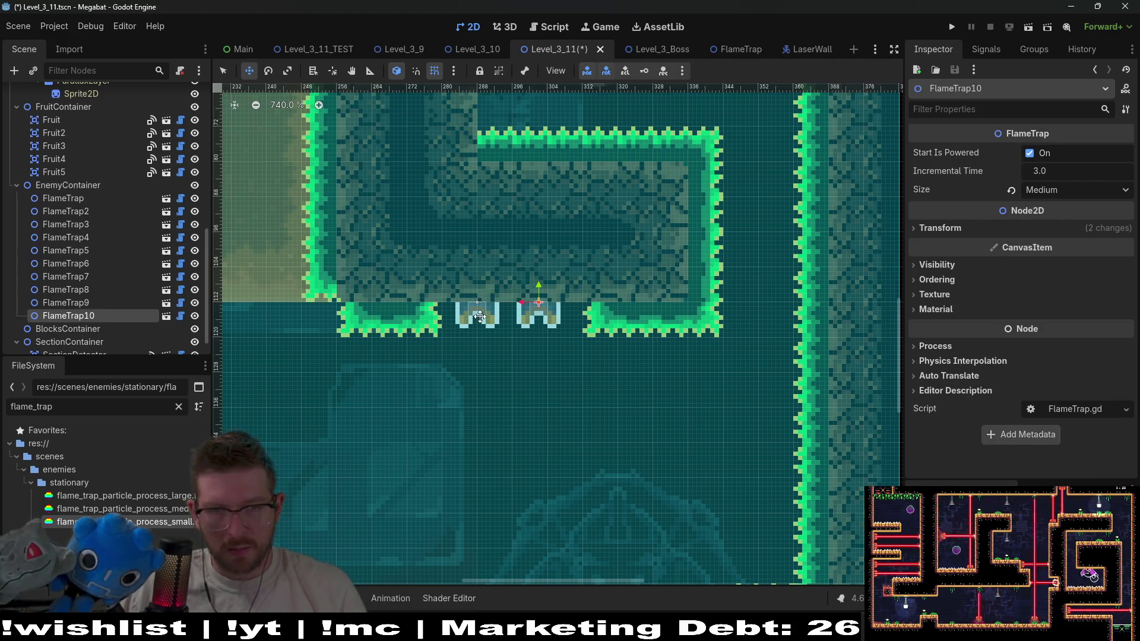
{"action": "key", "text": "ctrl+s"}
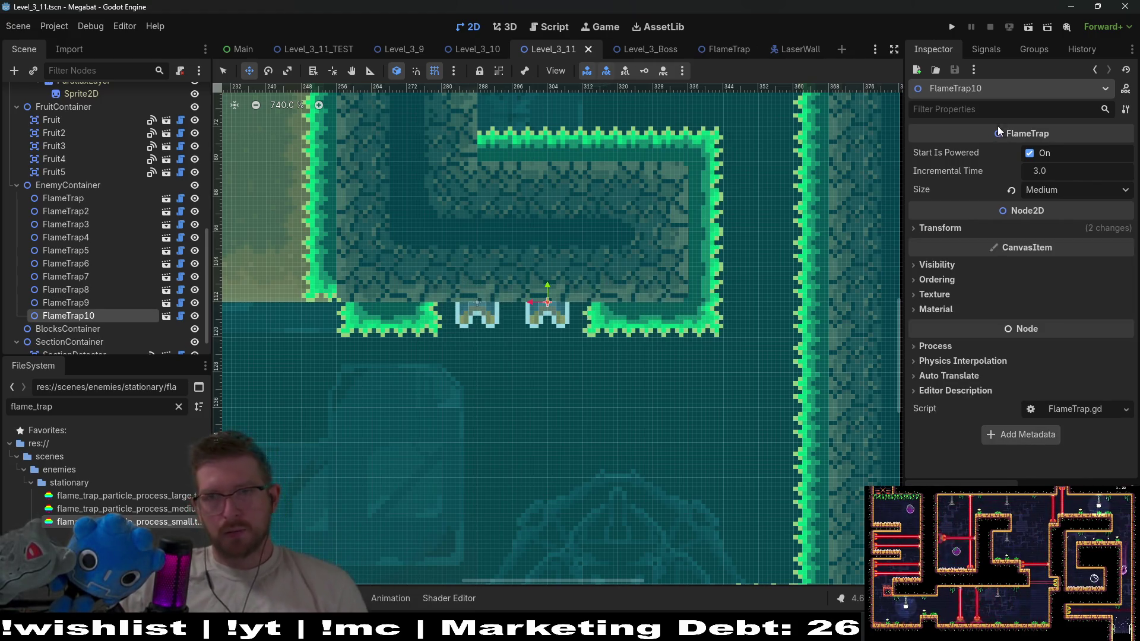
Playtest the level, tunnelling the bat through the dirt block into the flame jets, then quit
{"action": "left_click", "coordinate": [1027, 26]}
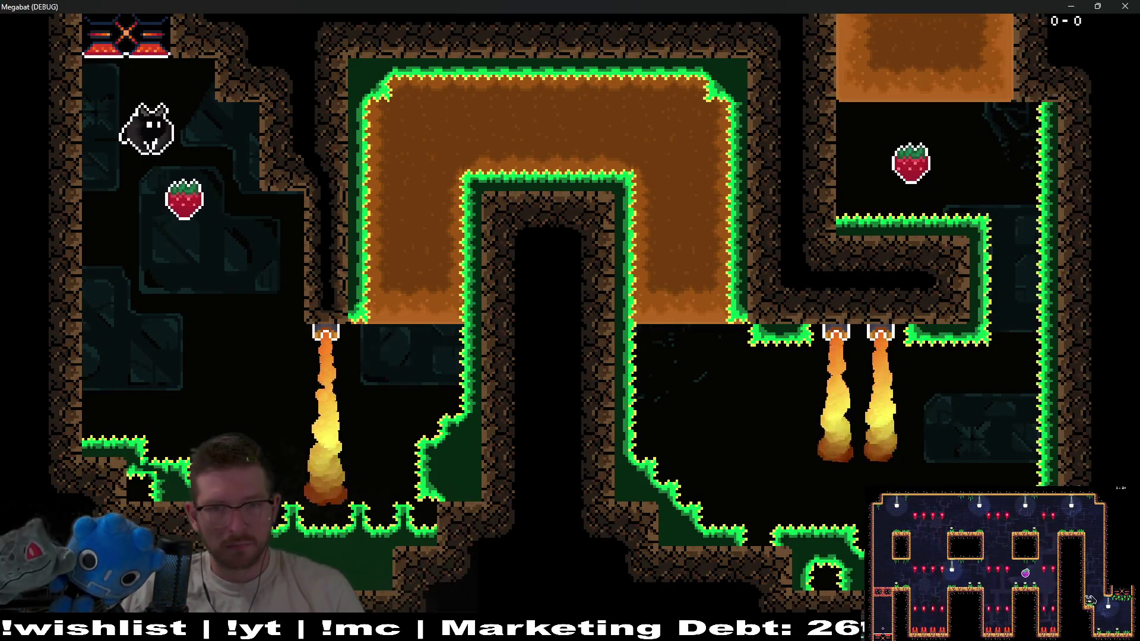
{"action": "key", "text": "Left"}
{"action": "key", "text": "Right"}
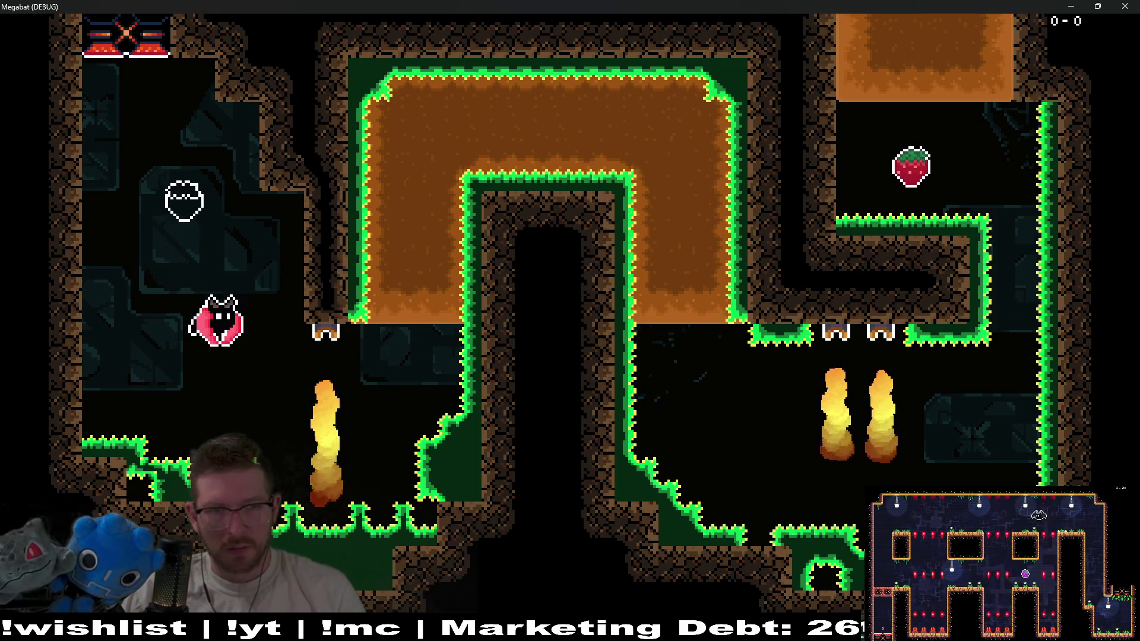
{"action": "key", "text": "Right"}
{"action": "key", "text": "Up"}
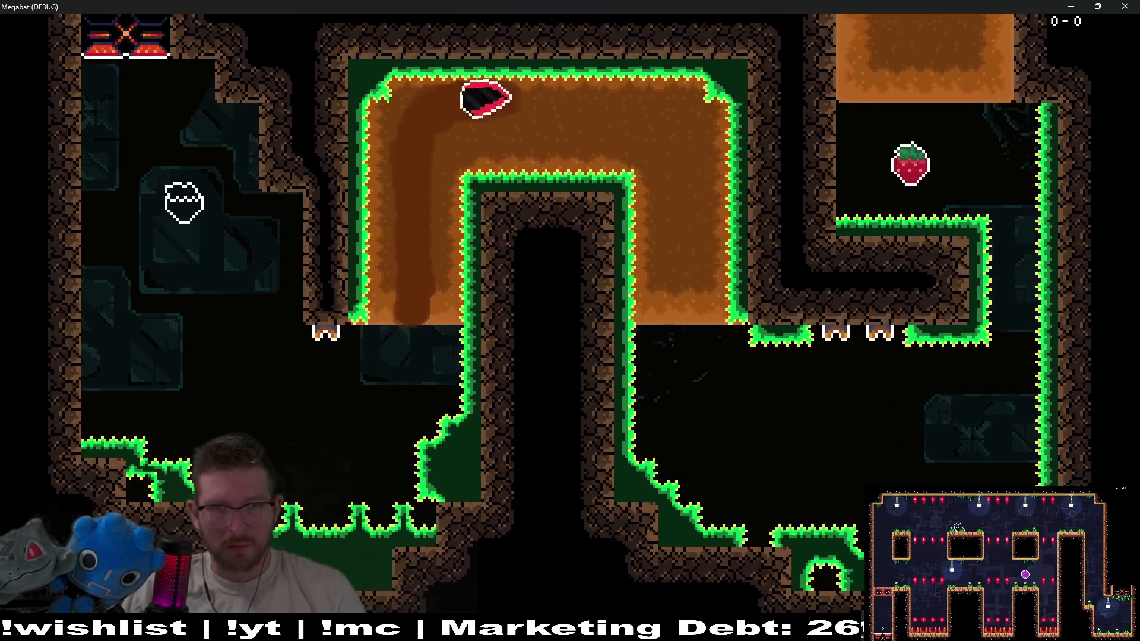
{"action": "key", "text": "Right"}
{"action": "key", "text": "Down"}
{"action": "key", "text": "Right"}
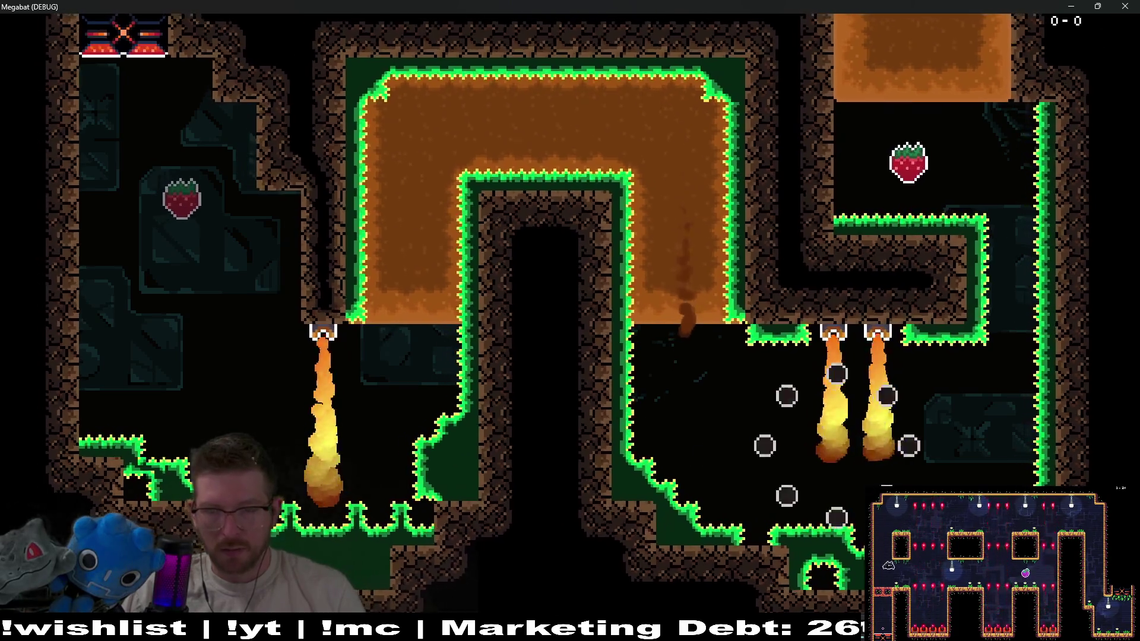
{"action": "key", "text": "F8"}
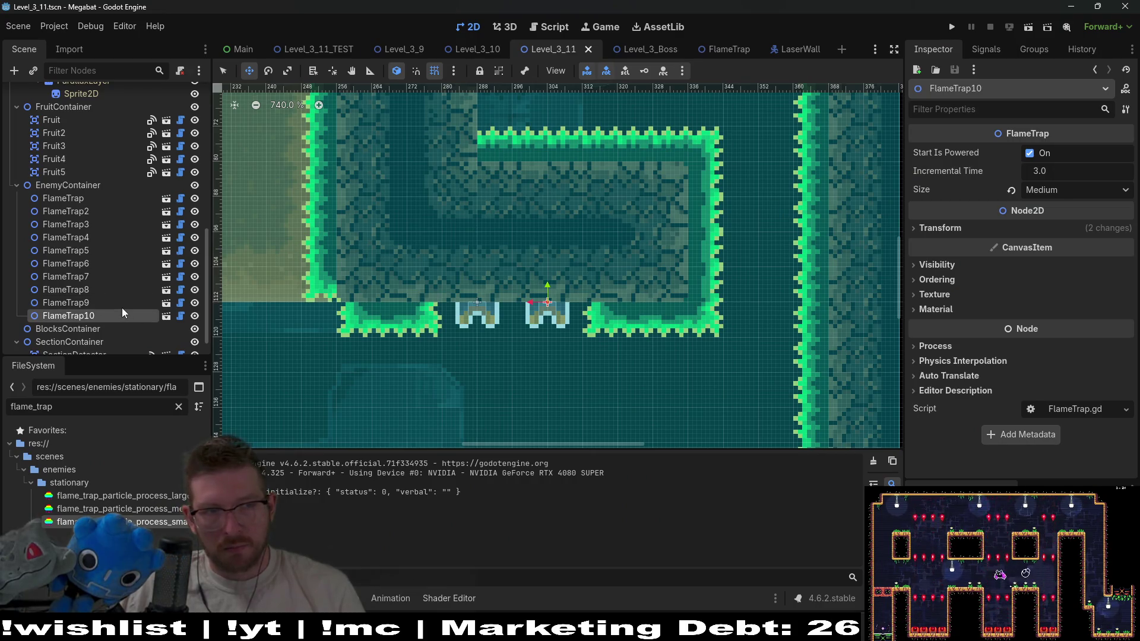
Set FlameTrap9 and FlameTrap10 to Large size, save Level_3_11 and relaunch the scene
{"action": "left_click", "coordinate": [494, 293], "text": "shift"}
{"action": "left_click", "coordinate": [1056, 189]}
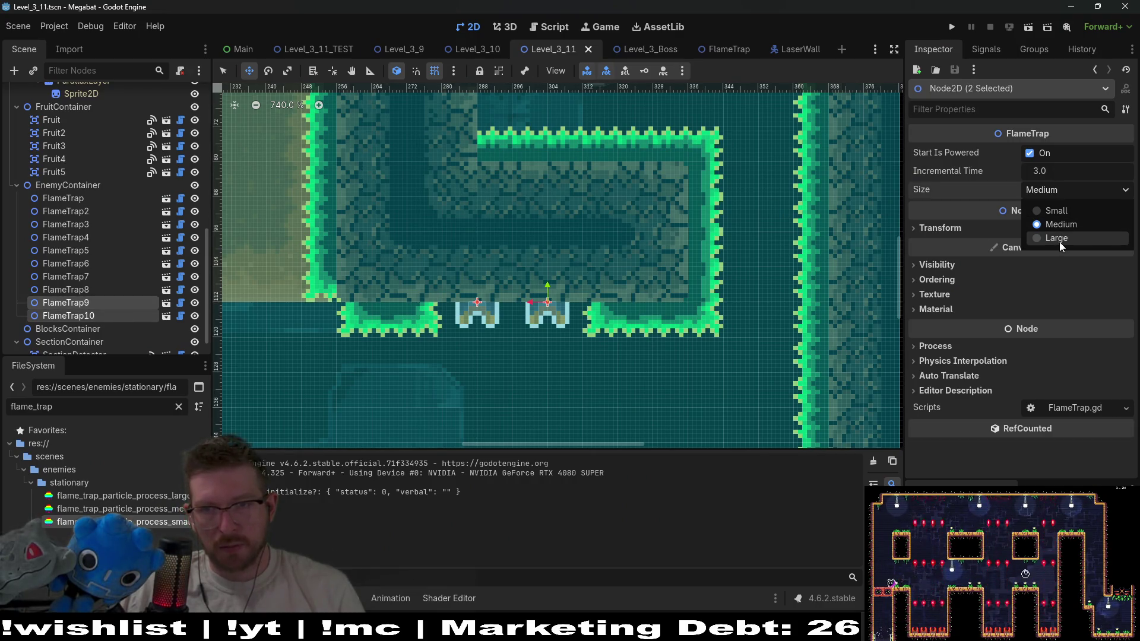
{"action": "left_click", "coordinate": [1059, 241]}
{"action": "scroll", "coordinate": [707, 281], "scroll_direction": "down", "scroll_amount": 5}
{"action": "key", "text": "ctrl+s"}
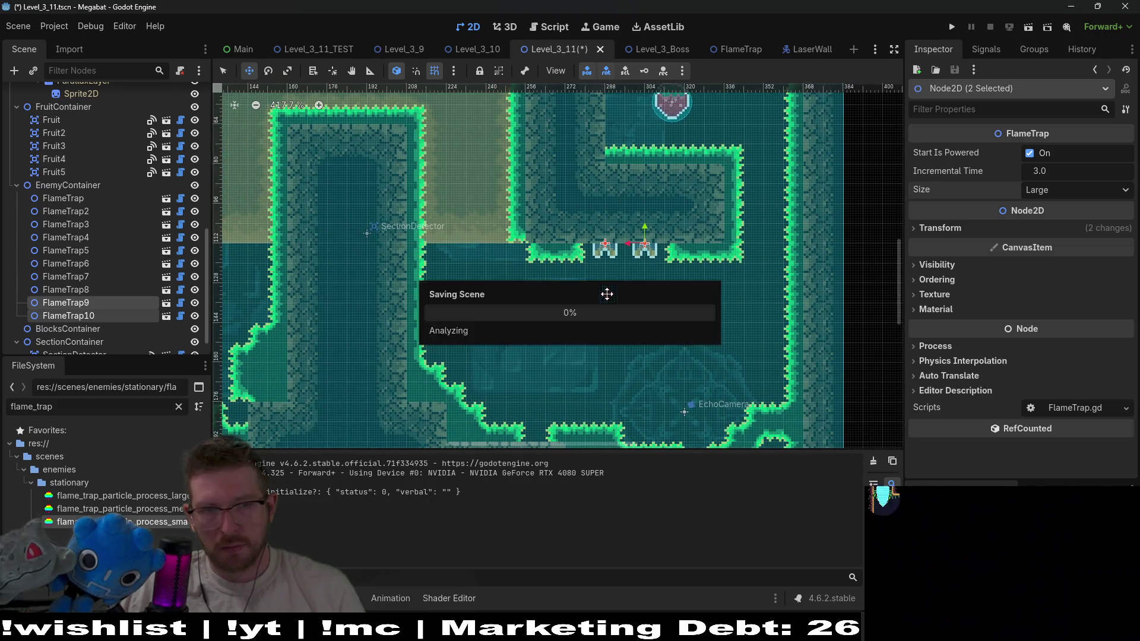
{"action": "scroll", "coordinate": [522, 280], "scroll_direction": "left", "scroll_amount": 4}
{"action": "left_click", "coordinate": [1029, 27]}
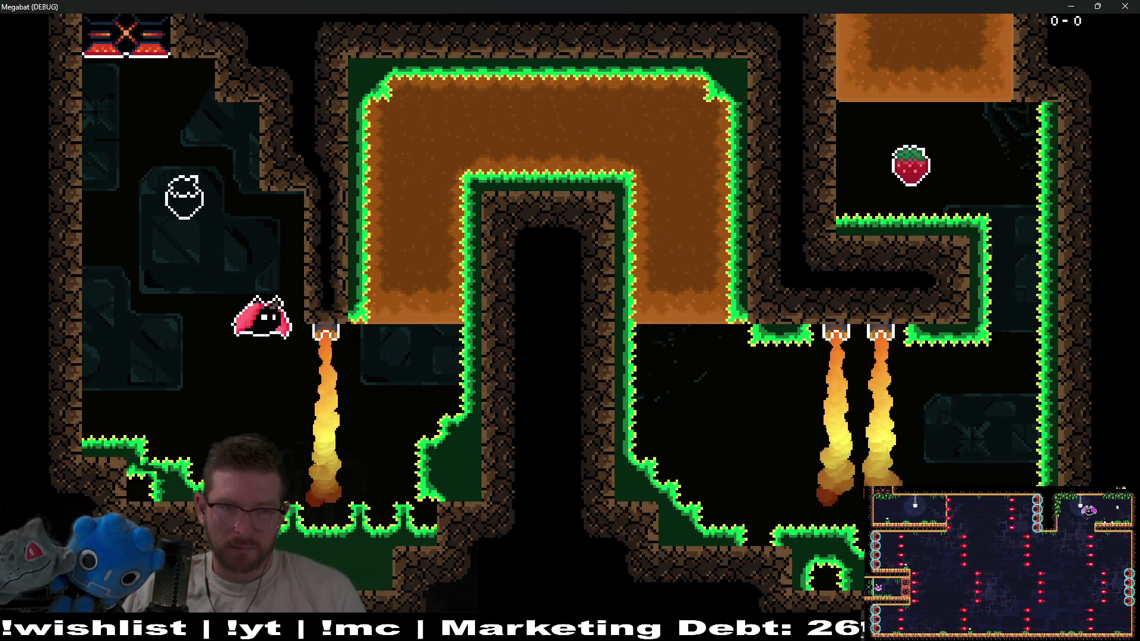
Dash the bat through the dirt block and collect both strawberries in the first room
{"action": "key", "text": "Right"}
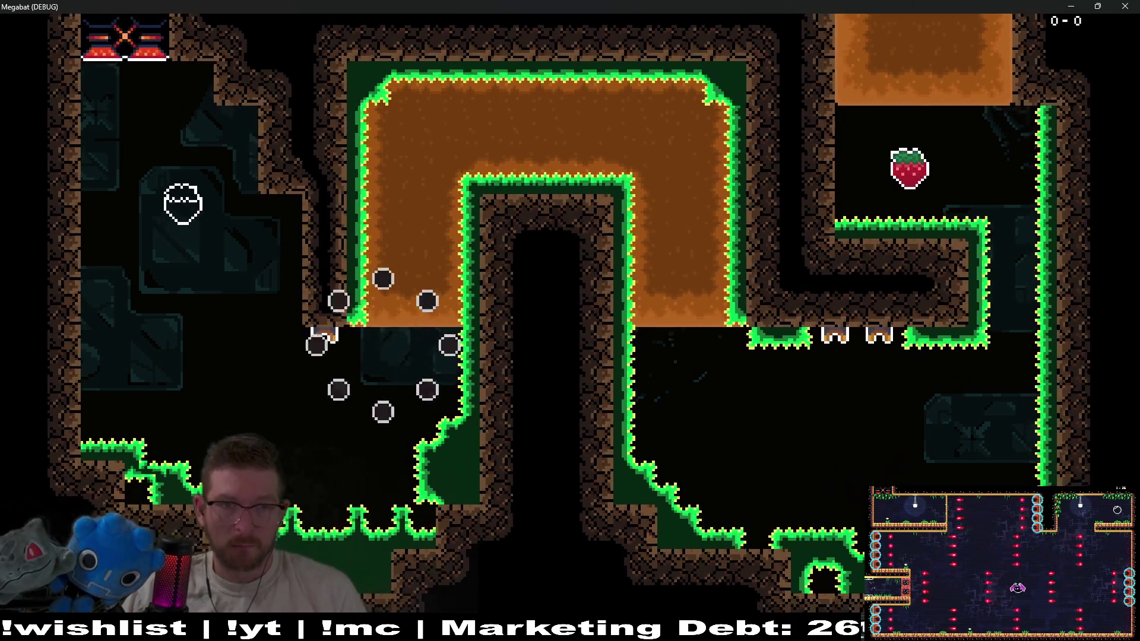
{"action": "key", "text": "Down"}
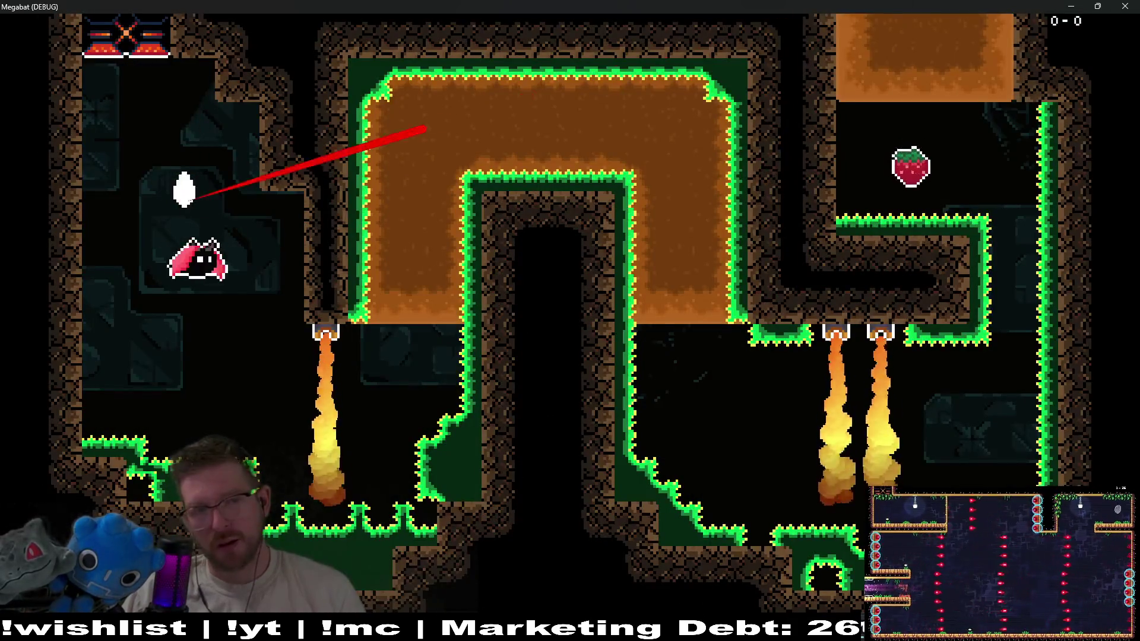
{"action": "key", "text": "Right"}
{"action": "key", "text": "Up"}
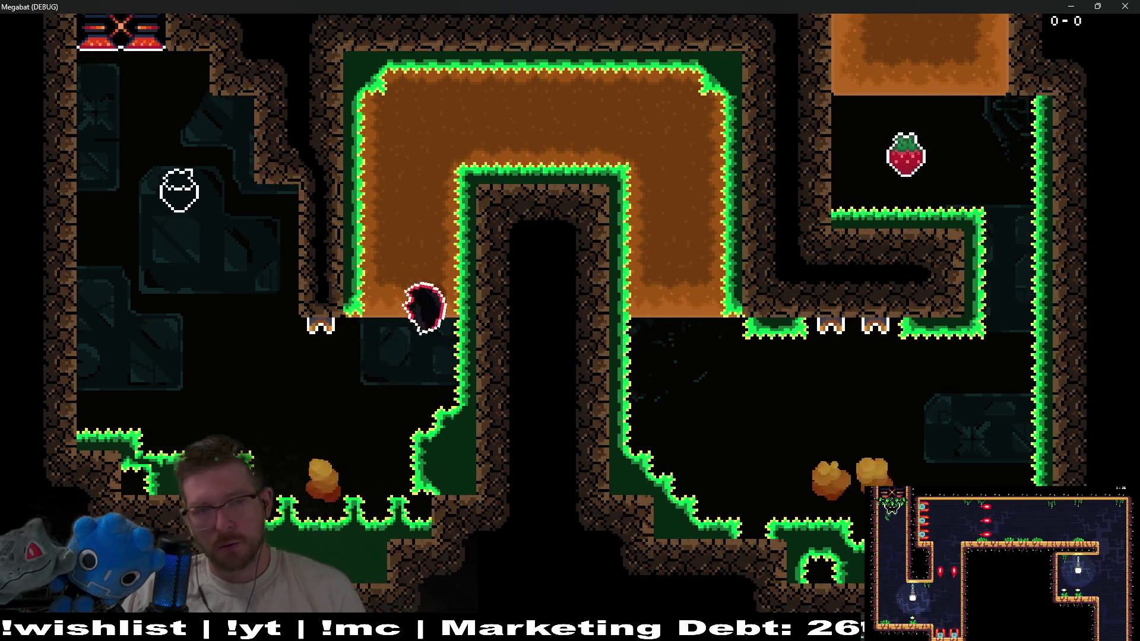
{"action": "key", "text": "Right"}
{"action": "key", "text": "Down"}
{"action": "key", "text": "Right"}
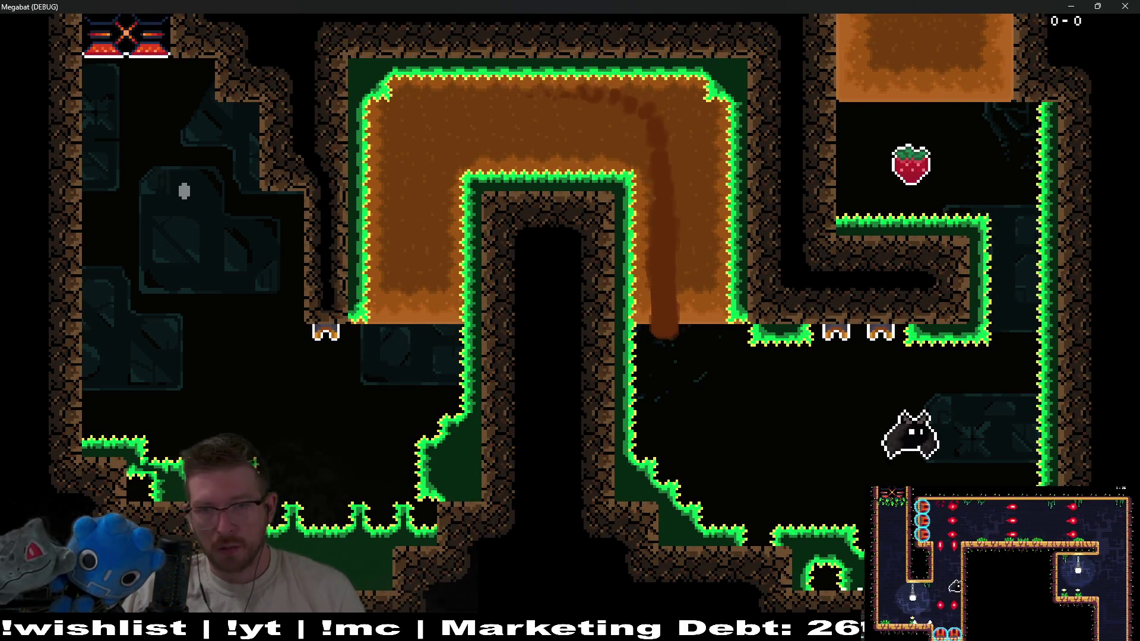
{"action": "key", "text": "Up"}
{"action": "key", "text": "Left"}
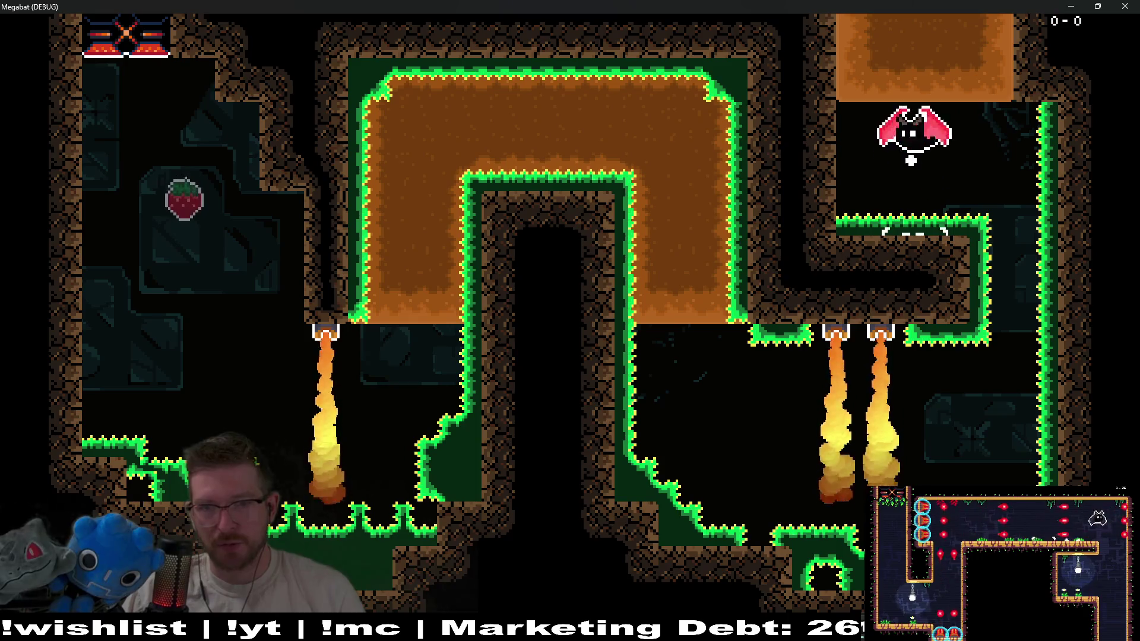
Climb into the next room, eat the pears along the corridors and tunnel through the dirt ceiling
{"action": "key", "text": "Up"}
{"action": "key", "text": "Right"}
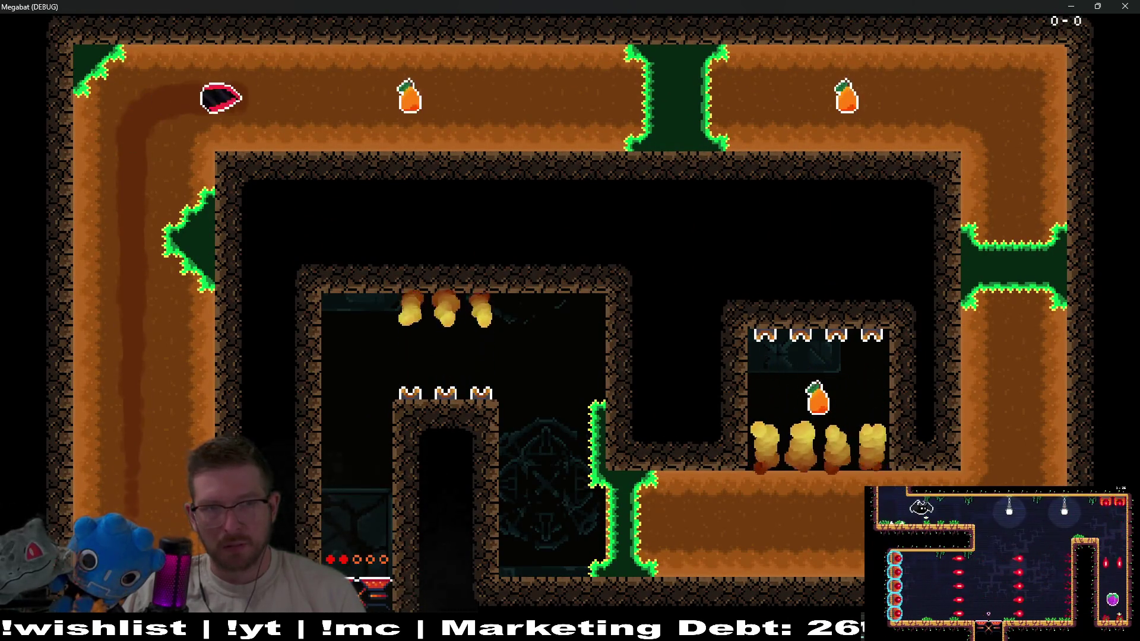
{"action": "key", "text": "Down"}
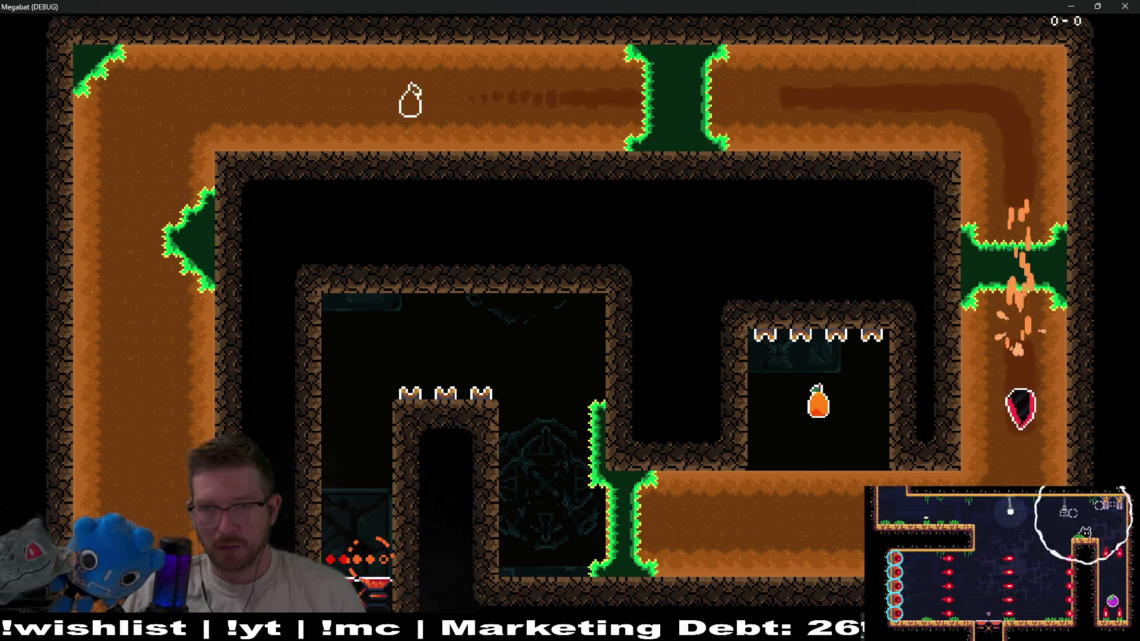
{"action": "key", "text": "Left"}
{"action": "key", "text": "Right"}
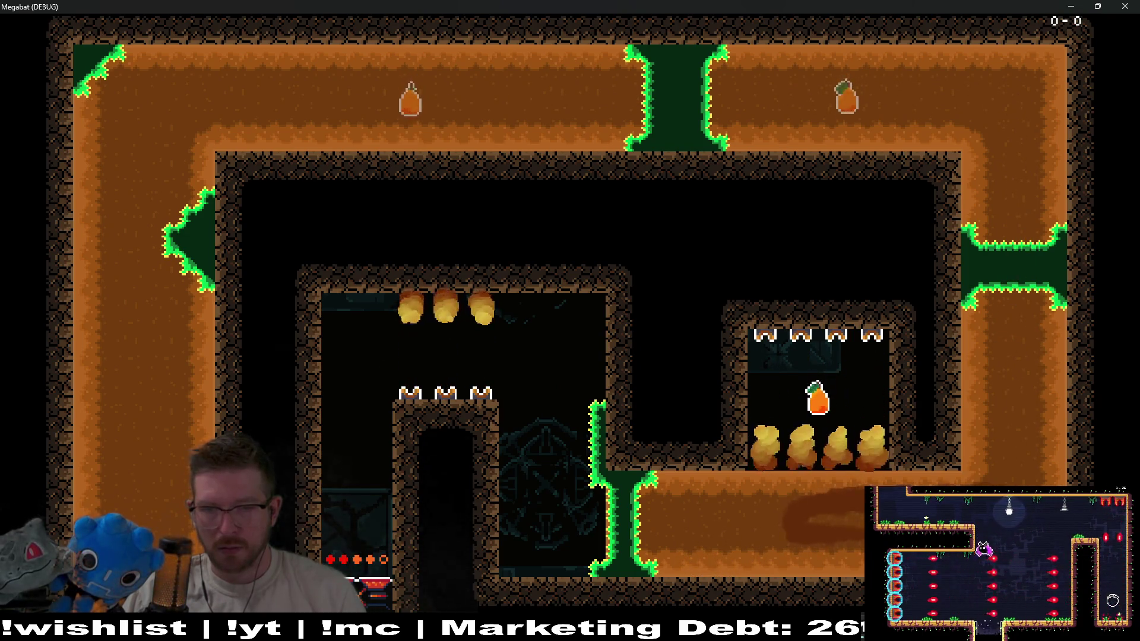
{"action": "key", "text": "Up"}
{"action": "key", "text": "Up"}
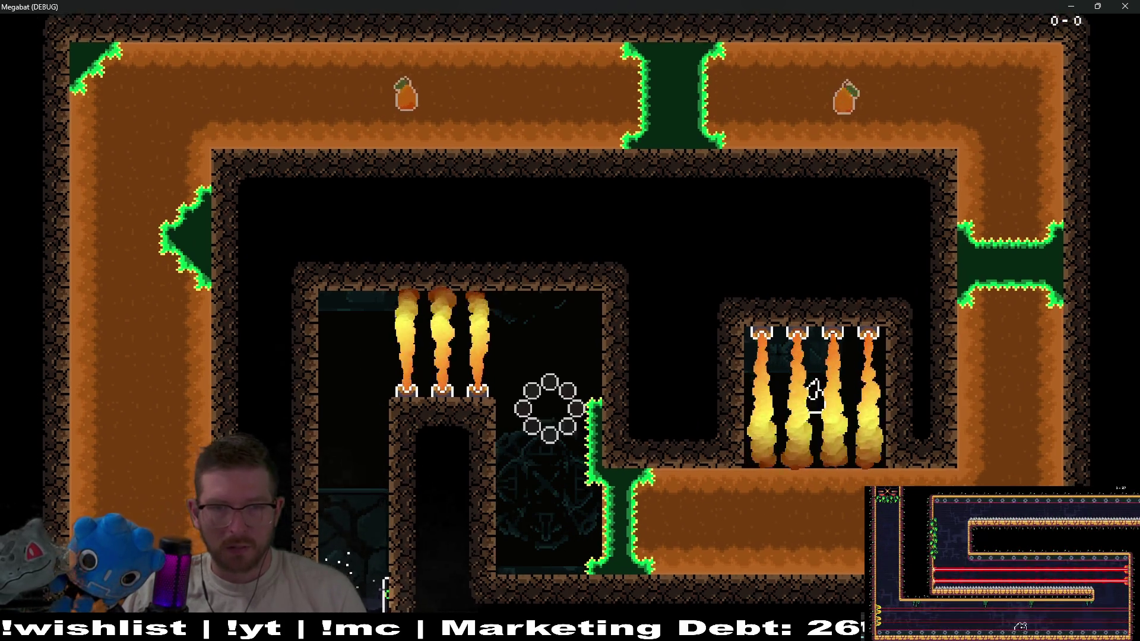
{"action": "key", "text": "Down"}
{"action": "key", "text": "Right"}
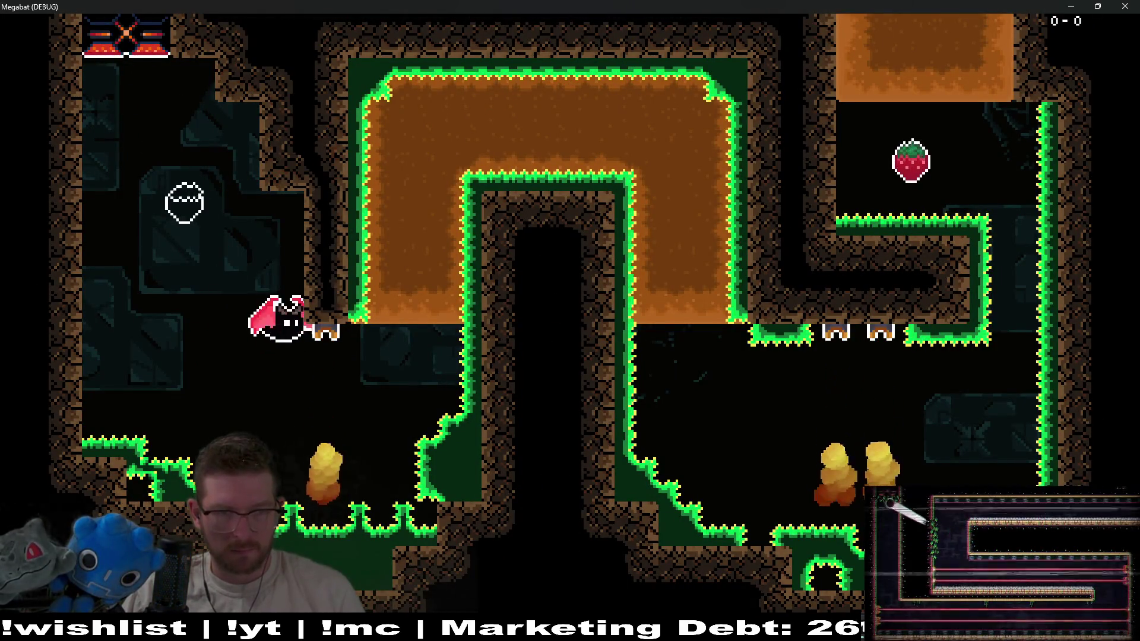
{"action": "key", "text": "Up"}
{"action": "key", "text": "Right"}
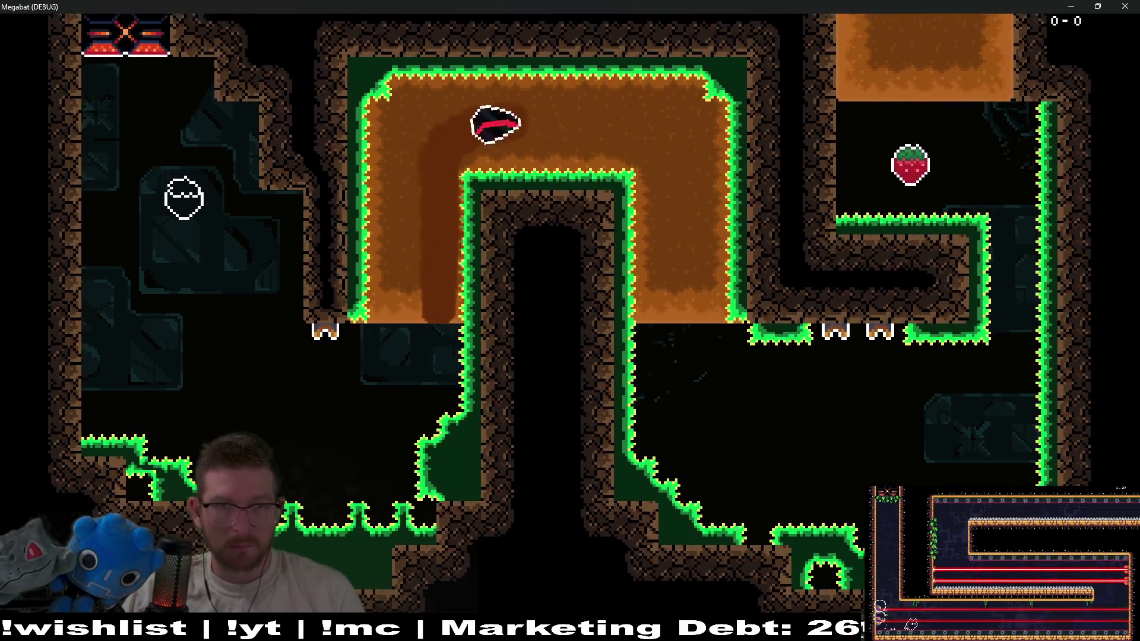
{"action": "key", "text": "Down"}
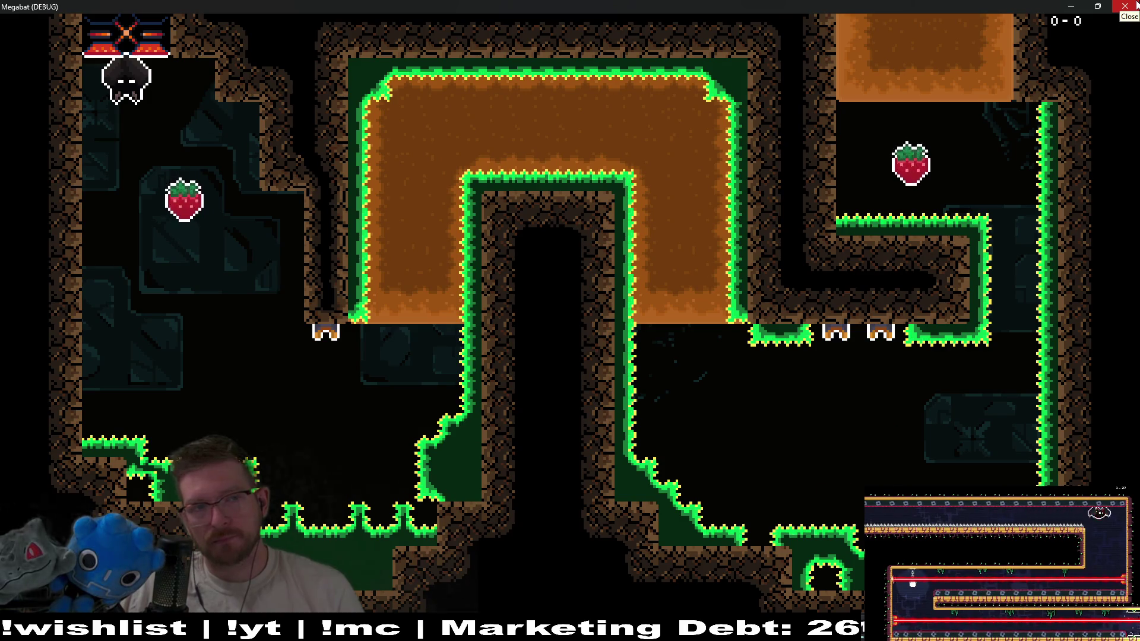
{"action": "left_click", "coordinate": [1136, 5]}
{"action": "scroll", "coordinate": [564, 238], "scroll_direction": "down", "scroll_amount": 3}
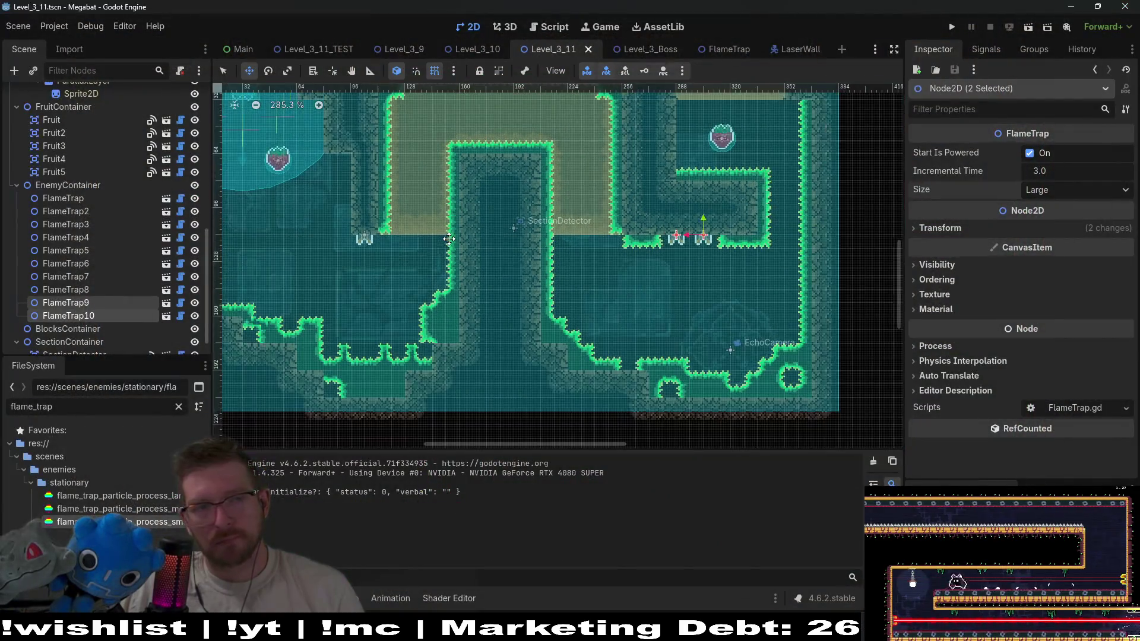
{"action": "scroll", "coordinate": [123, 284], "scroll_direction": "up", "scroll_amount": 15}
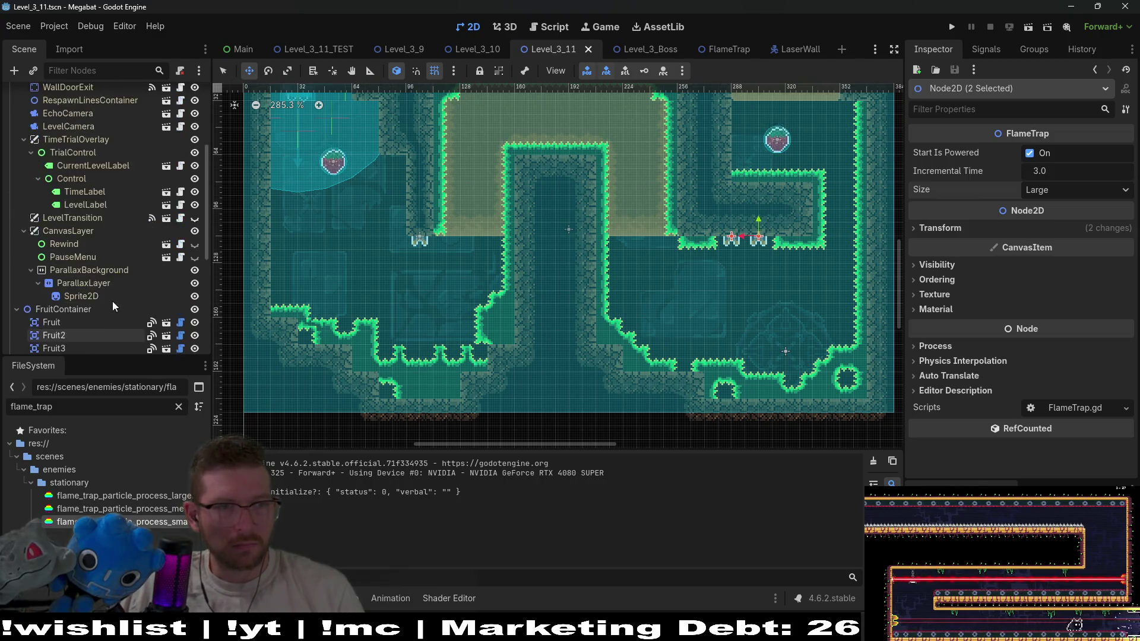
{"action": "scroll", "coordinate": [95, 245], "scroll_direction": "down", "scroll_amount": 10}
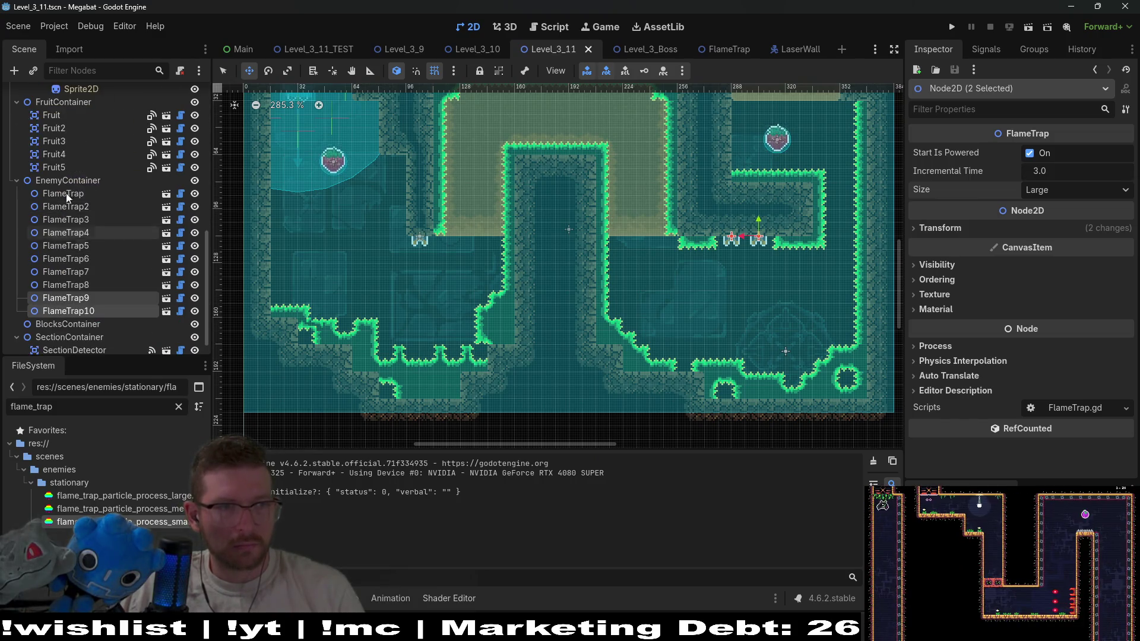
{"action": "left_click", "coordinate": [73, 119]}
{"action": "scroll", "coordinate": [465, 245], "scroll_direction": "up", "scroll_amount": 6}
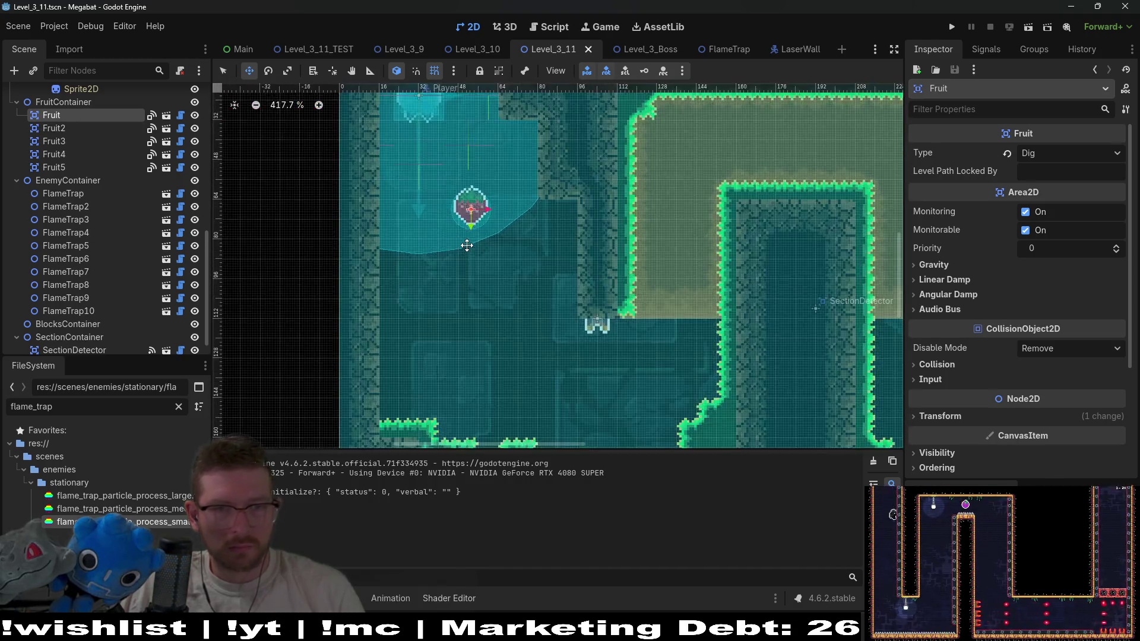
{"action": "mouse_move", "coordinate": [466, 204]}
{"action": "left_mouse_down"}
{"action": "mouse_move", "coordinate": [469, 264]}
{"action": "mouse_move", "coordinate": [456, 266]}
{"action": "left_mouse_up"}
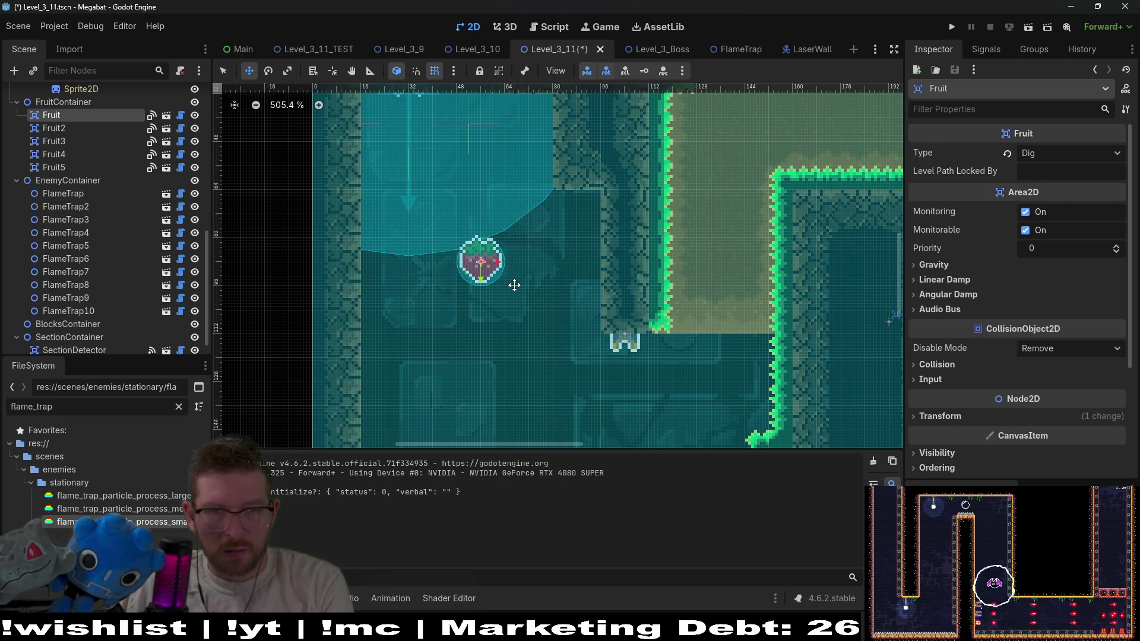
{"action": "scroll", "coordinate": [514, 285], "scroll_direction": "down", "scroll_amount": 5}
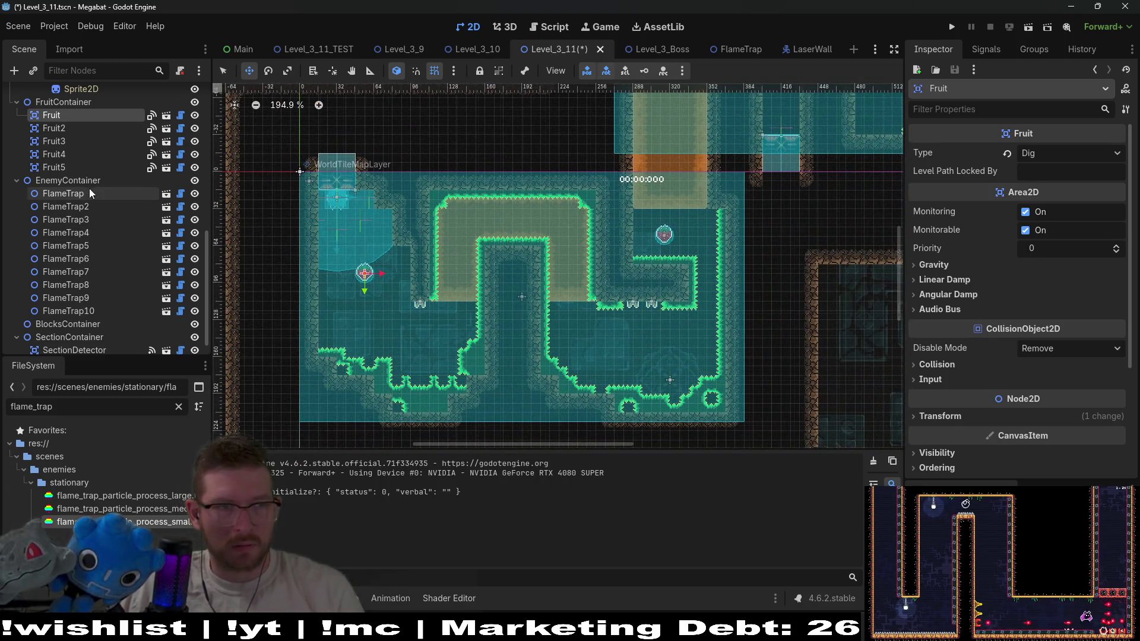
{"action": "left_click", "coordinate": [68, 128]}
{"action": "scroll", "coordinate": [664, 235], "scroll_direction": "up", "scroll_amount": 7}
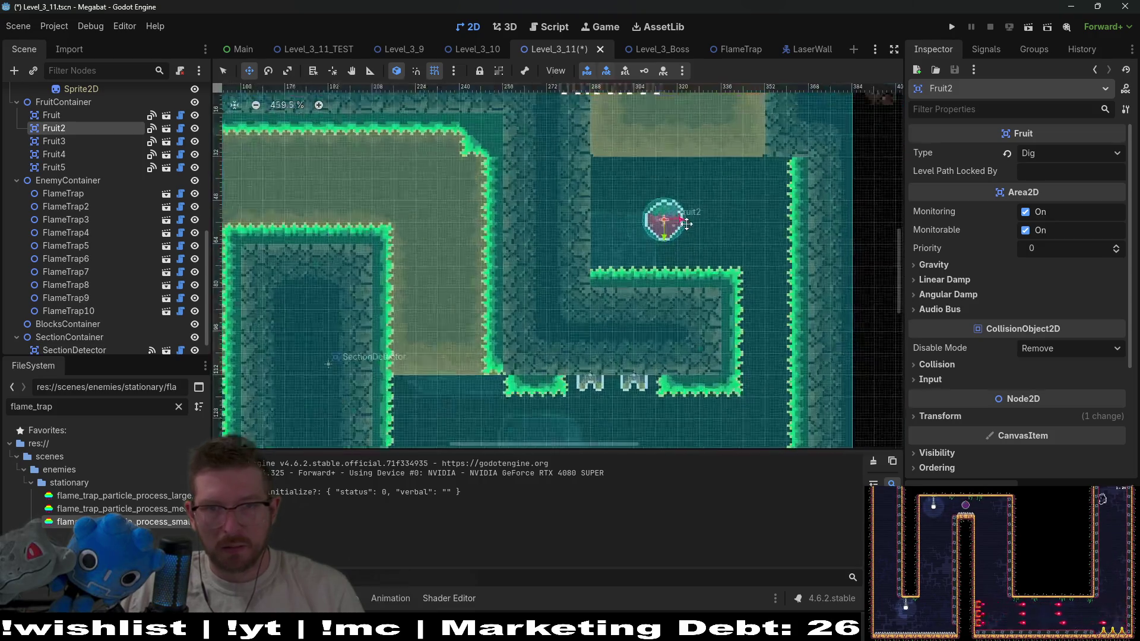
{"action": "mouse_move", "coordinate": [666, 227]}
{"action": "left_mouse_down"}
{"action": "mouse_move", "coordinate": [674, 205]}
{"action": "mouse_move", "coordinate": [658, 196]}
{"action": "mouse_move", "coordinate": [664, 213]}
{"action": "left_mouse_up"}
{"action": "scroll", "coordinate": [675, 213], "scroll_direction": "down", "scroll_amount": 8}
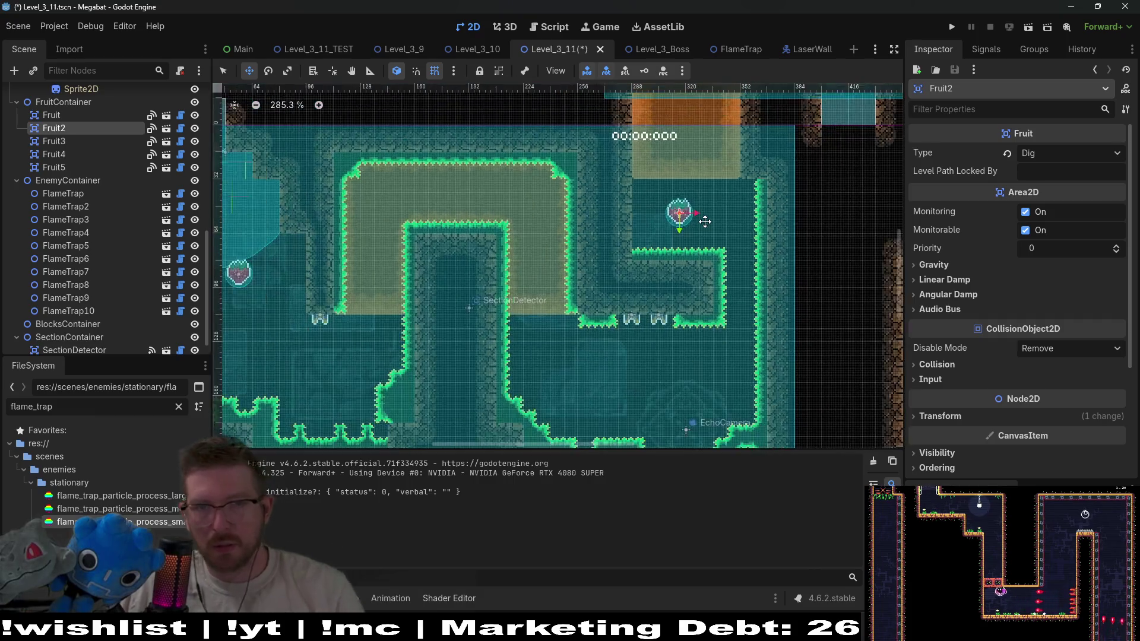
{"action": "scroll", "coordinate": [638, 239], "scroll_direction": "up", "scroll_amount": 5}
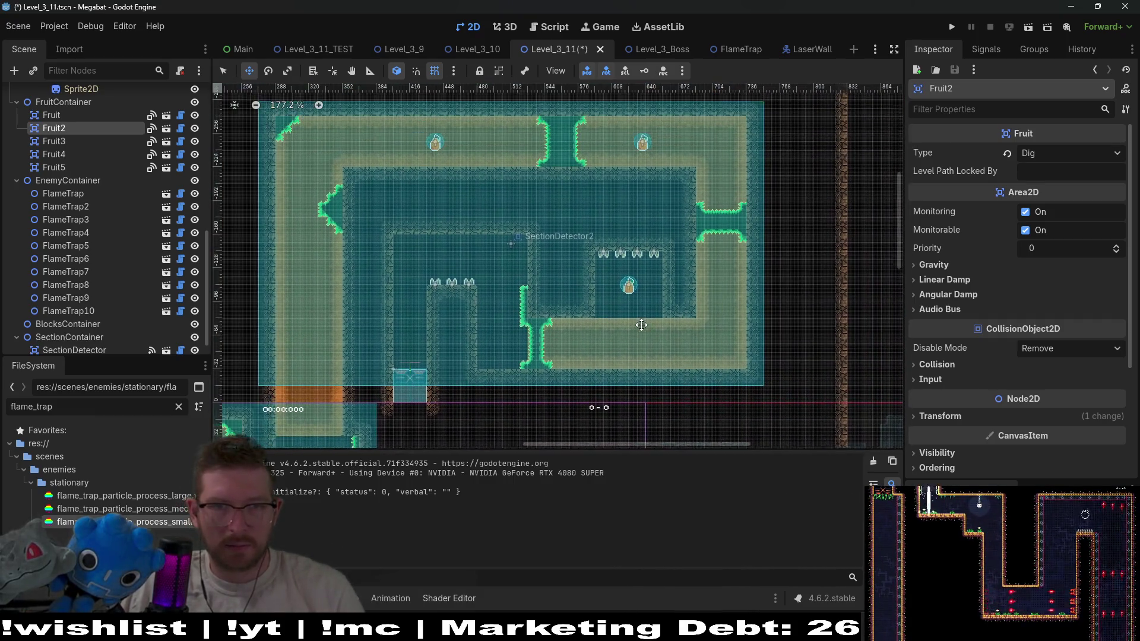
{"action": "left_click", "coordinate": [70, 143]}
{"action": "scroll", "coordinate": [432, 145], "scroll_direction": "up", "scroll_amount": 6}
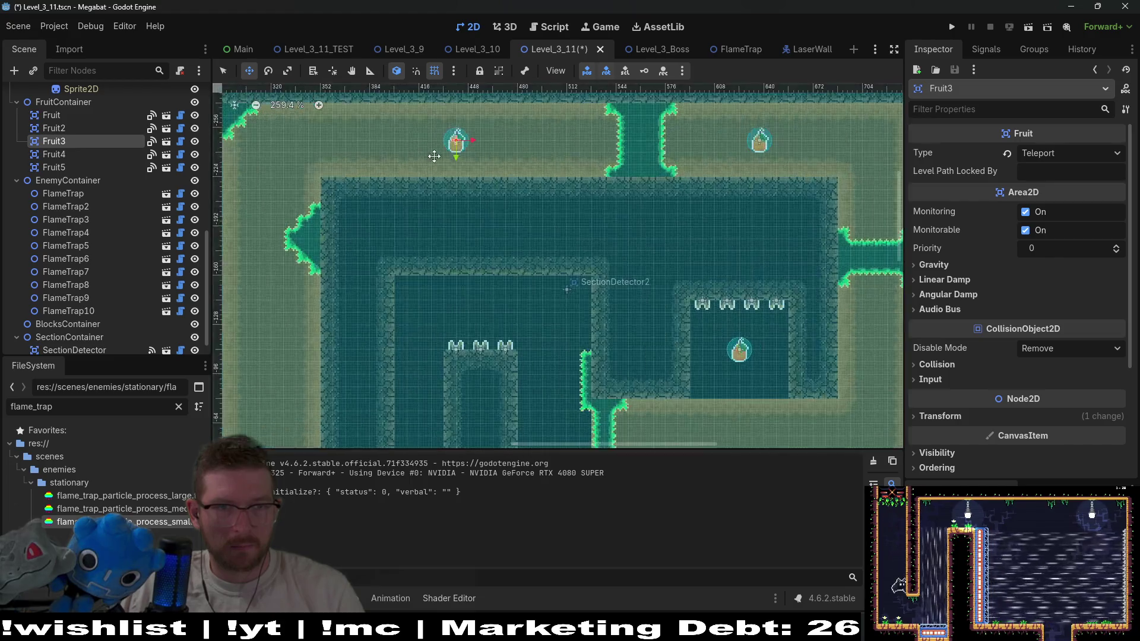
{"action": "scroll", "coordinate": [699, 191], "scroll_direction": "right", "scroll_amount": 3}
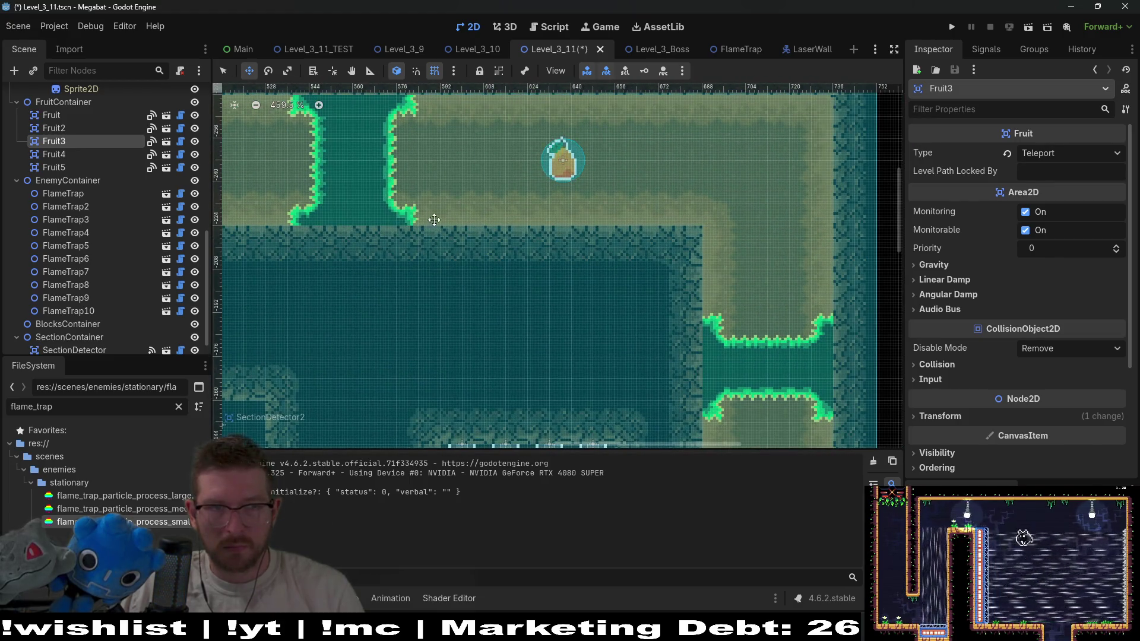
{"action": "left_click", "coordinate": [53, 154]}
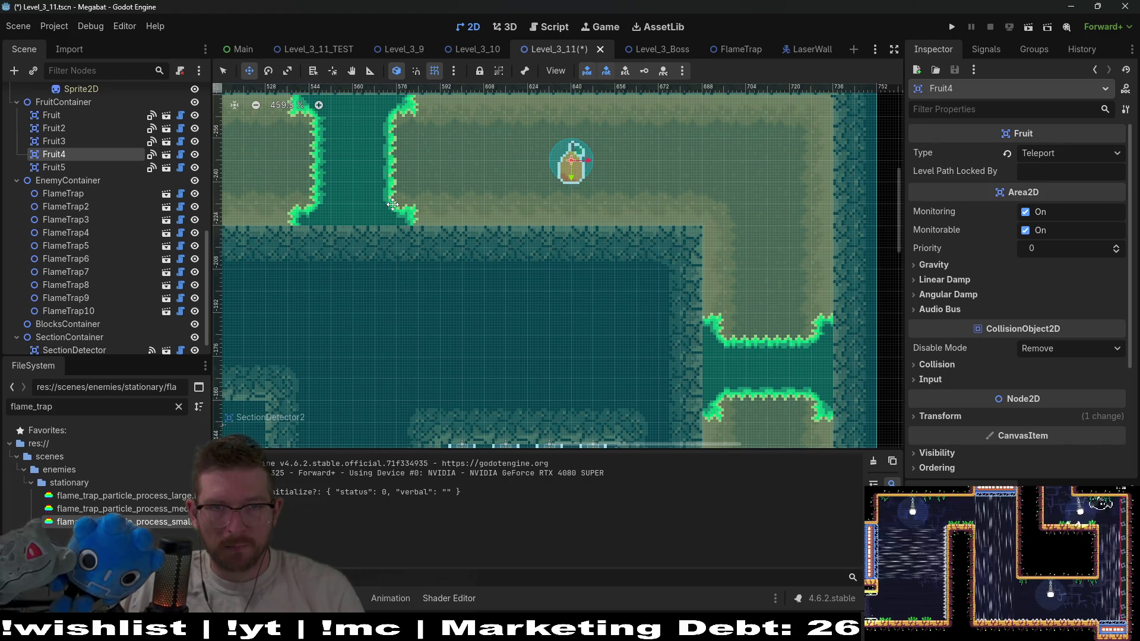
{"action": "scroll", "coordinate": [587, 273], "scroll_direction": "down", "scroll_amount": 3}
{"action": "scroll", "coordinate": [612, 287], "scroll_direction": "down", "scroll_amount": 3}
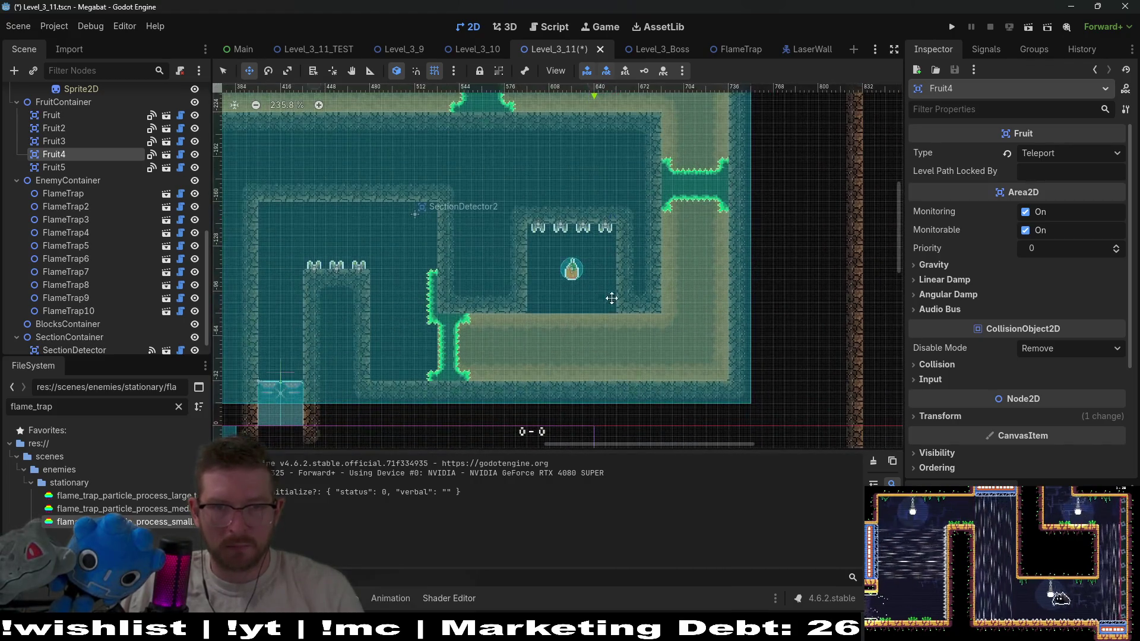
{"action": "left_click", "coordinate": [66, 165]}
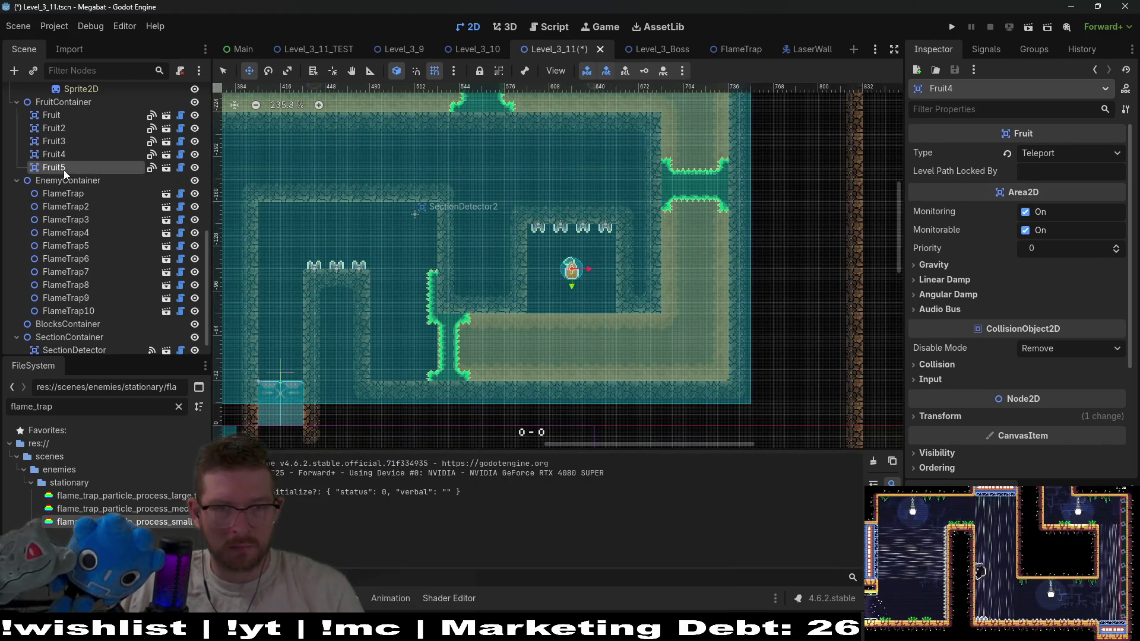
{"action": "scroll", "coordinate": [540, 272], "scroll_direction": "up", "scroll_amount": 2}
{"action": "scroll", "coordinate": [594, 297], "scroll_direction": "down", "scroll_amount": 1}
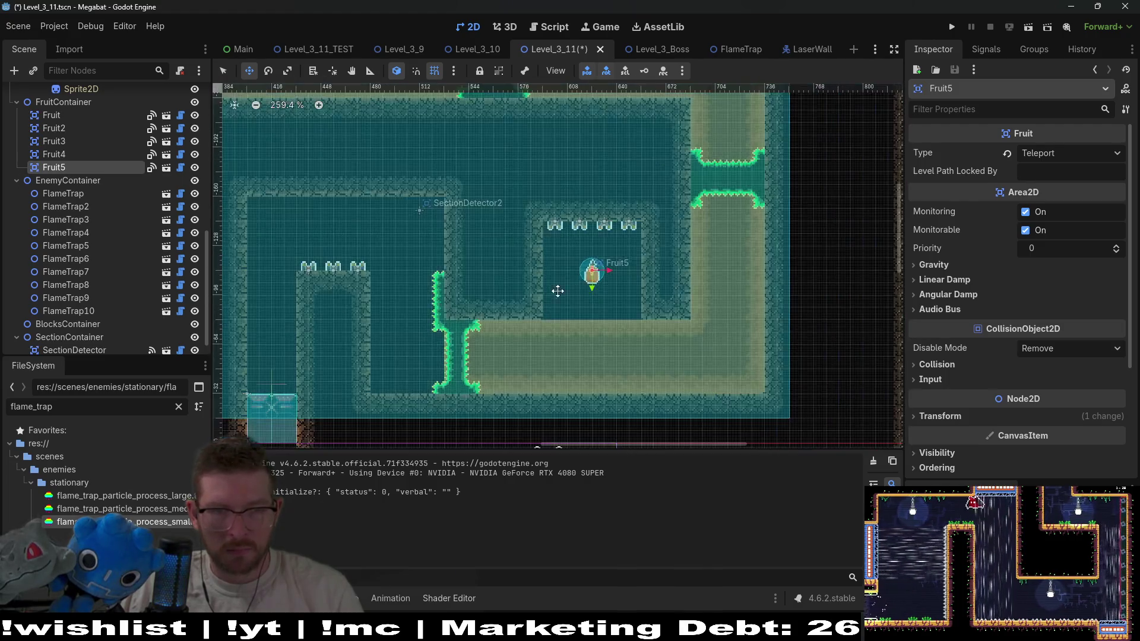
{"action": "scroll", "coordinate": [659, 331], "scroll_direction": "left", "scroll_amount": 3}
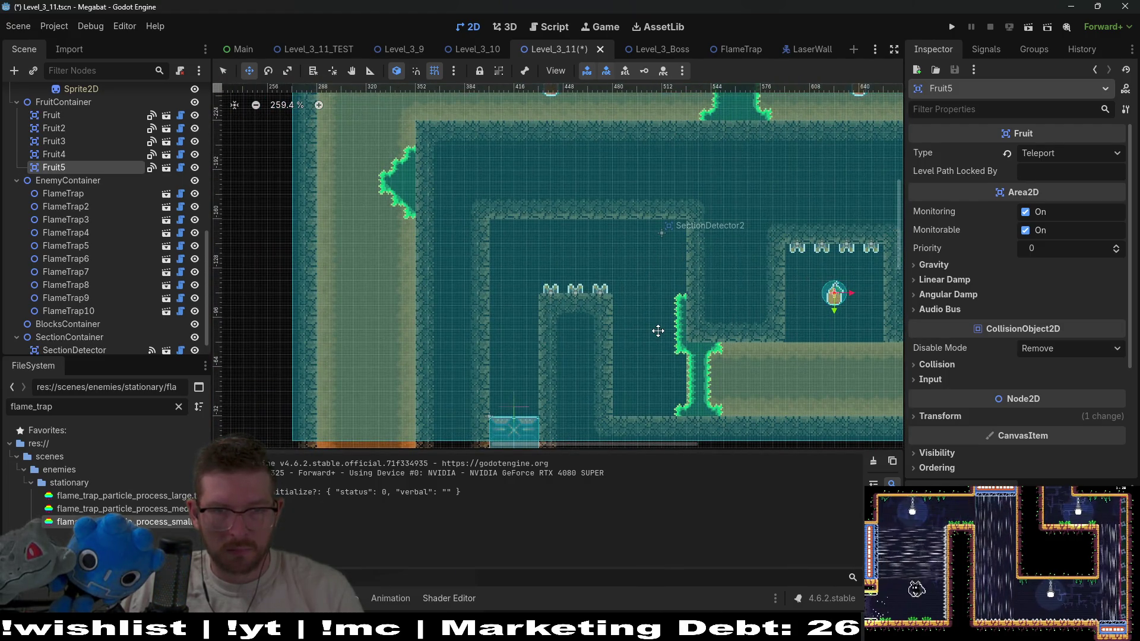
{"action": "scroll", "coordinate": [629, 333], "scroll_direction": "down", "scroll_amount": 2}
{"action": "scroll", "coordinate": [630, 333], "scroll_direction": "left", "scroll_amount": 1}
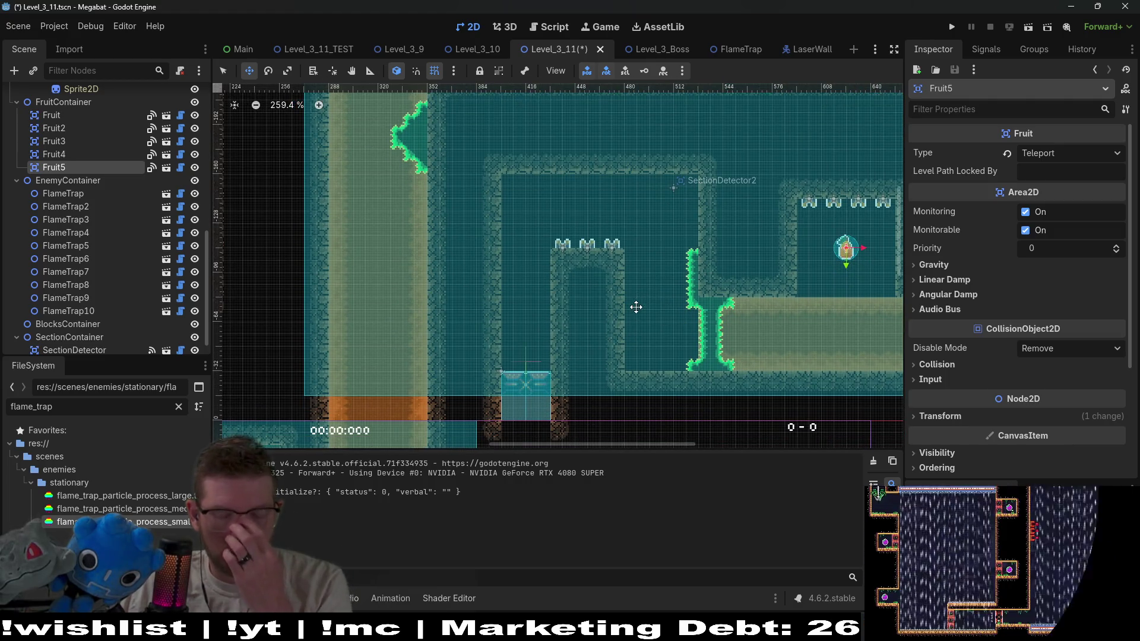
{"action": "scroll", "coordinate": [99, 198], "scroll_direction": "up", "scroll_amount": 10}
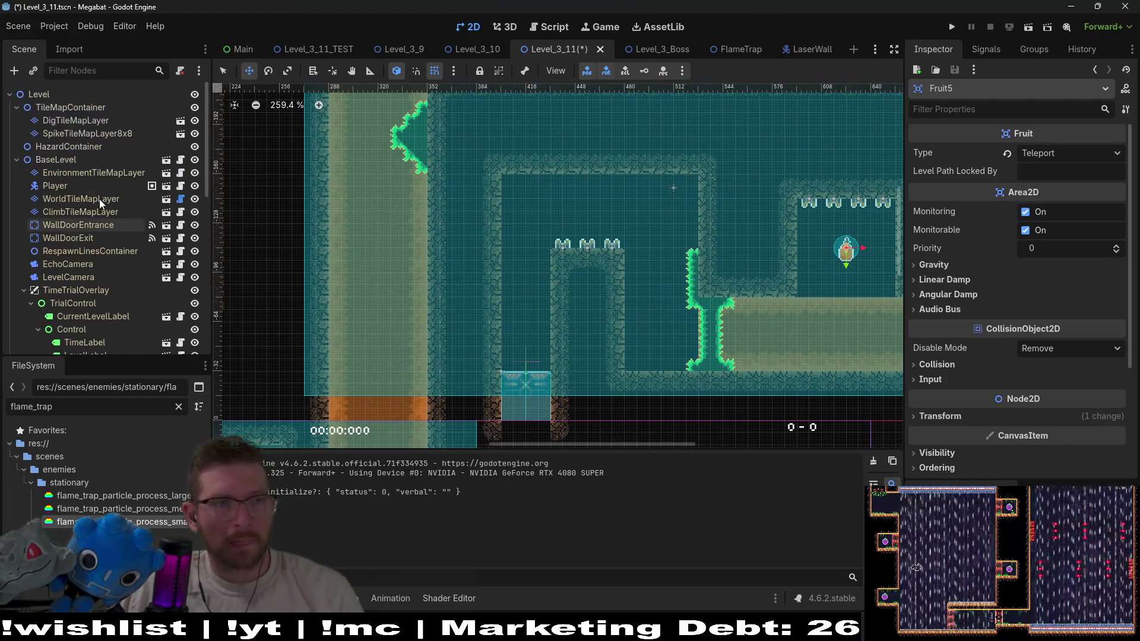
{"action": "left_click", "coordinate": [81, 160]}
{"action": "left_click", "coordinate": [82, 172]}
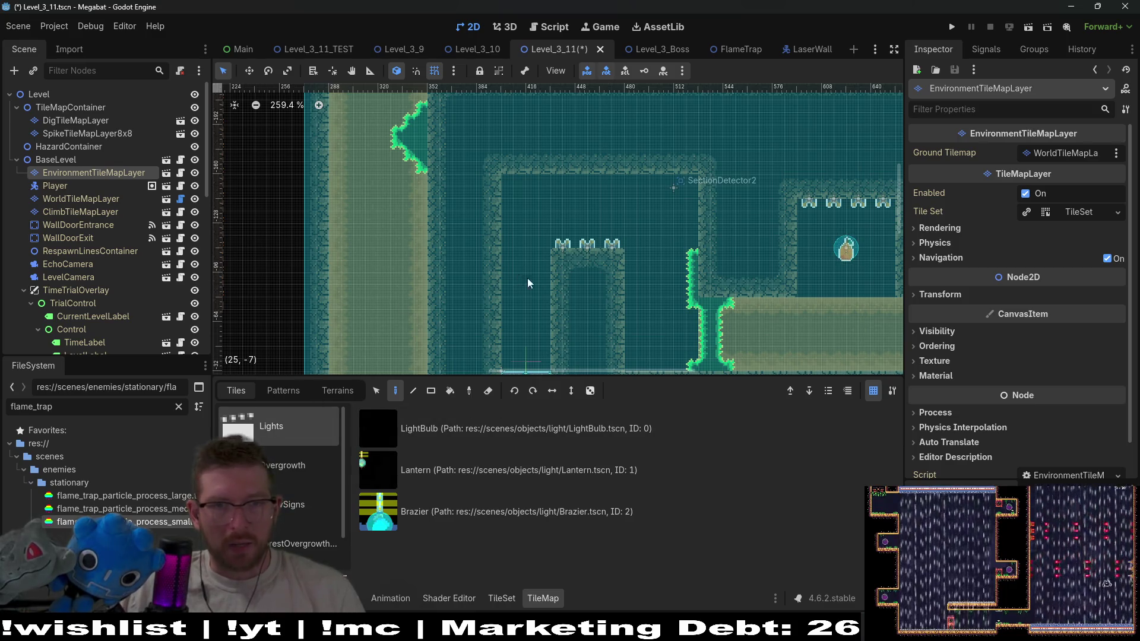
{"action": "scroll", "coordinate": [551, 204], "scroll_direction": "down", "scroll_amount": 3}
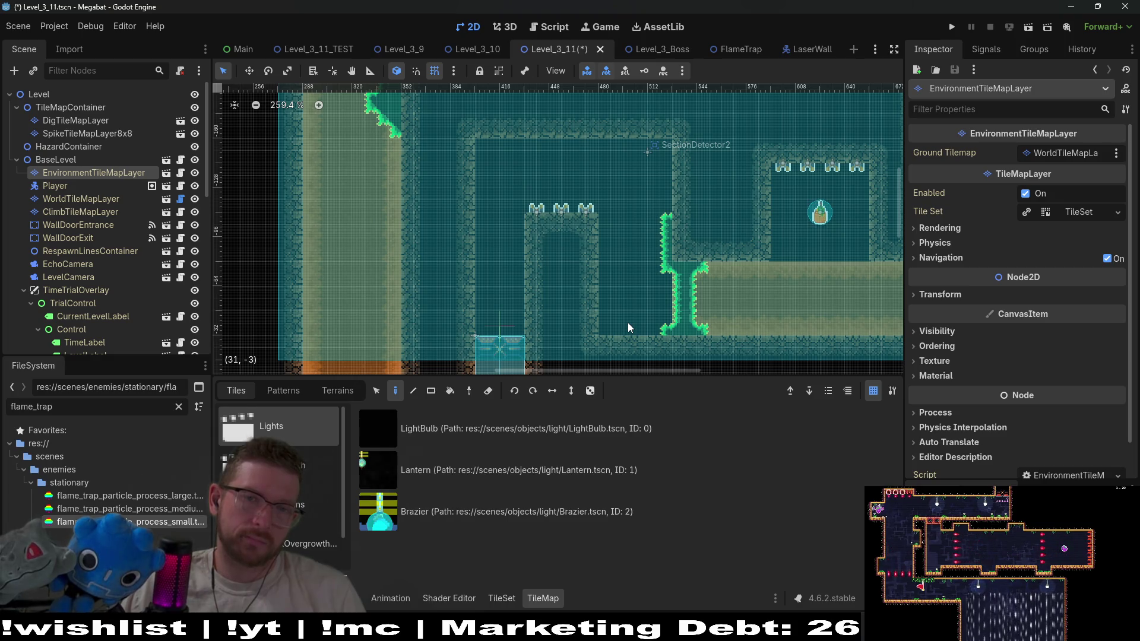
{"action": "scroll", "coordinate": [628, 322], "scroll_direction": "up", "scroll_amount": 3}
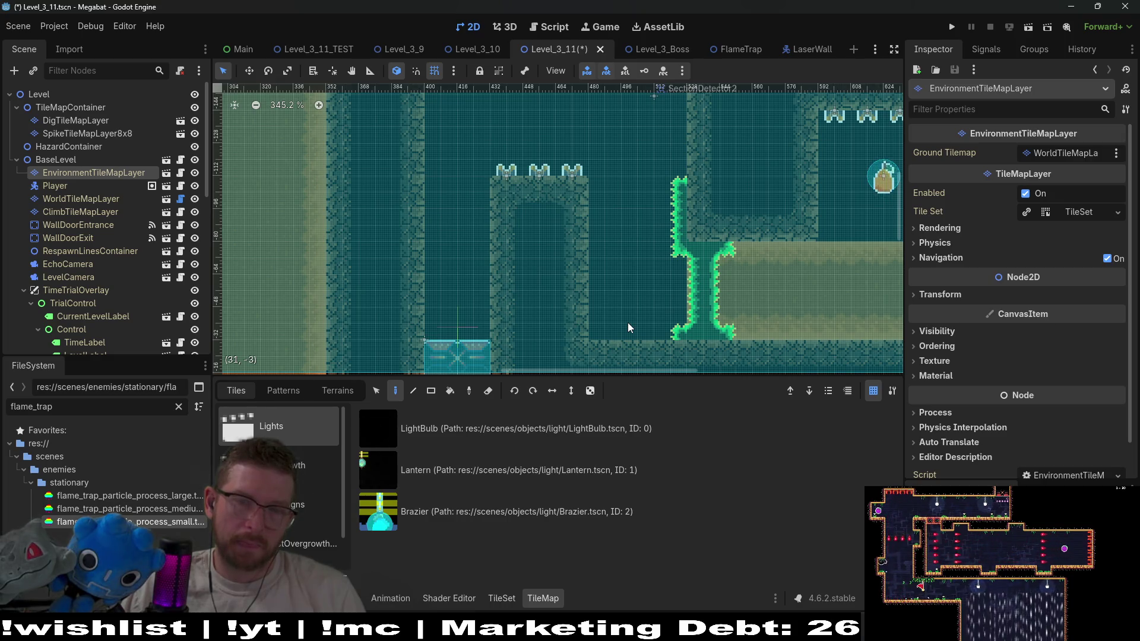
{"action": "scroll", "coordinate": [71, 232], "scroll_direction": "down", "scroll_amount": 10}
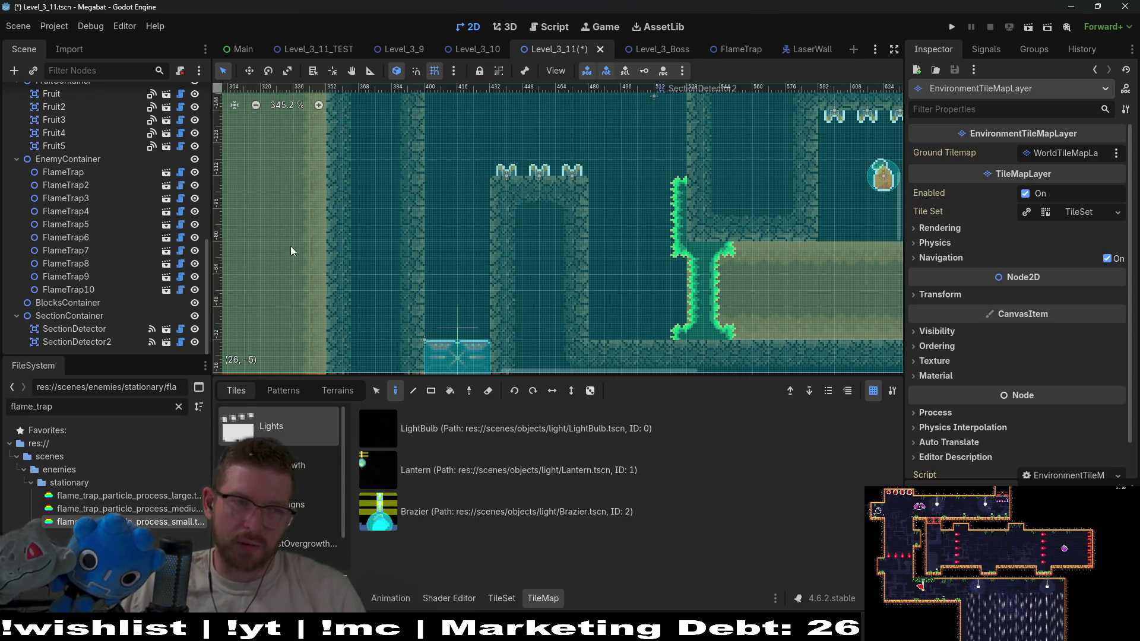
{"action": "left_click", "coordinate": [74, 291]}
{"action": "scroll", "coordinate": [656, 240], "scroll_direction": "down", "scroll_amount": 4}
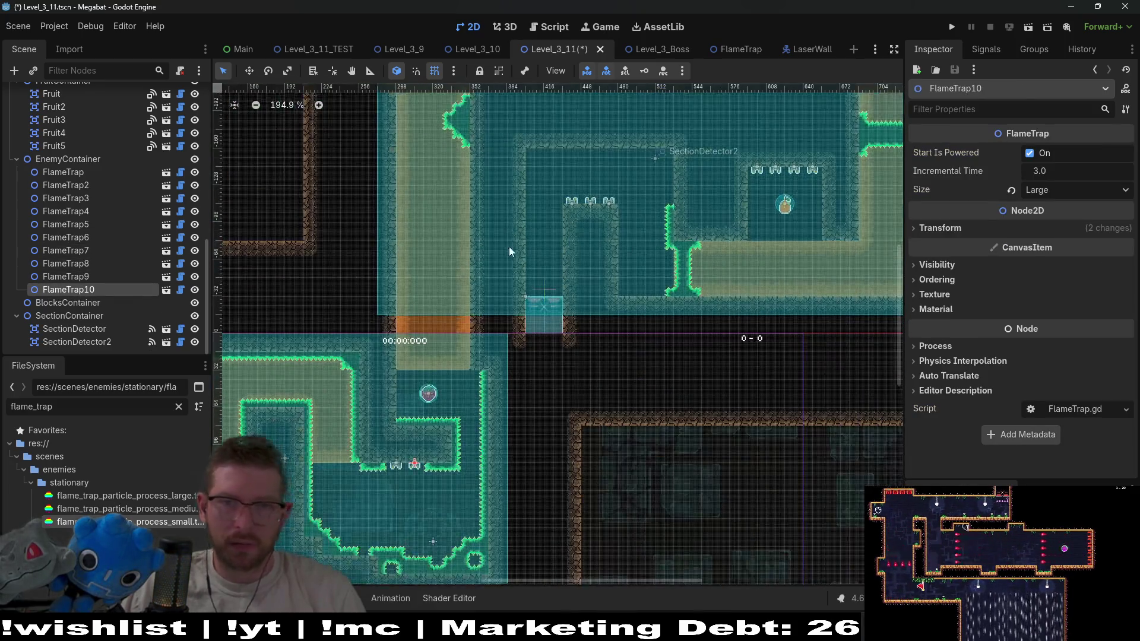
Duplicate FlameTrap10 as FlameTrap11, set its rotation to 0 and place it on the corridor floor
{"action": "left_click", "coordinate": [81, 276]}
{"action": "left_click", "coordinate": [79, 290]}
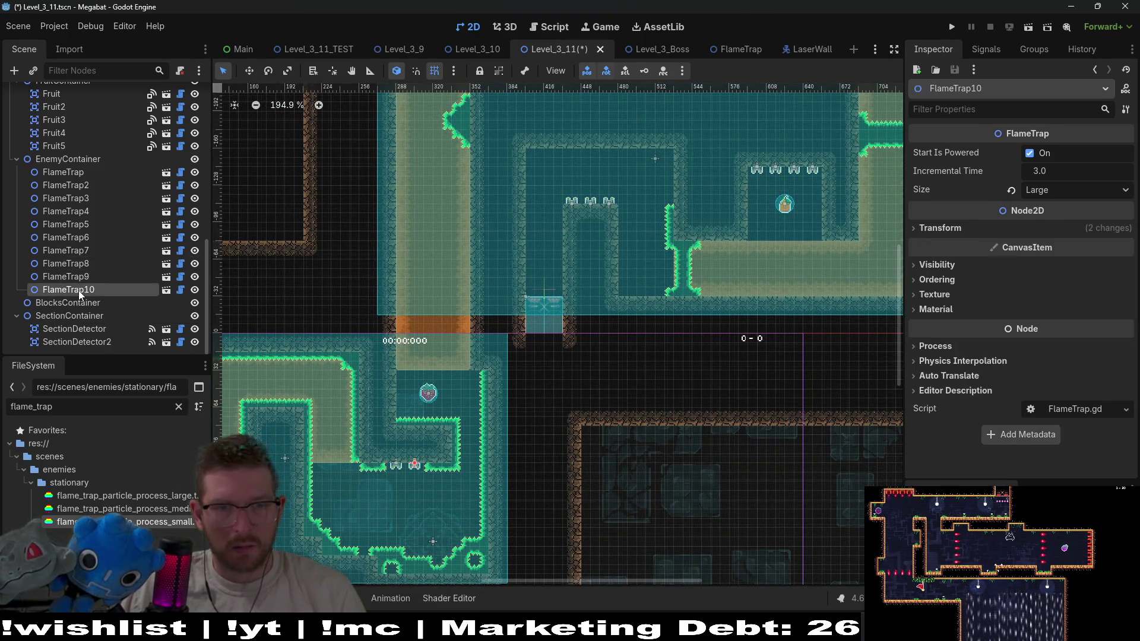
{"action": "key", "text": "ctrl+d"}
{"action": "key", "text": "w"}
{"action": "left_click_drag", "start_coordinate": [413, 465], "coordinate": [644, 297]}
{"action": "left_click", "coordinate": [974, 229]}
{"action": "left_click", "coordinate": [1060, 282]}
{"action": "scroll", "coordinate": [624, 272], "scroll_direction": "up", "scroll_amount": 8}
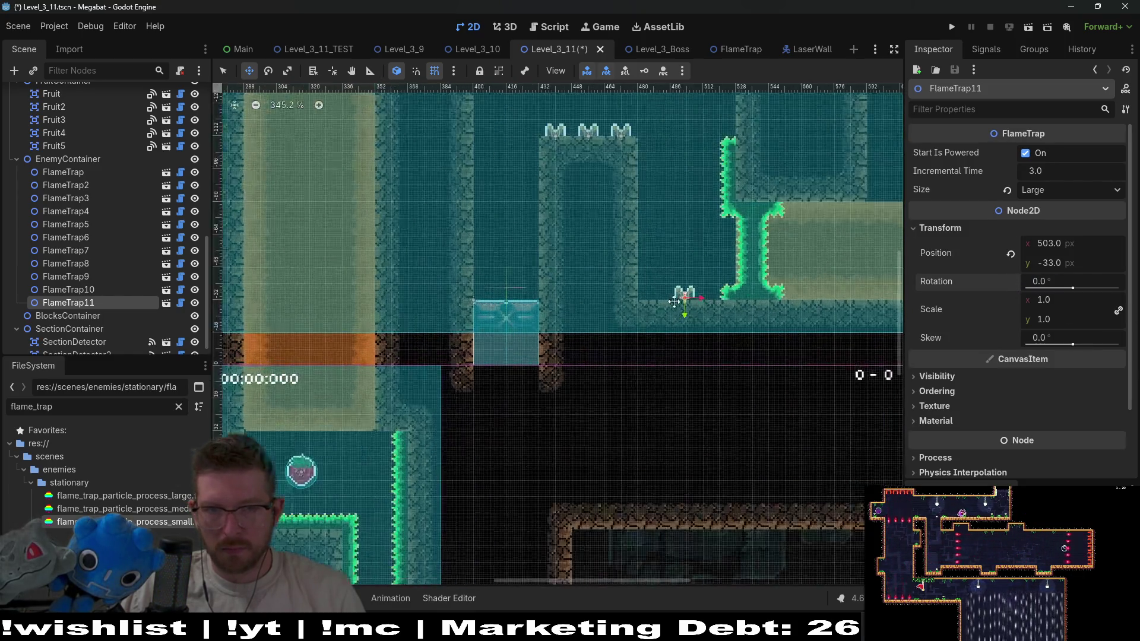
{"action": "scroll", "coordinate": [607, 341], "scroll_direction": "up", "scroll_amount": 4}
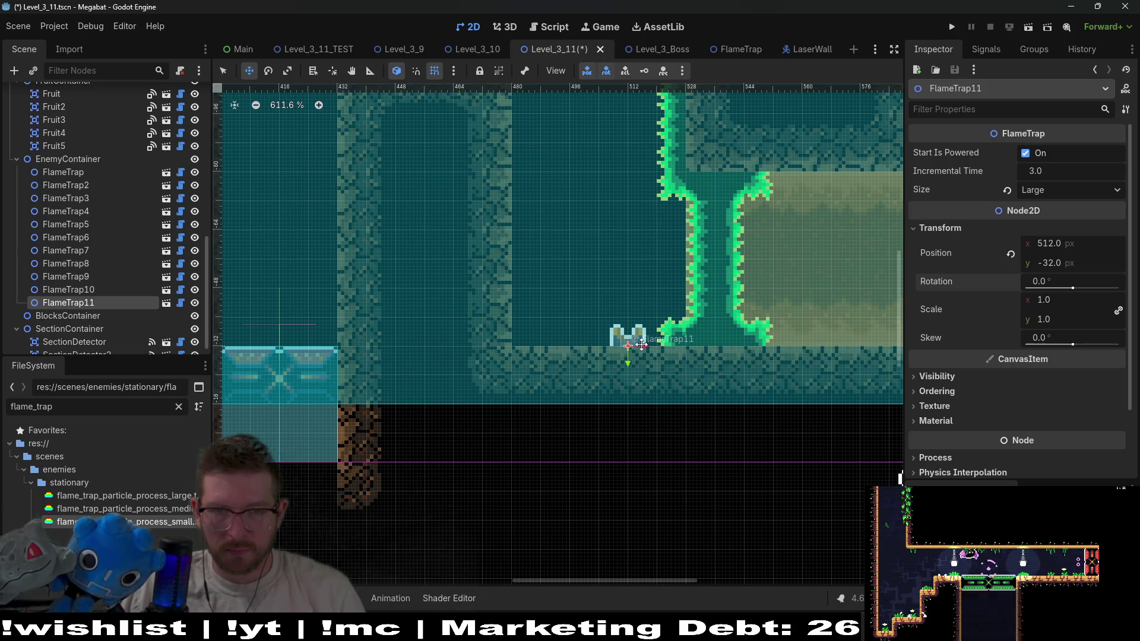
{"action": "left_click_drag", "start_coordinate": [637, 341], "coordinate": [553, 341]}
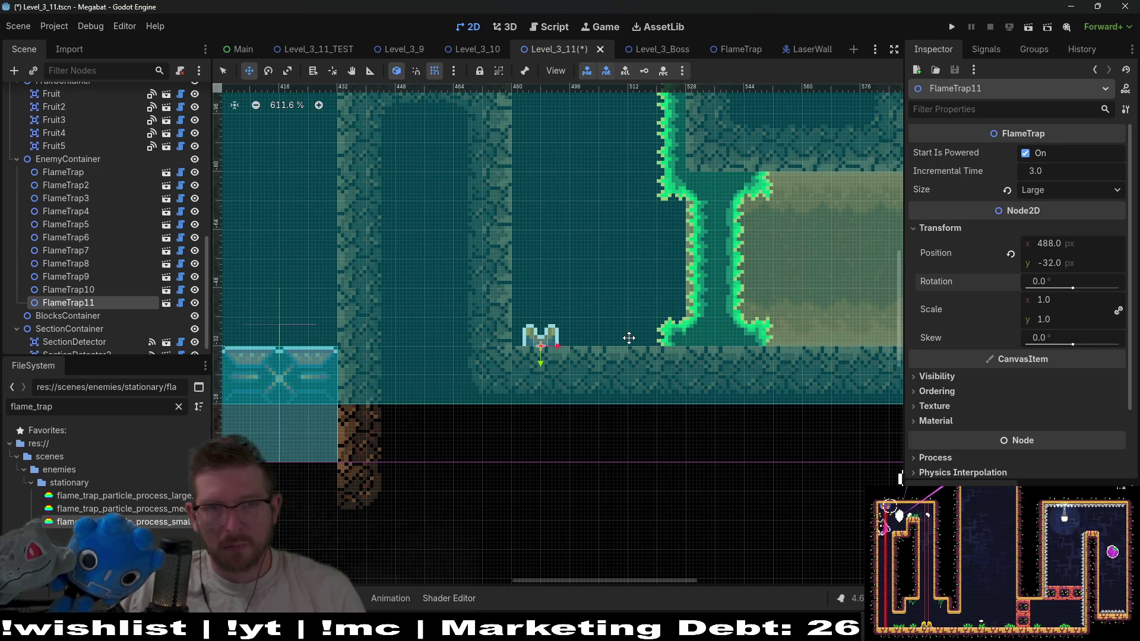
Duplicate the floor trap twice into FlameTrap12 and FlameTrap13, each nudged right
{"action": "key", "text": "ctrl+d"}
{"action": "key", "text": "Right"}
{"action": "key", "text": "Right"}
{"action": "key", "text": "Right"}
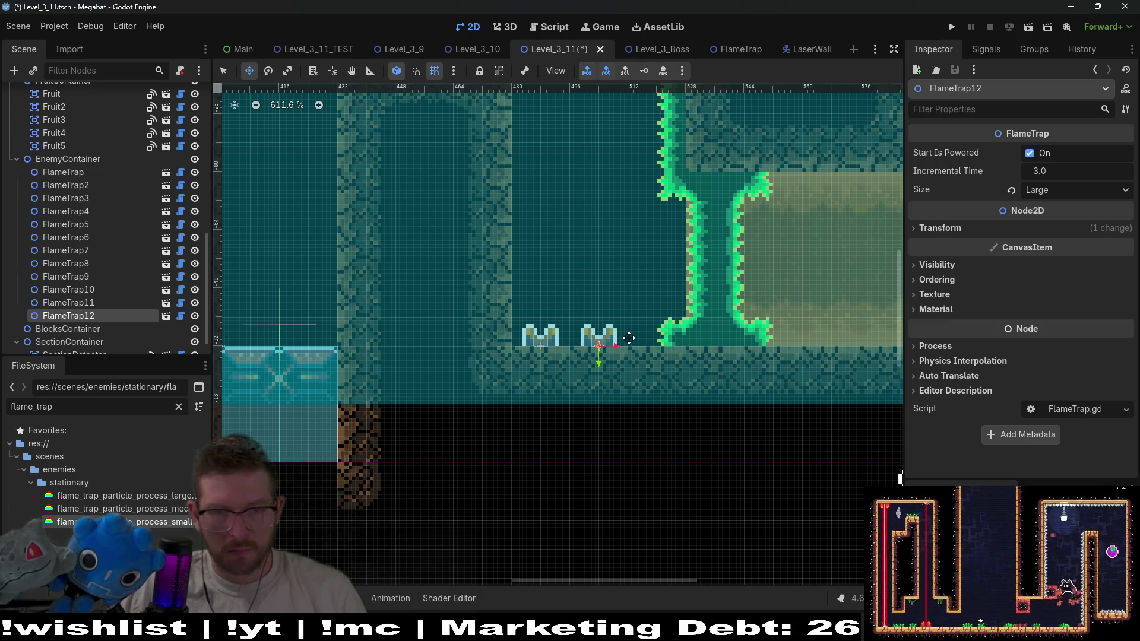
{"action": "key", "text": "ctrl+d"}
{"action": "key", "text": "Right"}
{"action": "key", "text": "Right"}
{"action": "key", "text": "Right"}
{"action": "key", "text": "Right"}
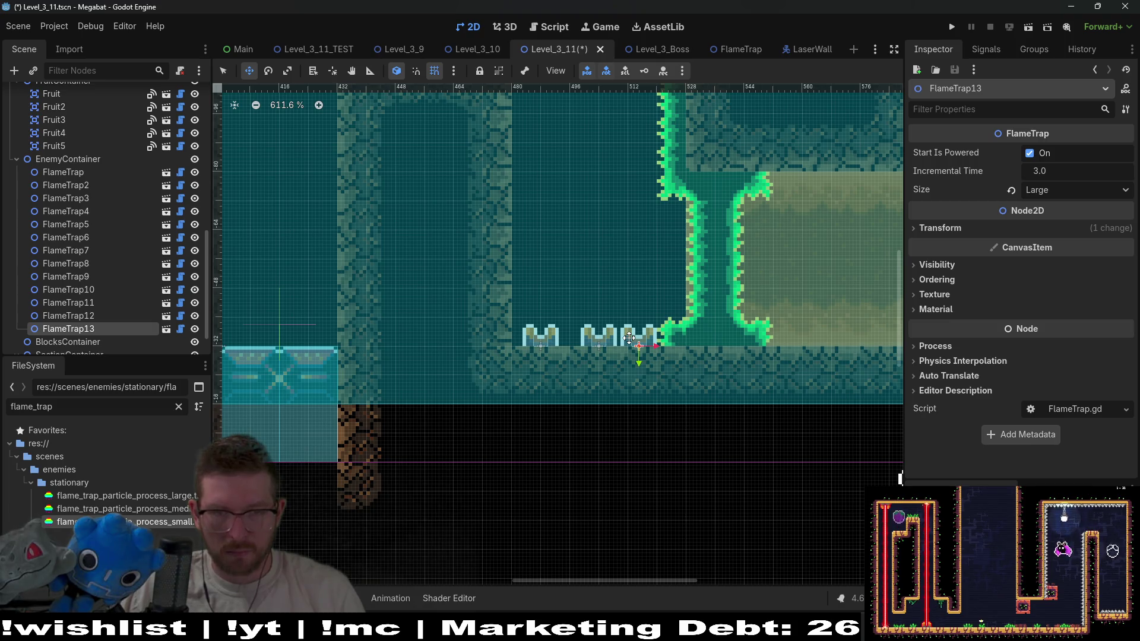
Check FlameTrap12 and FlameTrap13 positions in EnemyContainer, save Level_3_11 and launch a playtest
{"action": "left_click", "coordinate": [88, 317]}
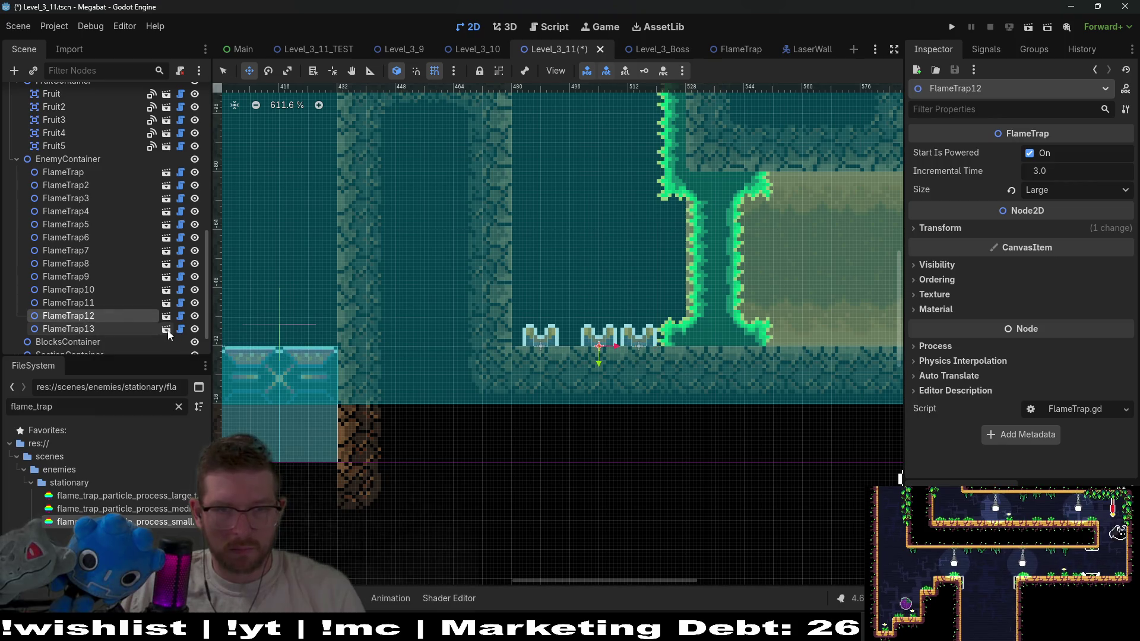
{"action": "key", "text": "Left"}
{"action": "key", "text": "Left"}
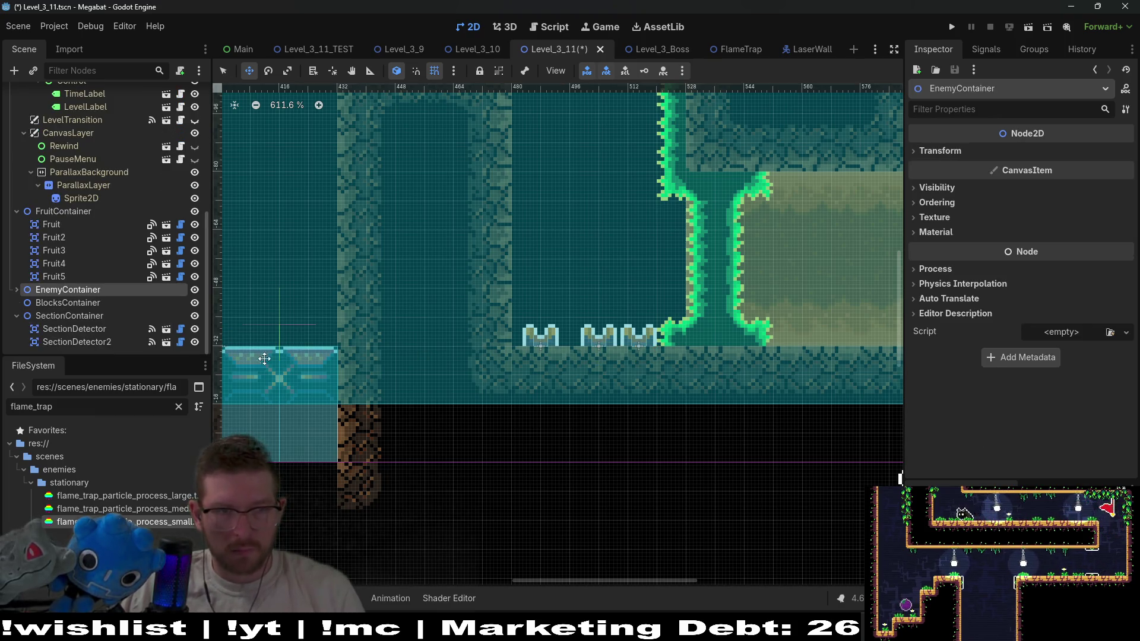
{"action": "key", "text": "Right"}
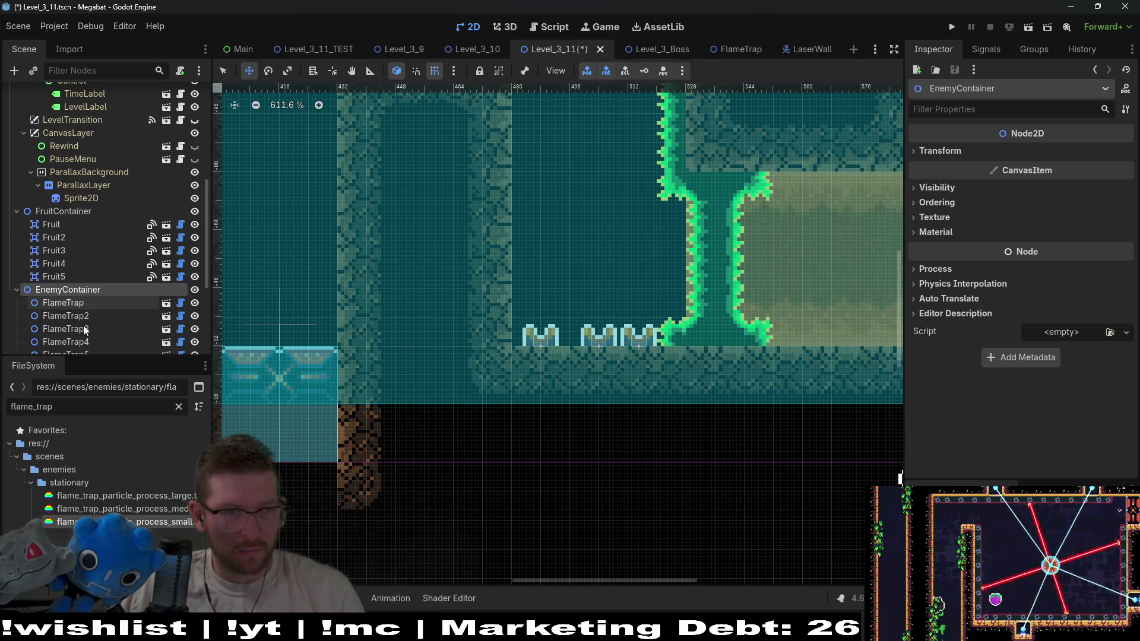
{"action": "scroll", "coordinate": [92, 338], "scroll_direction": "down", "scroll_amount": 4}
{"action": "left_click", "coordinate": [89, 316]}
{"action": "scroll", "coordinate": [604, 345], "scroll_direction": "up", "scroll_amount": 3}
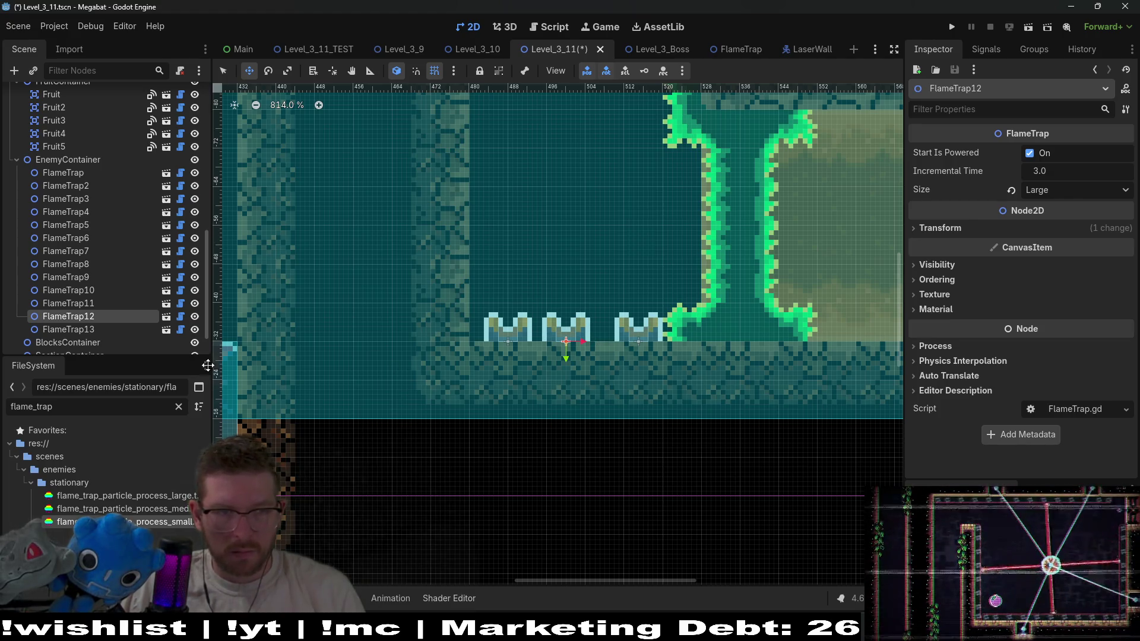
{"action": "left_click", "coordinate": [81, 329]}
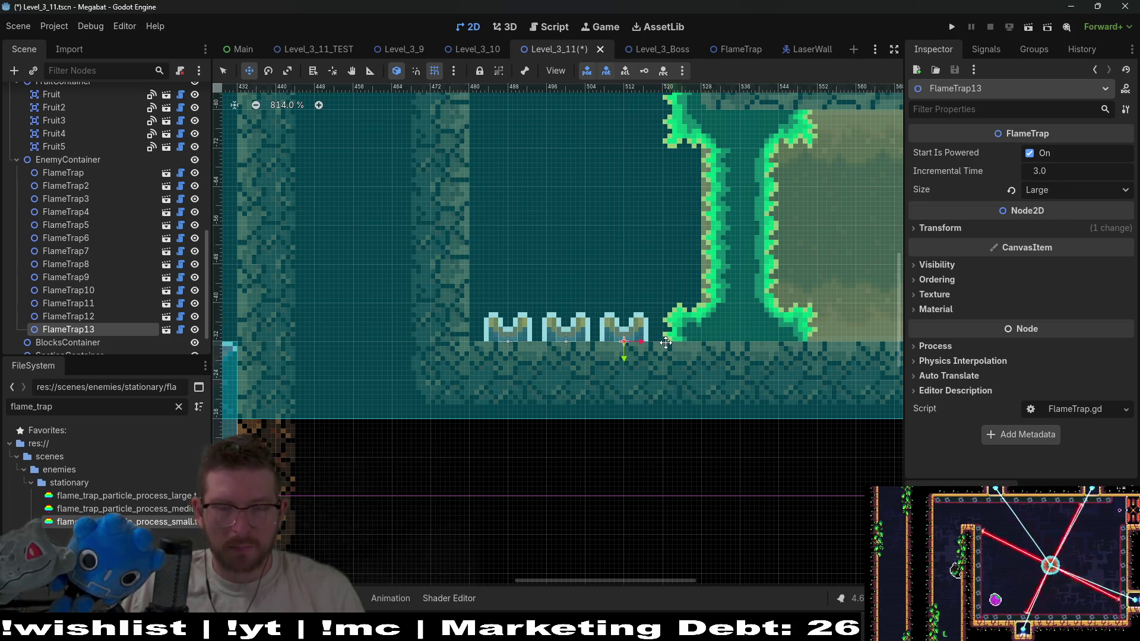
{"action": "scroll", "coordinate": [665, 342], "scroll_direction": "down", "scroll_amount": 10}
{"action": "key", "text": "ctrl+s"}
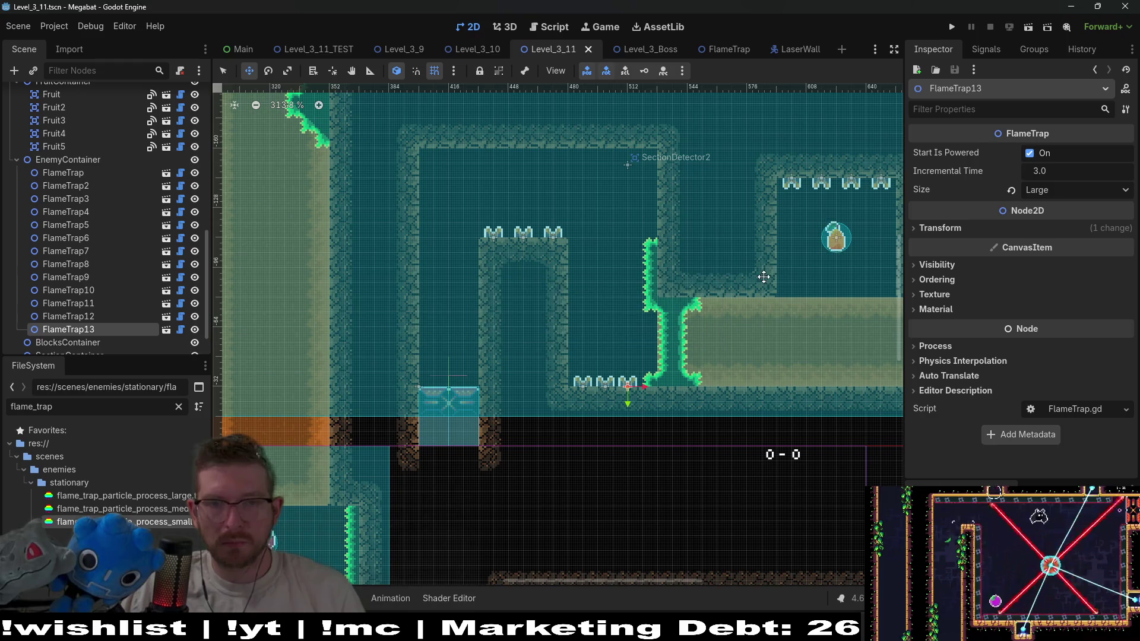
{"action": "key", "text": "F6"}
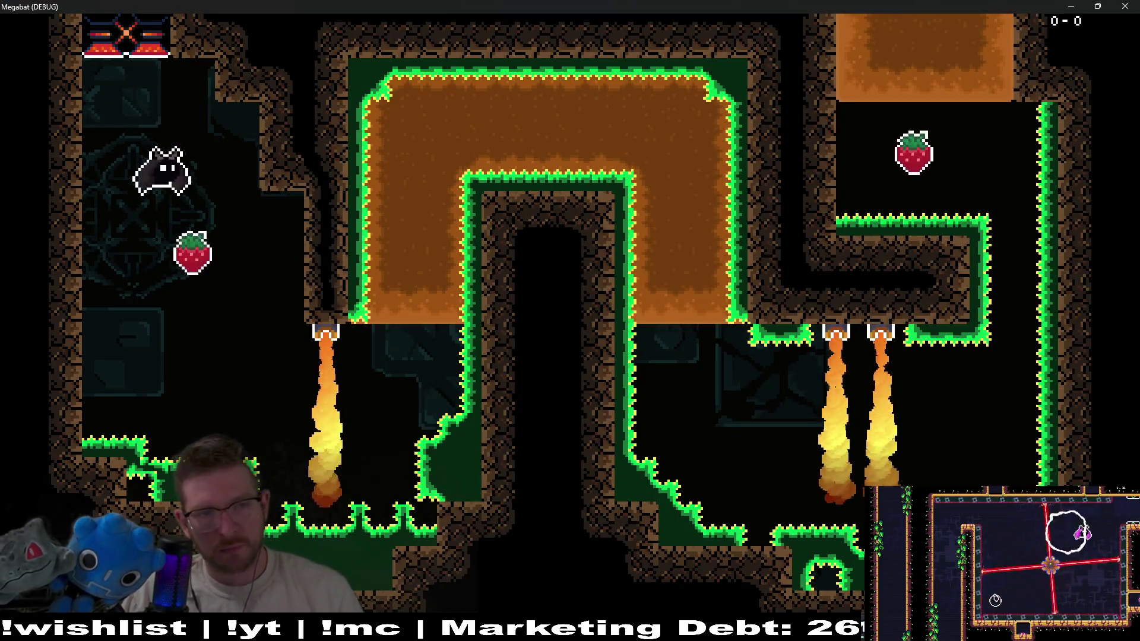
Fly the bat down past the fire jets and tunnel right through the dirt
{"action": "key", "text": "space"}
{"action": "key", "text": "Right"}
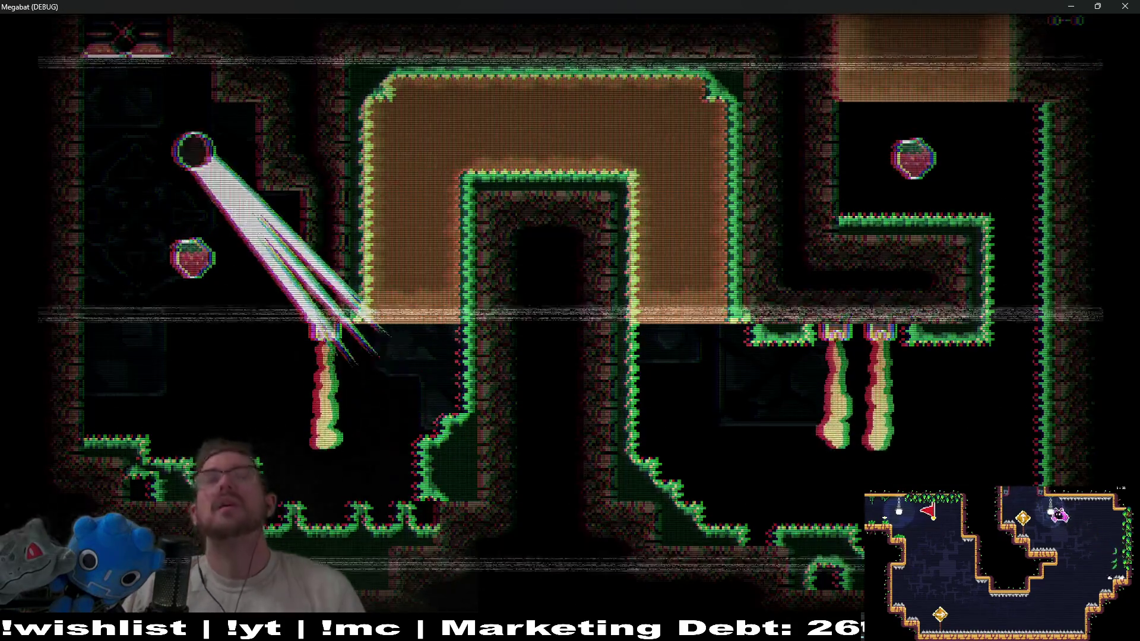
{"action": "key", "text": "space"}
{"action": "key", "text": "Right"}
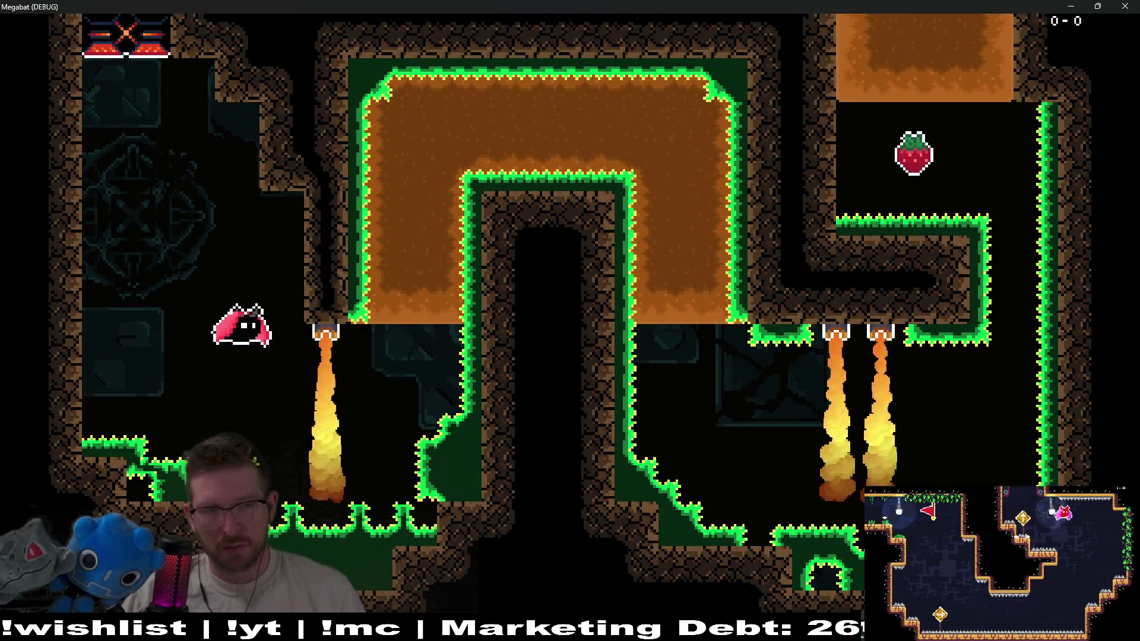
{"action": "key", "text": "Right"}
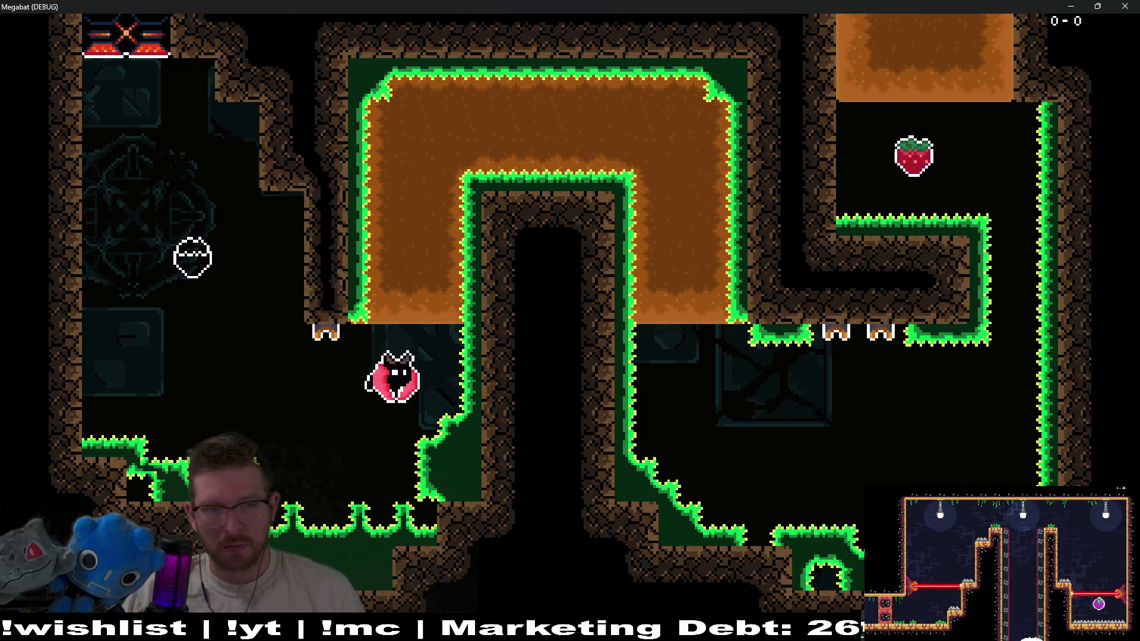
{"action": "key", "text": "Up"}
{"action": "key", "text": "Right"}
{"action": "key", "text": "Down"}
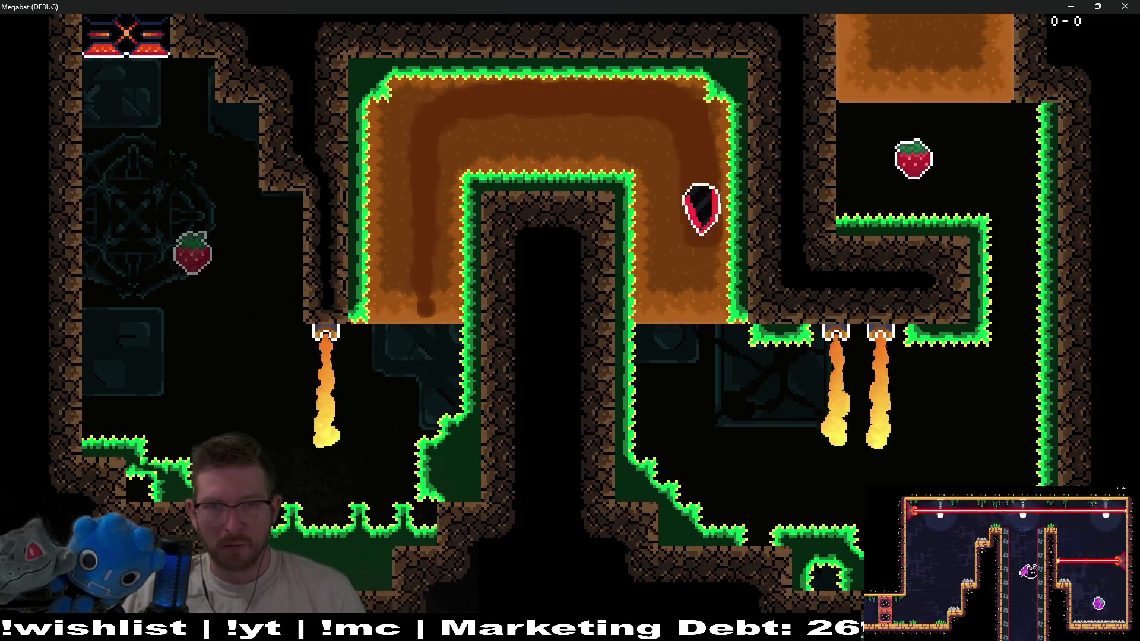
{"action": "key", "text": "Right"}
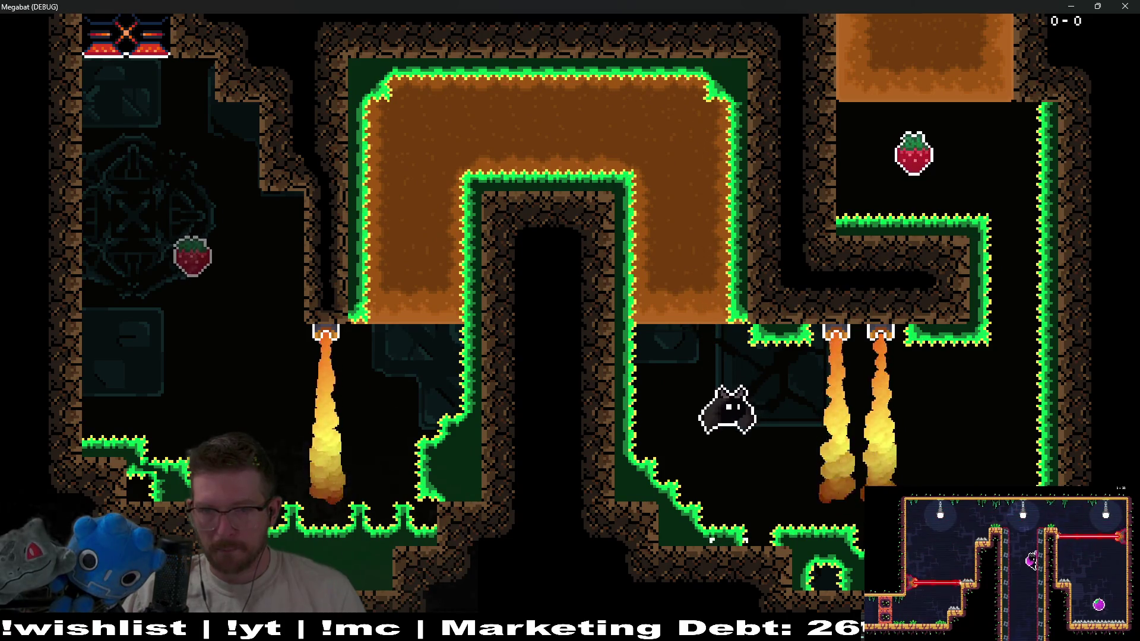
{"action": "key", "text": "Right"}
{"action": "key", "text": "Right"}
Climb into the next room, collect the droplets and dodge fire jets until the game errors
{"action": "key", "text": "Up"}
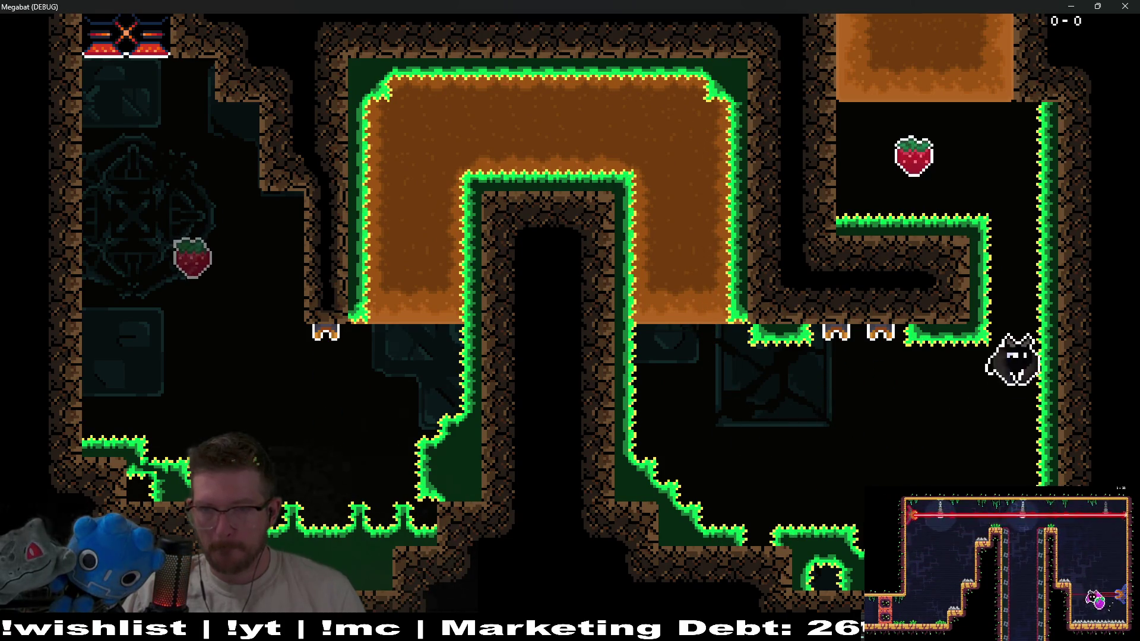
{"action": "key", "text": "Left"}
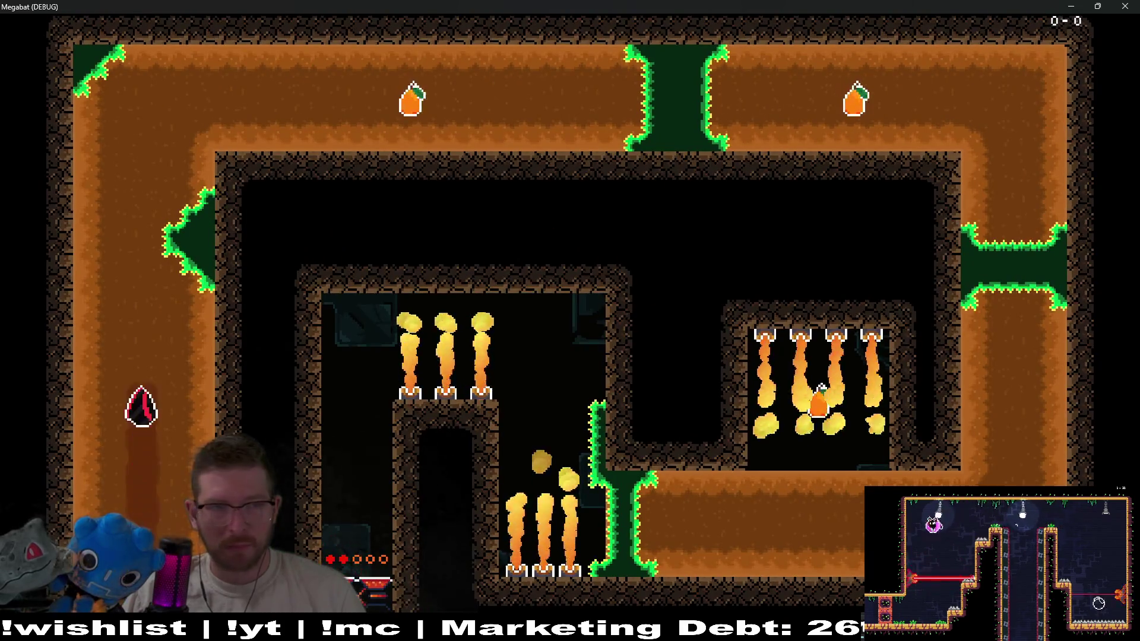
{"action": "key", "text": "Right"}
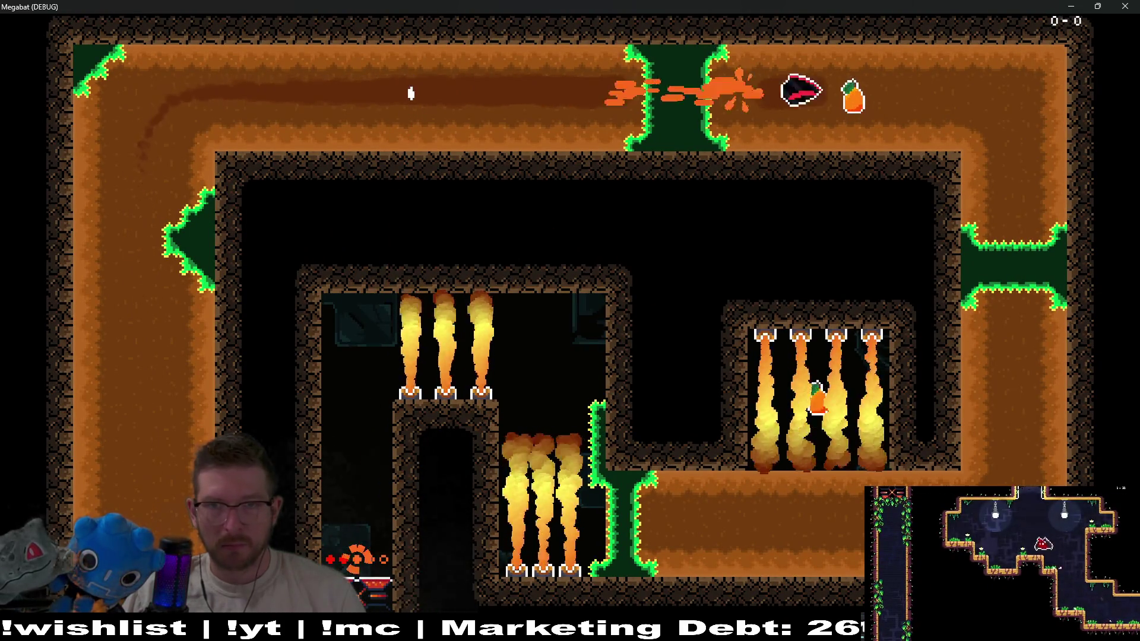
{"action": "key", "text": "Down"}
{"action": "key", "text": "Up"}
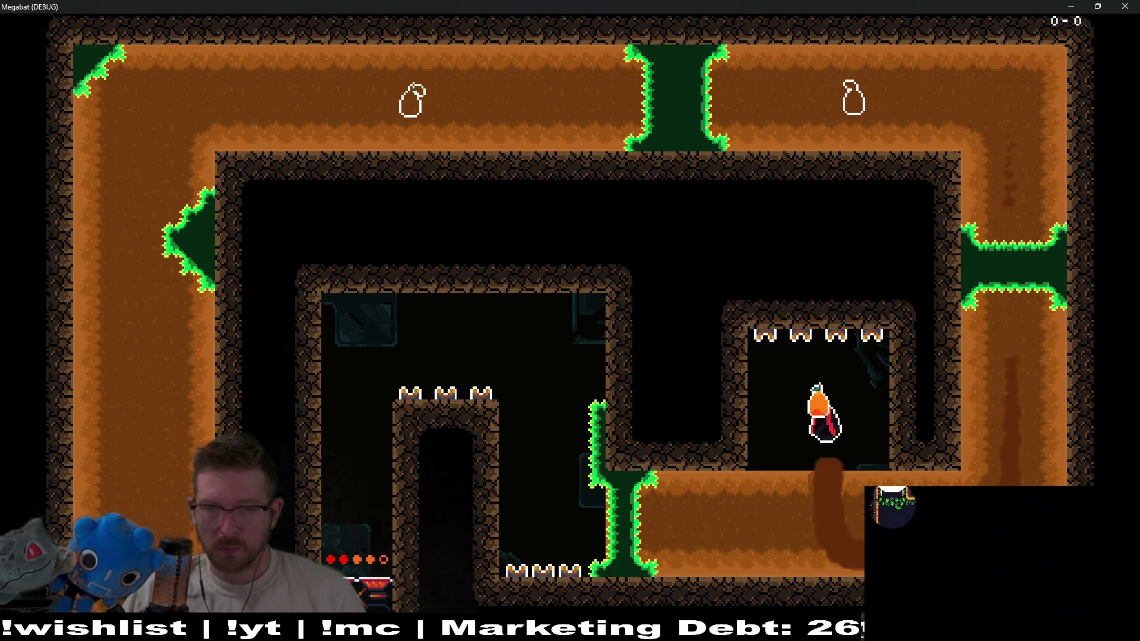
{"action": "key", "text": "Down"}
{"action": "key", "text": "Left"}
{"action": "key", "text": "Up"}
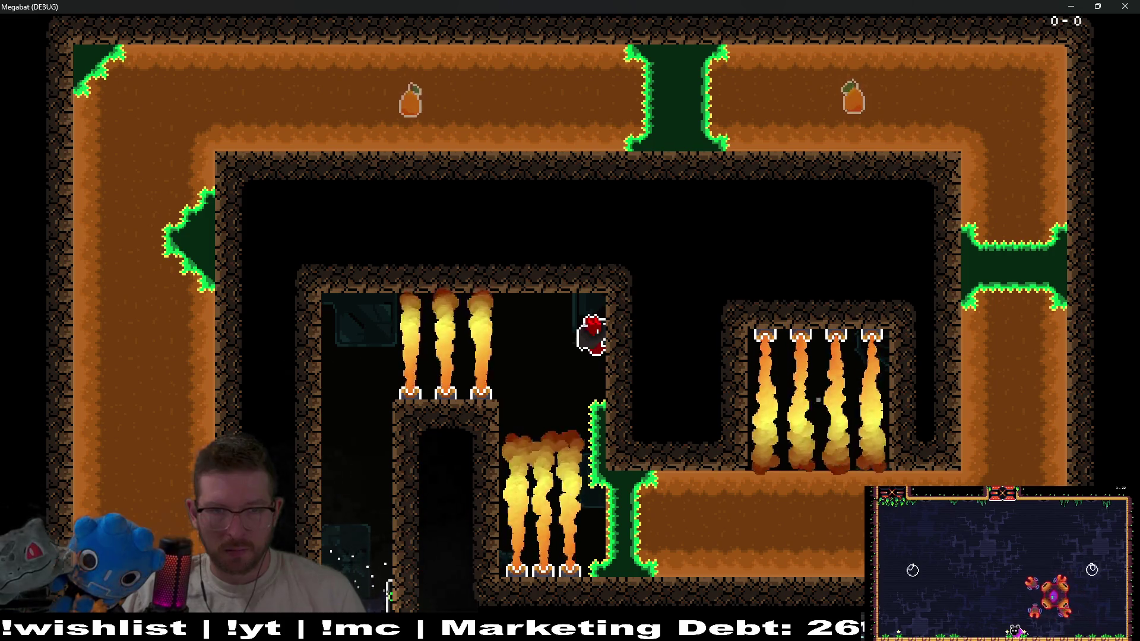
{"action": "key", "text": "Left"}
{"action": "key", "text": "Left"}
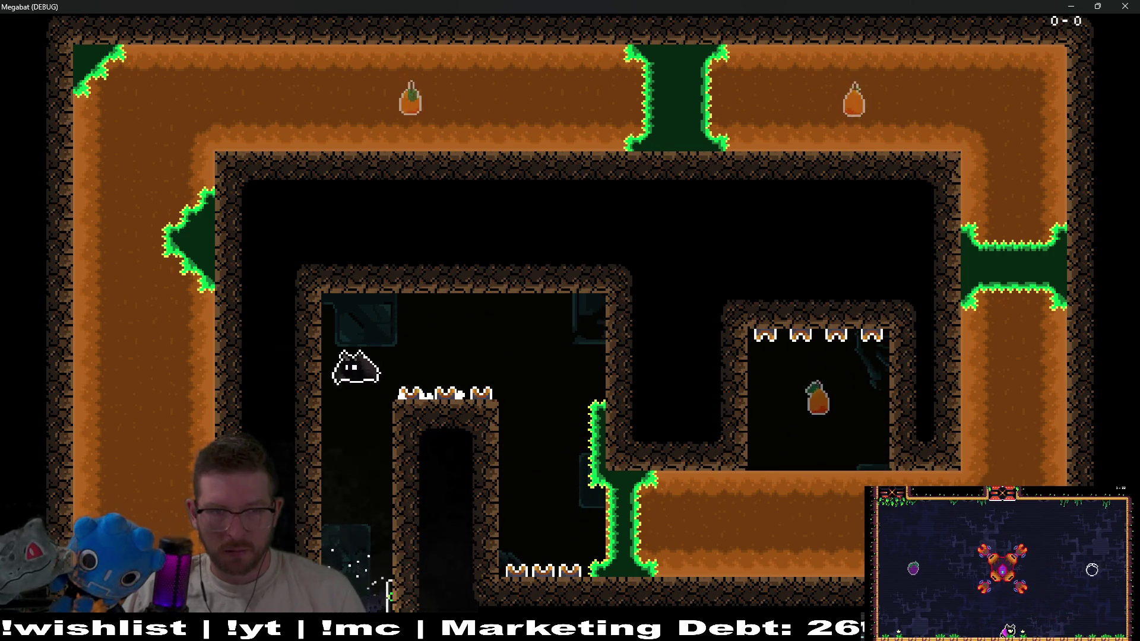
{"action": "key", "text": "ctrl+z"}
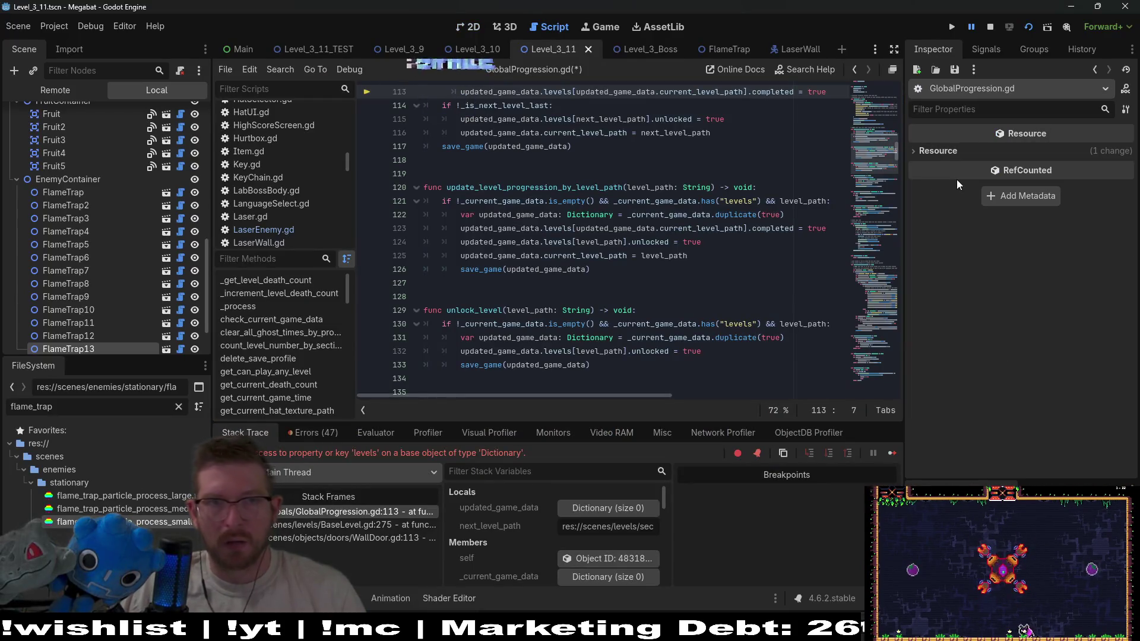
Stop the crashed debug session and return to the Level_3_11 layout in the 2D view
{"action": "left_click", "coordinate": [990, 28]}
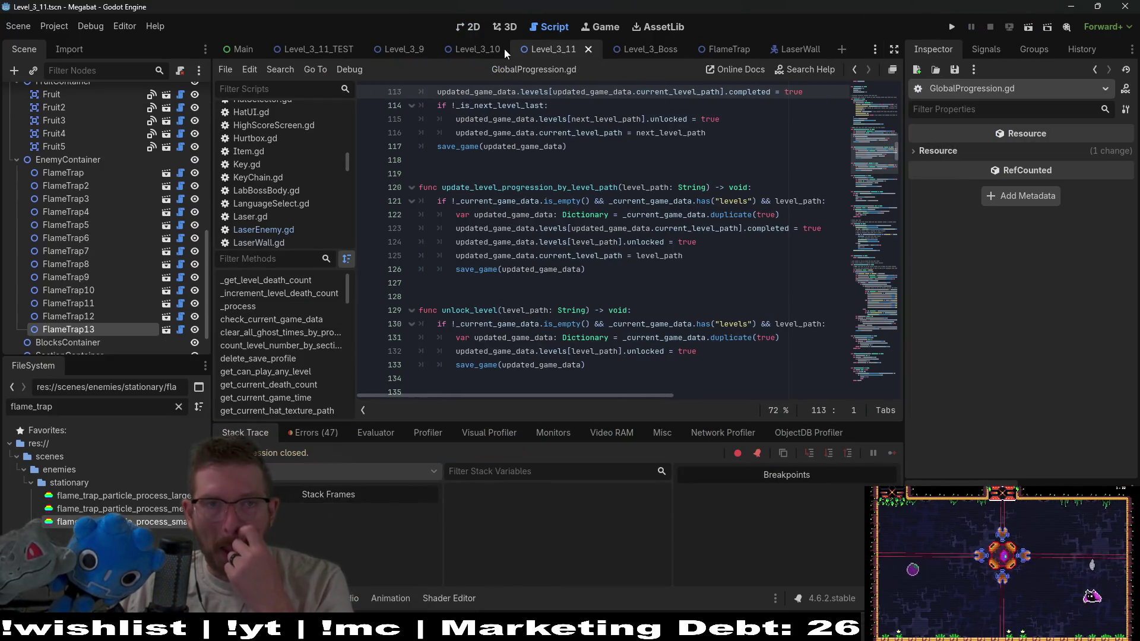
{"action": "left_click", "coordinate": [474, 30]}
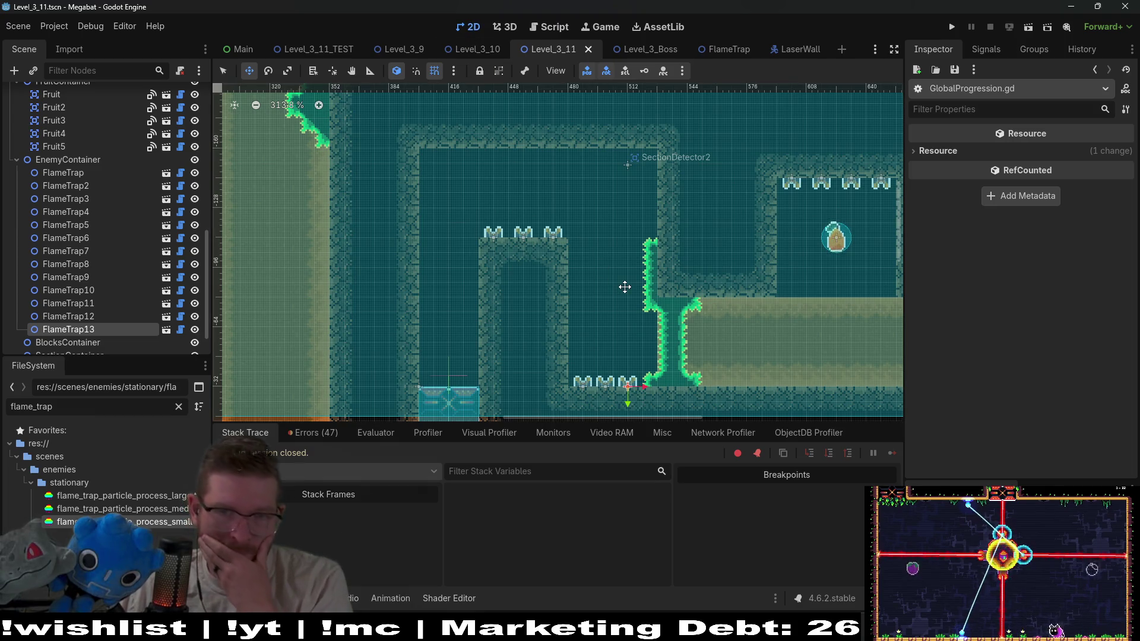
{"action": "scroll", "coordinate": [624, 287], "scroll_direction": "down", "scroll_amount": 3}
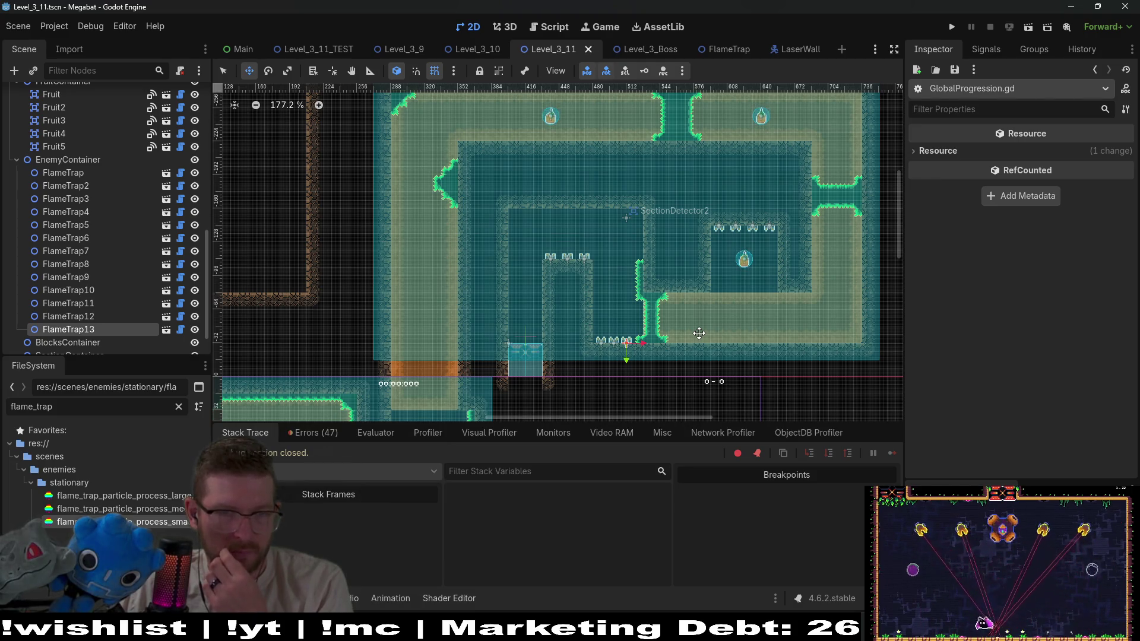
{"action": "scroll", "coordinate": [180, 241], "scroll_direction": "up", "scroll_amount": 10}
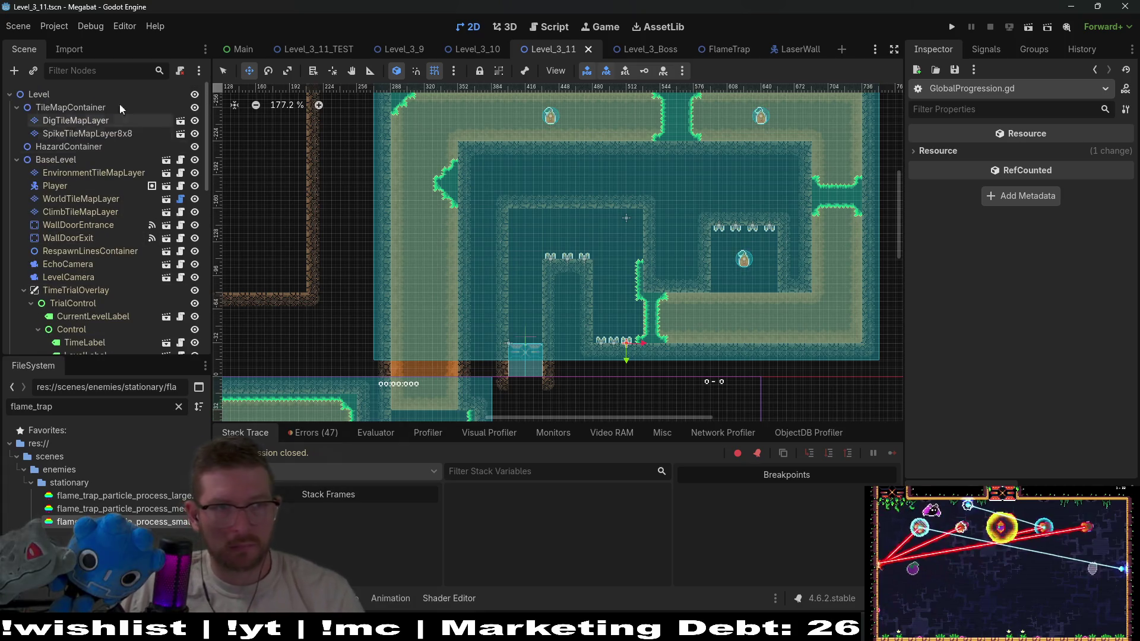
Paint Brazier tiles on EnvironmentTileMapLayer above the spiked pillar room and near the player's start
{"action": "left_click", "coordinate": [99, 173]}
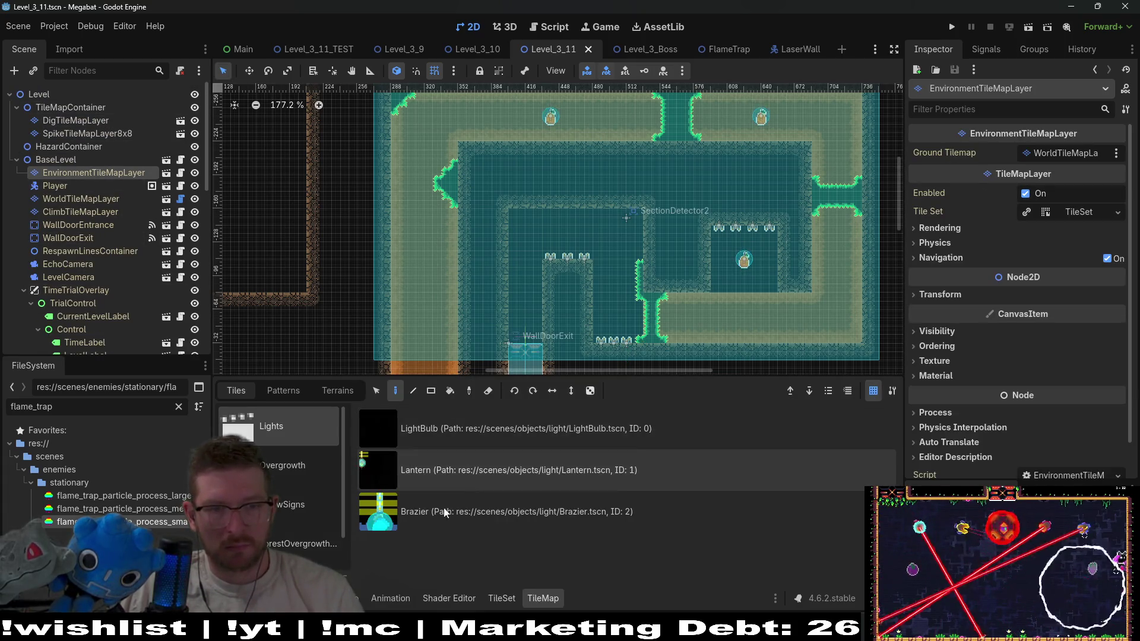
{"action": "left_click", "coordinate": [429, 525]}
{"action": "left_click", "coordinate": [533, 227]}
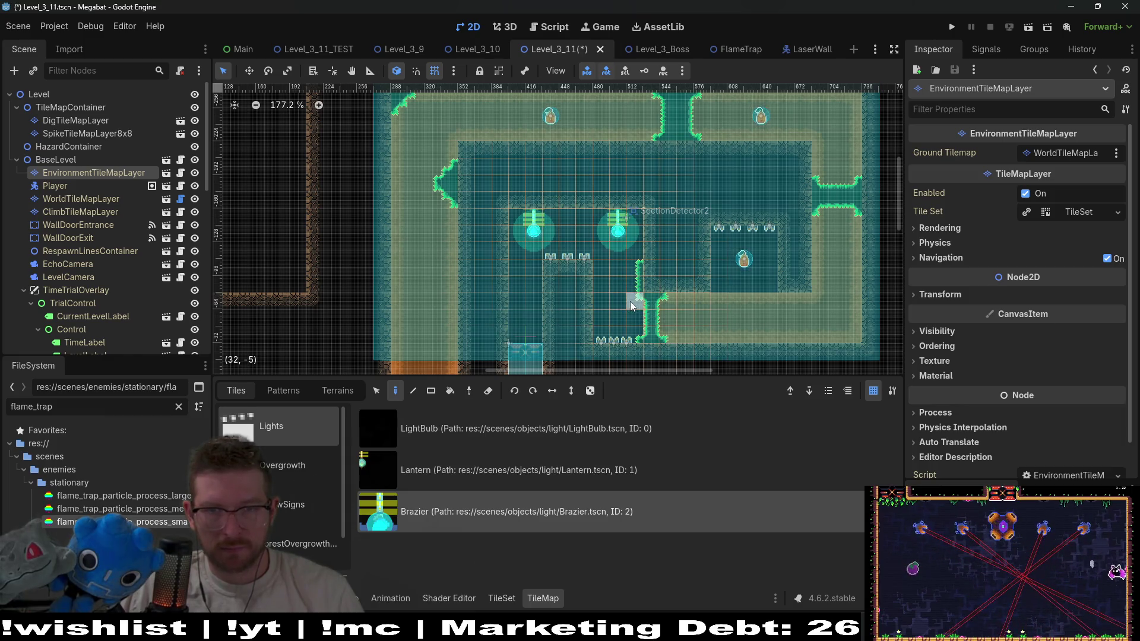
{"action": "scroll", "coordinate": [632, 304], "scroll_direction": "left", "scroll_amount": 6}
{"action": "scroll", "coordinate": [647, 267], "scroll_direction": "up", "scroll_amount": 5}
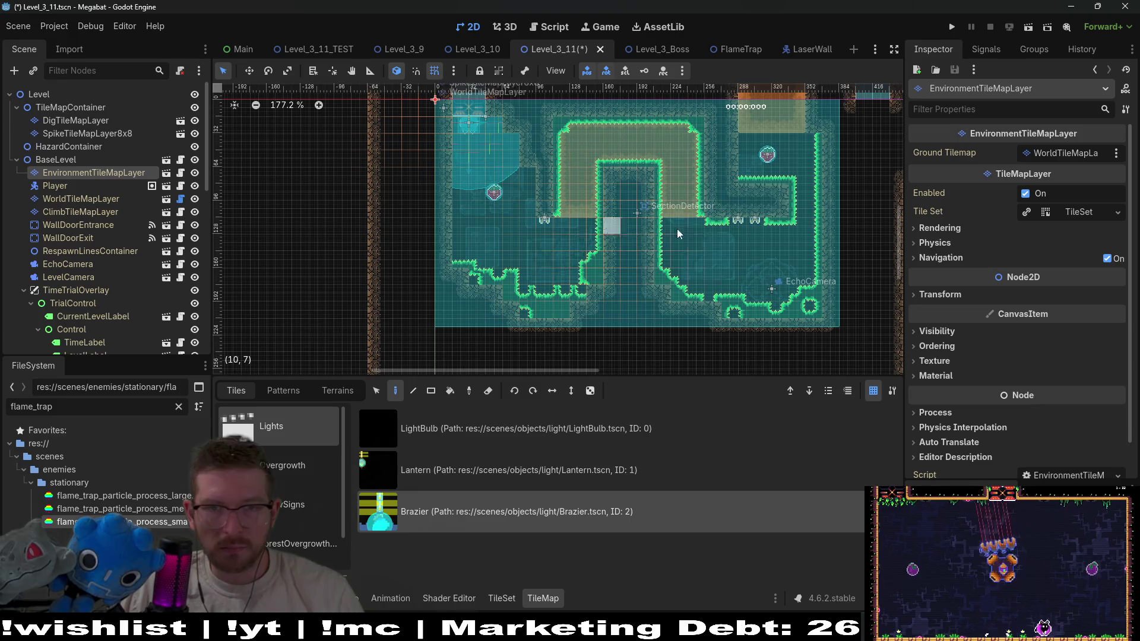
{"action": "left_click", "coordinate": [510, 148]}
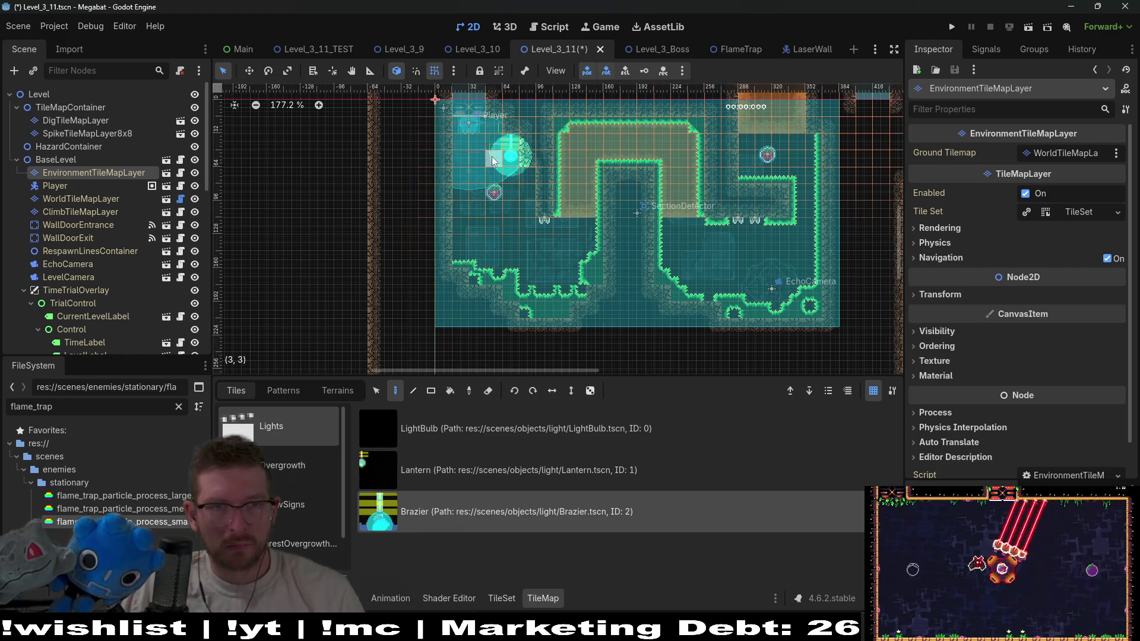
{"action": "left_click", "coordinate": [87, 214]}
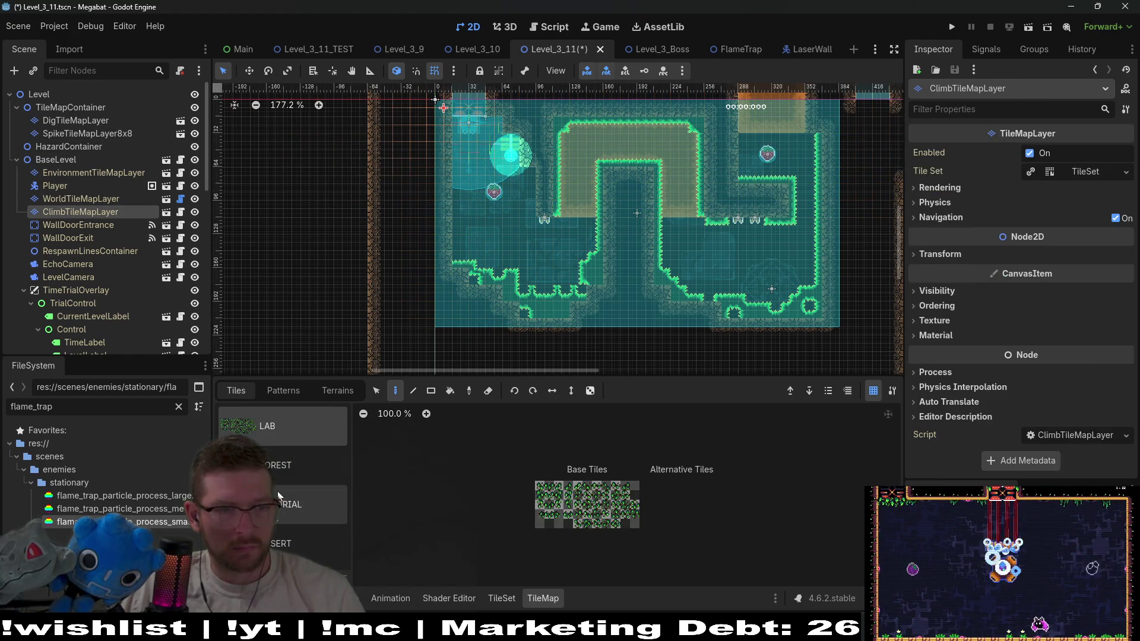
Clear the debugger error list, choose the DESERT terrain on ClimbTileMapLayer, and save Level_3_11
{"action": "left_click", "coordinate": [325, 390]}
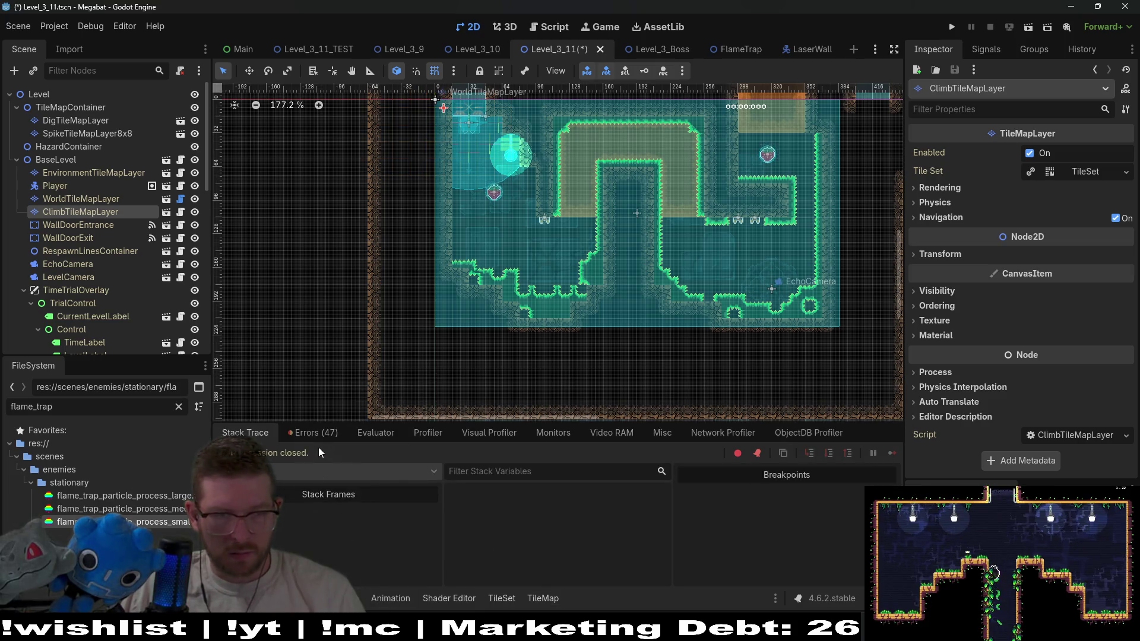
{"action": "left_click", "coordinate": [313, 433]}
{"action": "left_click", "coordinate": [880, 453]}
{"action": "left_click", "coordinate": [254, 434]}
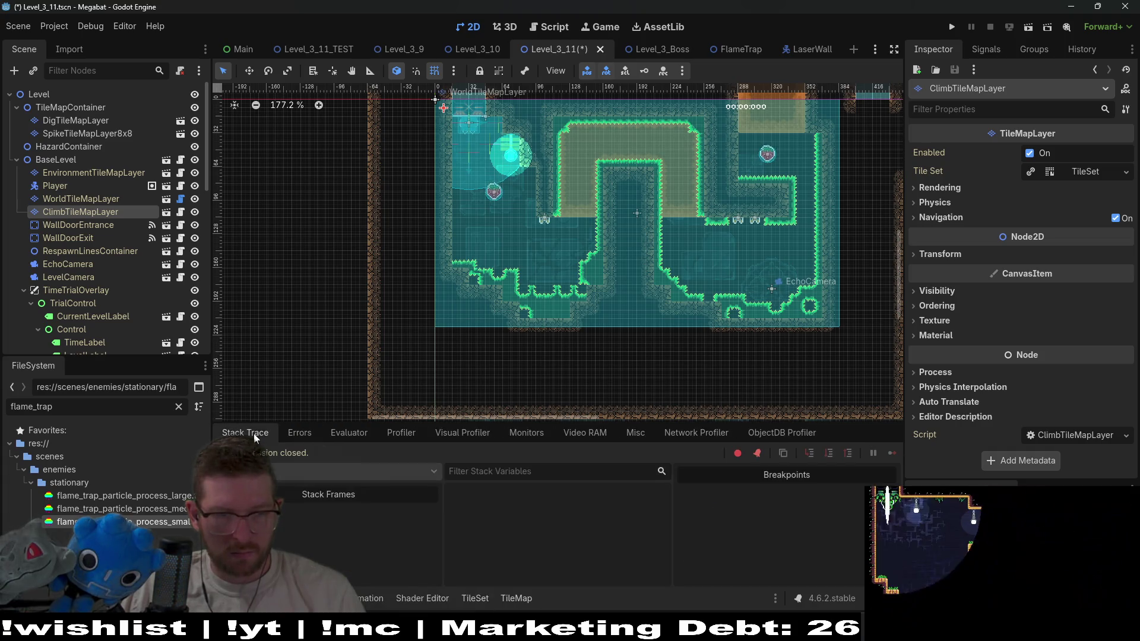
{"action": "left_click", "coordinate": [80, 212]}
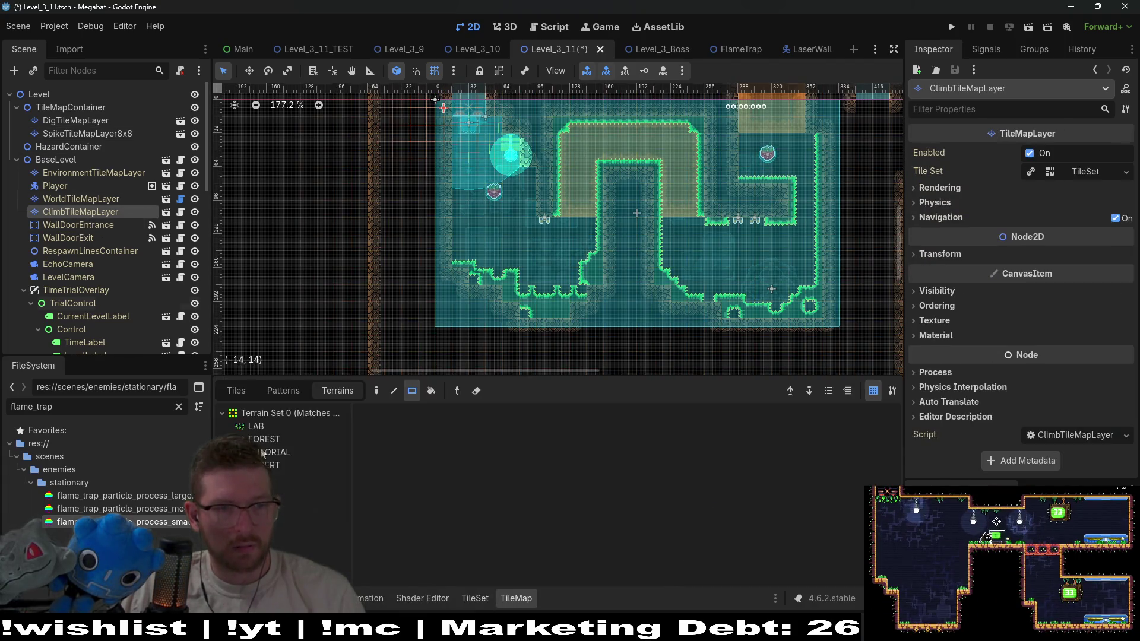
{"action": "left_click", "coordinate": [264, 452]}
{"action": "left_click", "coordinate": [263, 465]}
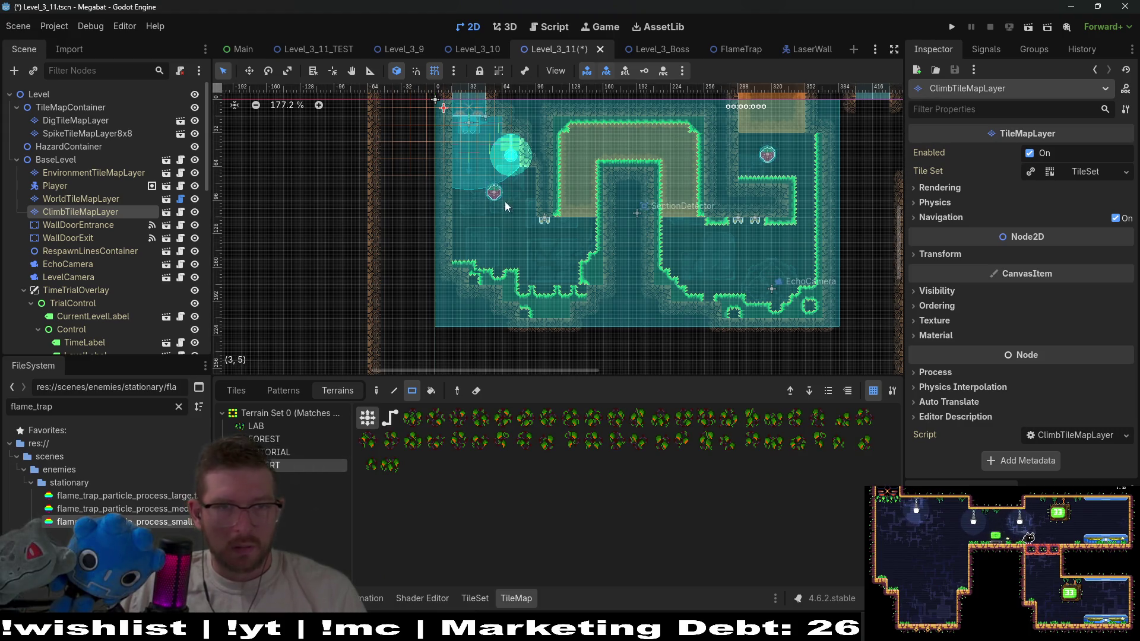
{"action": "scroll", "coordinate": [475, 126], "scroll_direction": "up", "scroll_amount": 3}
{"action": "scroll", "coordinate": [458, 198], "scroll_direction": "up", "scroll_amount": 4}
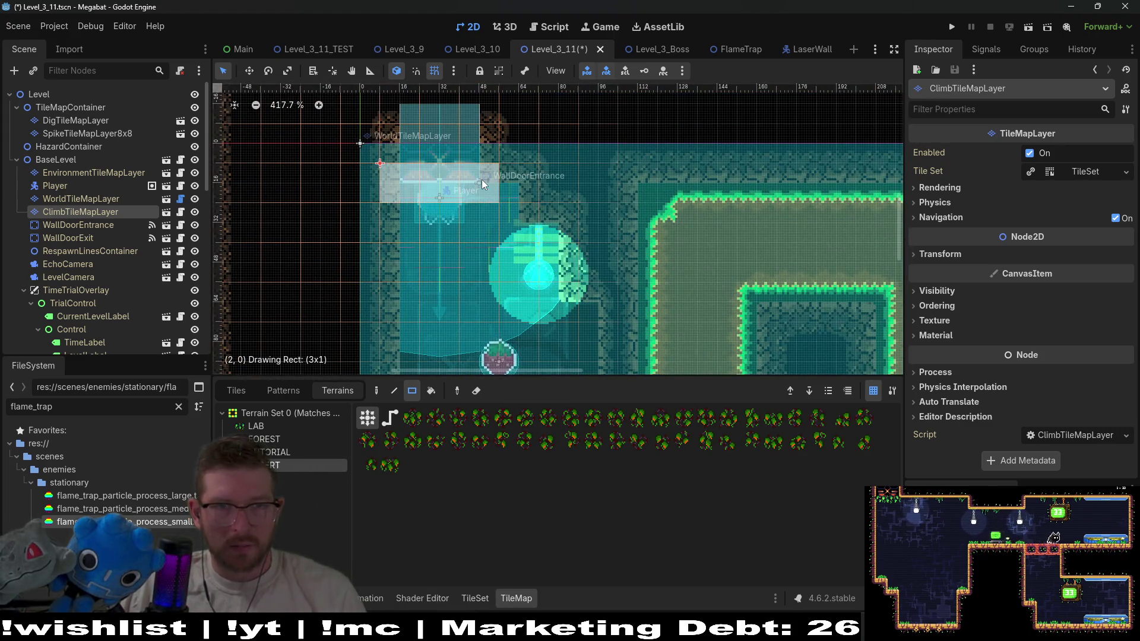
{"action": "key", "text": "ctrl+s"}
Switch to Level_3_10 and back, pan to the start room, and select EnvironmentTileMapLayer
{"action": "left_click", "coordinate": [471, 50]}
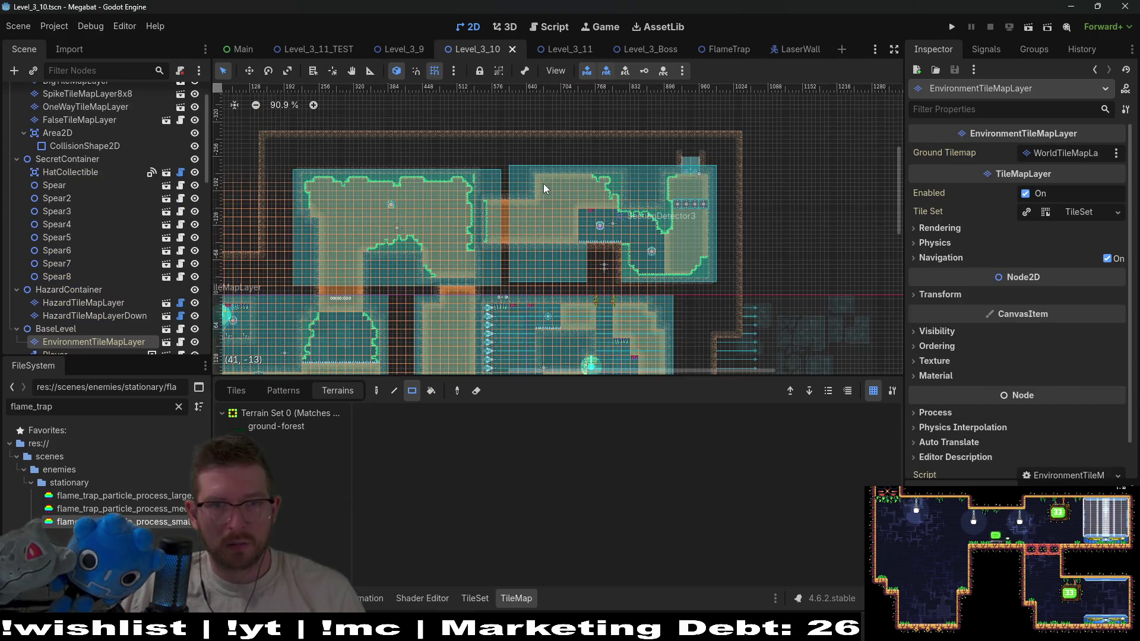
{"action": "left_click", "coordinate": [573, 49]}
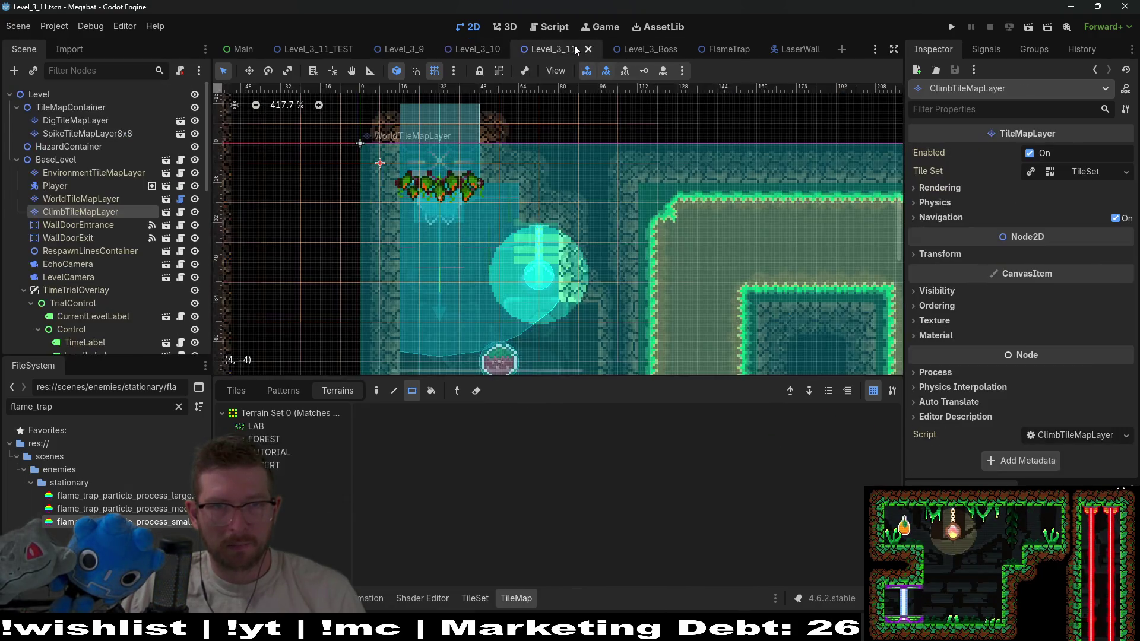
{"action": "scroll", "coordinate": [581, 251], "scroll_direction": "down", "scroll_amount": 5}
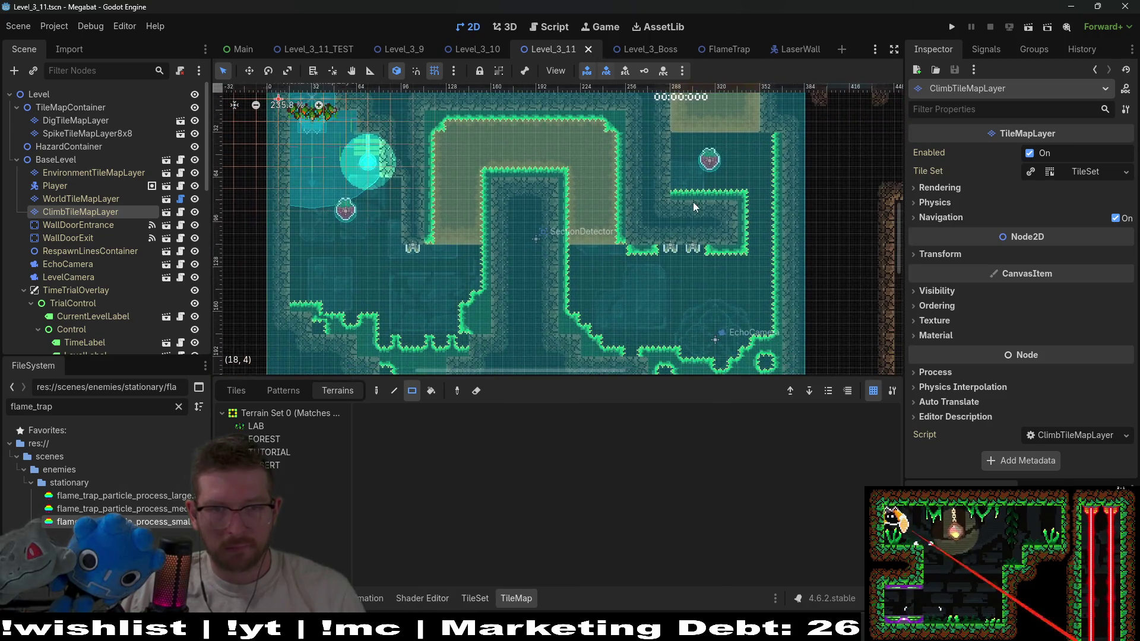
{"action": "scroll", "coordinate": [607, 214], "scroll_direction": "right", "scroll_amount": 5}
{"action": "scroll", "coordinate": [608, 214], "scroll_direction": "up", "scroll_amount": 4}
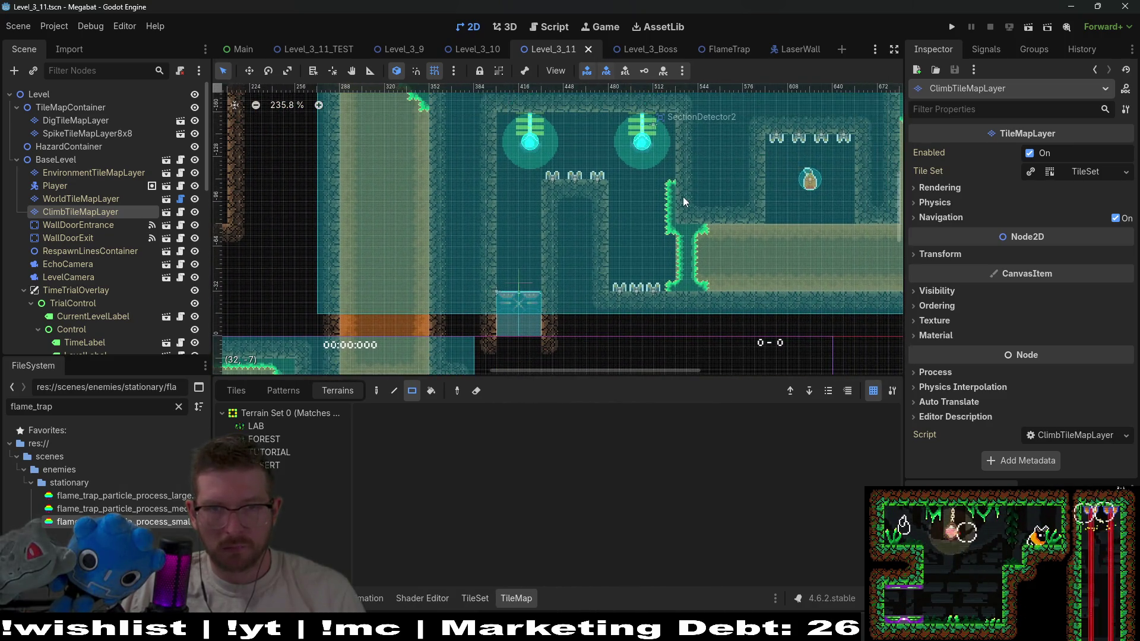
{"action": "scroll", "coordinate": [606, 190], "scroll_direction": "up", "scroll_amount": 1}
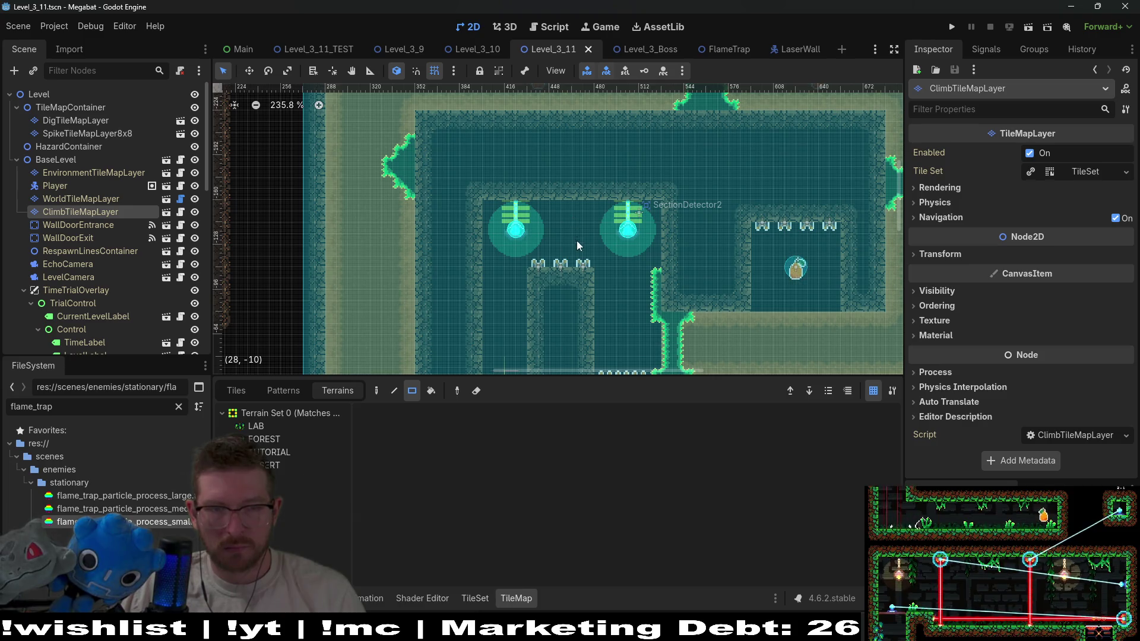
{"action": "scroll", "coordinate": [668, 231], "scroll_direction": "down", "scroll_amount": 5}
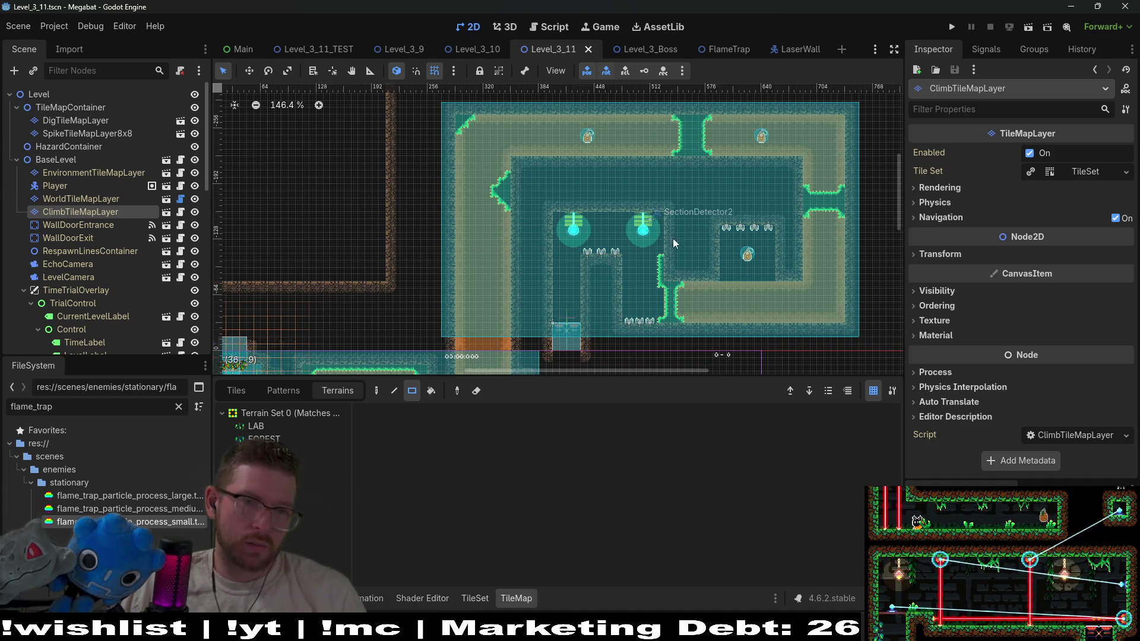
{"action": "scroll", "coordinate": [660, 236], "scroll_direction": "down", "scroll_amount": 2}
{"action": "mouse_move", "coordinate": [607, 296]}
{"action": "left_mouse_down"}
{"action": "mouse_move", "coordinate": [649, 241]}
{"action": "mouse_move", "coordinate": [668, 173]}
{"action": "left_mouse_up"}
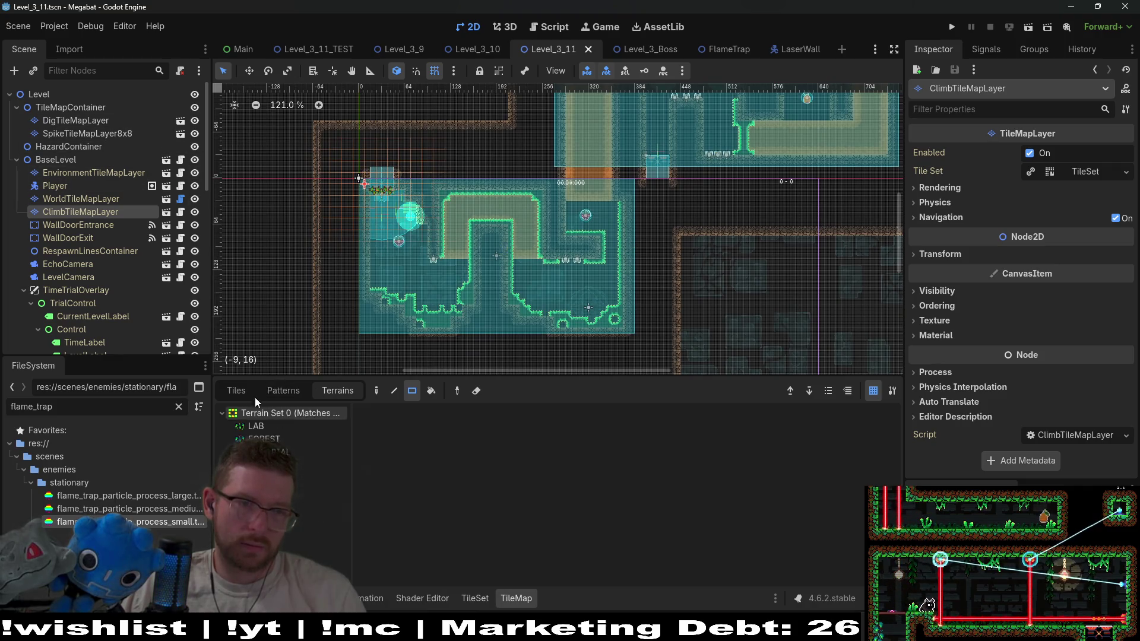
{"action": "left_click", "coordinate": [90, 173]}
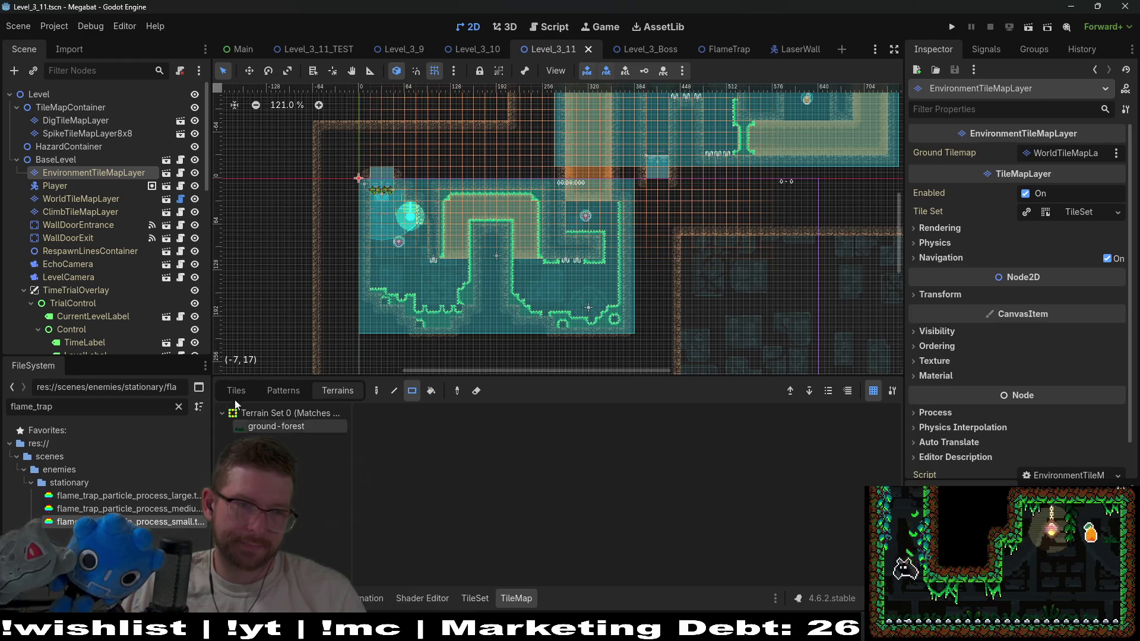
Select the CeilingOvergrowth > DesertForegroundVineSmall scene tile in the TileMap panel
{"action": "left_click", "coordinate": [236, 393]}
{"action": "left_click", "coordinate": [297, 468]}
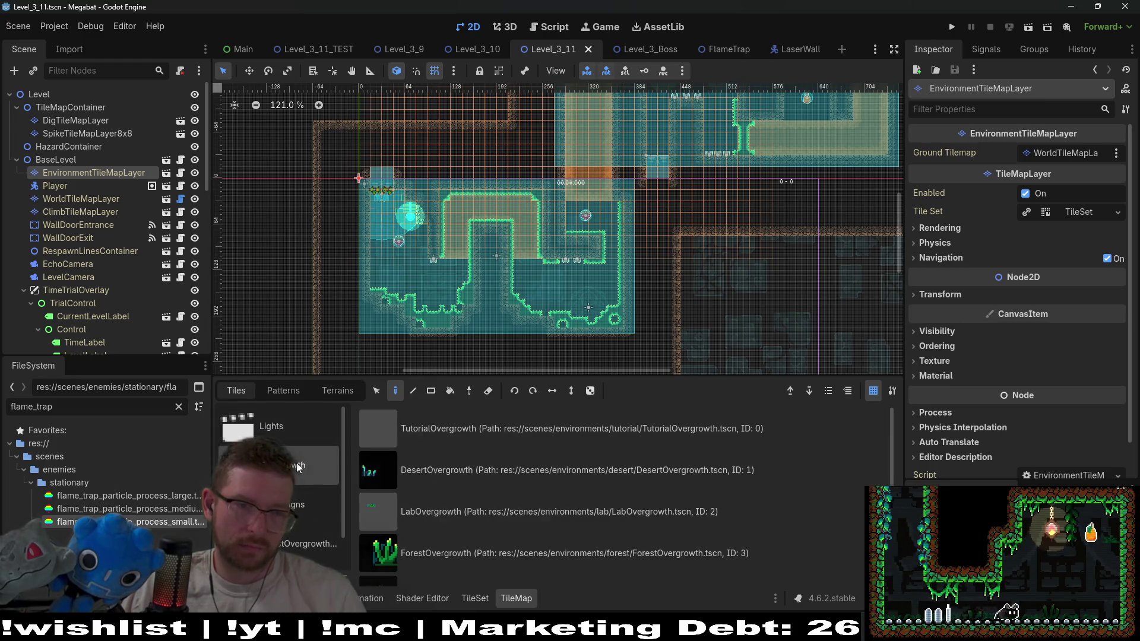
{"action": "scroll", "coordinate": [487, 483], "scroll_direction": "down", "scroll_amount": 1}
{"action": "left_click", "coordinate": [487, 484]}
{"action": "scroll", "coordinate": [514, 212], "scroll_direction": "up", "scroll_amount": 3}
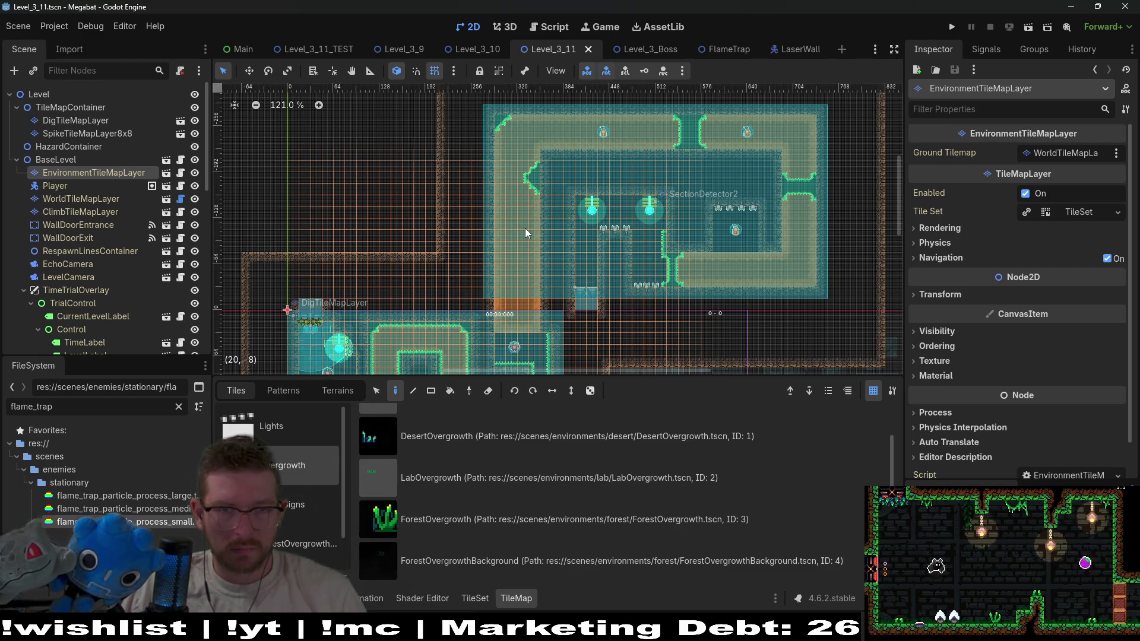
{"action": "scroll", "coordinate": [554, 263], "scroll_direction": "down", "scroll_amount": 1}
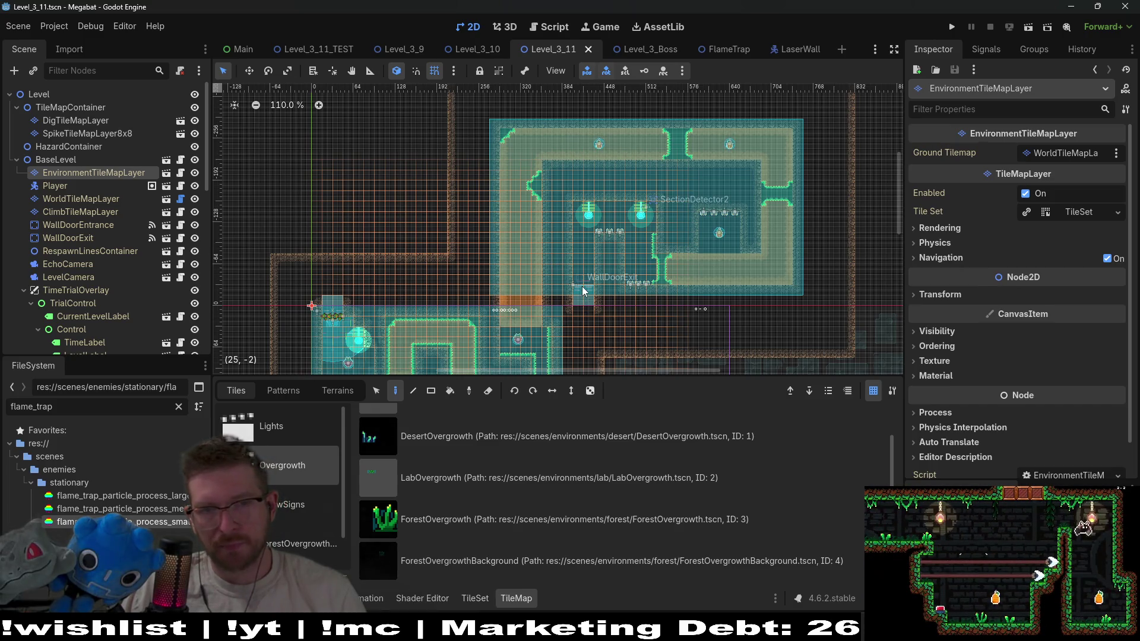
{"action": "scroll", "coordinate": [281, 496], "scroll_direction": "down", "scroll_amount": 1}
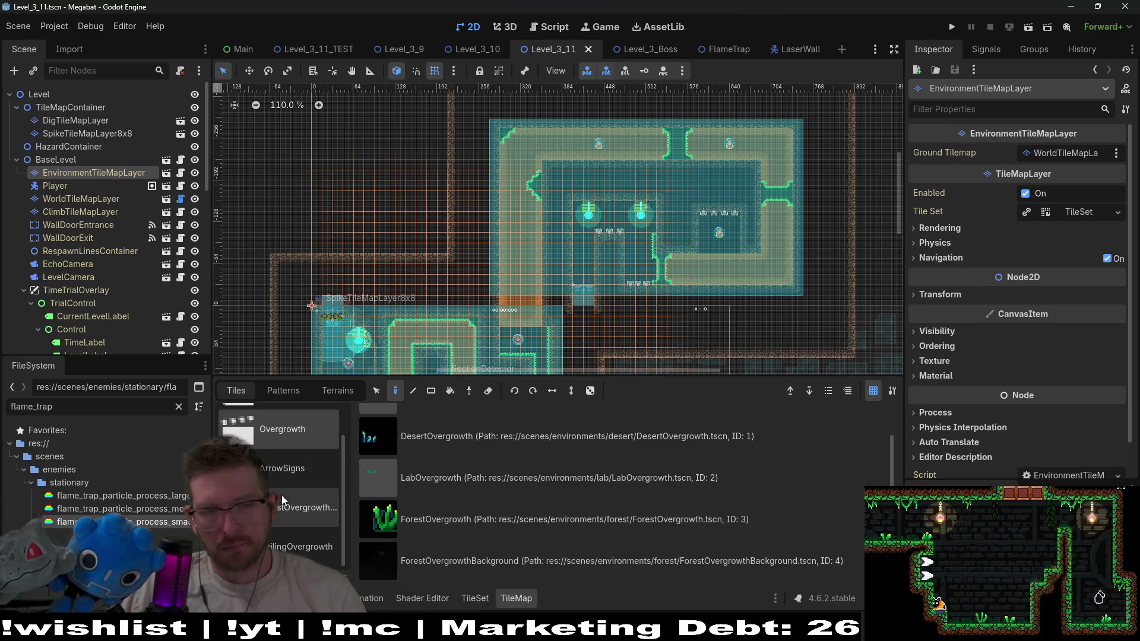
{"action": "left_click", "coordinate": [300, 546]}
{"action": "scroll", "coordinate": [453, 505], "scroll_direction": "down", "scroll_amount": 3}
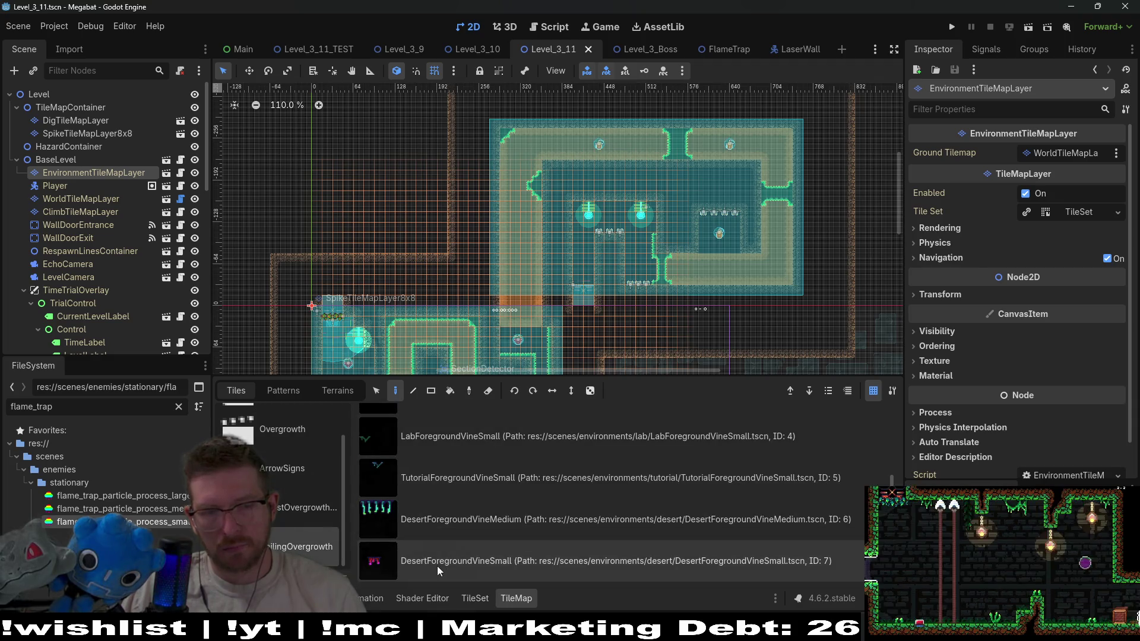
{"action": "scroll", "coordinate": [492, 297], "scroll_direction": "up", "scroll_amount": 7}
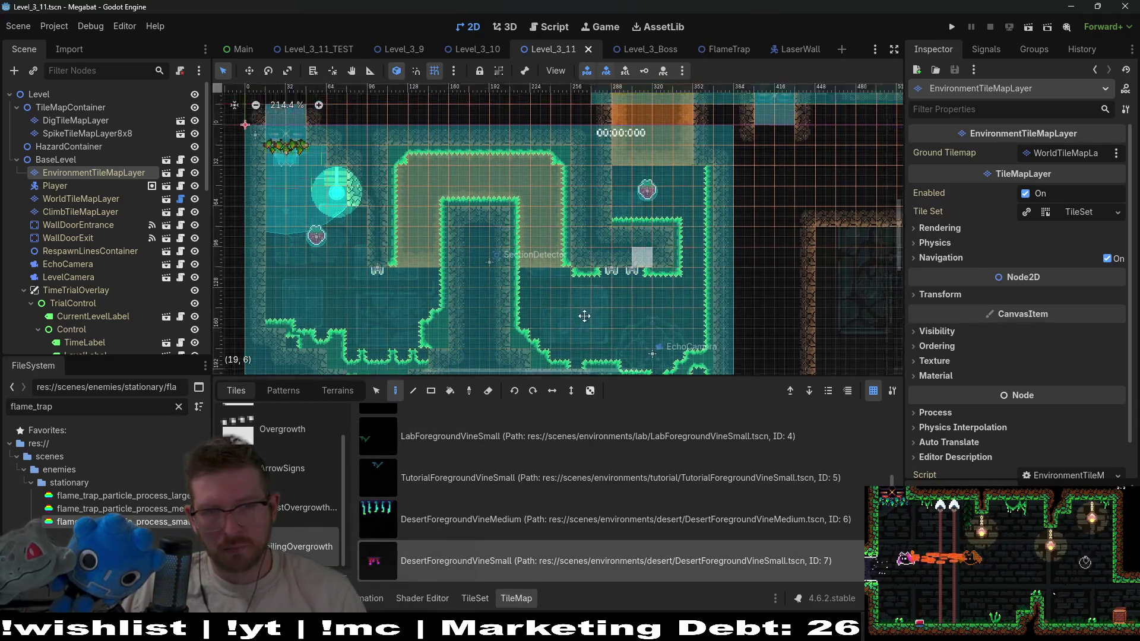
Paint small desert vines on the ceiling beside the flame traps and save Level_3_11
{"action": "left_click_drag", "start_coordinate": [558, 287], "coordinate": [464, 437]}
{"action": "left_click", "coordinate": [579, 243]}
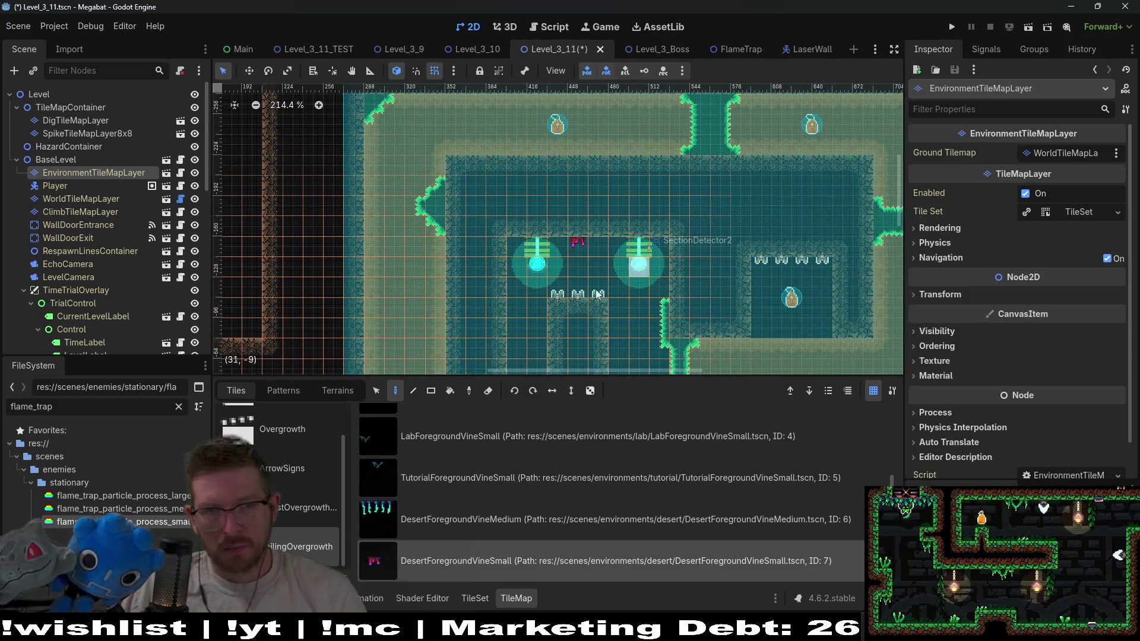
{"action": "mouse_move", "coordinate": [412, 308]}
{"action": "left_mouse_down"}
{"action": "mouse_move", "coordinate": [529, 262]}
{"action": "mouse_move", "coordinate": [512, 244]}
{"action": "left_mouse_up"}
{"action": "scroll", "coordinate": [692, 288], "scroll_direction": "right", "scroll_amount": 10}
{"action": "scroll", "coordinate": [654, 285], "scroll_direction": "up", "scroll_amount": 5}
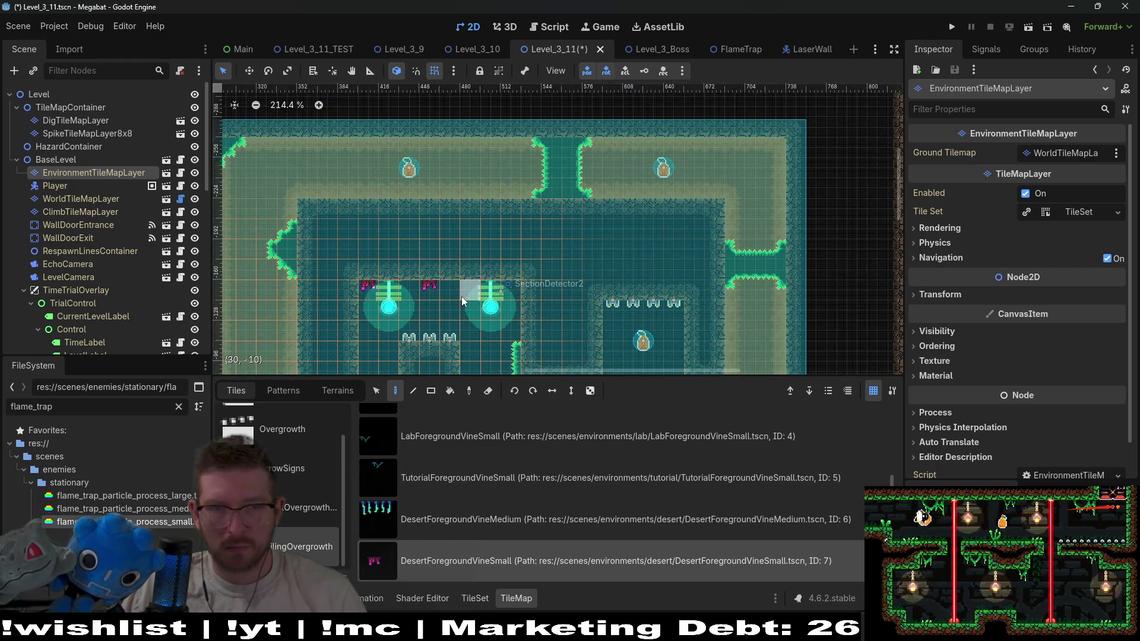
{"action": "scroll", "coordinate": [654, 195], "scroll_direction": "down", "scroll_amount": 4}
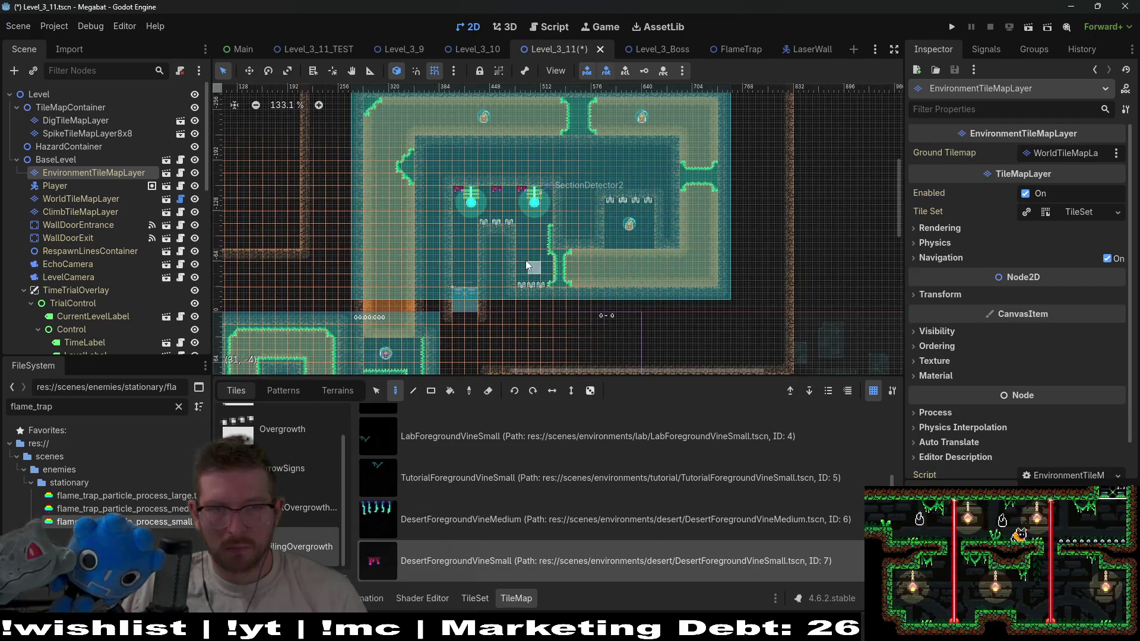
{"action": "scroll", "coordinate": [588, 237], "scroll_direction": "left", "scroll_amount": 5}
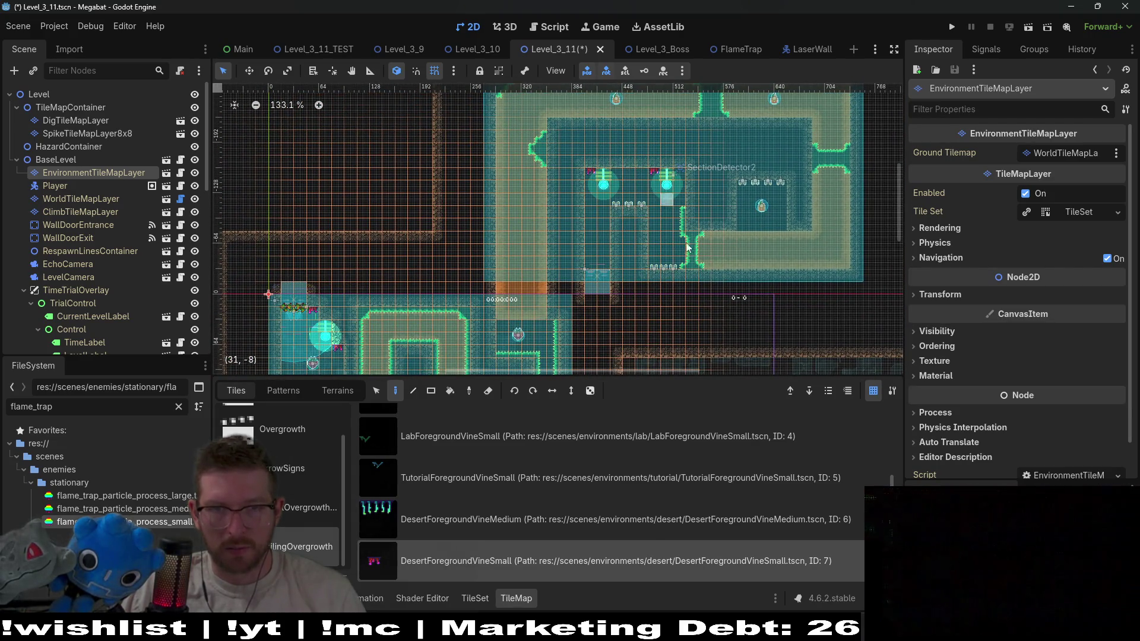
{"action": "scroll", "coordinate": [633, 265], "scroll_direction": "down", "scroll_amount": 5}
{"action": "scroll", "coordinate": [594, 225], "scroll_direction": "left", "scroll_amount": 2}
{"action": "key", "text": "ctrl+s"}
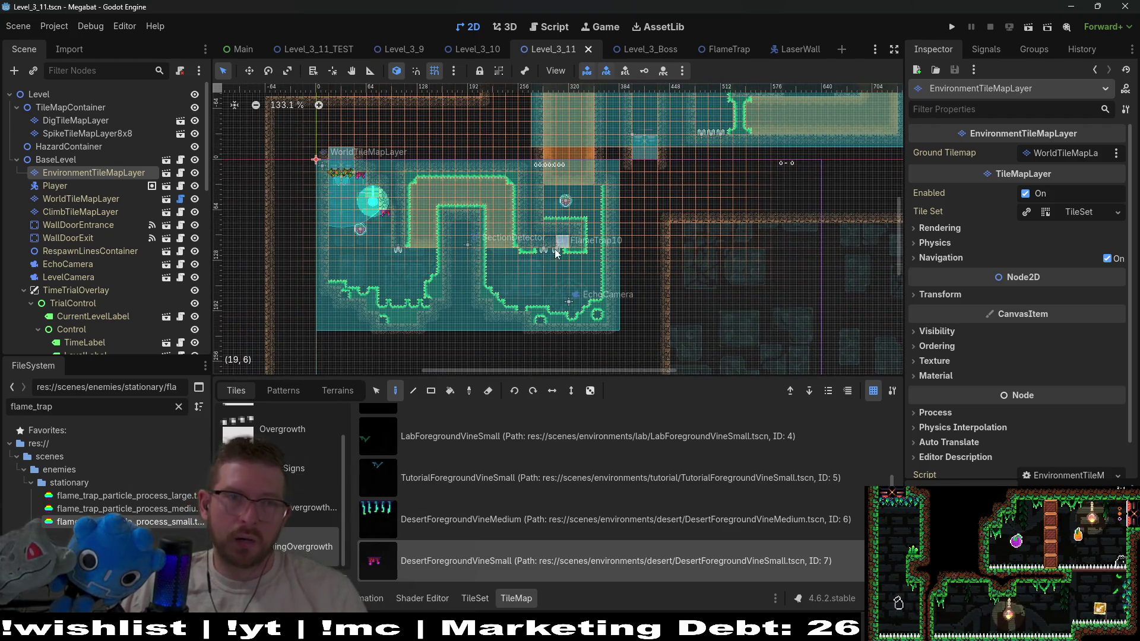
Run the current scene and fly the bat up and right from the start
{"action": "left_click", "coordinate": [1023, 30]}
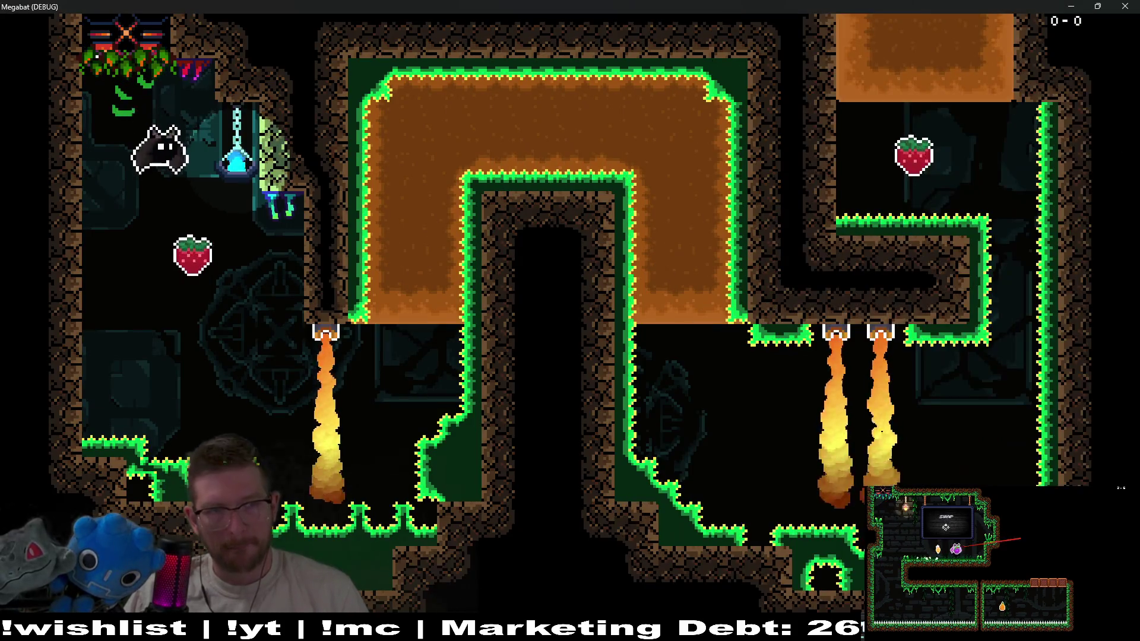
{"action": "key", "text": "Right"}
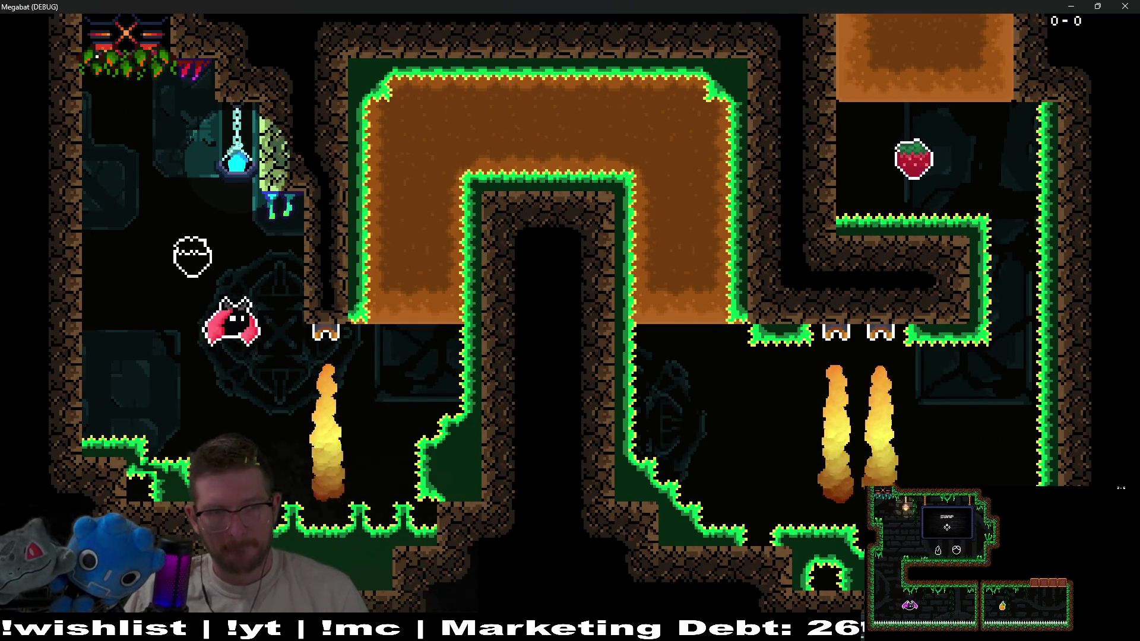
{"action": "key", "text": "Up"}
{"action": "key", "text": "Right"}
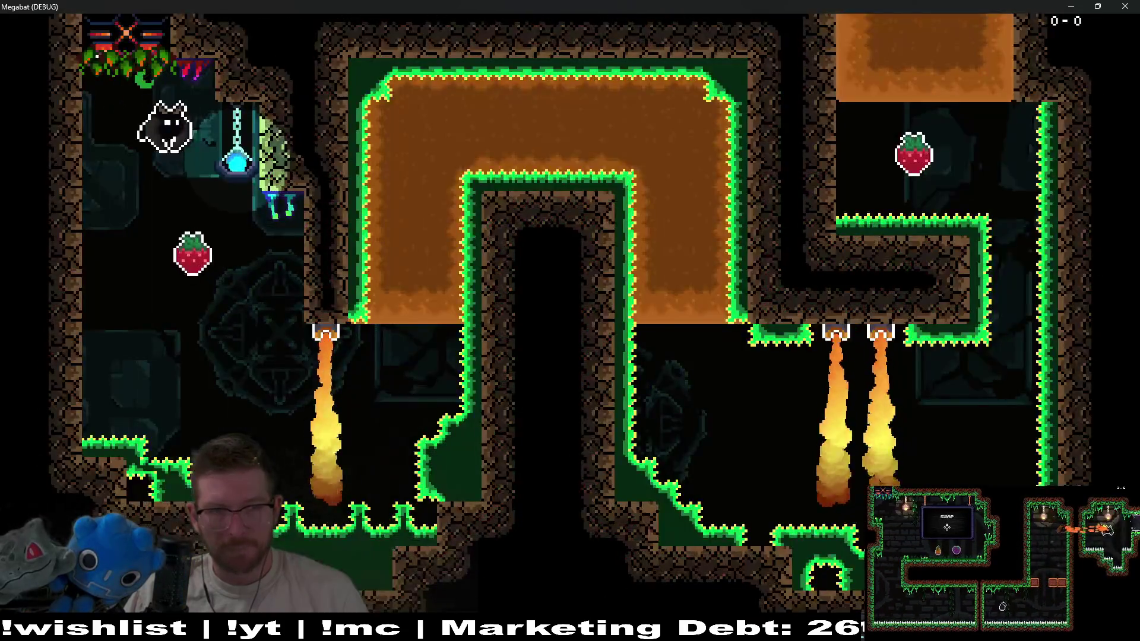
Tunnel through the orange dirt, fly past the flame jets, and explore the top corridor
{"action": "key", "text": "Right"}
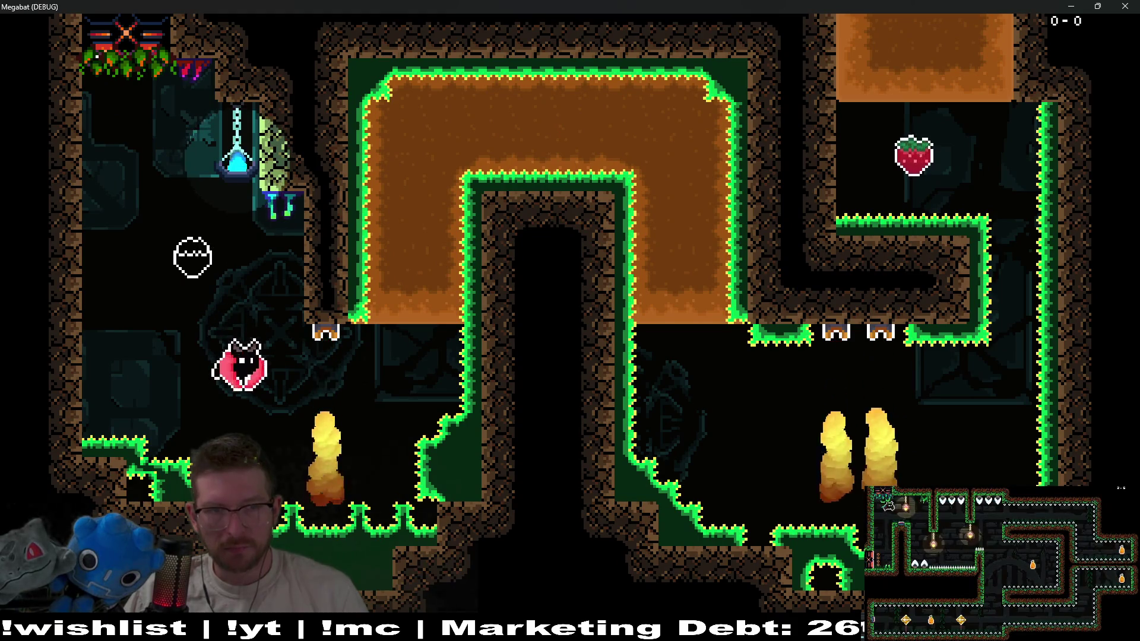
{"action": "key", "text": "Up"}
{"action": "key", "text": "Right"}
{"action": "key", "text": "Down"}
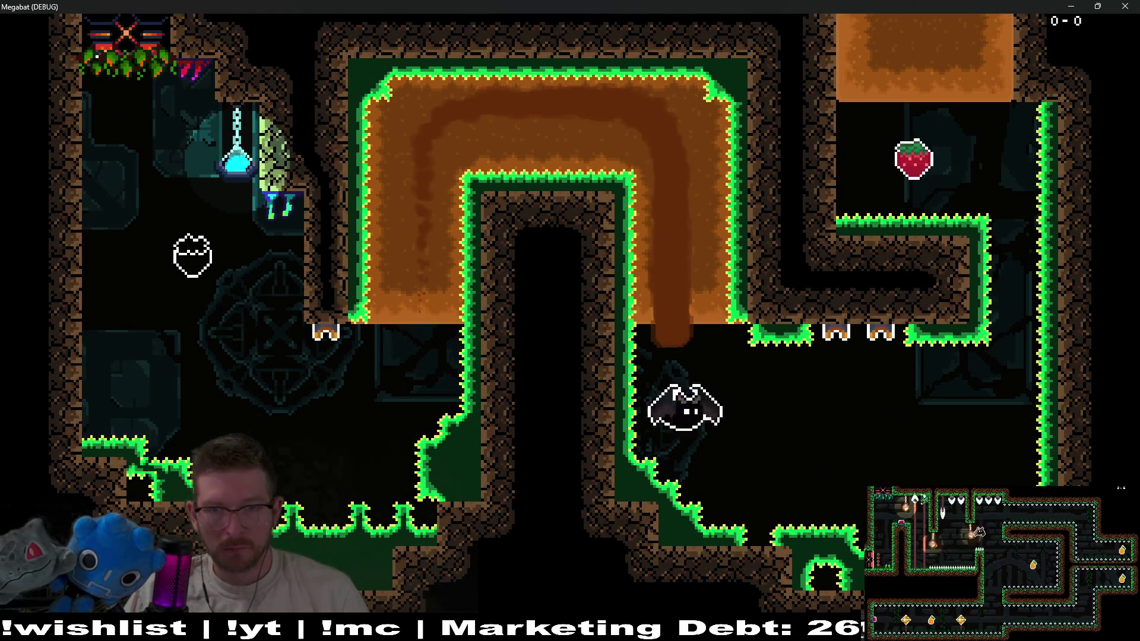
{"action": "key", "text": "Right"}
{"action": "key", "text": "Right"}
{"action": "key", "text": "Up"}
{"action": "key", "text": "Up"}
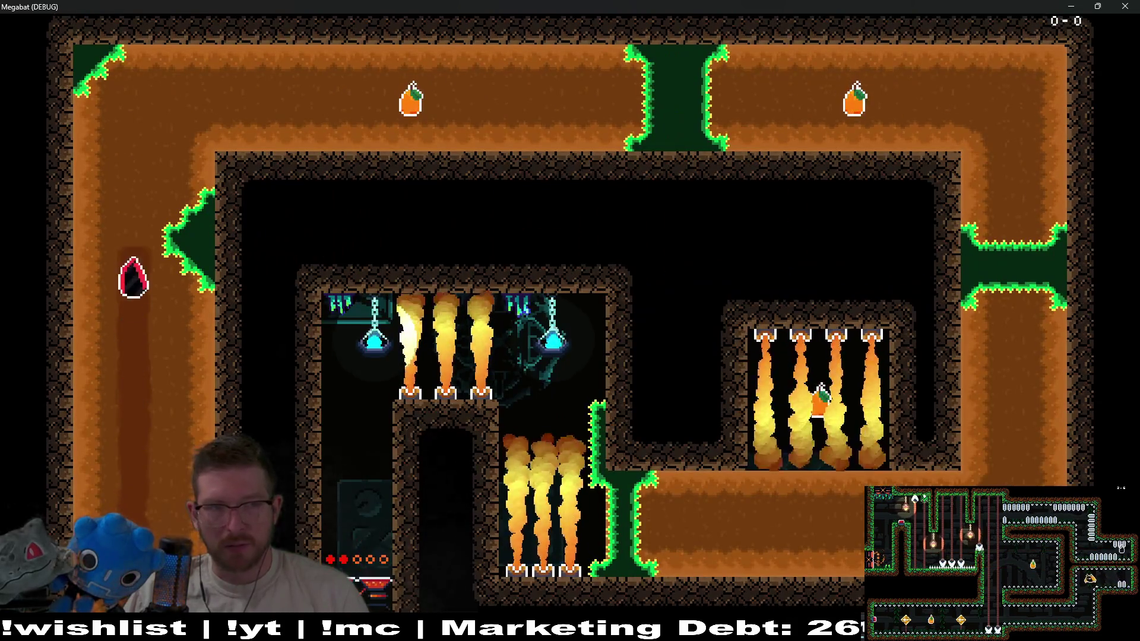
{"action": "key", "text": "Right"}
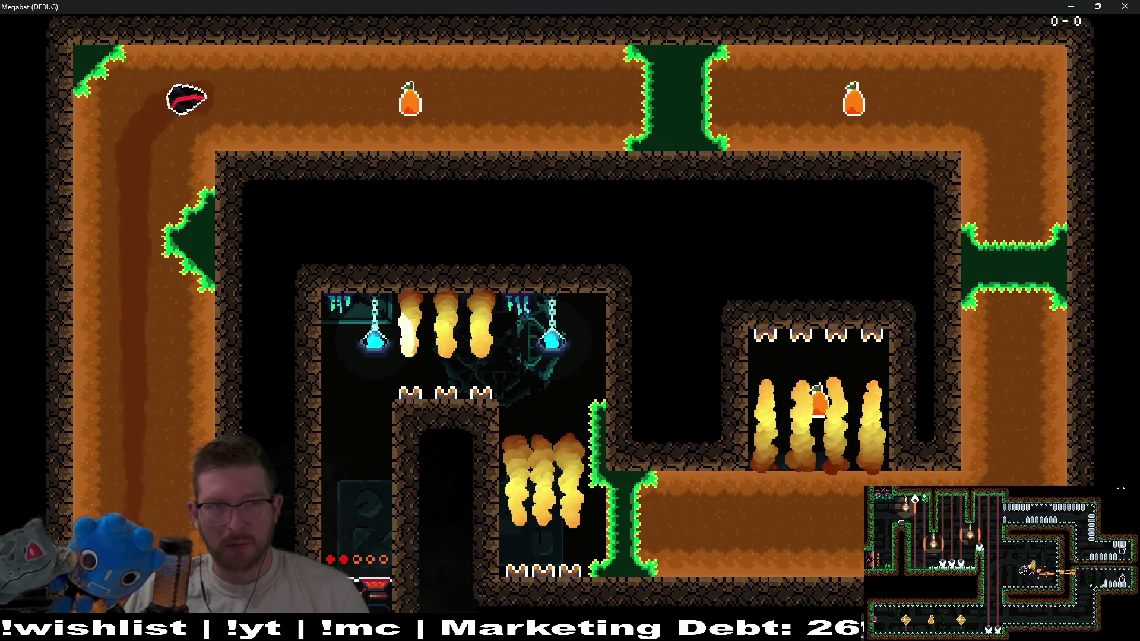
{"action": "key", "text": "Down"}
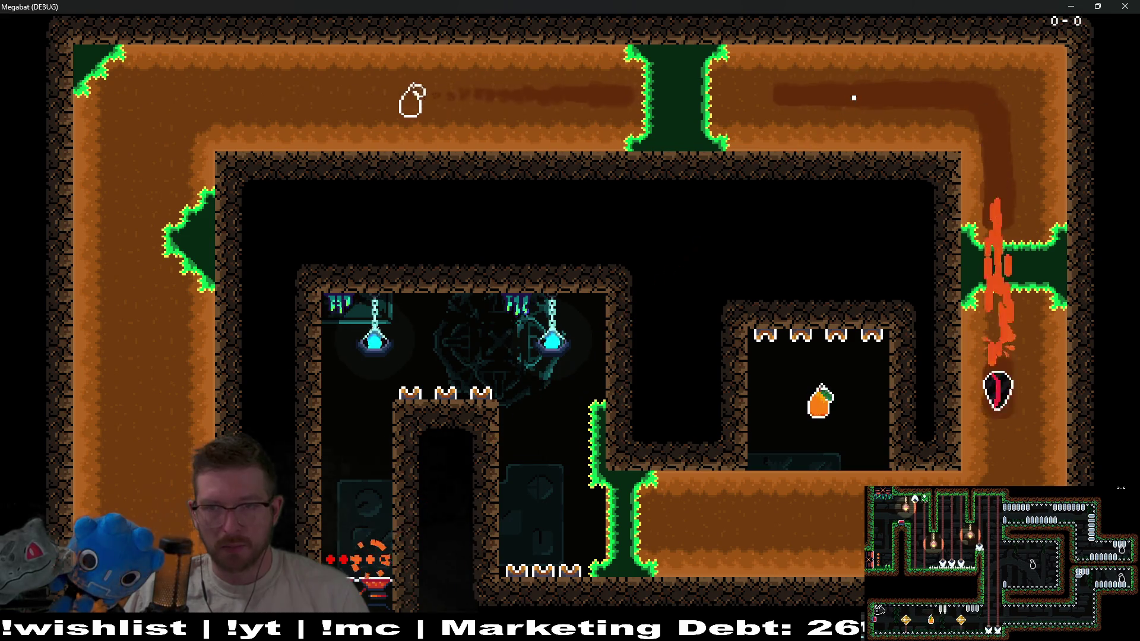
{"action": "key", "text": "Left"}
{"action": "key", "text": "Up"}
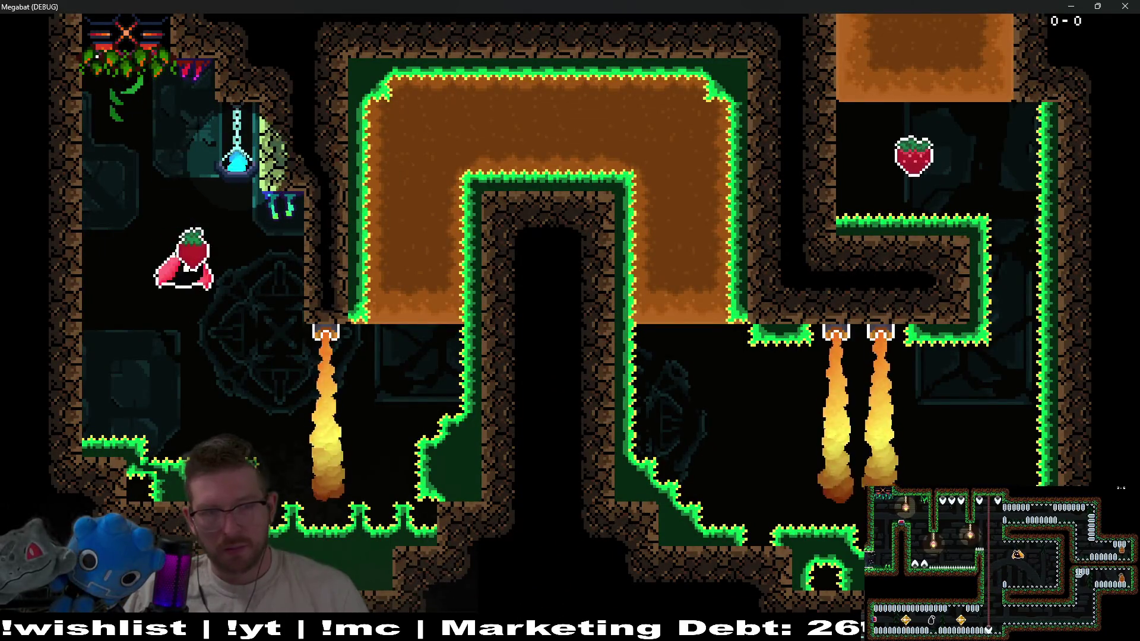
{"action": "key", "text": "Up"}
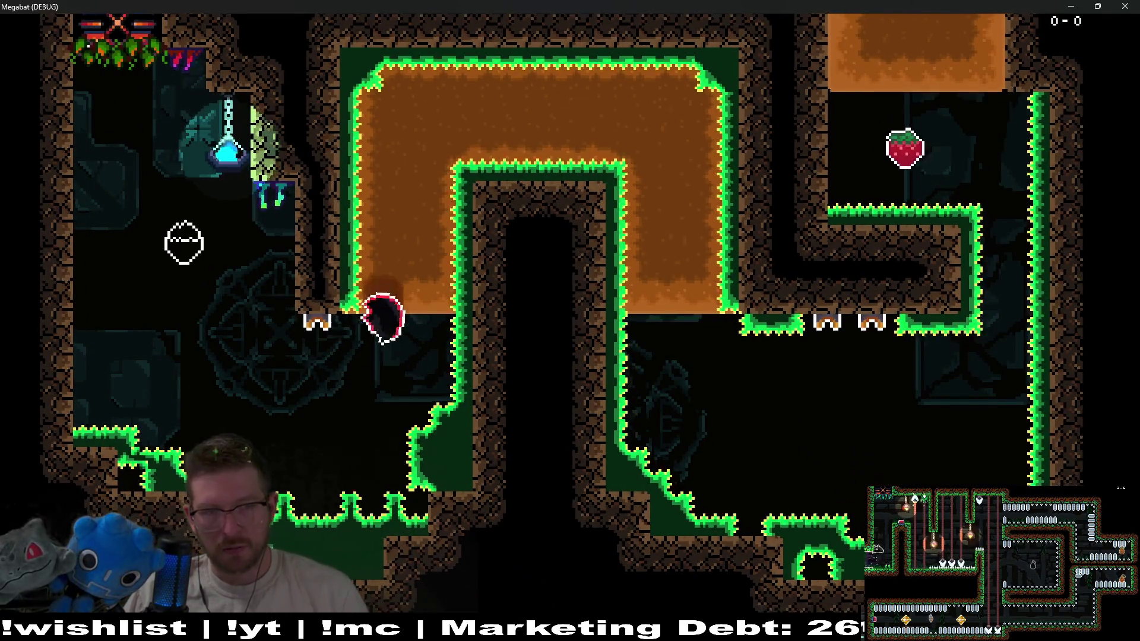
{"action": "key", "text": "Right"}
{"action": "key", "text": "Down"}
{"action": "key", "text": "Right"}
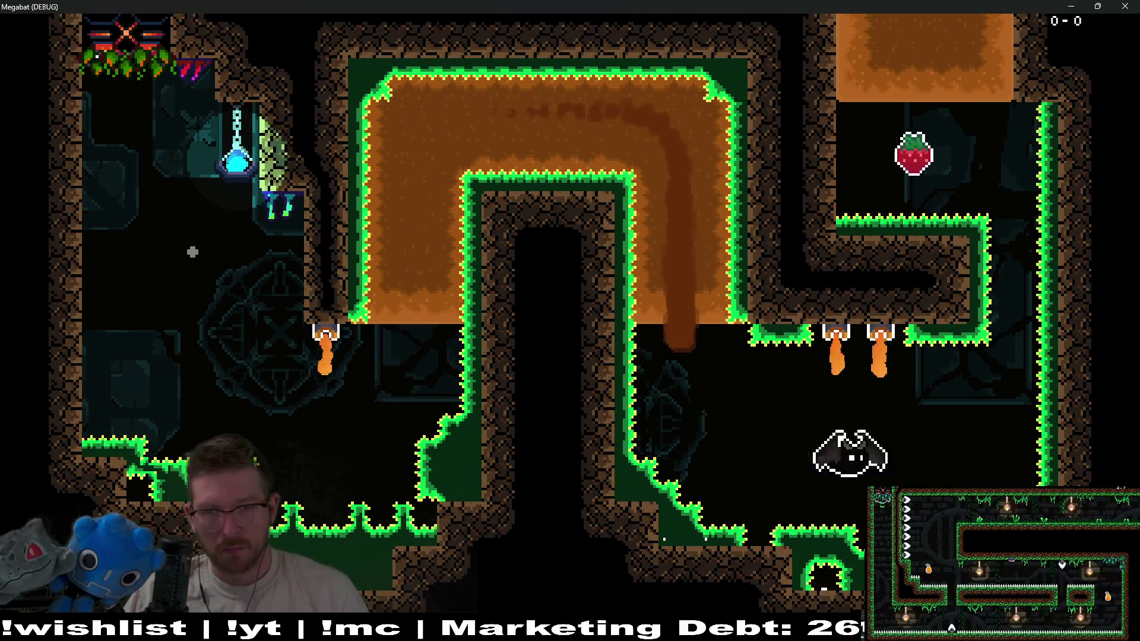
{"action": "key", "text": "Up"}
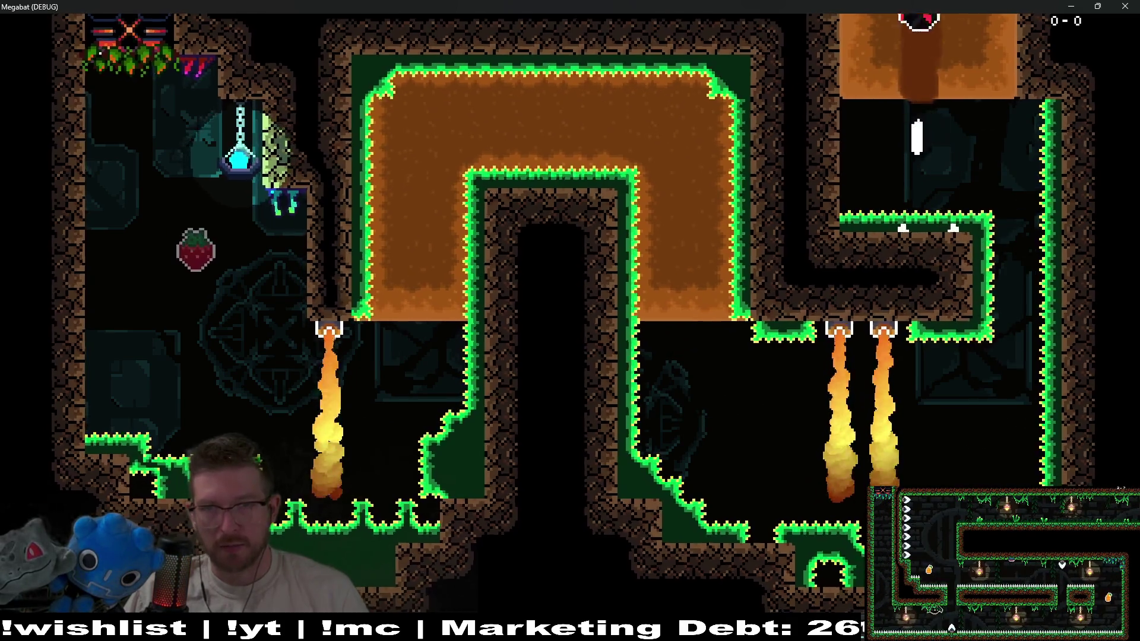
{"action": "key", "text": "Right"}
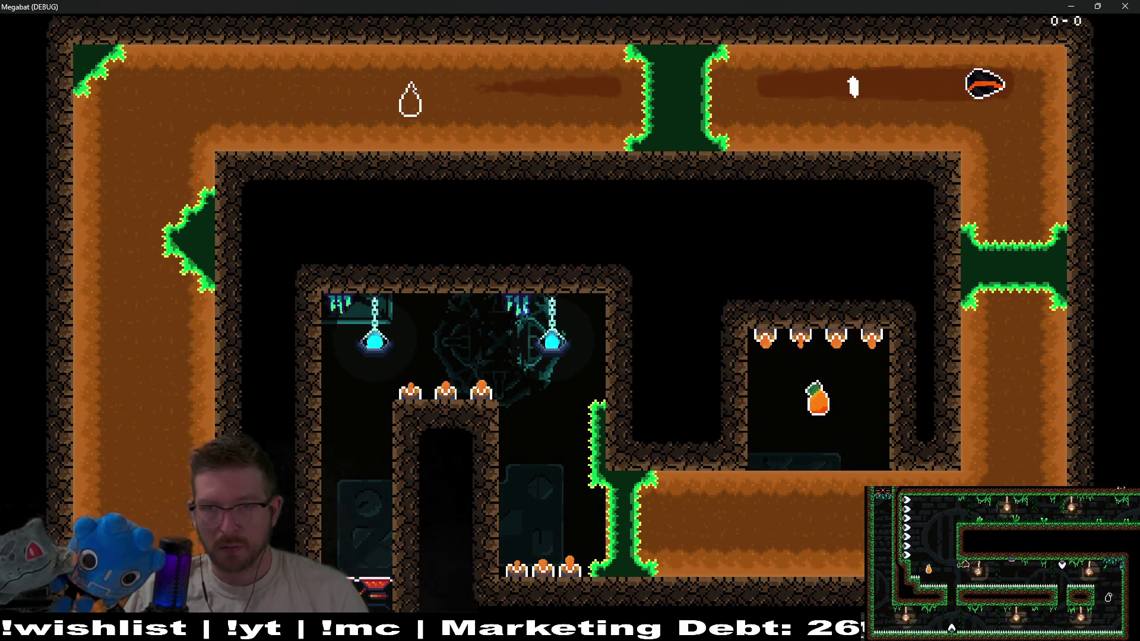
{"action": "key", "text": "Down"}
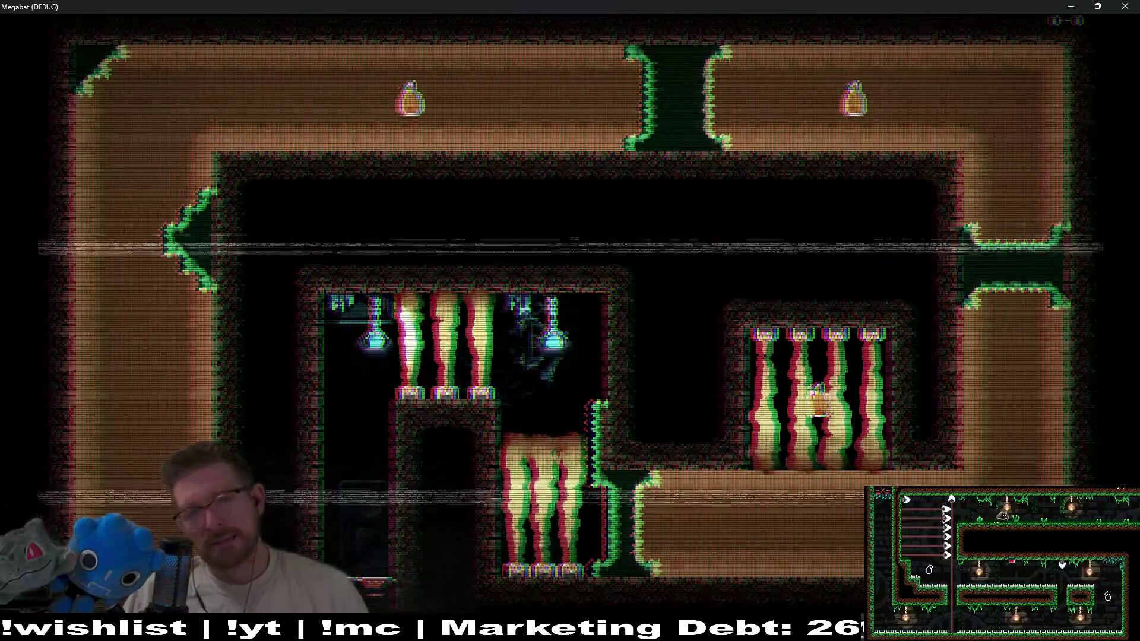
Replay from the start, dodging the fire jets to collect the strawberries, including the caged one
{"action": "key", "text": "Right"}
{"action": "key", "text": "Up"}
{"action": "key", "text": "Right"}
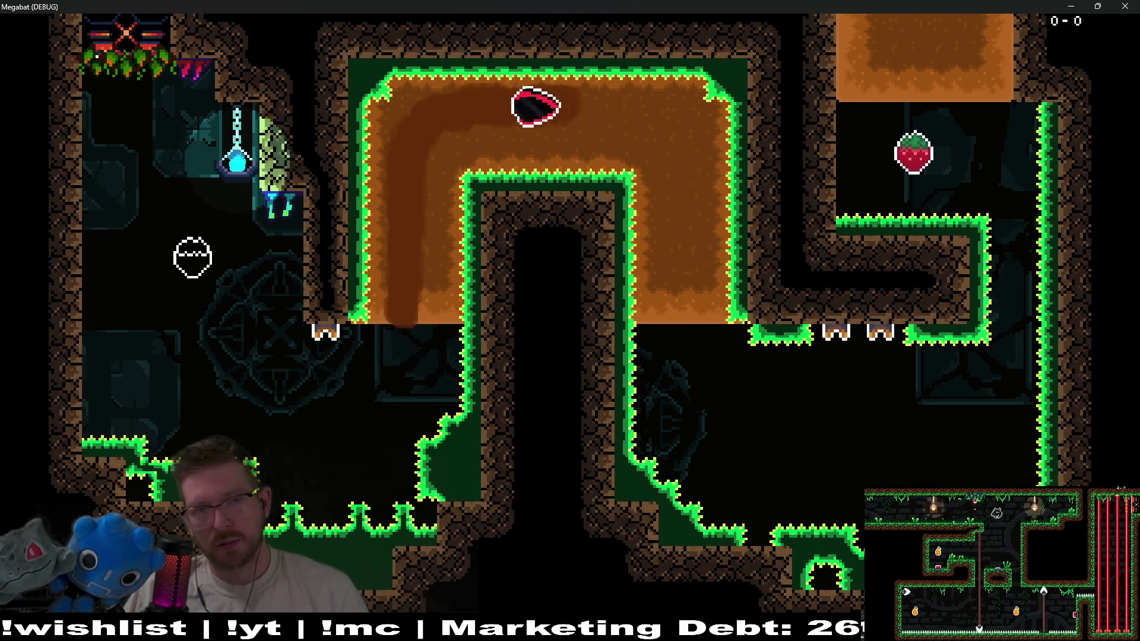
{"action": "key", "text": "Down"}
{"action": "key", "text": "Right"}
{"action": "key", "text": "Up"}
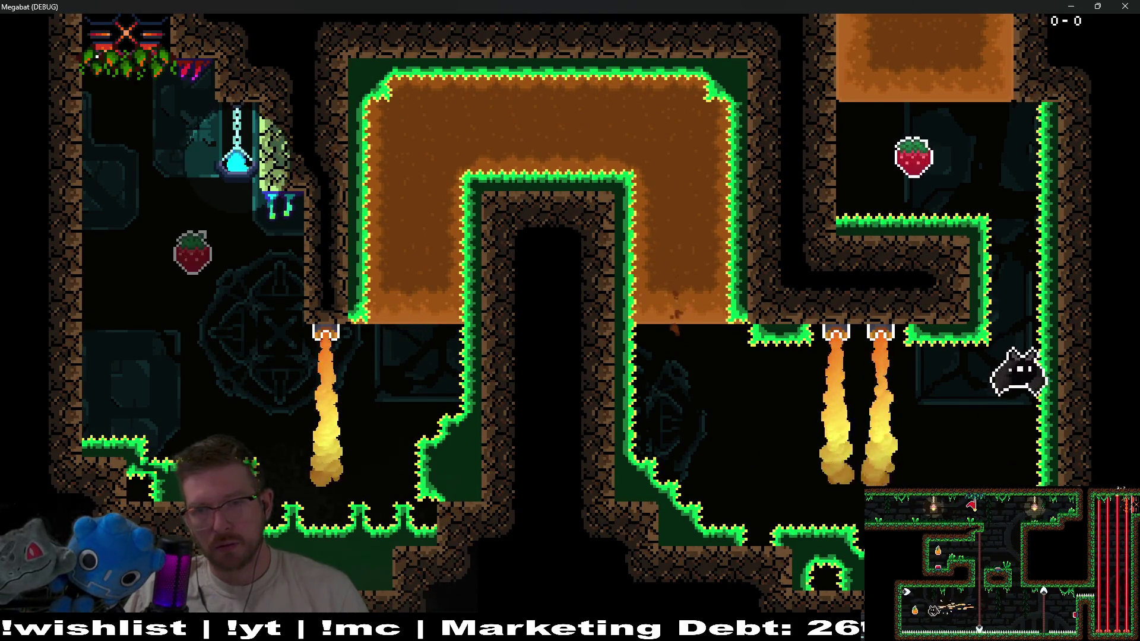
{"action": "key", "text": "Up"}
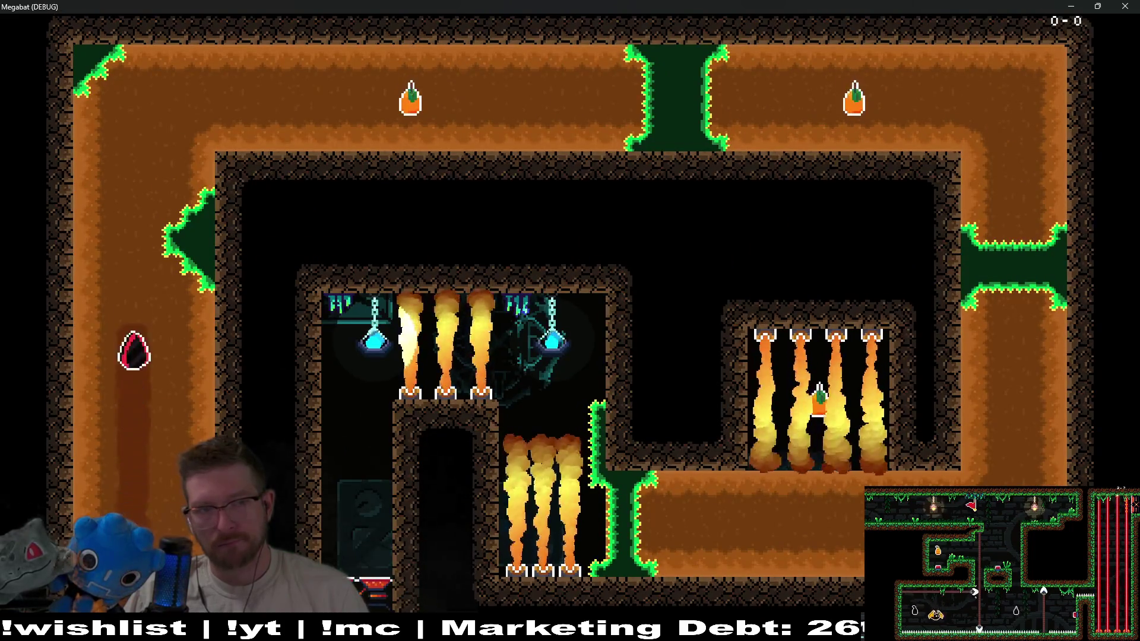
{"action": "key", "text": "Right"}
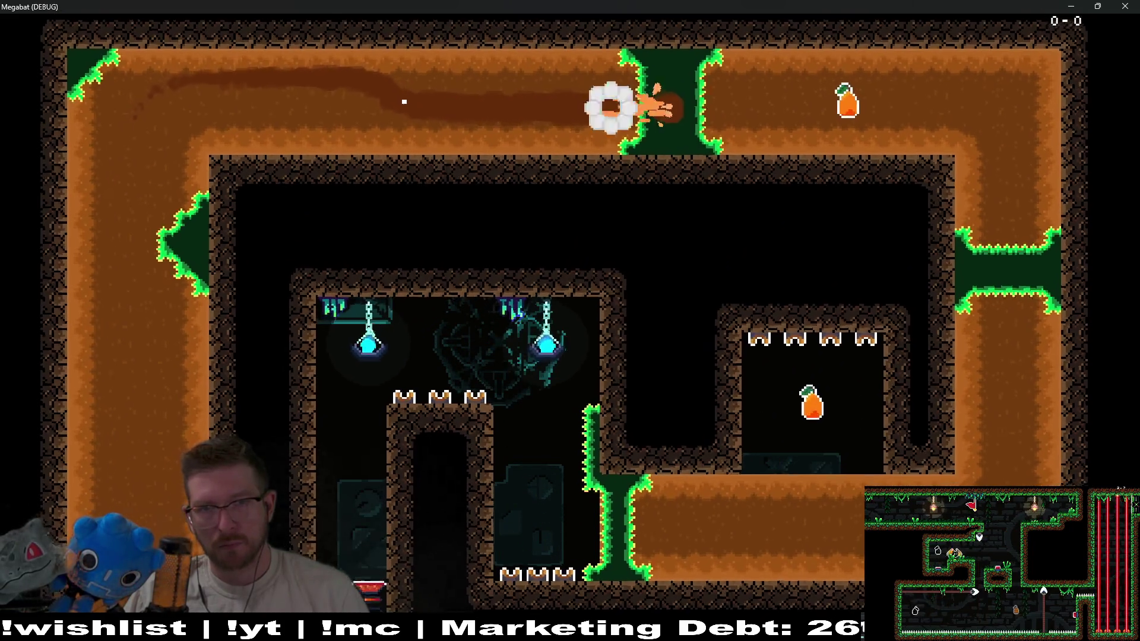
{"action": "key", "text": "Down"}
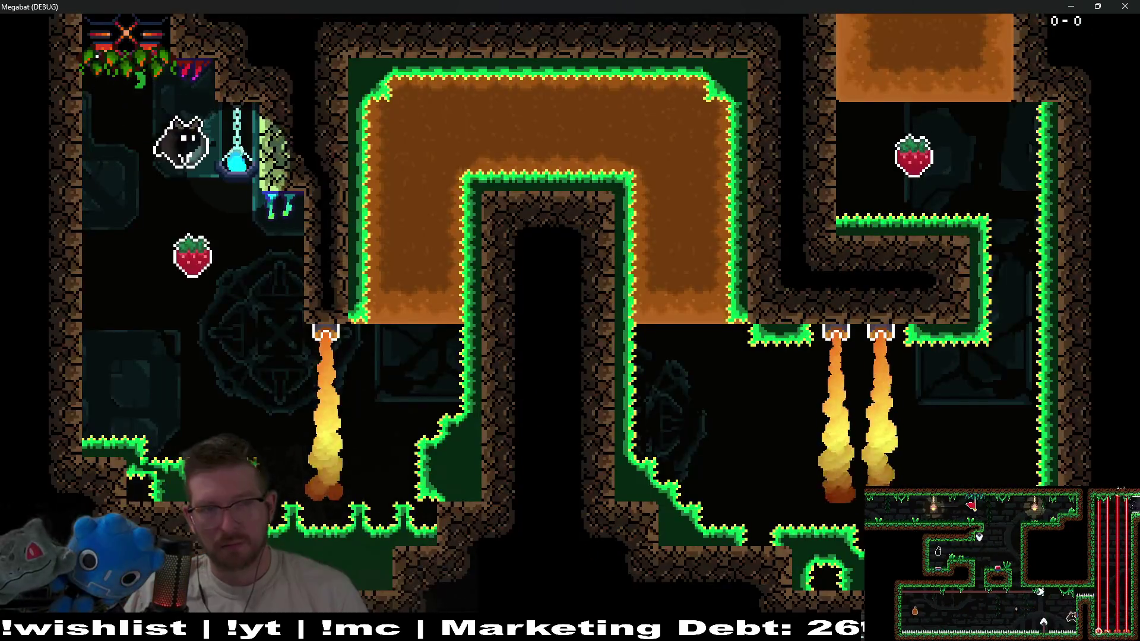
{"action": "key", "text": "Right"}
{"action": "key", "text": "Up"}
{"action": "key", "text": "Right"}
{"action": "key", "text": "Down"}
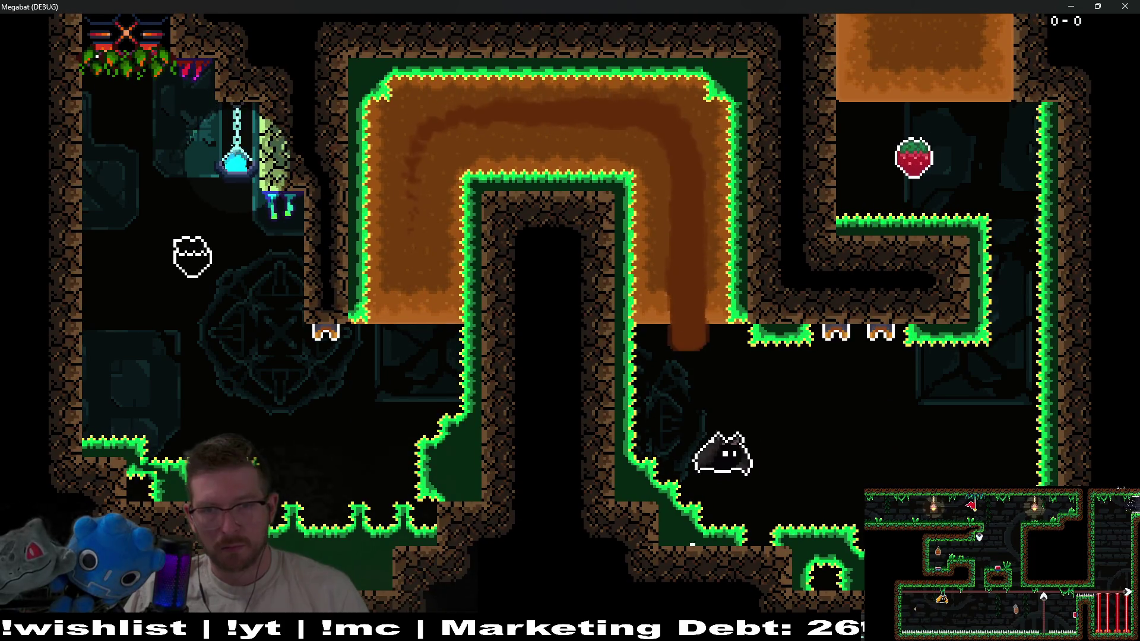
{"action": "key", "text": "Right"}
{"action": "key", "text": "Up"}
{"action": "key", "text": "Up"}
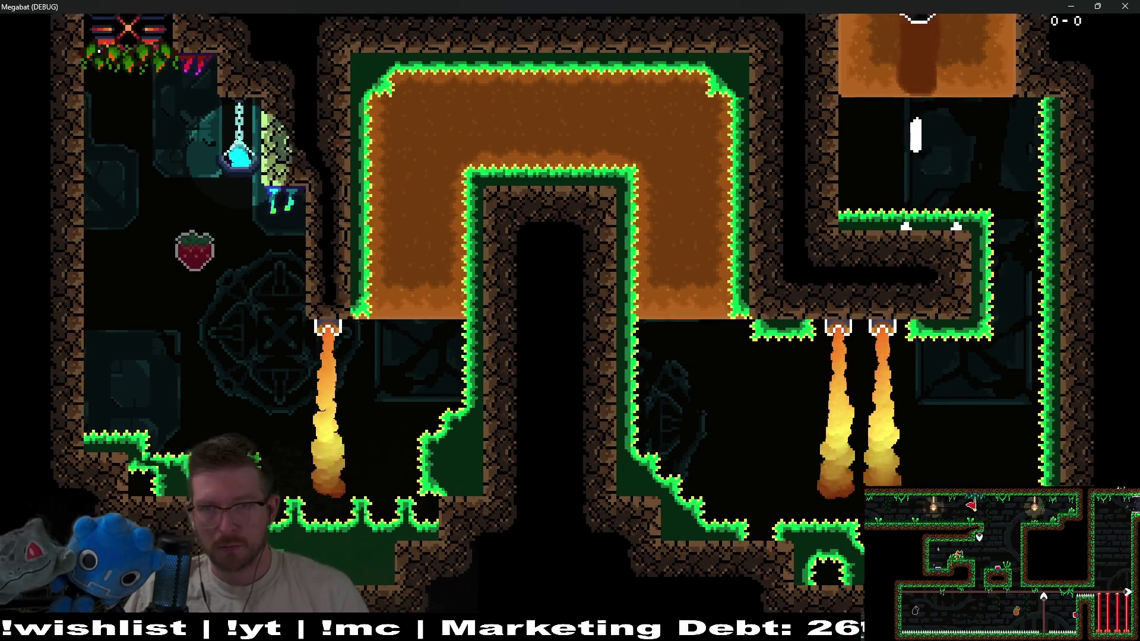
{"action": "key", "text": "Right"}
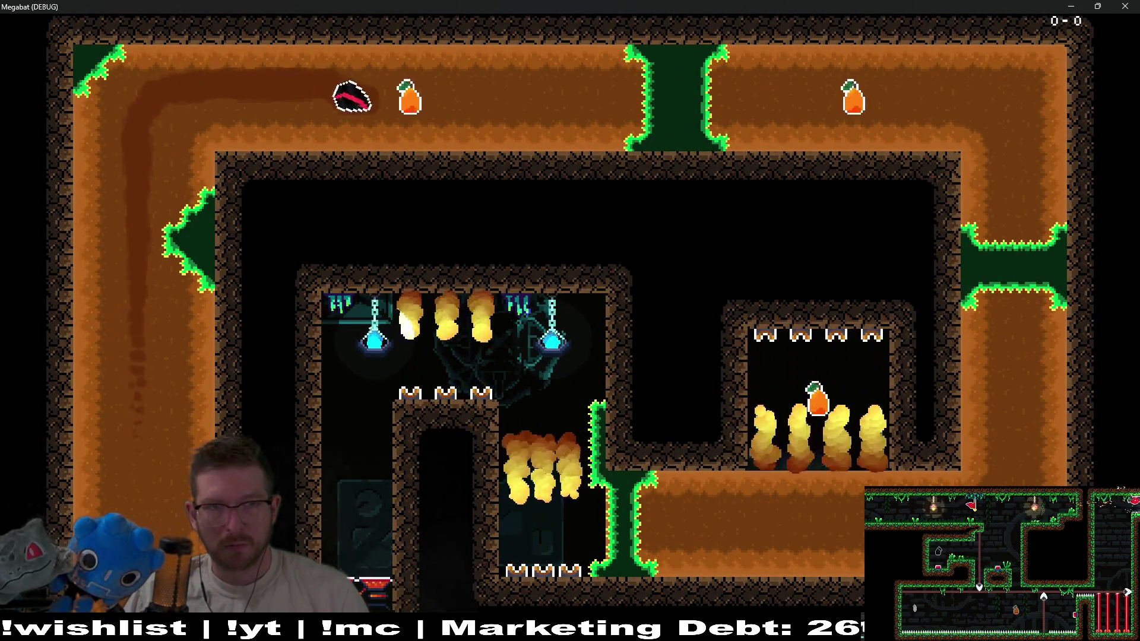
{"action": "key", "text": "Down"}
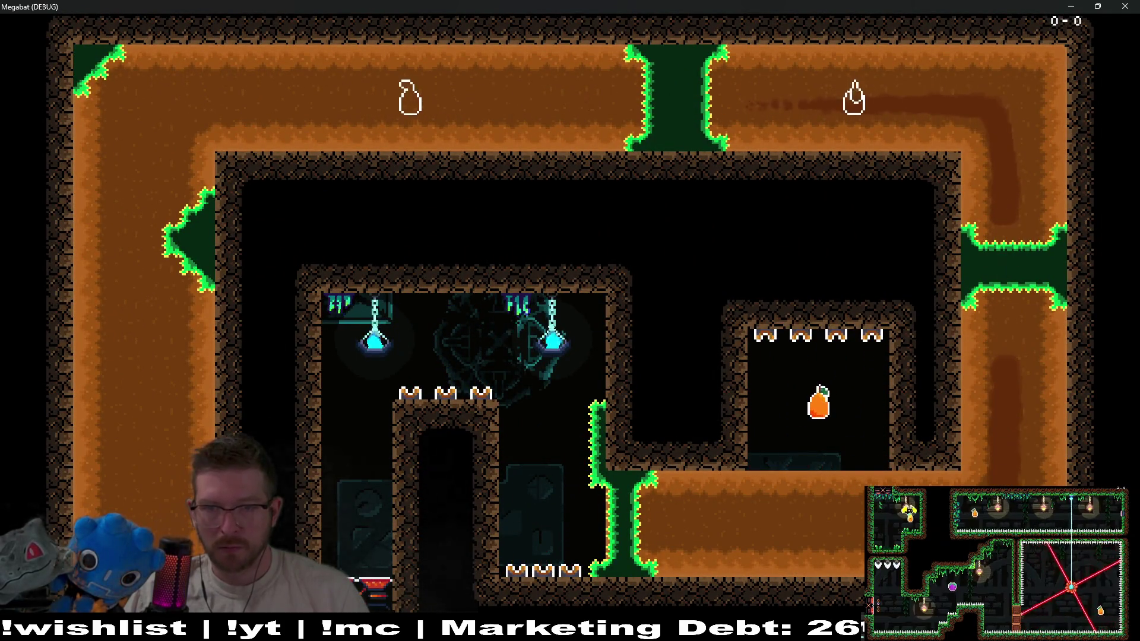
{"action": "key", "text": "Left"}
{"action": "key", "text": "Right"}
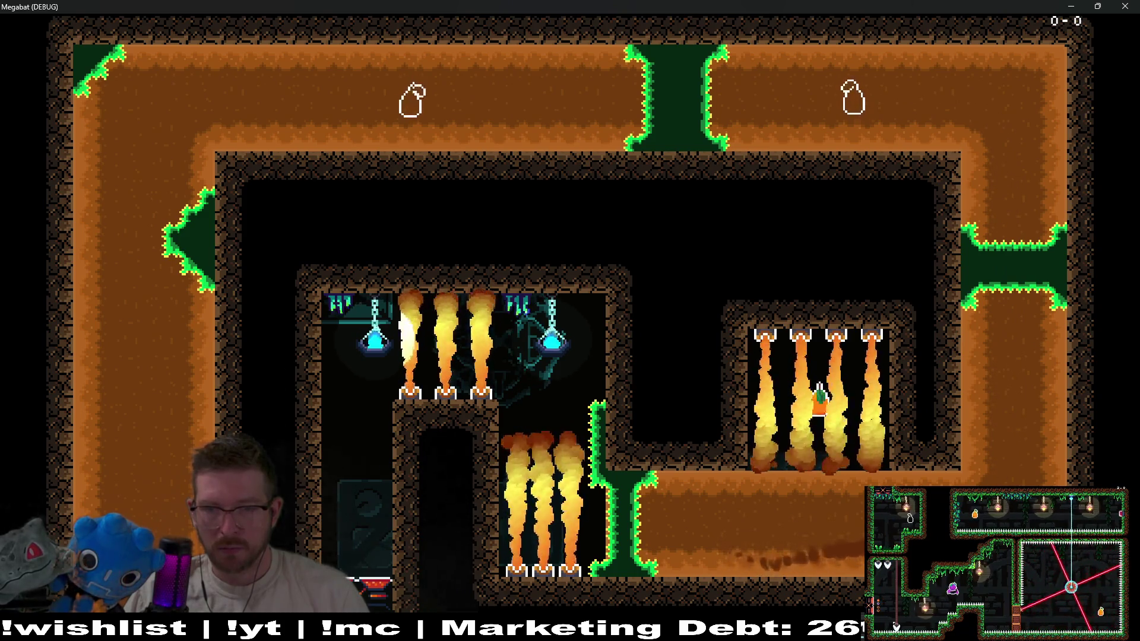
{"action": "key", "text": "Up"}
{"action": "key", "text": "Left"}
{"action": "key", "text": "Up"}
{"action": "key", "text": "Up"}
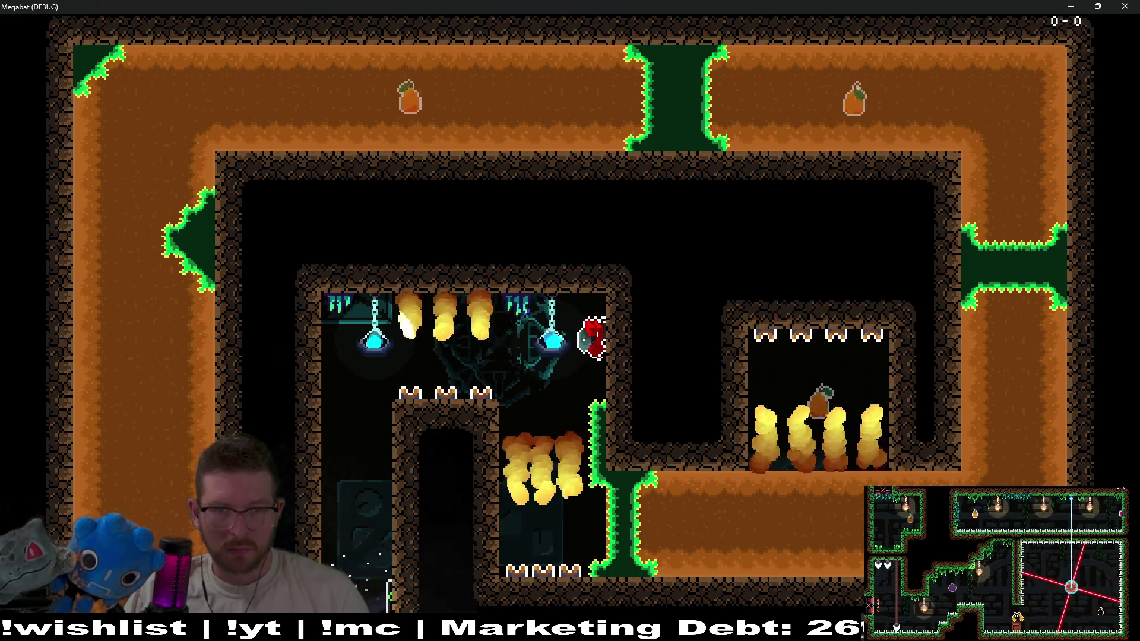
{"action": "key", "text": "Left"}
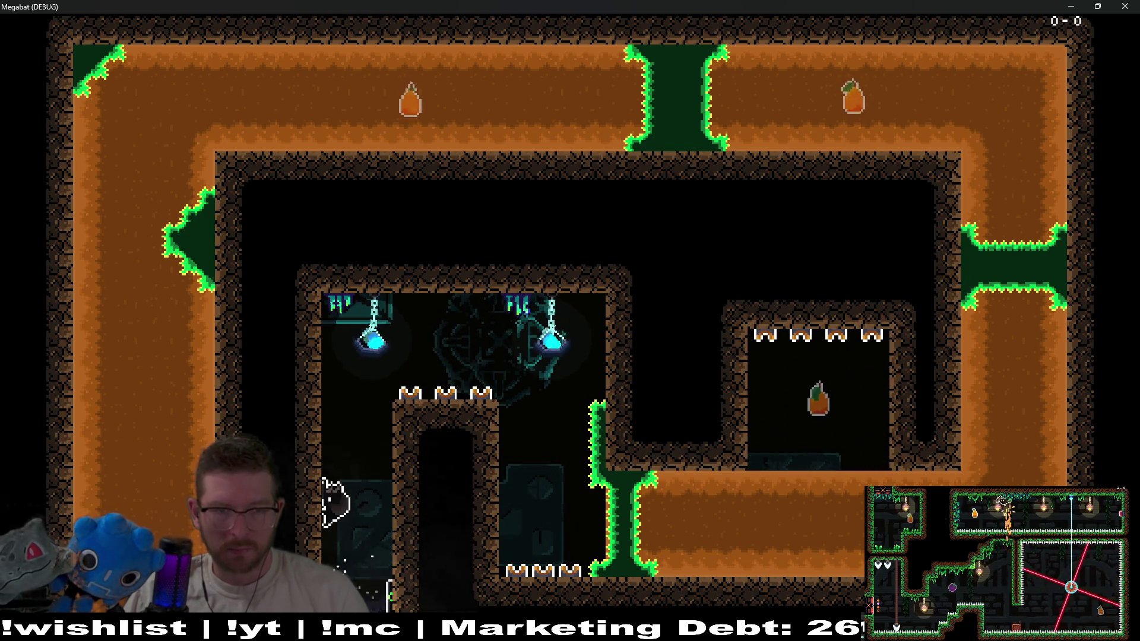
Pause the game and close it to return to the editor
{"action": "key", "text": "Escape"}
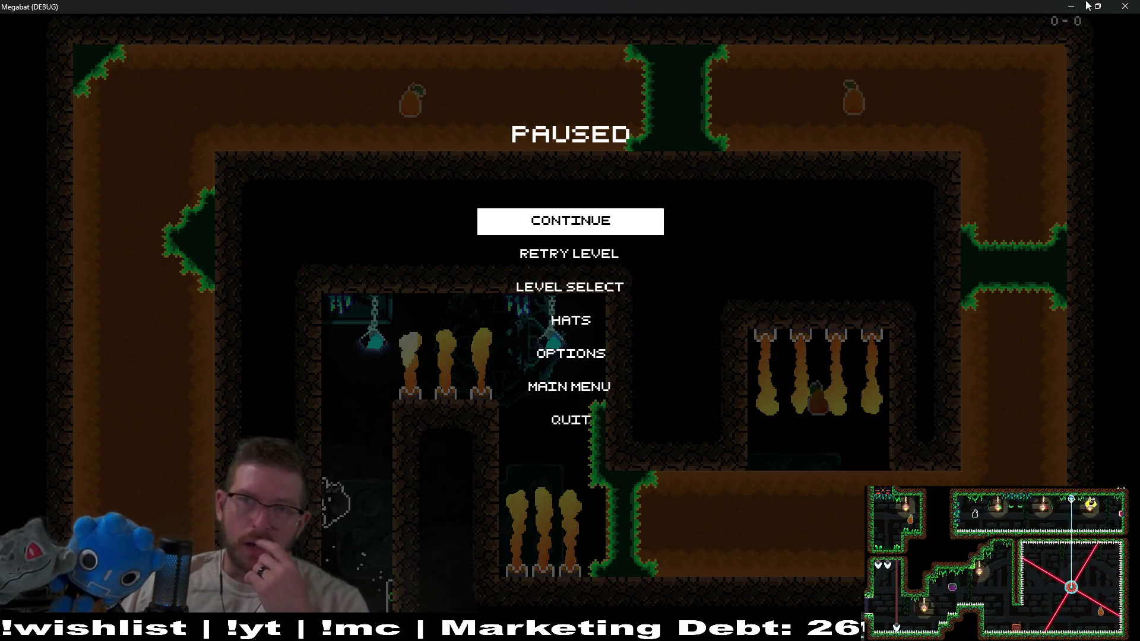
{"action": "left_click", "coordinate": [1125, 6]}
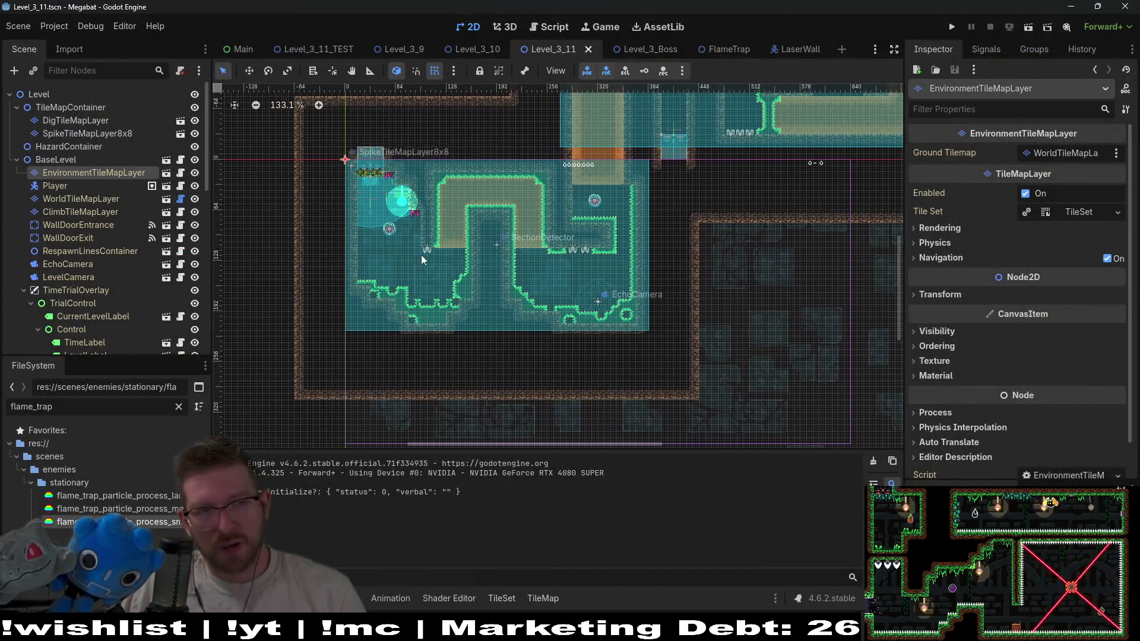
{"action": "scroll", "coordinate": [69, 251], "scroll_direction": "down", "scroll_amount": 2}
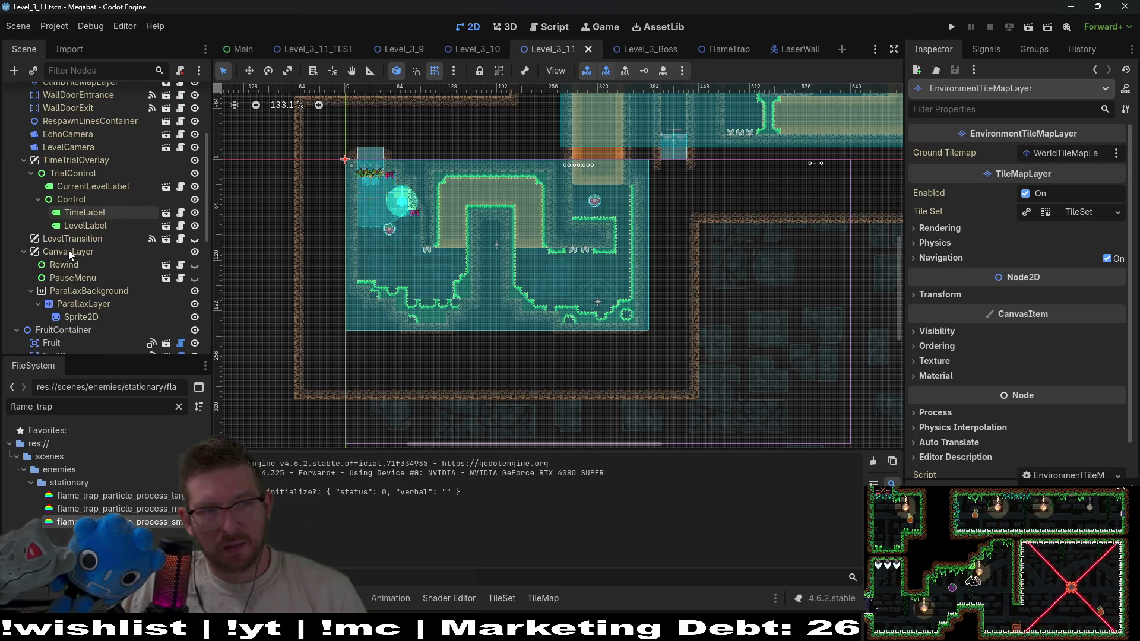
Inspect FlameTrap9, 13, 12, the first trap, 8 and 7 in the Scene tree
{"action": "scroll", "coordinate": [69, 251], "scroll_direction": "up", "scroll_amount": 2}
{"action": "scroll", "coordinate": [69, 250], "scroll_direction": "down", "scroll_amount": 5}
{"action": "left_click", "coordinate": [66, 265]}
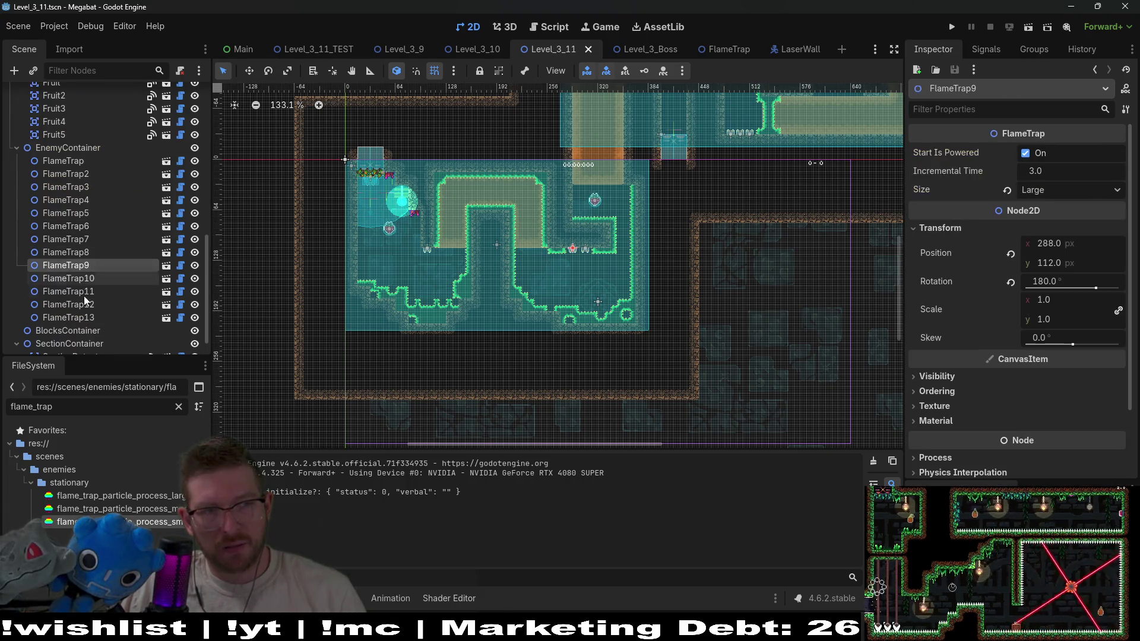
{"action": "left_click", "coordinate": [87, 318]}
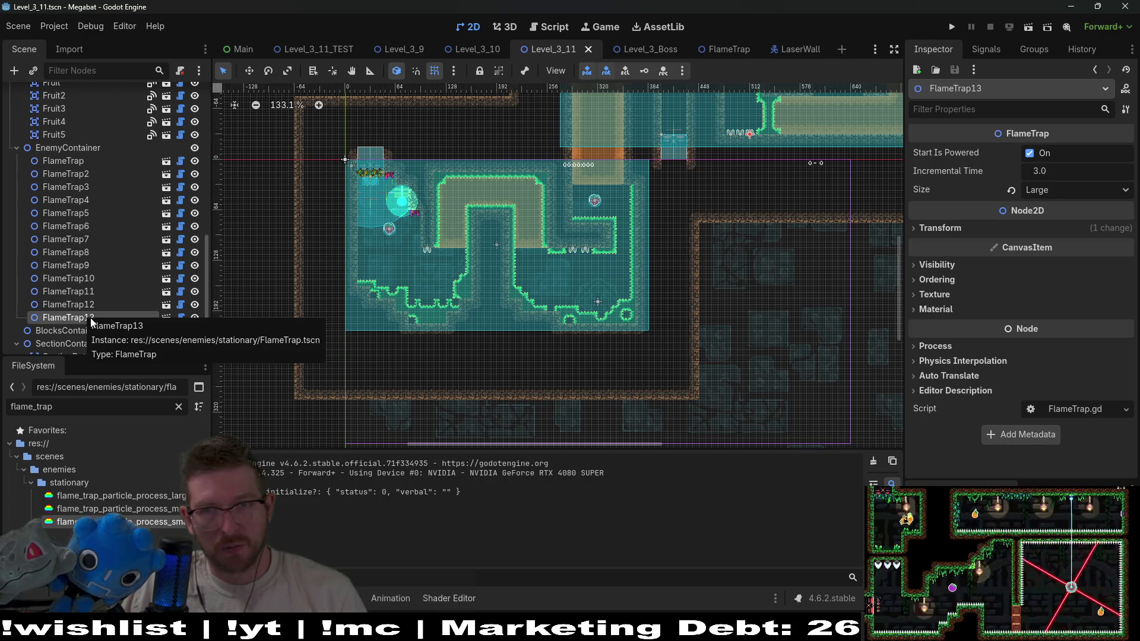
{"action": "left_click", "coordinate": [76, 306], "text": "shift"}
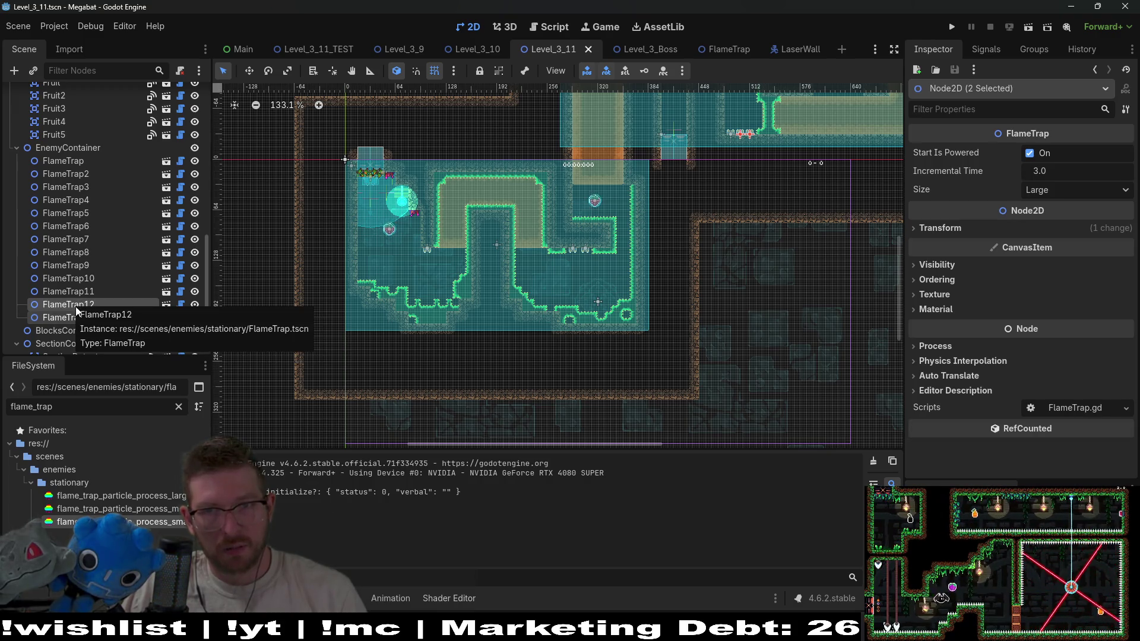
{"action": "left_click", "coordinate": [90, 158]}
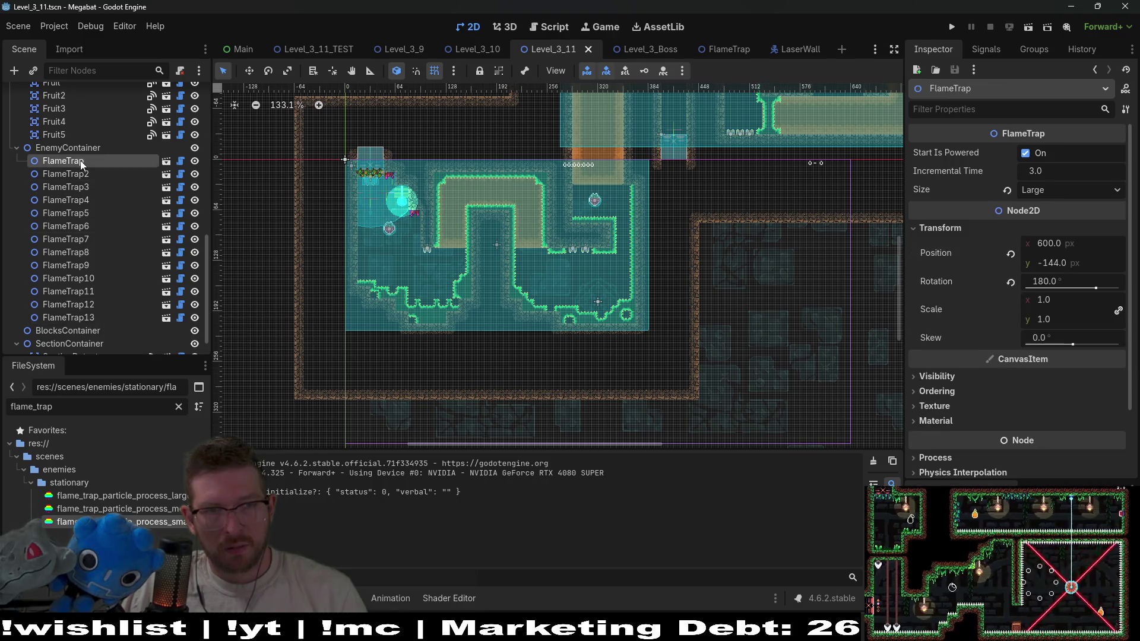
{"action": "left_click", "coordinate": [73, 252]}
{"action": "left_click", "coordinate": [74, 240]}
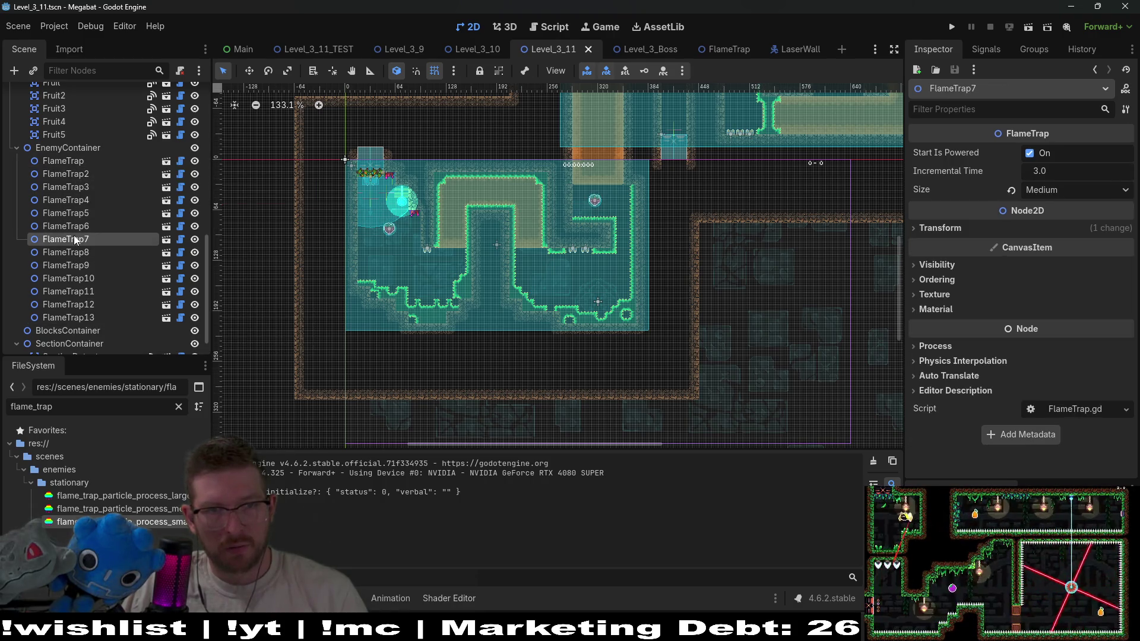
{"action": "scroll", "coordinate": [73, 238], "scroll_direction": "up", "scroll_amount": 1}
Make FlameTrap9 and FlameTrap10 start unpowered by unchecking Start Is Powered
{"action": "left_click", "coordinate": [80, 302]}
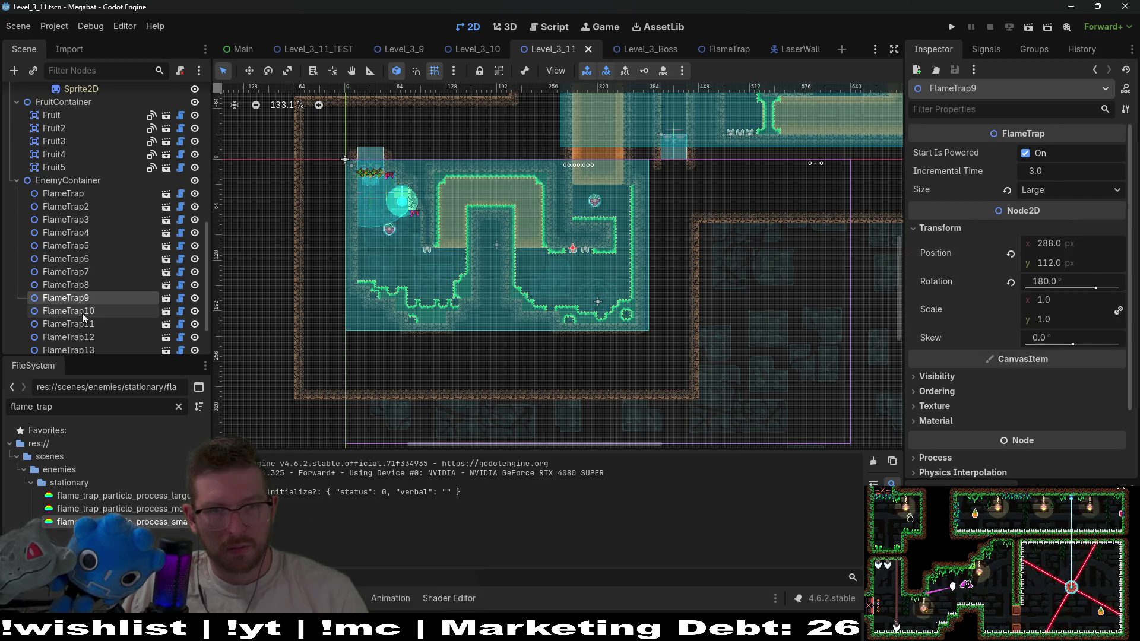
{"action": "left_click", "coordinate": [81, 316], "text": "shift"}
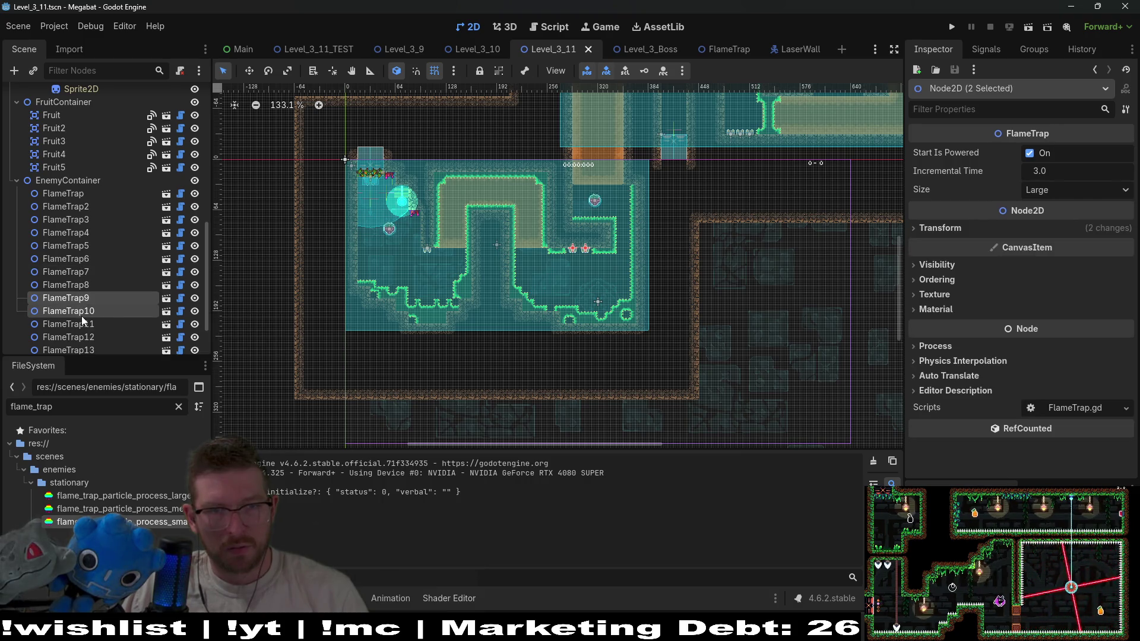
{"action": "left_click", "coordinate": [1033, 153]}
Playtest the change, stop the game, then set both traps to start powered again
{"action": "left_click", "coordinate": [1028, 27]}
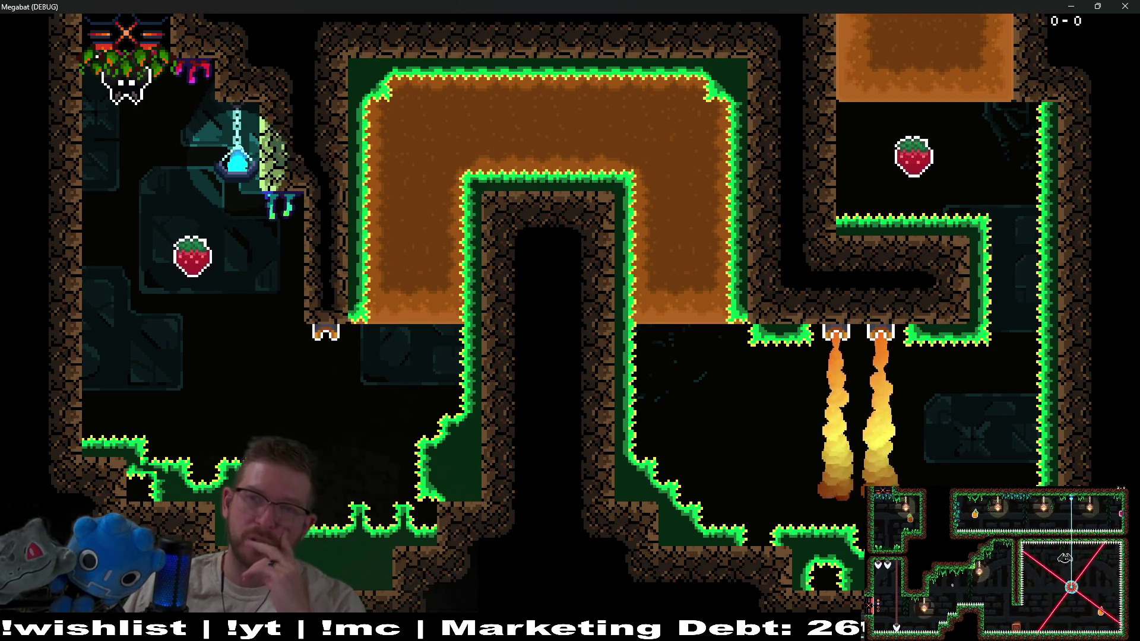
{"action": "key", "text": "F8"}
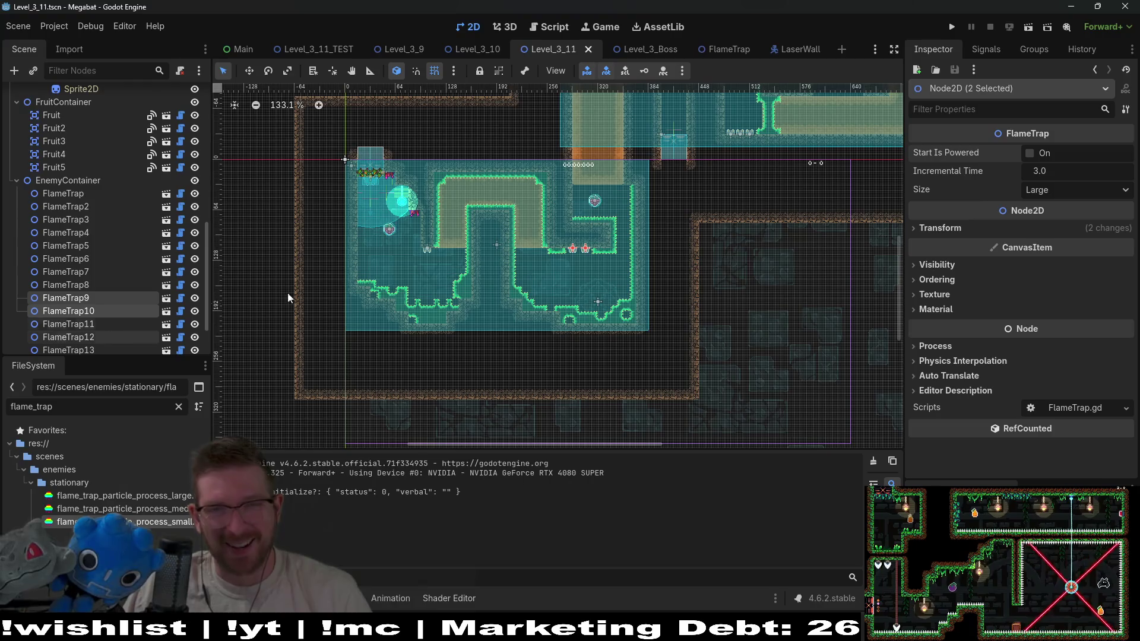
{"action": "left_click", "coordinate": [1031, 154]}
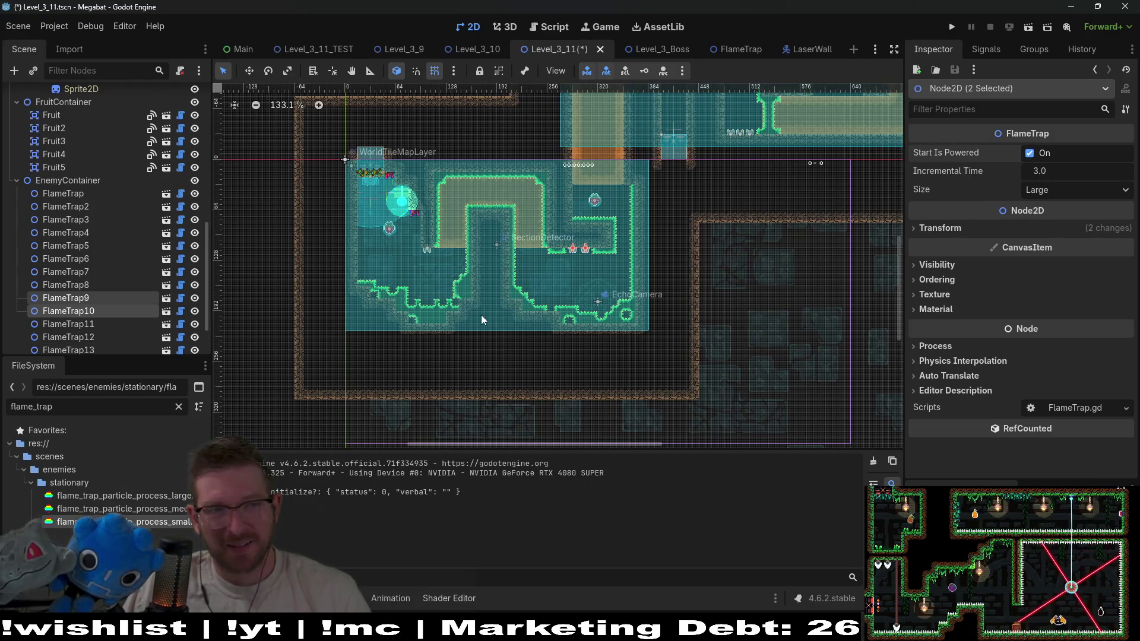
Inspect FlameTrap4 and FlameTrap5, pan to both rooms, and clear the flame_trap file filter
{"action": "scroll", "coordinate": [563, 272], "scroll_direction": "up", "scroll_amount": 5}
{"action": "scroll", "coordinate": [563, 272], "scroll_direction": "right", "scroll_amount": 5}
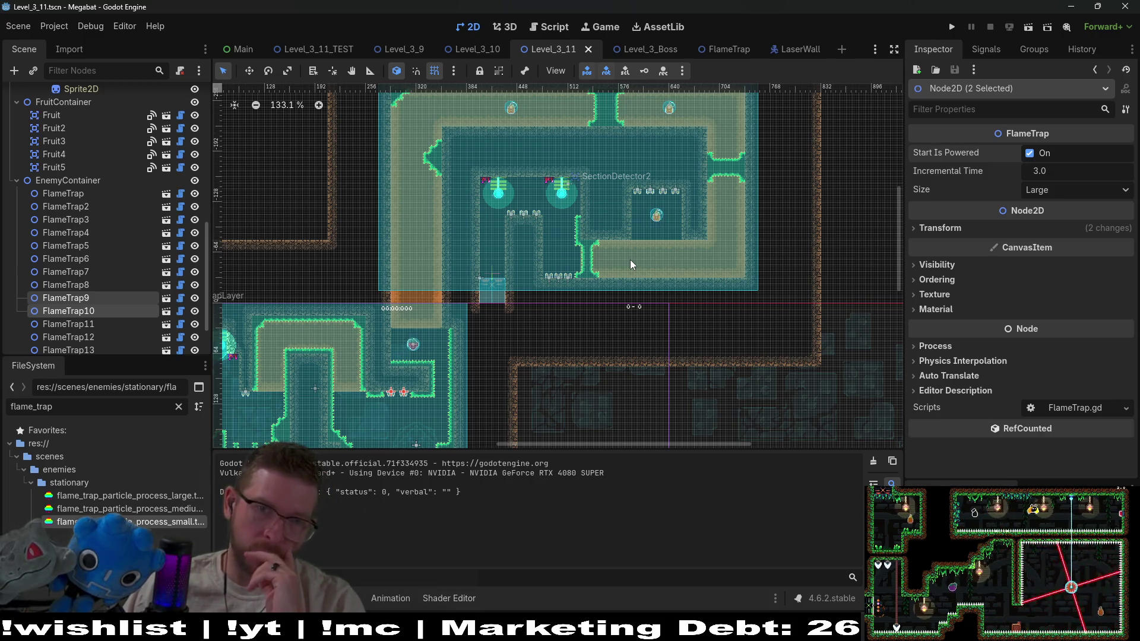
{"action": "left_click", "coordinate": [93, 234]}
{"action": "left_click", "coordinate": [89, 245]}
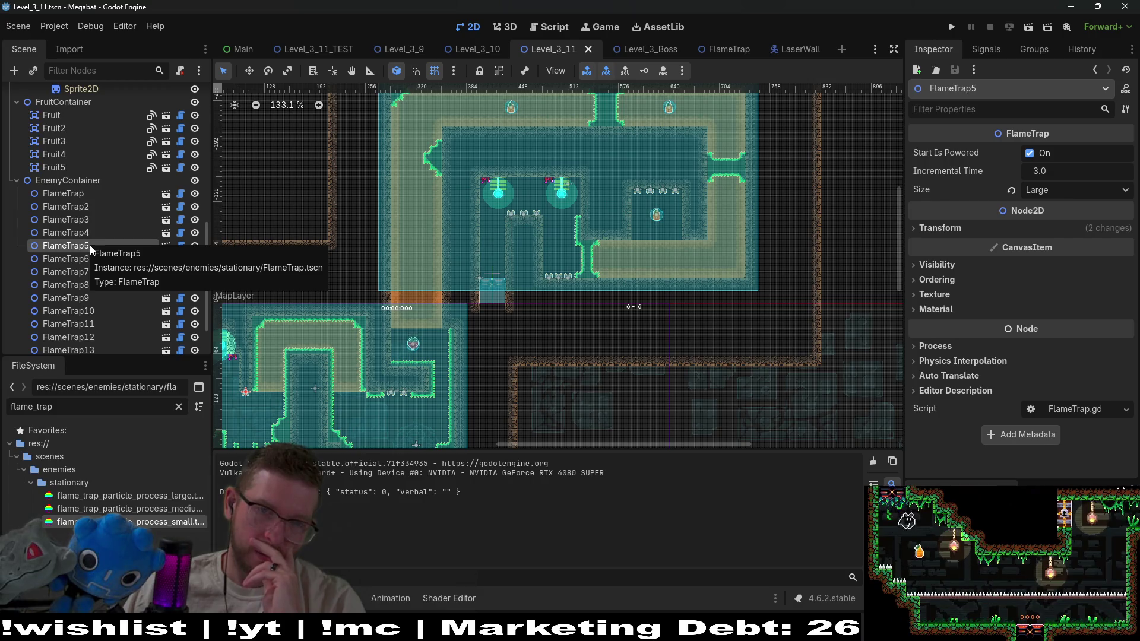
{"action": "scroll", "coordinate": [646, 290], "scroll_direction": "down", "scroll_amount": 3}
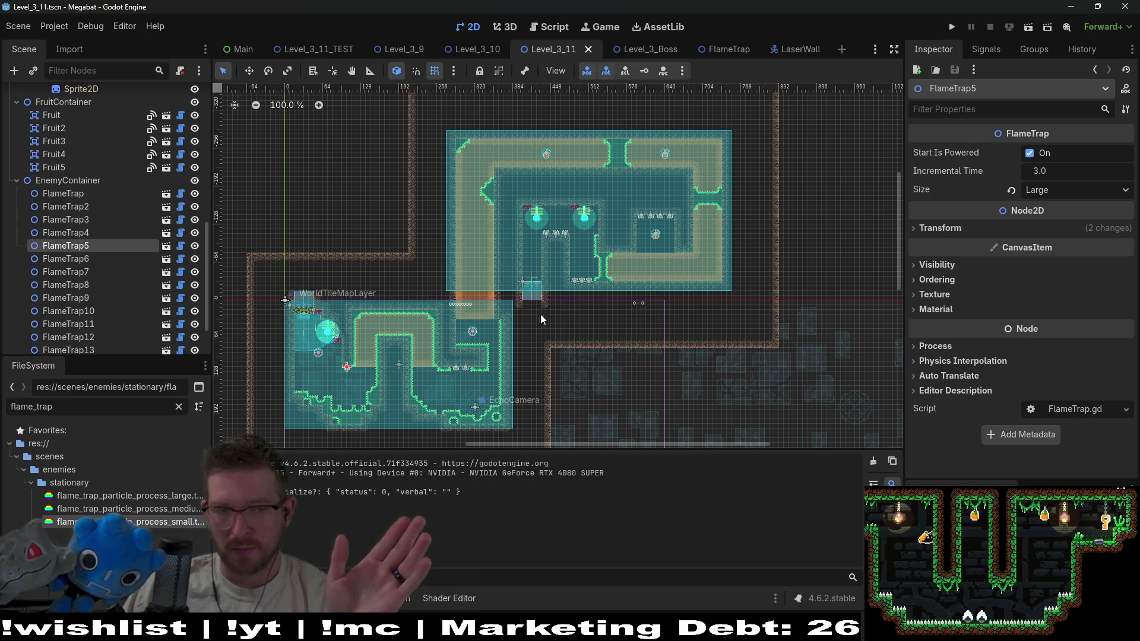
{"action": "left_click_drag", "start_coordinate": [484, 323], "coordinate": [541, 316]}
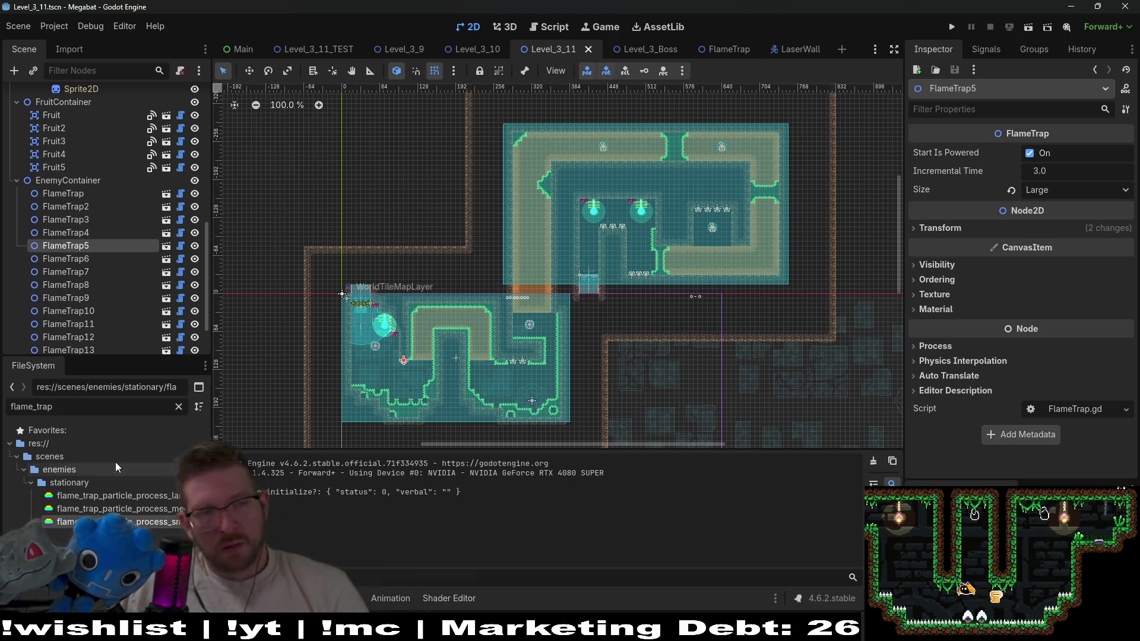
{"action": "left_click", "coordinate": [179, 406]}
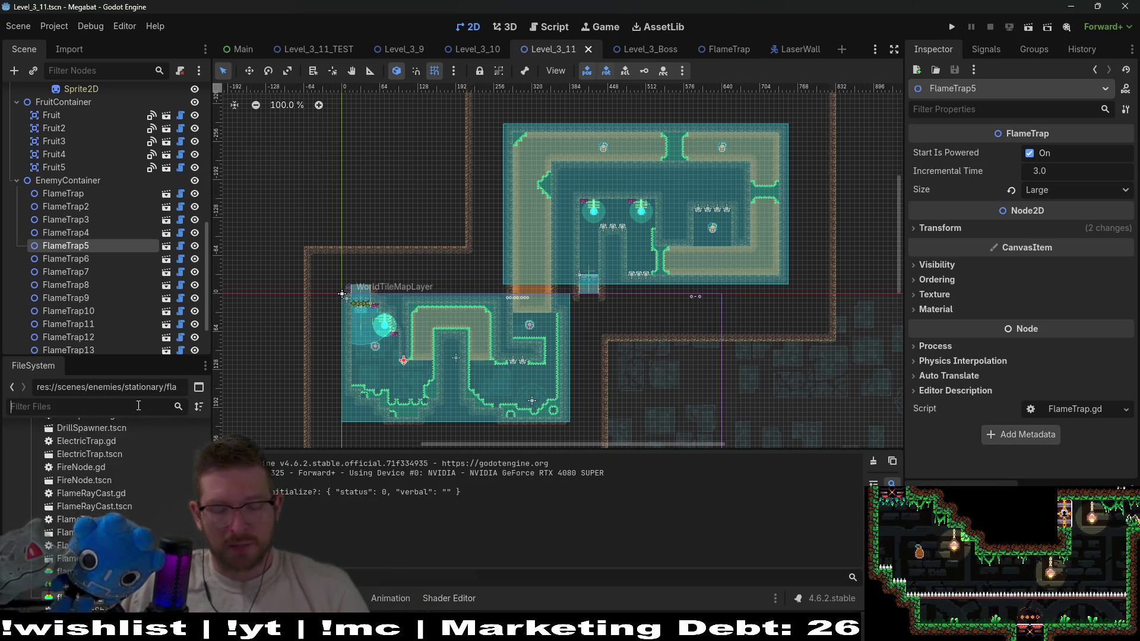
Locate BaseDesert.tscn in the FileSystem by filtering for desert files
{"action": "type", "text": "base"}
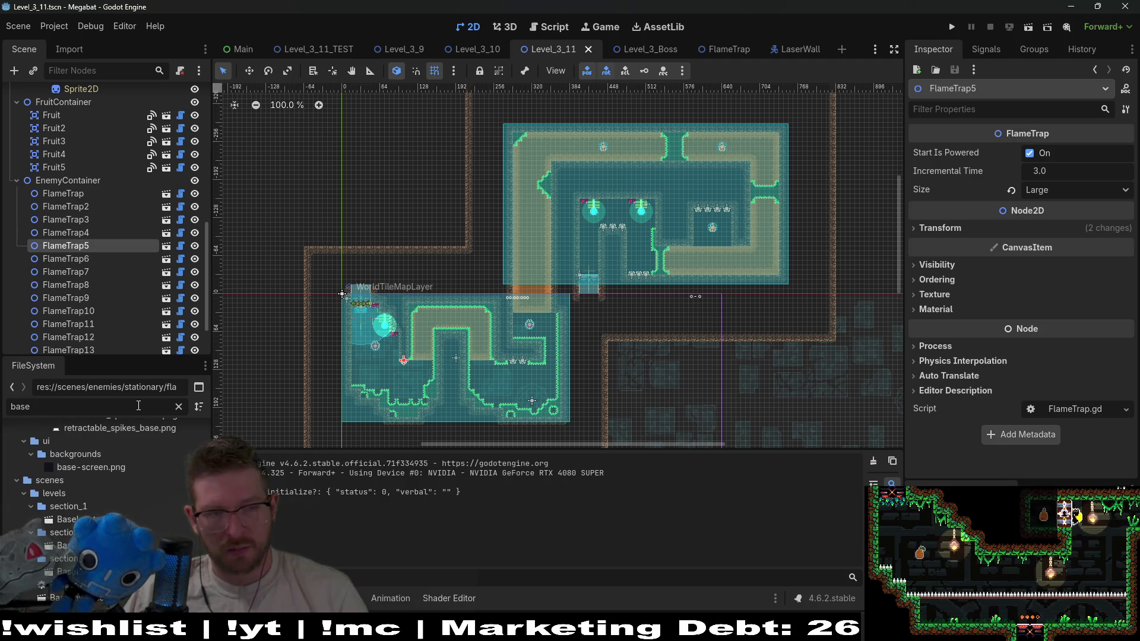
{"action": "key", "text": "BackSpace"}
{"action": "key", "text": "BackSpace"}
{"action": "key", "text": "BackSpace"}
{"action": "type", "text": "desert"}
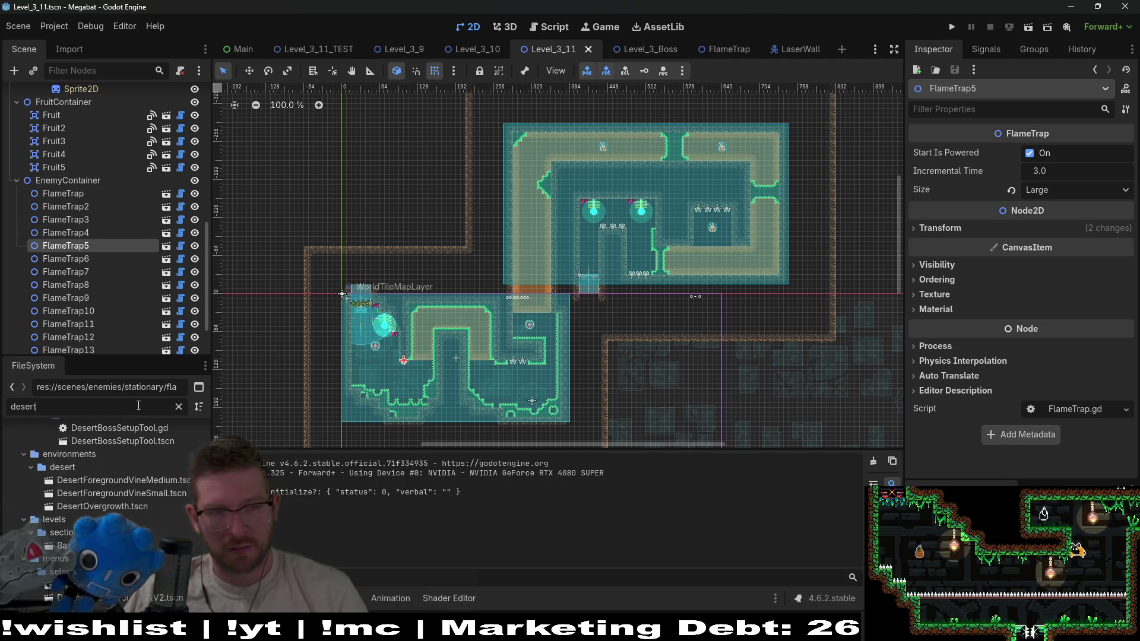
{"action": "type", "text": "ba"}
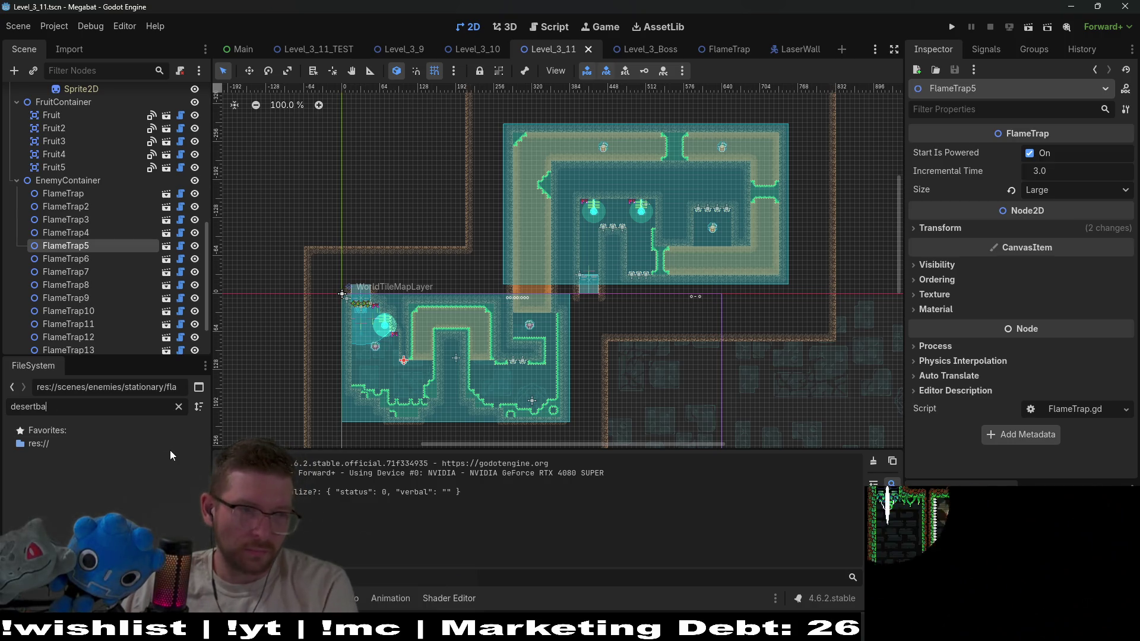
{"action": "key", "text": "BackSpace"}
{"action": "key", "text": "BackSpace"}
{"action": "scroll", "coordinate": [116, 484], "scroll_direction": "down", "scroll_amount": 3}
{"action": "scroll", "coordinate": [116, 485], "scroll_direction": "down", "scroll_amount": 2}
{"action": "scroll", "coordinate": [116, 484], "scroll_direction": "up", "scroll_amount": 5}
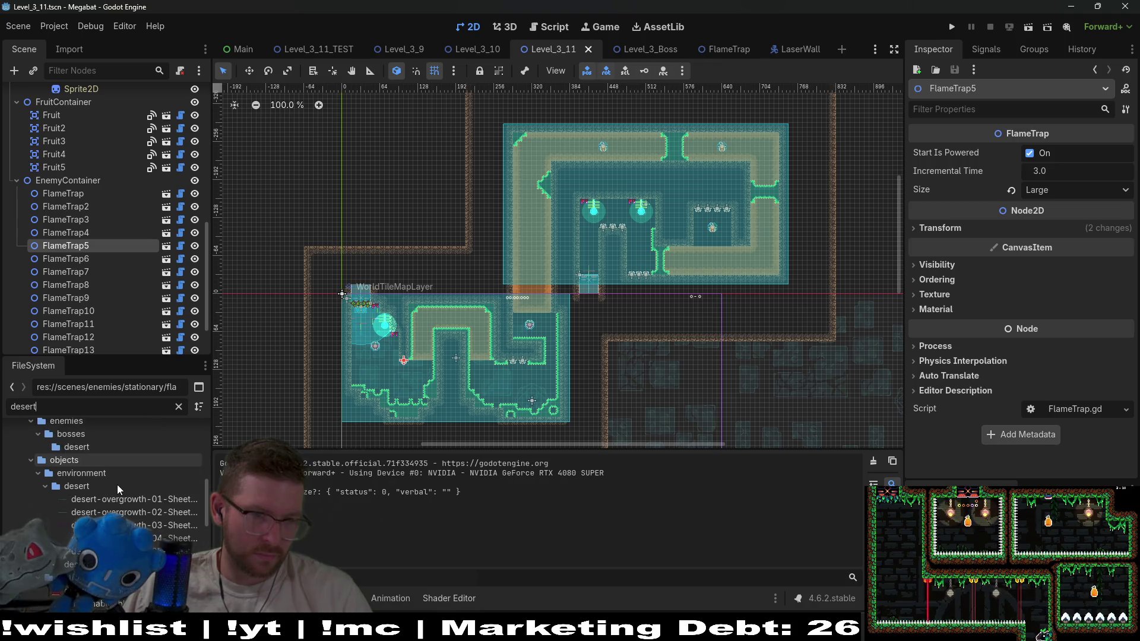
{"action": "scroll", "coordinate": [116, 485], "scroll_direction": "down", "scroll_amount": 5}
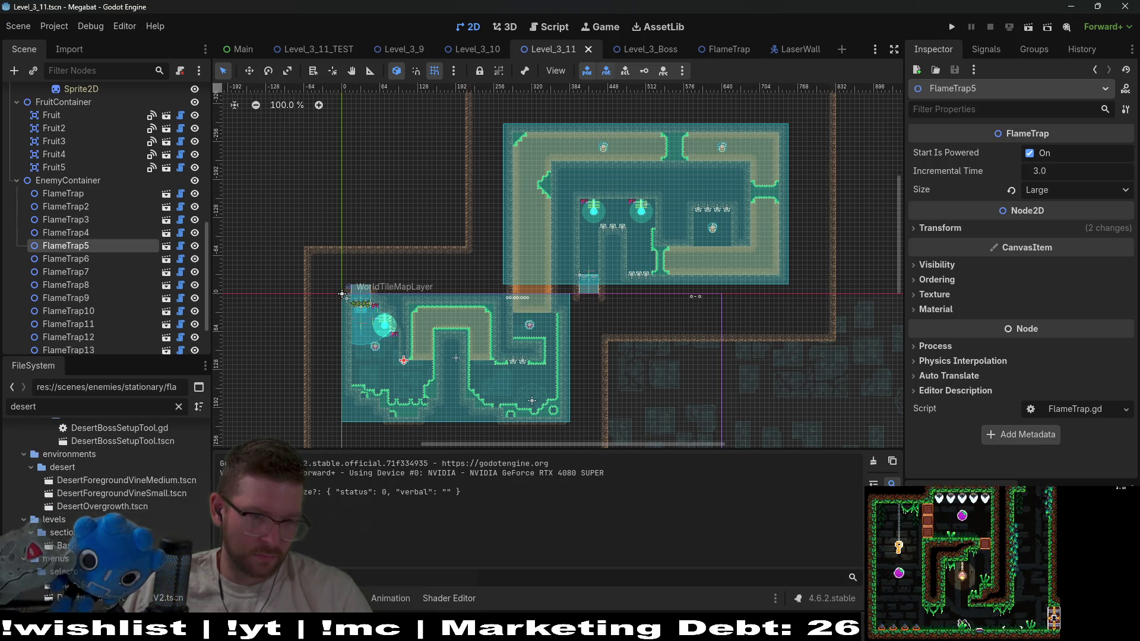
{"action": "left_click", "coordinate": [66, 545]}
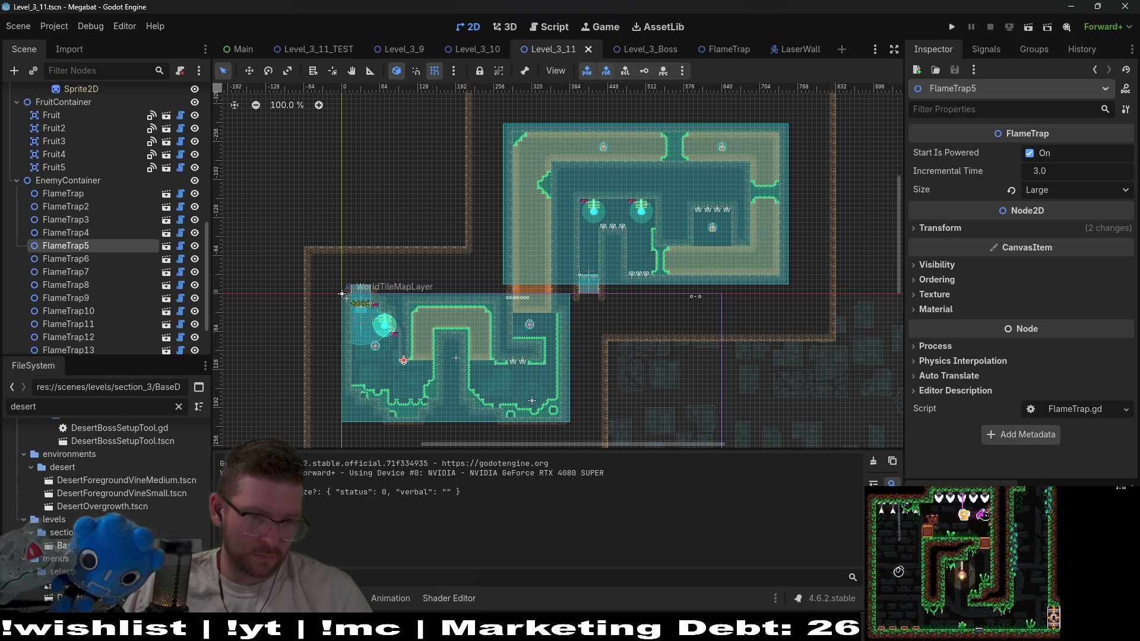
{"action": "left_click", "coordinate": [179, 407]}
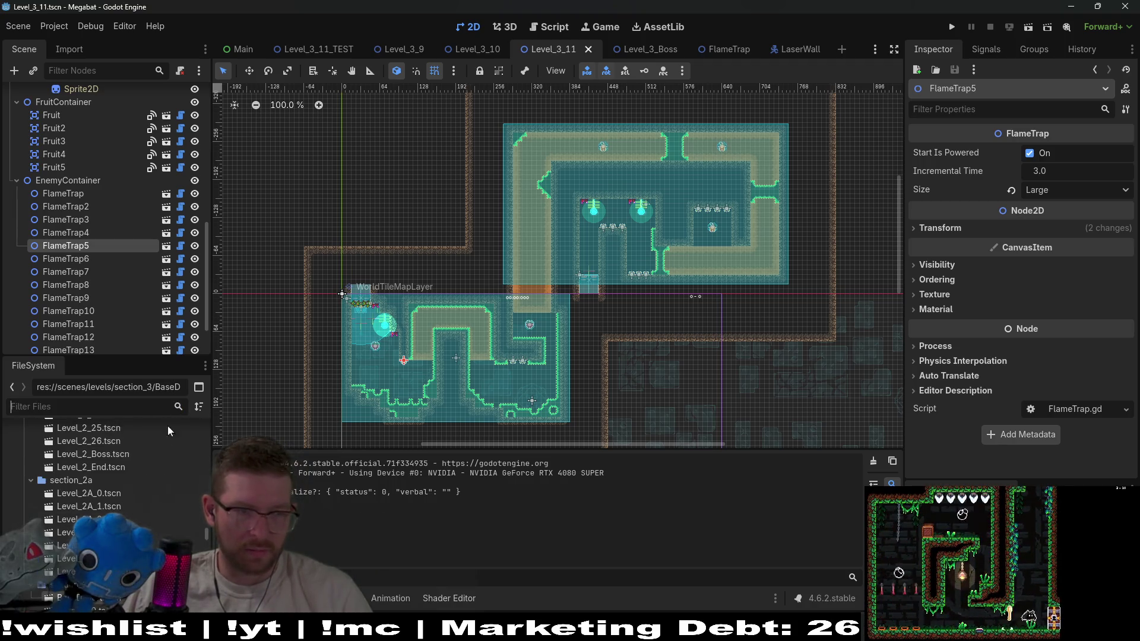
{"action": "scroll", "coordinate": [127, 493], "scroll_direction": "down", "scroll_amount": 2}
Duplicate BaseDesert.tscn as Level_3_12.tscn
{"action": "right_click", "coordinate": [100, 484]}
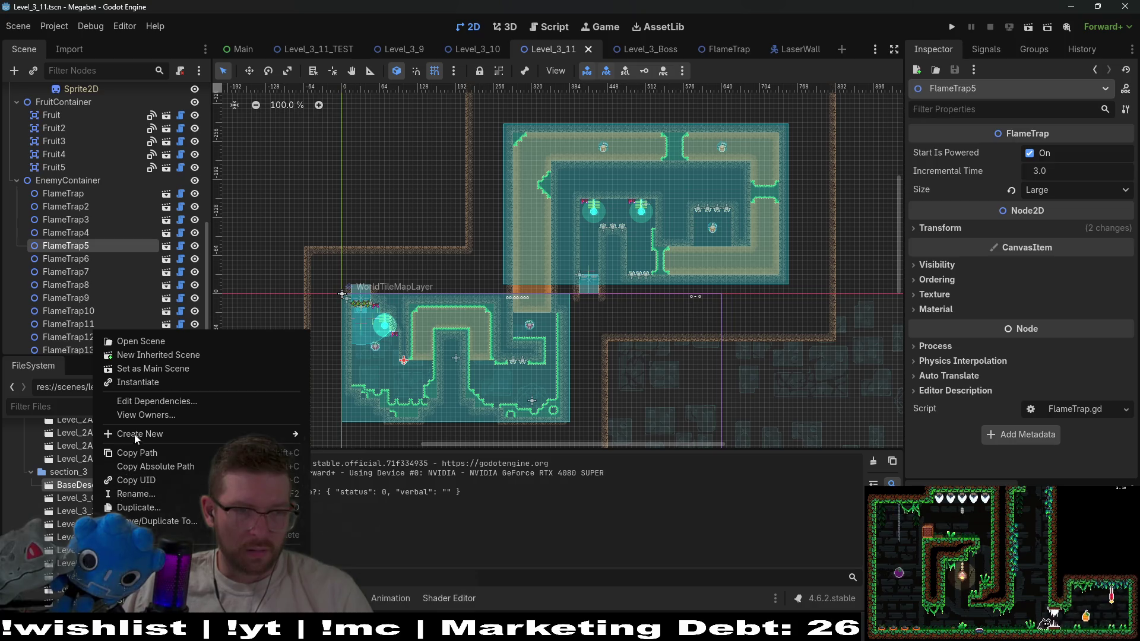
{"action": "left_click", "coordinate": [154, 508]}
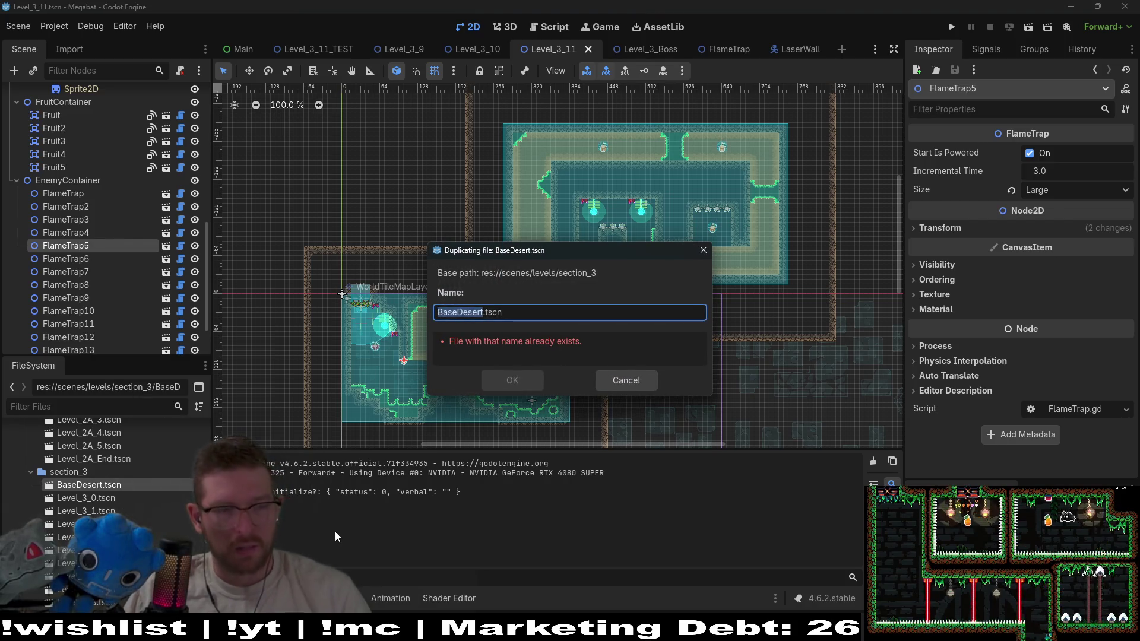
{"action": "type", "text": "Level_"}
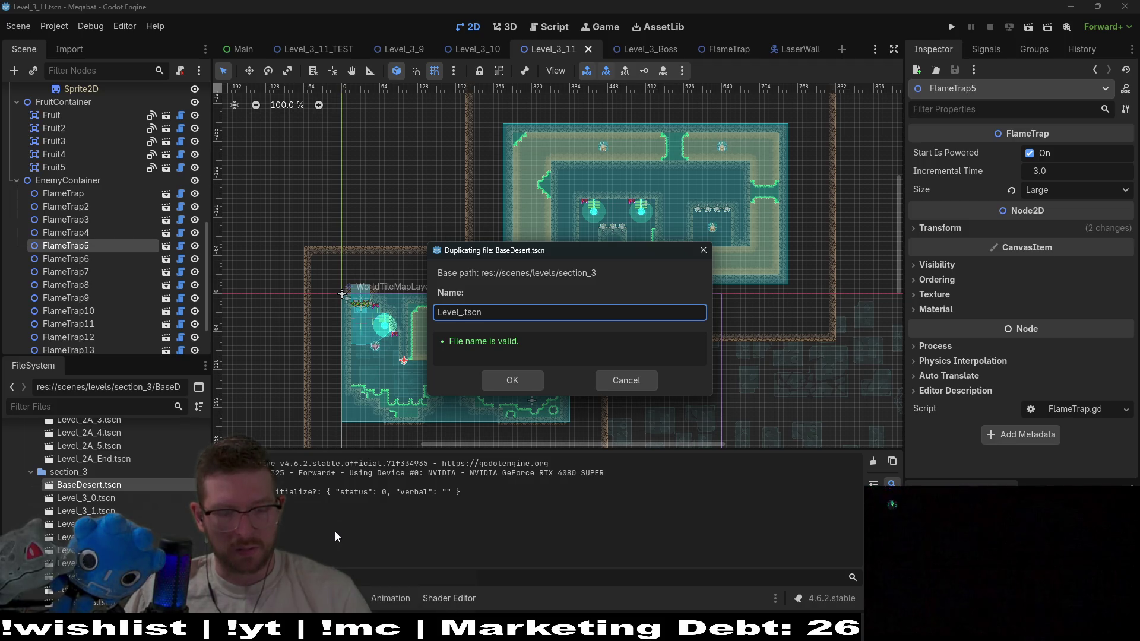
{"action": "type", "text": "3_12"}
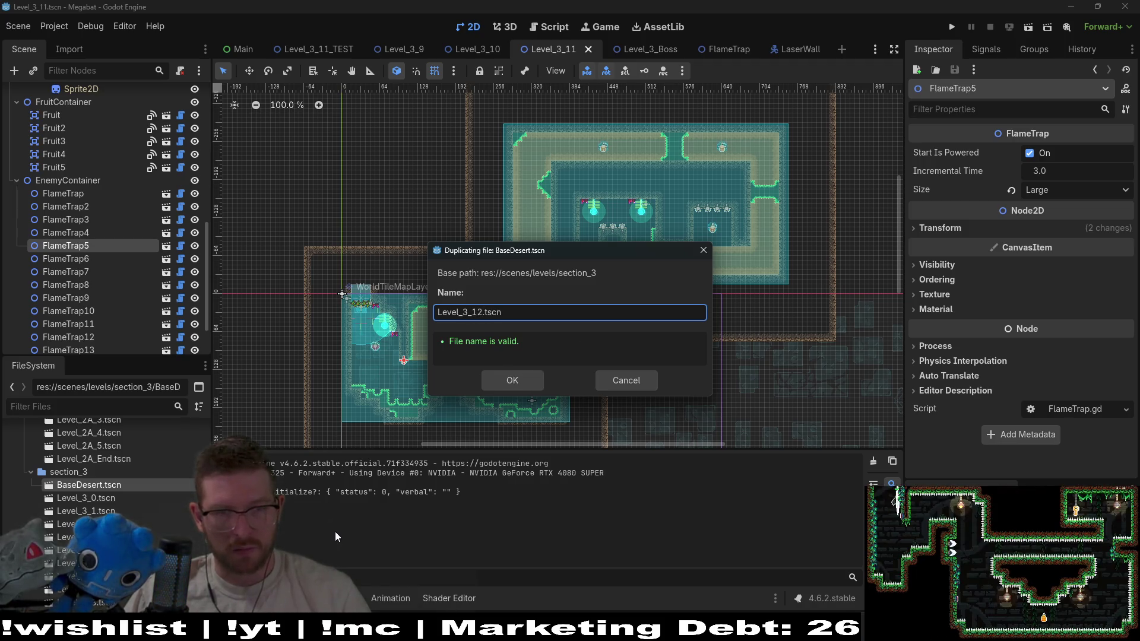
{"action": "key", "text": "Return"}
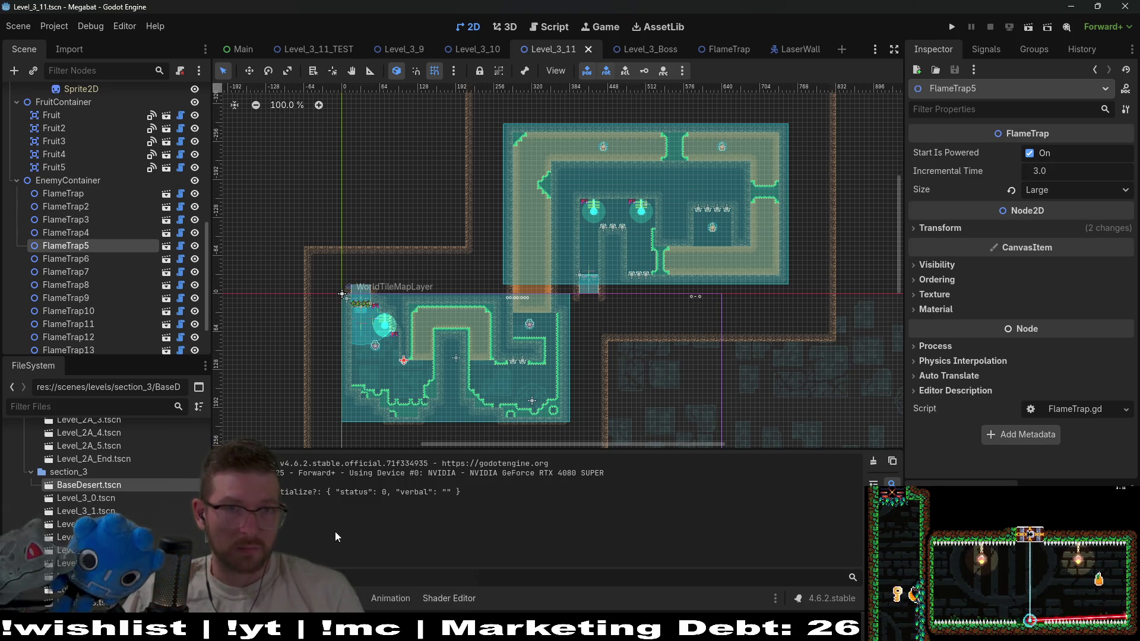
Open Level_3_12 and move its tab right after Level_3_11
{"action": "key", "text": "shift+alt+o"}
{"action": "type", "text": "level_3_12"}
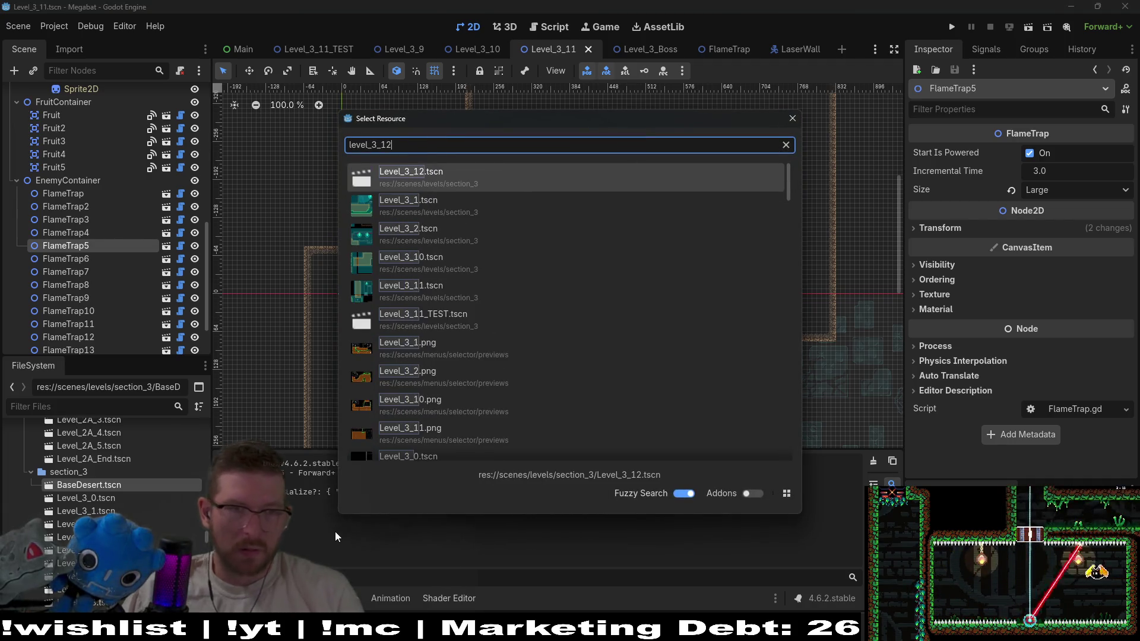
{"action": "left_click", "coordinate": [461, 171]}
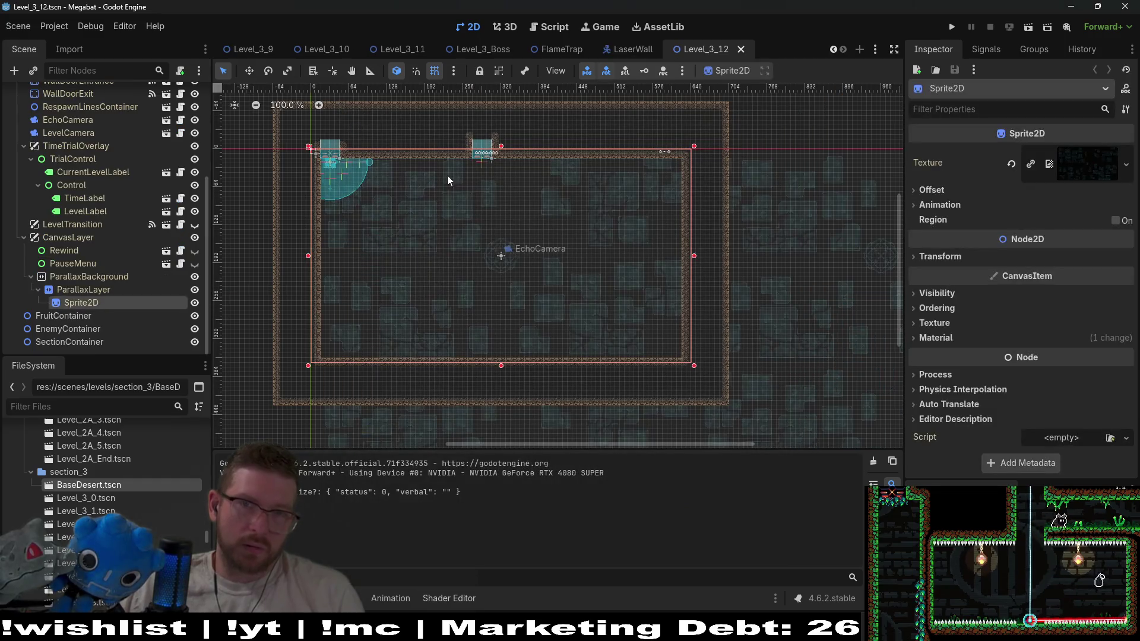
{"action": "left_click_drag", "start_coordinate": [707, 48], "coordinate": [458, 46]}
Open GlobalConstants.gd in the script editor
{"action": "key", "text": "ctrl+alt+o"}
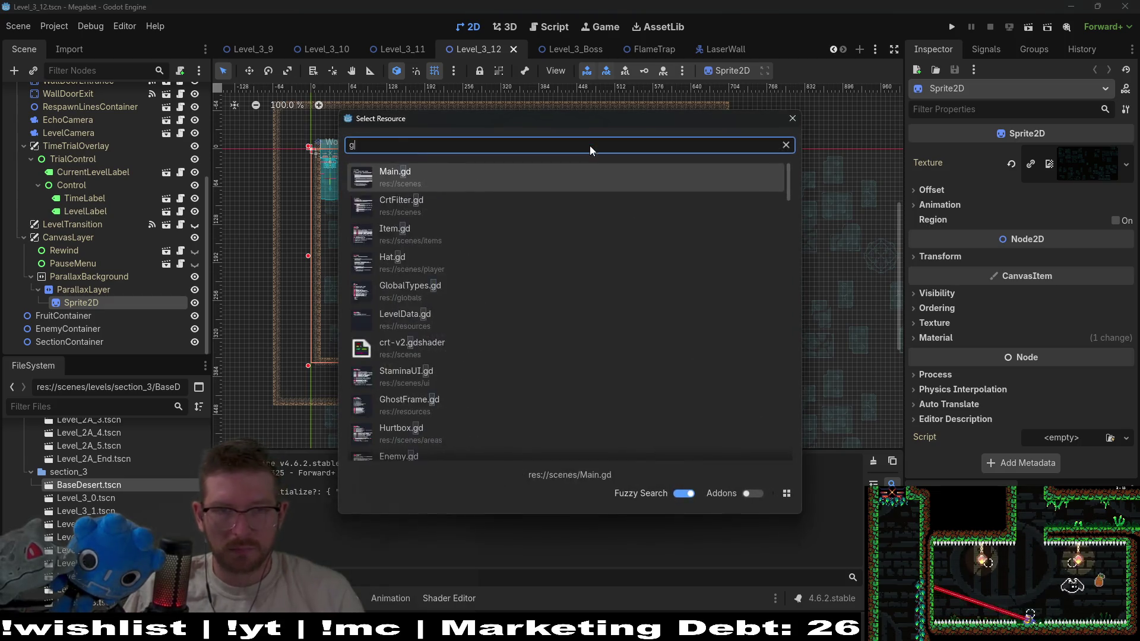
{"action": "type", "text": "globalcon"}
{"action": "key", "text": "Return"}
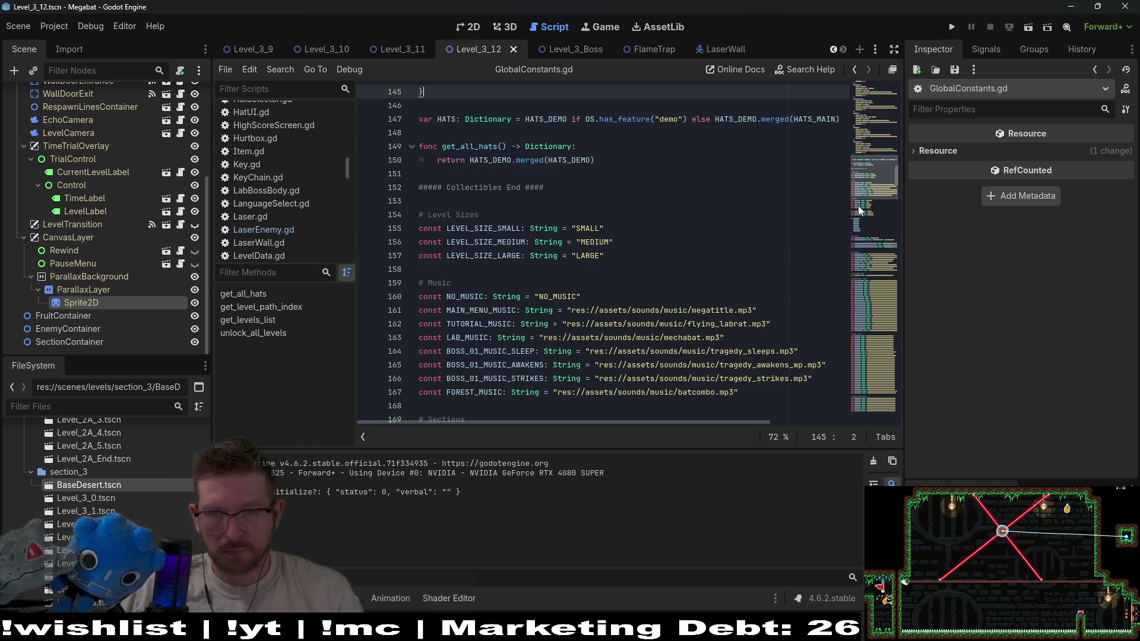
Uncomment the LEVEL_3_11 entry in the LEVELS dictionary and save the script
{"action": "scroll", "coordinate": [852, 273], "scroll_direction": "down", "scroll_amount": 5}
{"action": "scroll", "coordinate": [882, 173], "scroll_direction": "down", "scroll_amount": 7}
{"action": "scroll", "coordinate": [874, 174], "scroll_direction": "up", "scroll_amount": 7}
{"action": "scroll", "coordinate": [870, 222], "scroll_direction": "down", "scroll_amount": 16}
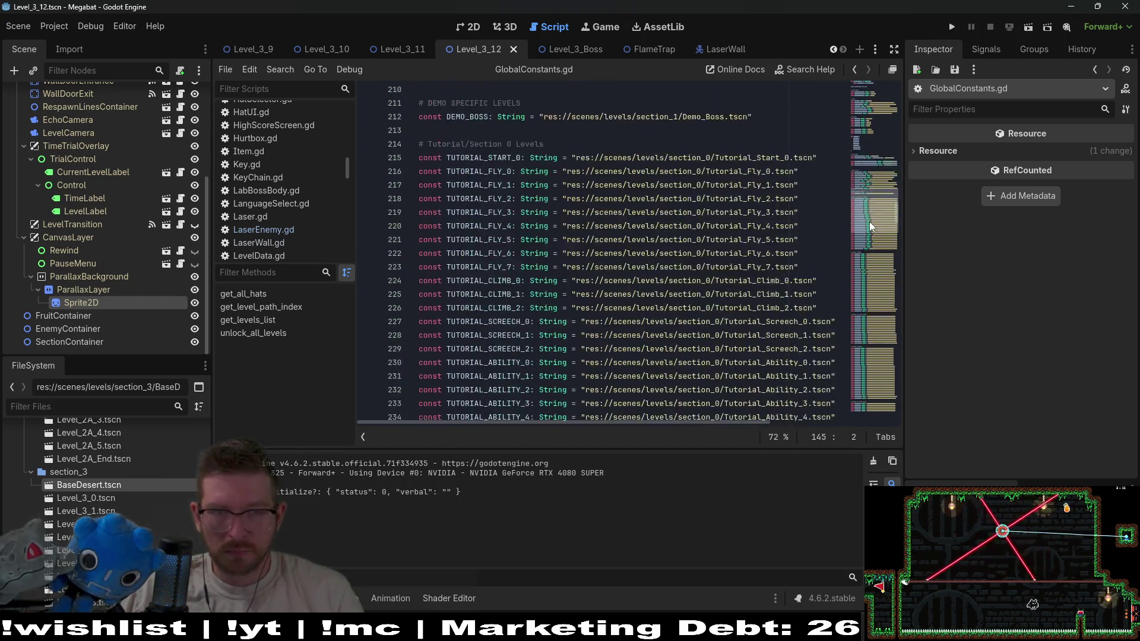
{"action": "scroll", "coordinate": [653, 227], "scroll_direction": "down", "scroll_amount": 20}
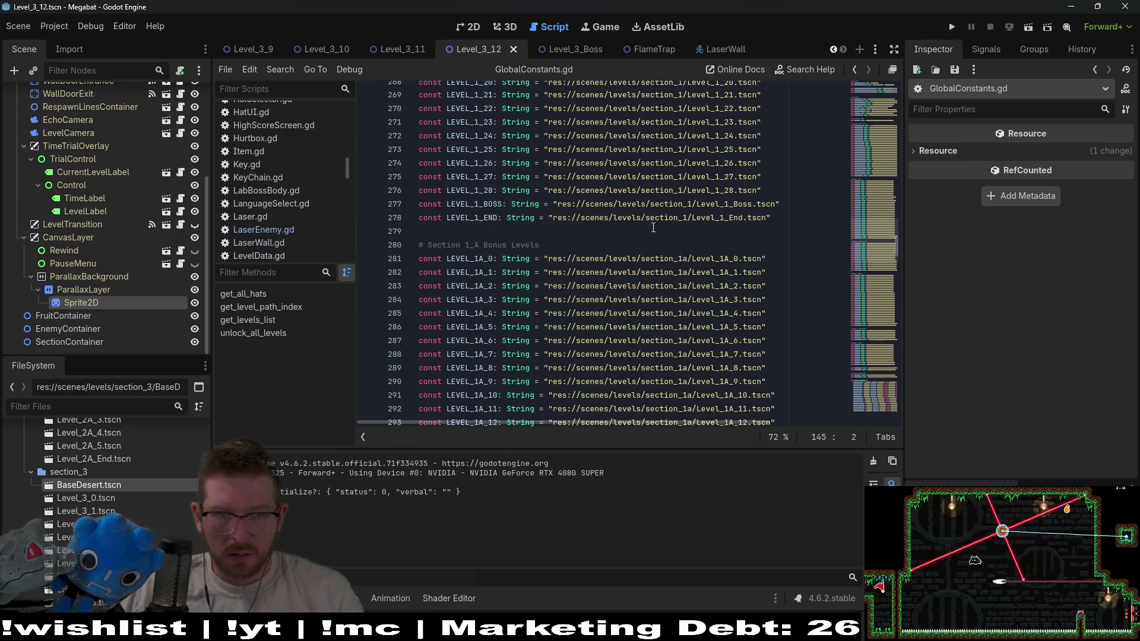
{"action": "scroll", "coordinate": [653, 227], "scroll_direction": "down", "scroll_amount": 14}
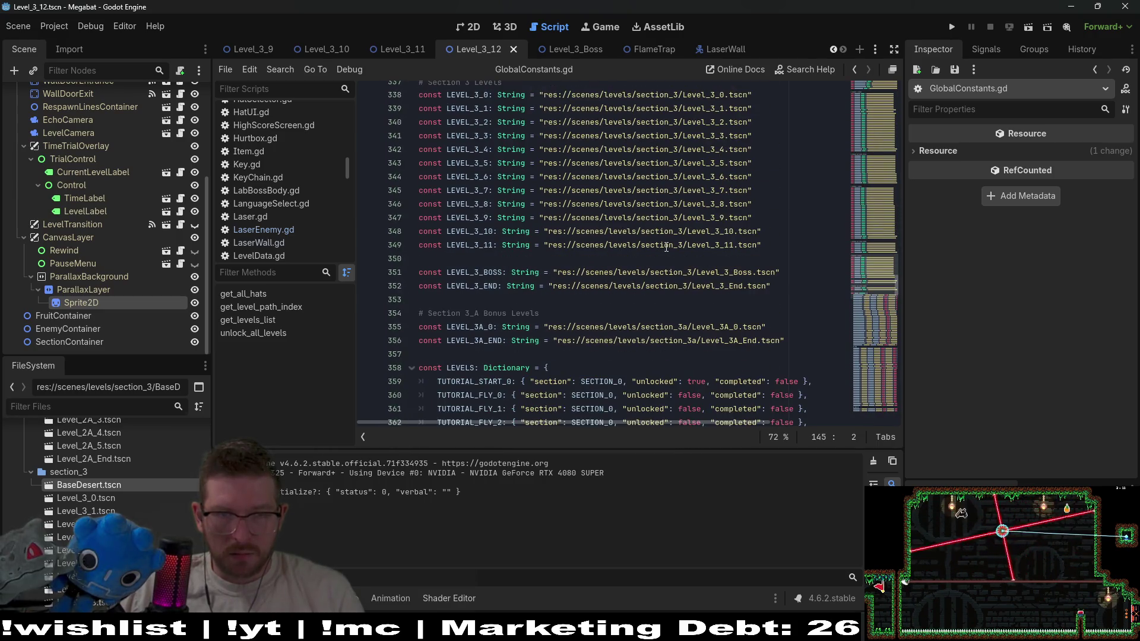
{"action": "left_click", "coordinate": [760, 245]}
{"action": "double_click", "coordinate": [470, 245]}
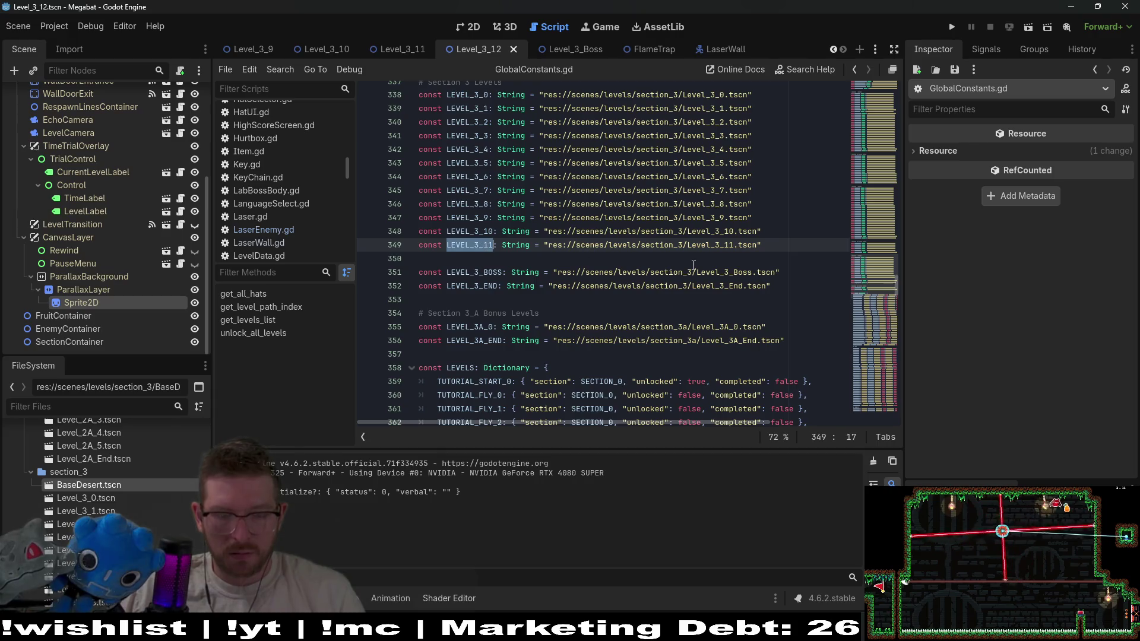
{"action": "key", "text": "ctrl+f"}
{"action": "key", "text": "Return"}
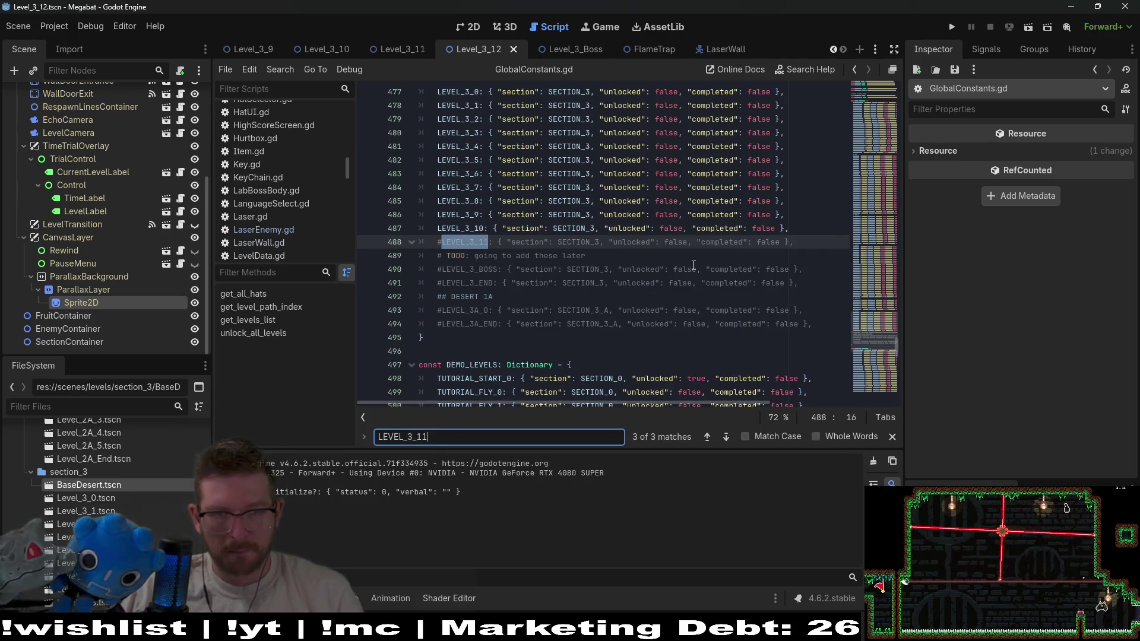
{"action": "left_click", "coordinate": [683, 243]}
{"action": "key", "text": "ctrl+k"}
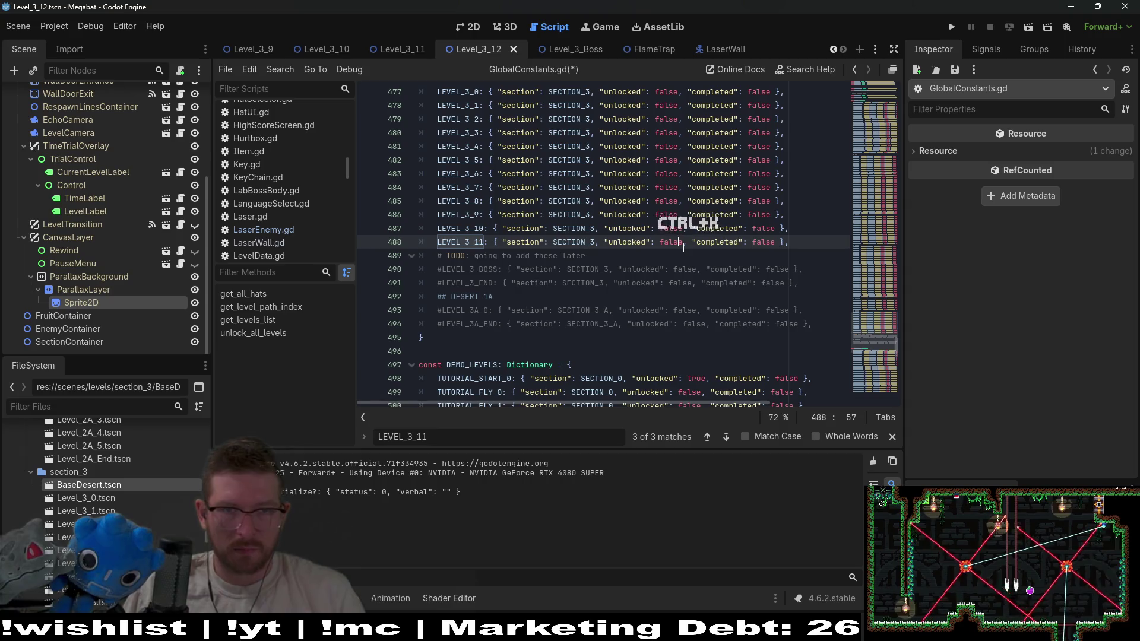
{"action": "key", "text": "ctrl+s"}
Copy the LEVEL_3_11 constant line as LEVEL_3_12 for Level_3_12.tscn and save
{"action": "left_click", "coordinate": [466, 245], "text": "ctrl"}
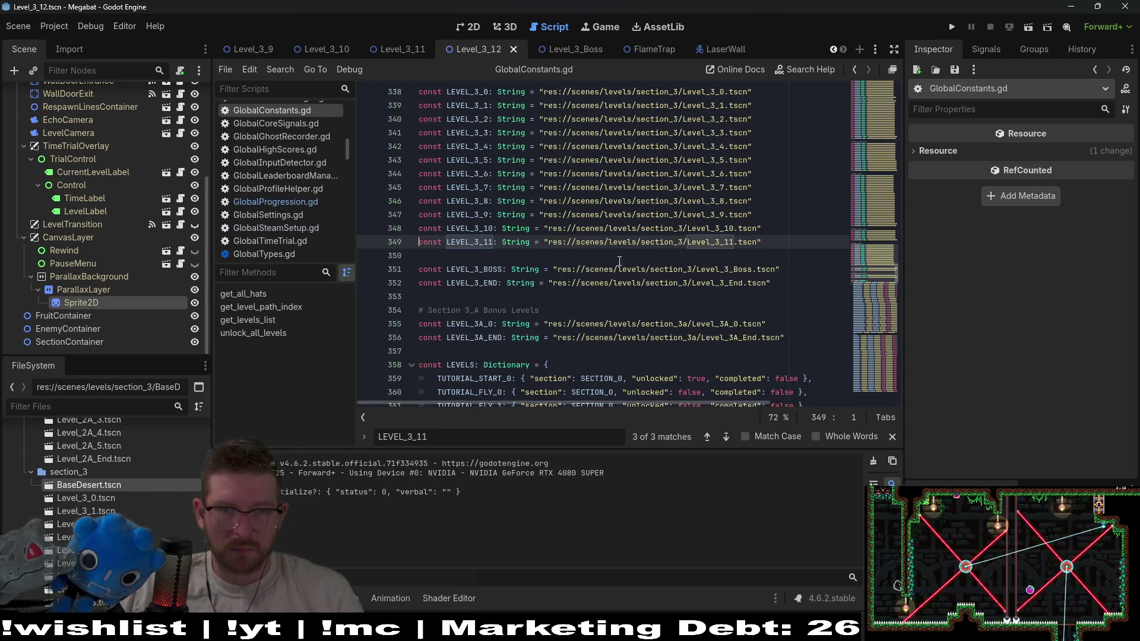
{"action": "type", "text": "const LEVEL_3_11: String = \"res://scenes/levels/section_3/Level_3_11.tscn\""}
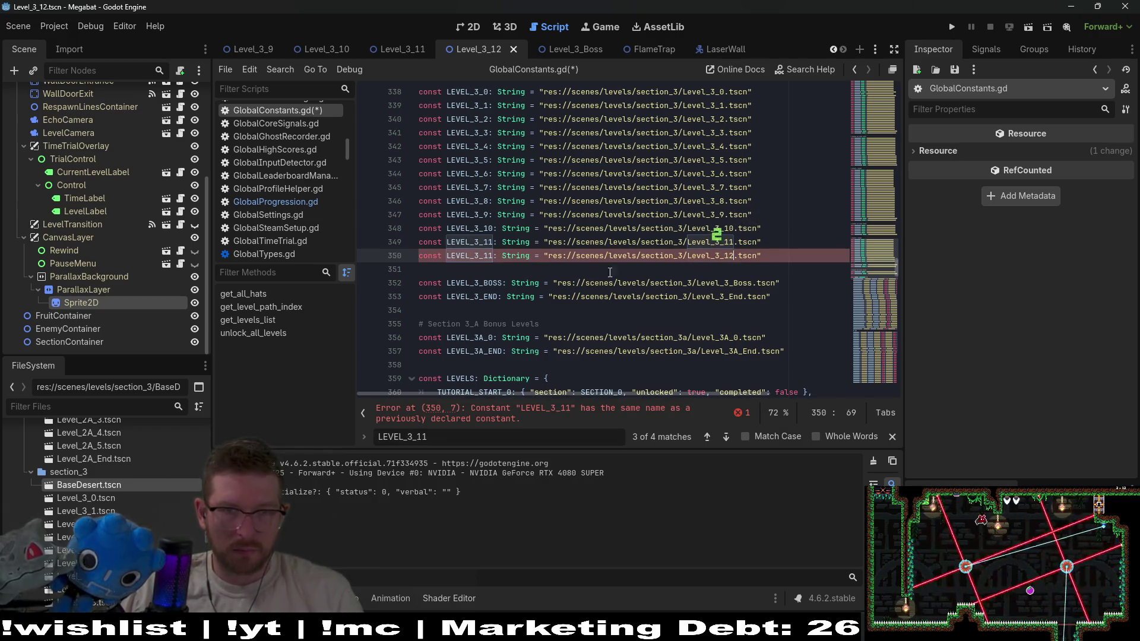
{"action": "key", "text": "BackSpace"}
{"action": "type", "text": "2"}
{"action": "key", "text": "ctrl+s"}
{"action": "left_click", "coordinate": [720, 188]}
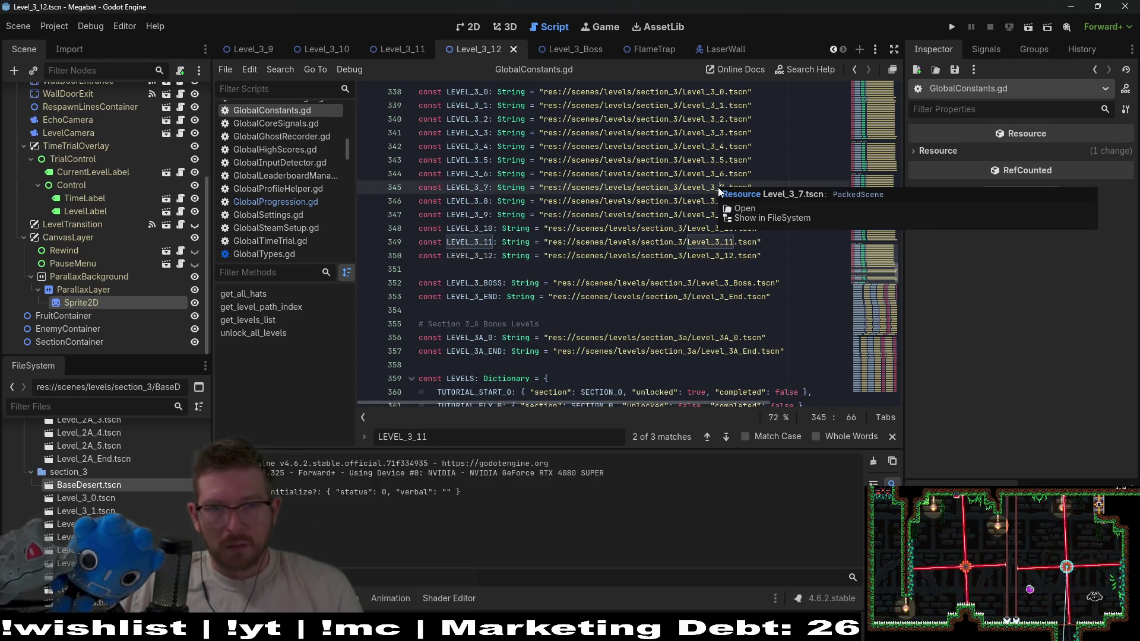
{"action": "left_click", "coordinate": [774, 254]}
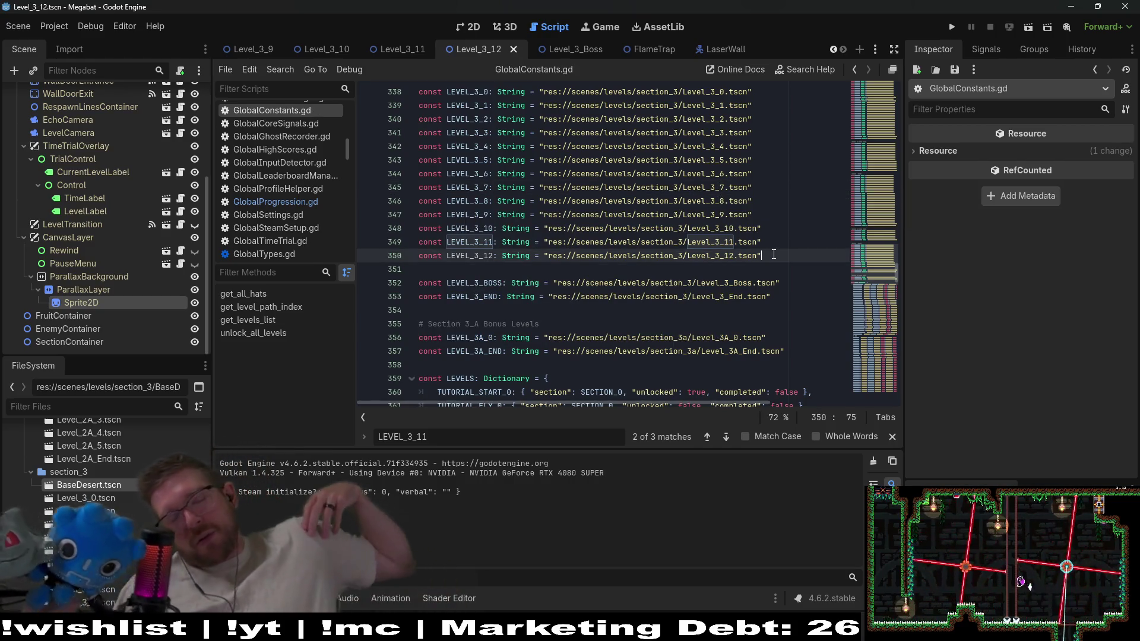
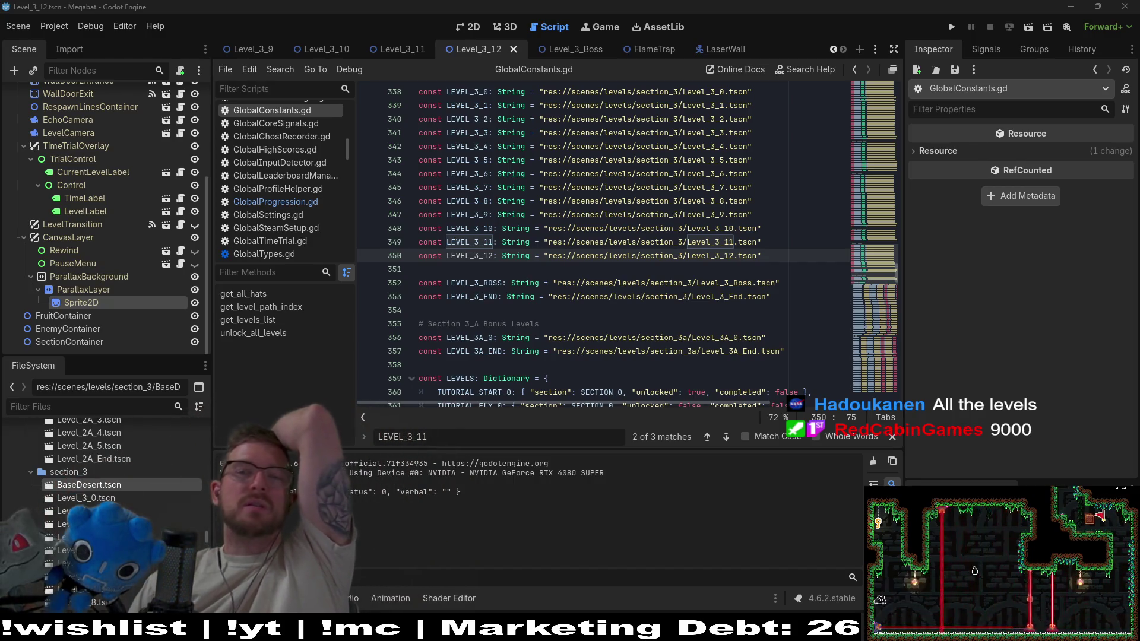
Run Megabat from the editor and load the existing save profile
{"action": "left_click", "coordinate": [953, 26]}
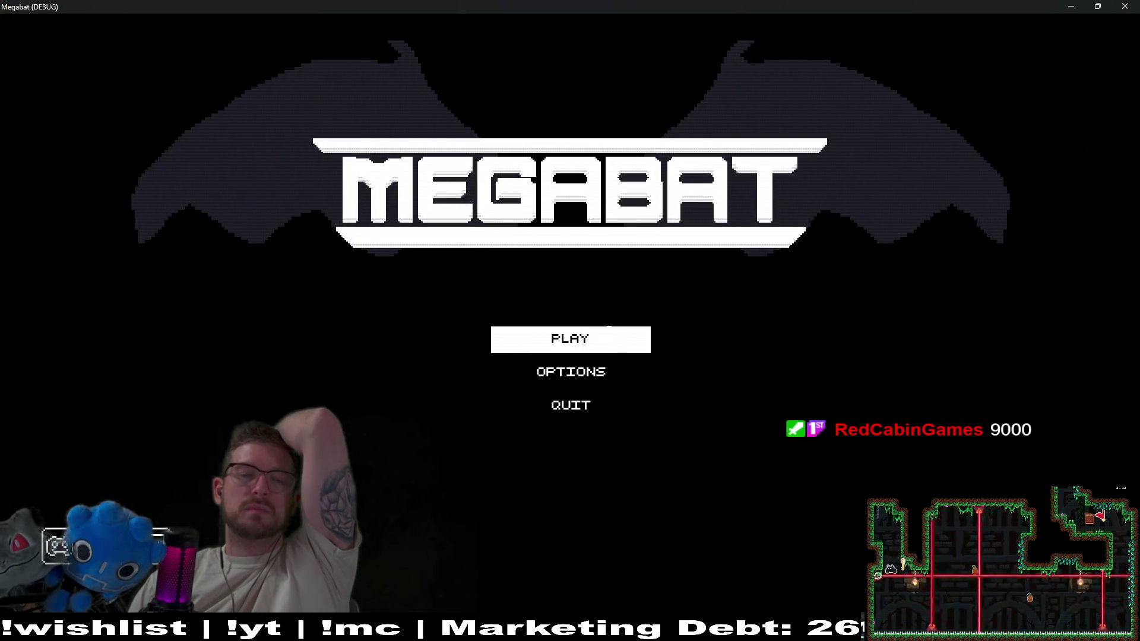
{"action": "left_click", "coordinate": [608, 344]}
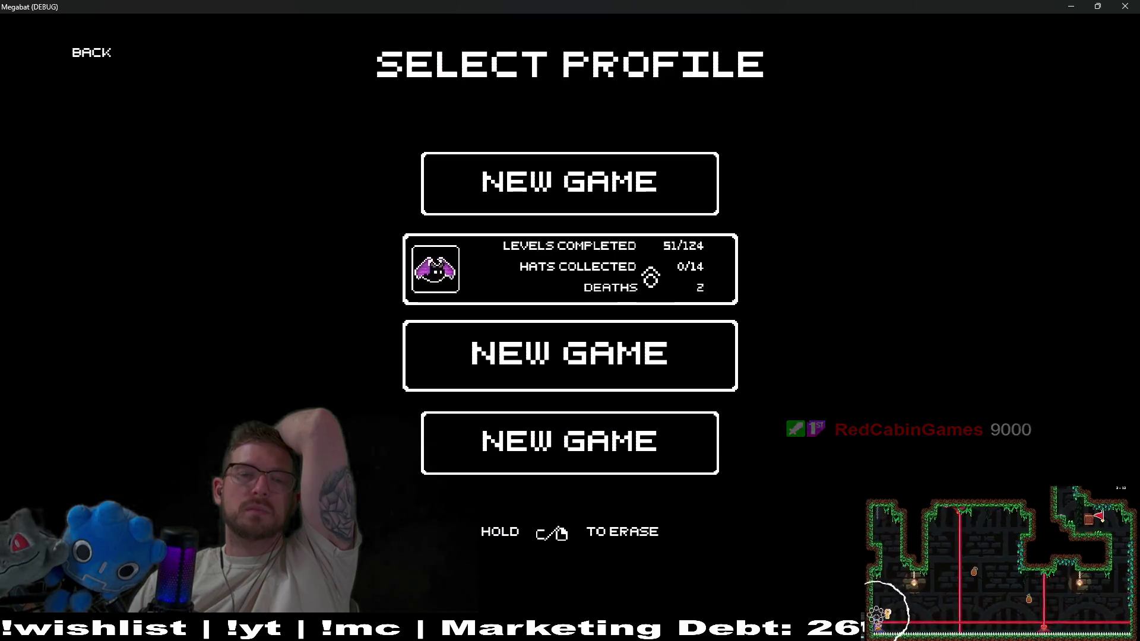
{"action": "left_click", "coordinate": [718, 293]}
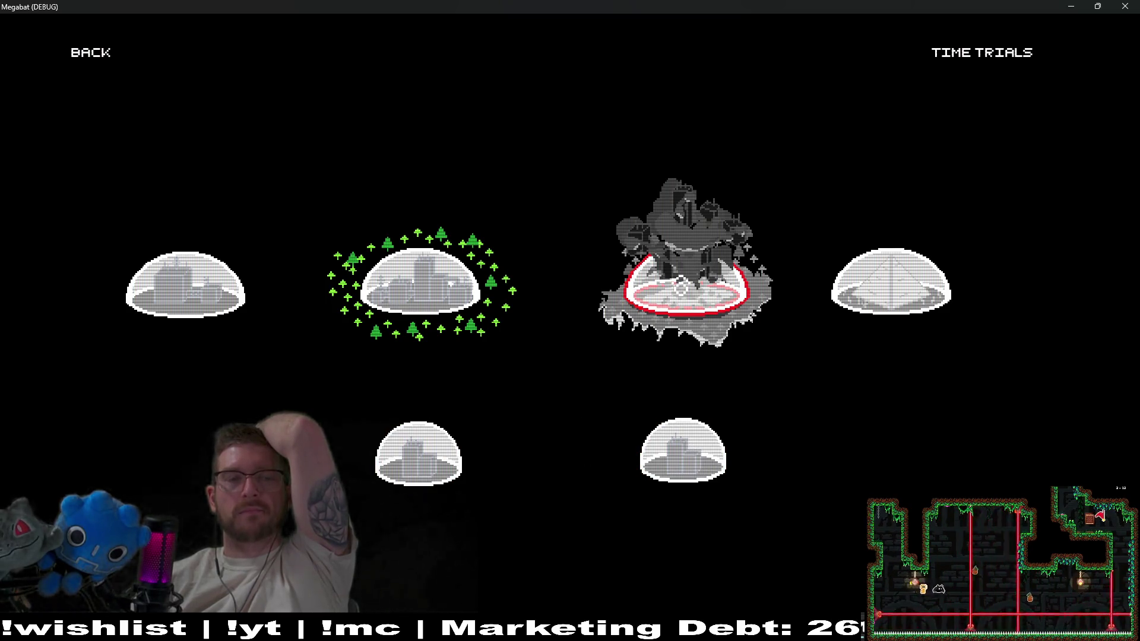
Look through the first and second worlds' level grids, then back out to the title menu and return to the editor
{"action": "left_click", "coordinate": [185, 294]}
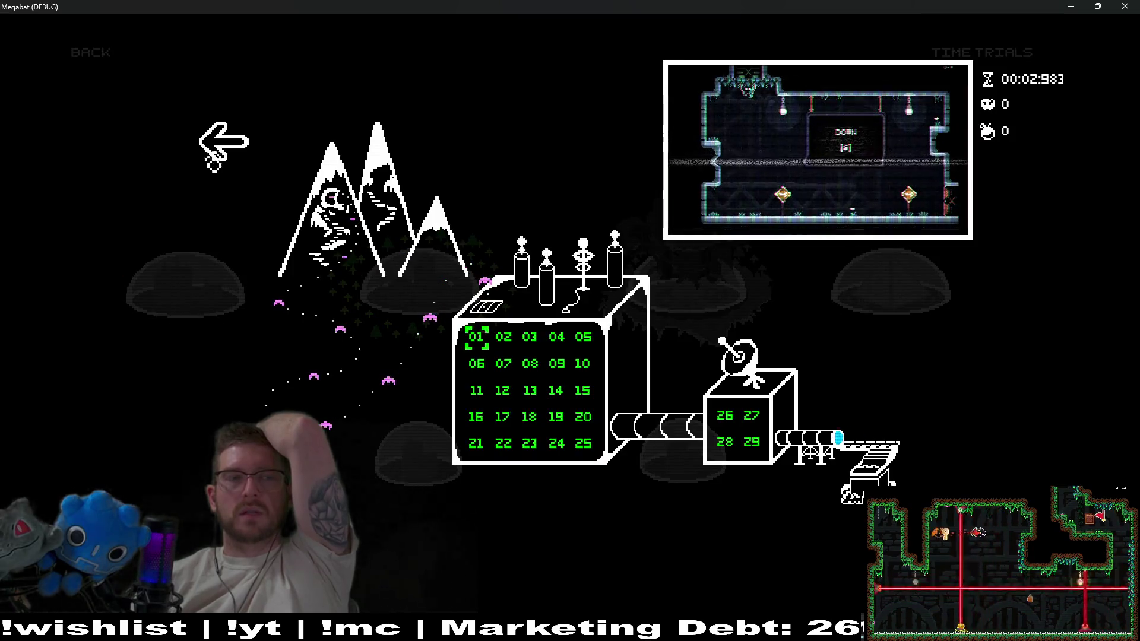
{"action": "left_click", "coordinate": [202, 162]}
{"action": "left_click", "coordinate": [425, 300]}
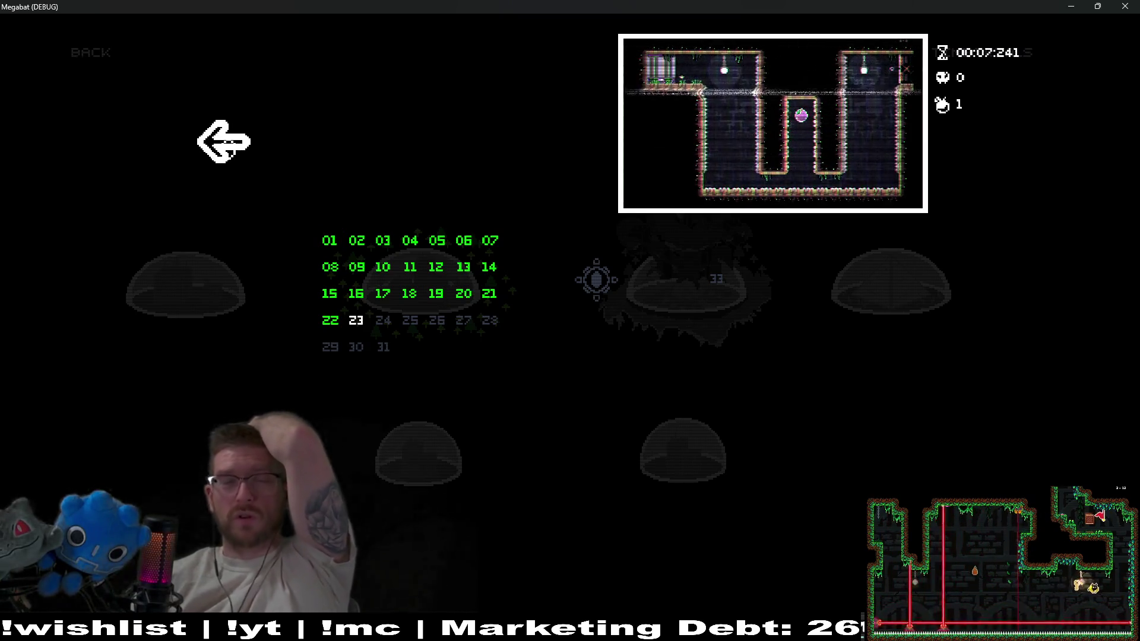
{"action": "left_click", "coordinate": [226, 145]}
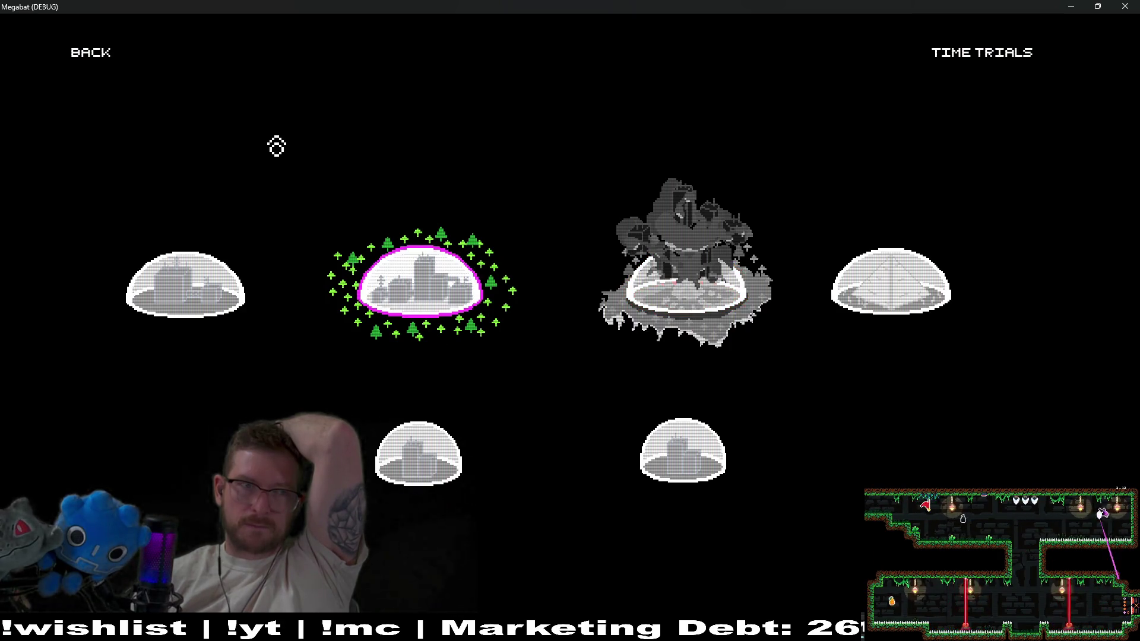
{"action": "left_click", "coordinate": [91, 55]}
{"action": "left_click", "coordinate": [92, 54]}
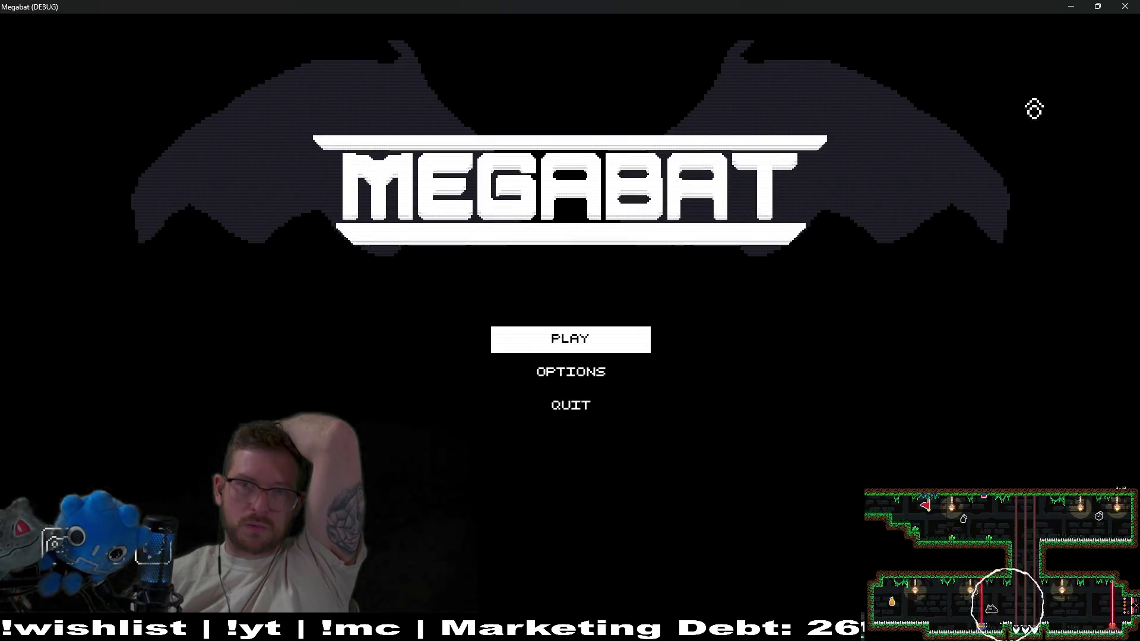
{"action": "key", "text": "alt+Tab"}
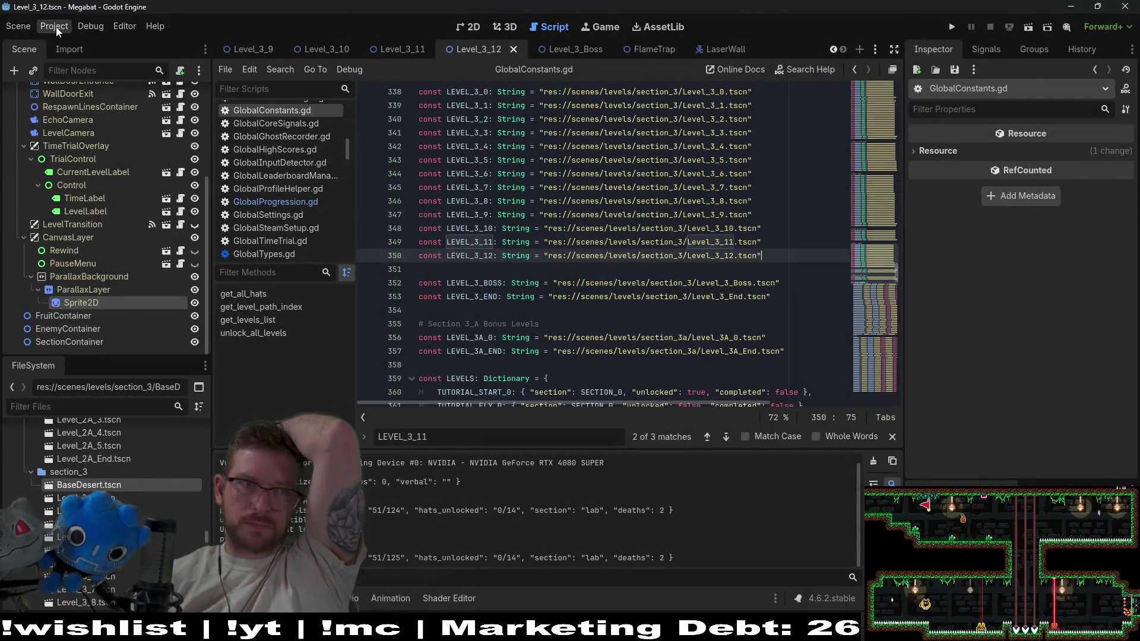
Append ',lazy' to the main run instance's feature tags in Customize Run Instances
{"action": "left_click", "coordinate": [52, 26]}
{"action": "mouse_move", "coordinate": [93, 31]}
{"action": "left_click", "coordinate": [126, 202]}
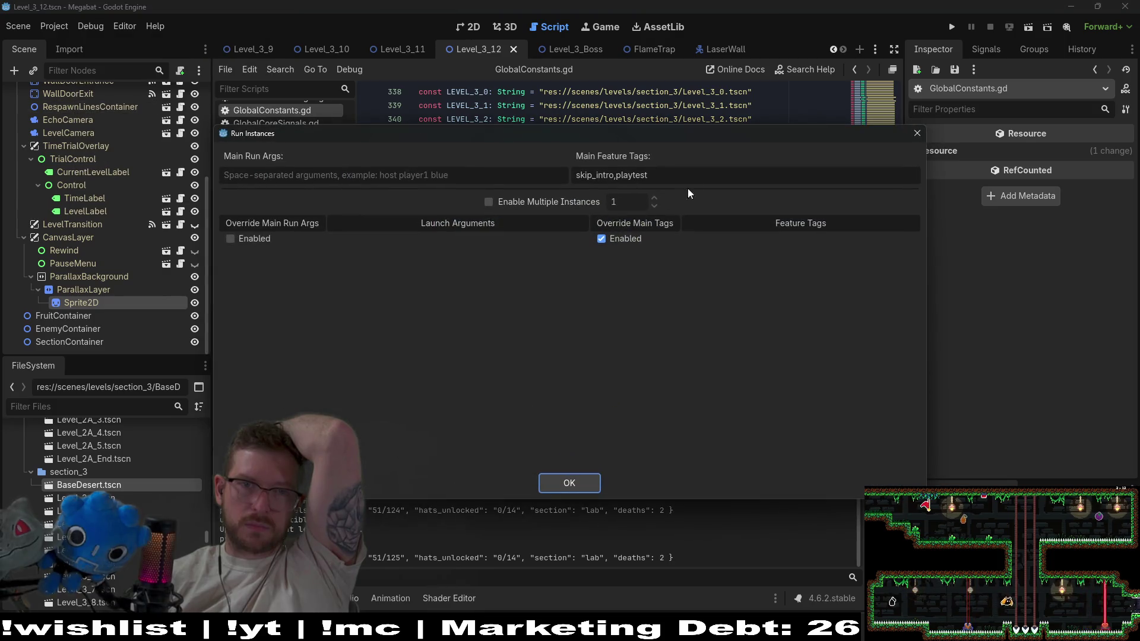
{"action": "left_click", "coordinate": [697, 175]}
{"action": "type", "text": ",lazy"}
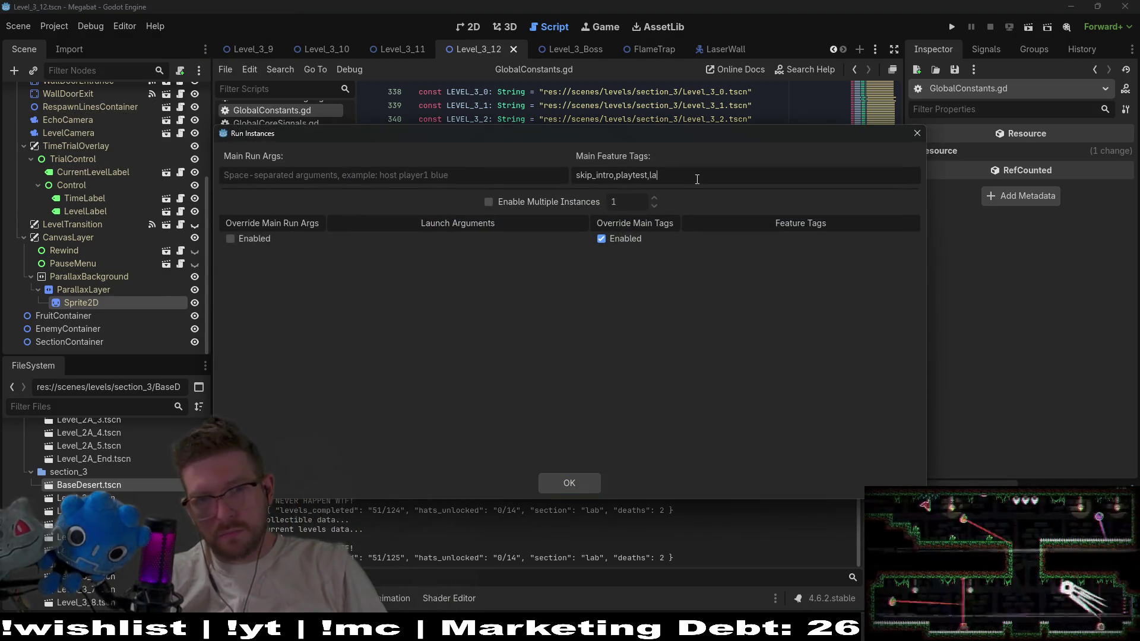
{"action": "left_click", "coordinate": [569, 483]}
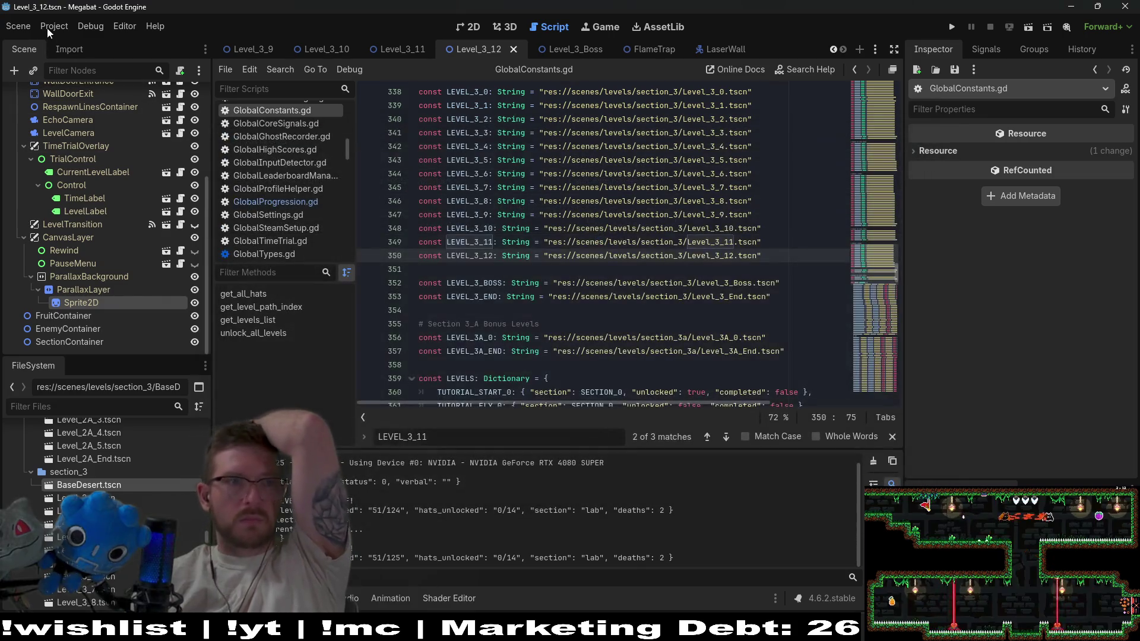
Relaunch Megabat with the updated feature tags
{"action": "left_click", "coordinate": [54, 26]}
{"action": "mouse_move", "coordinate": [90, 26]}
{"action": "left_click", "coordinate": [953, 30]}
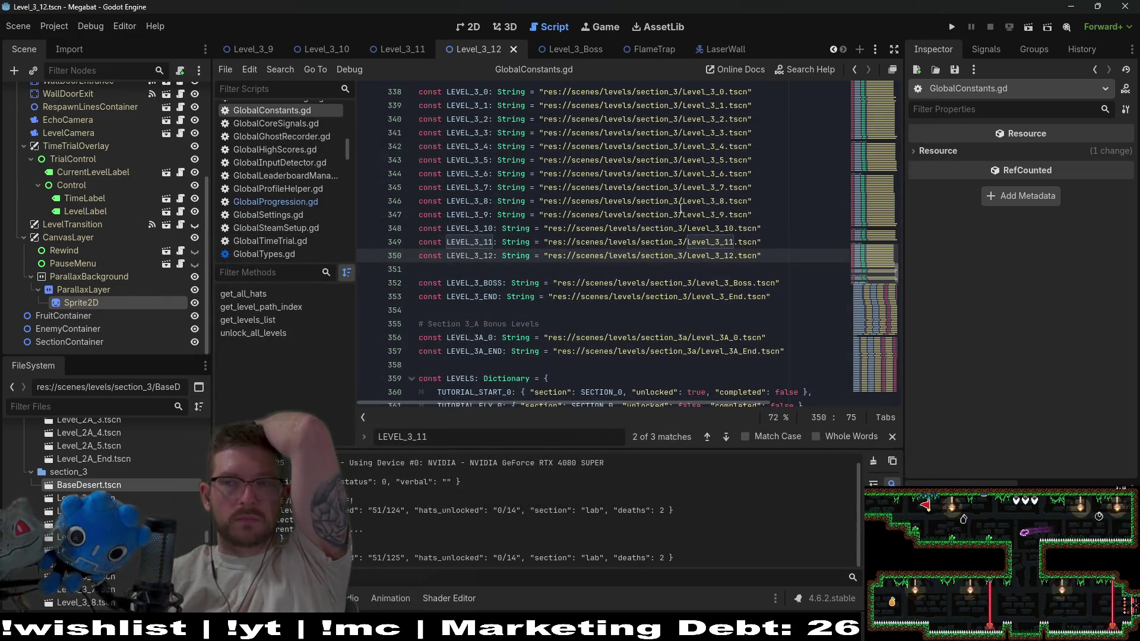
{"action": "left_click", "coordinate": [952, 28]}
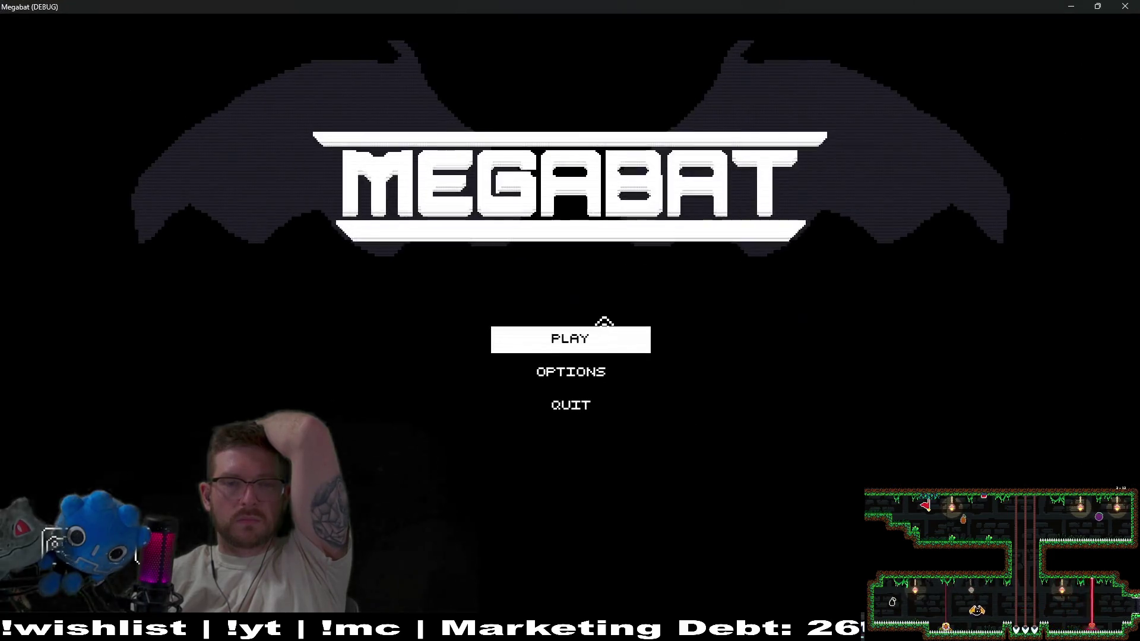
Load the save profile, pause, and go to Level Select from the pause menu
{"action": "left_click", "coordinate": [603, 350]}
{"action": "left_click", "coordinate": [621, 289]}
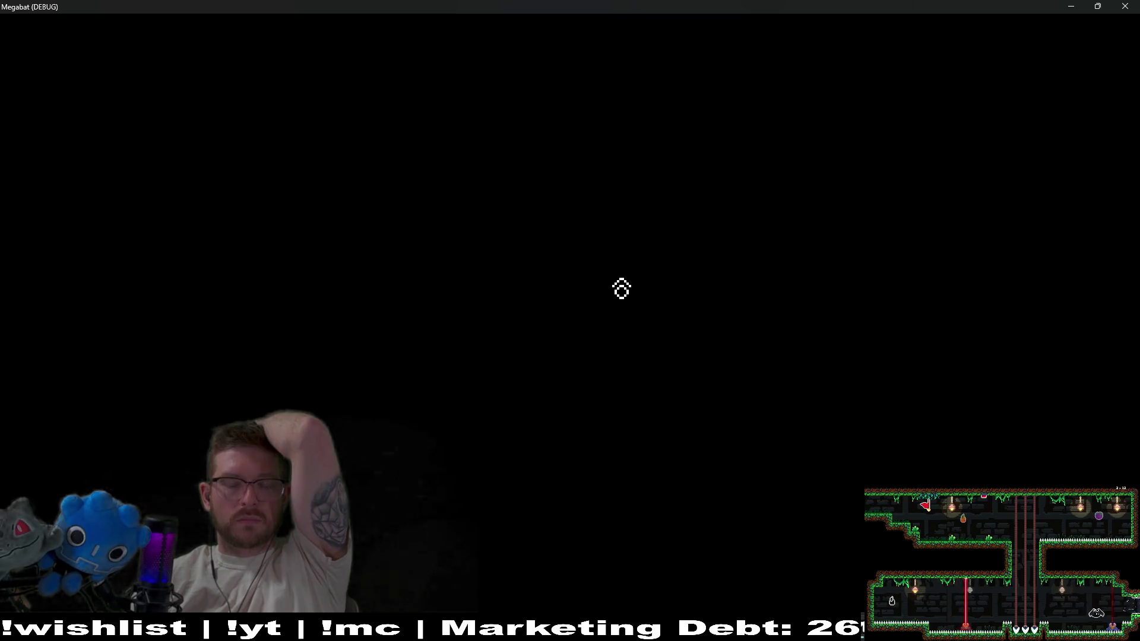
{"action": "key", "text": "Escape"}
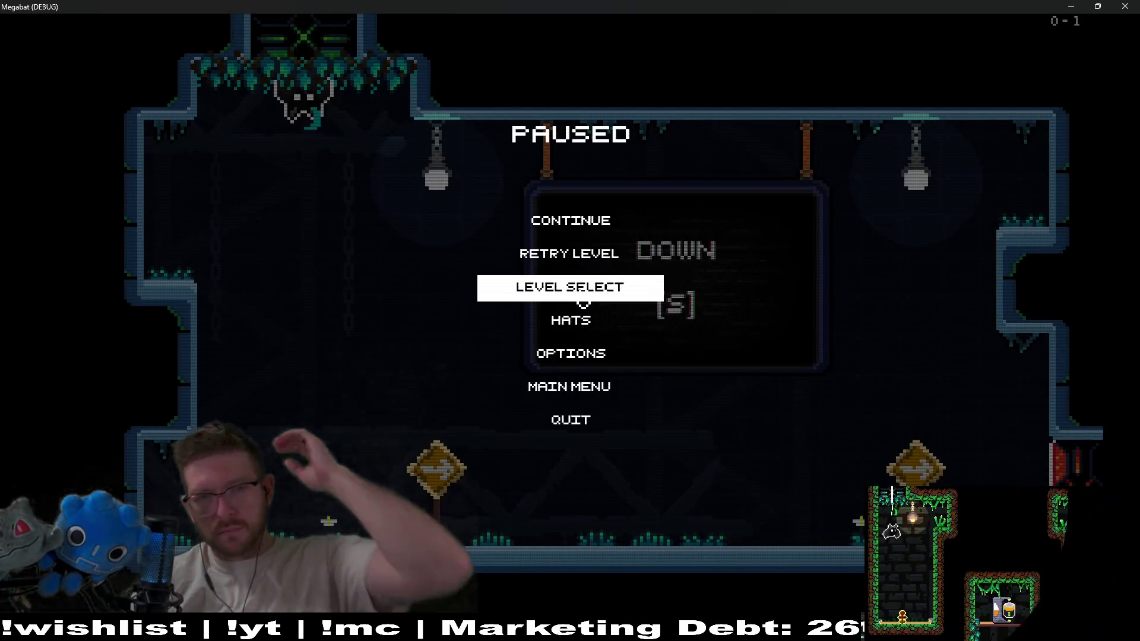
{"action": "left_click", "coordinate": [580, 303]}
Look through the level grids of the first, second, lower-left and lower-right worlds
{"action": "left_click", "coordinate": [201, 294]}
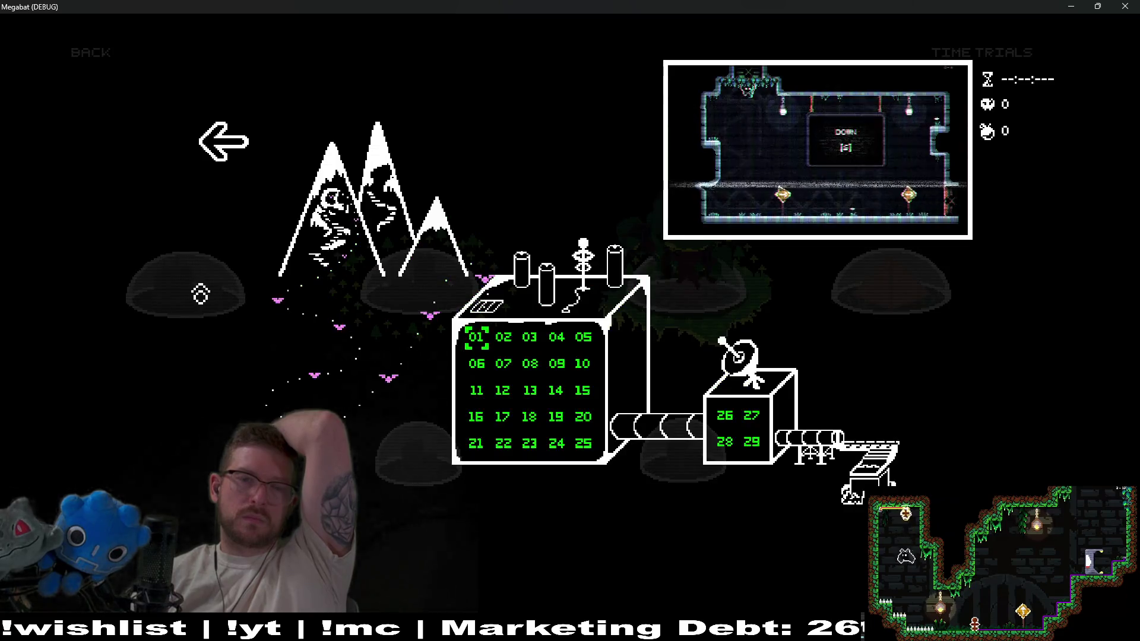
{"action": "left_click", "coordinate": [224, 141]}
{"action": "left_click", "coordinate": [430, 302]}
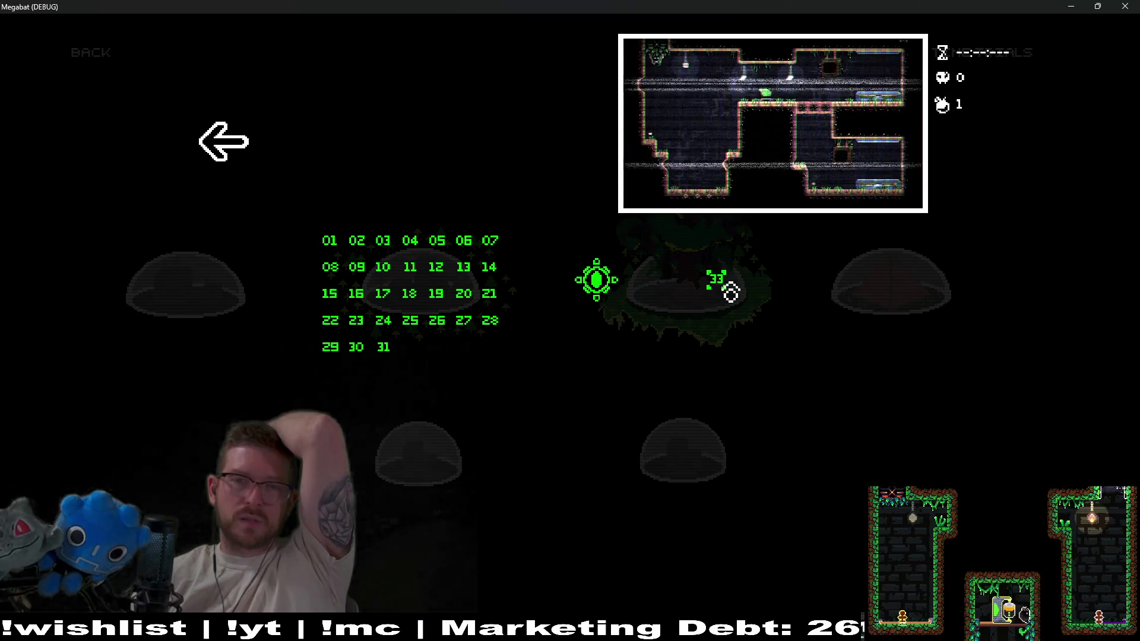
{"action": "left_click", "coordinate": [224, 141]}
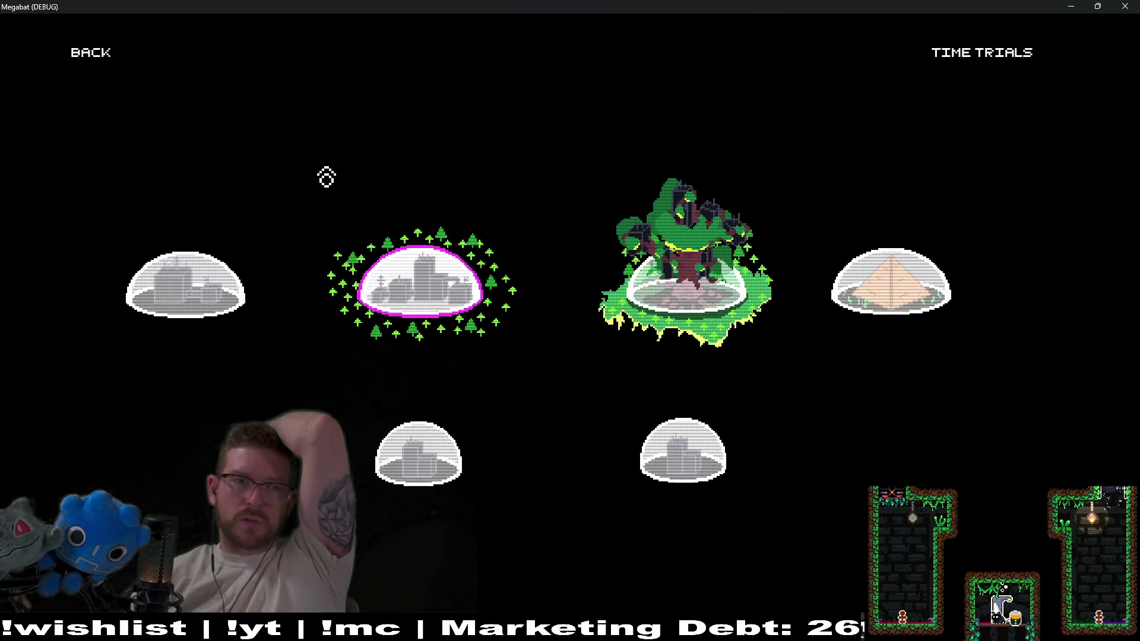
{"action": "left_click", "coordinate": [465, 461]}
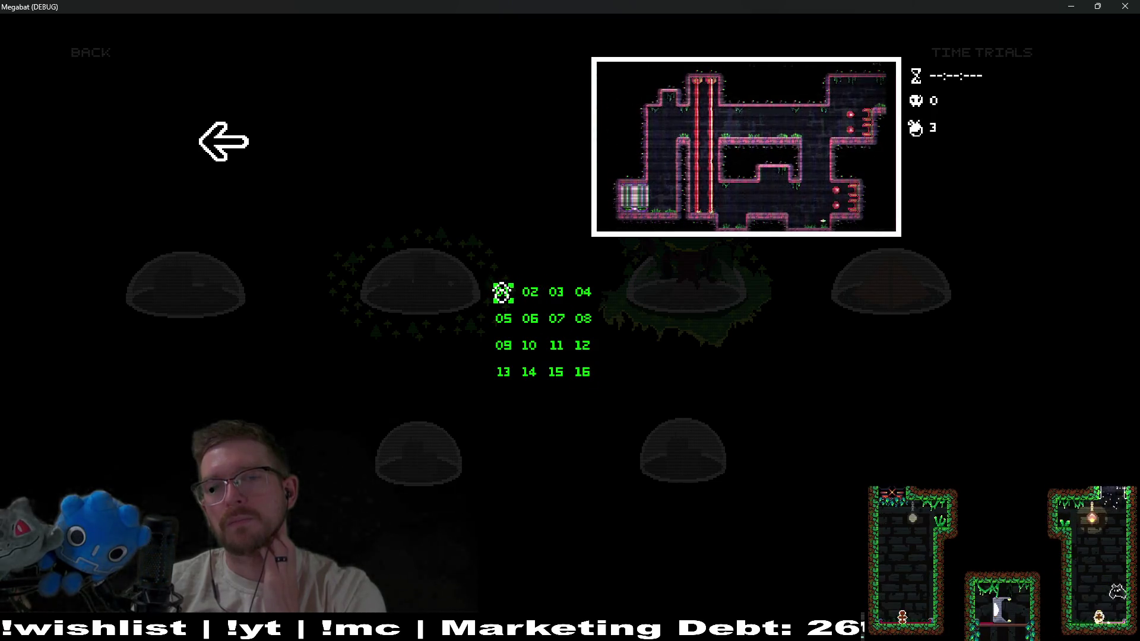
{"action": "left_click", "coordinate": [237, 146]}
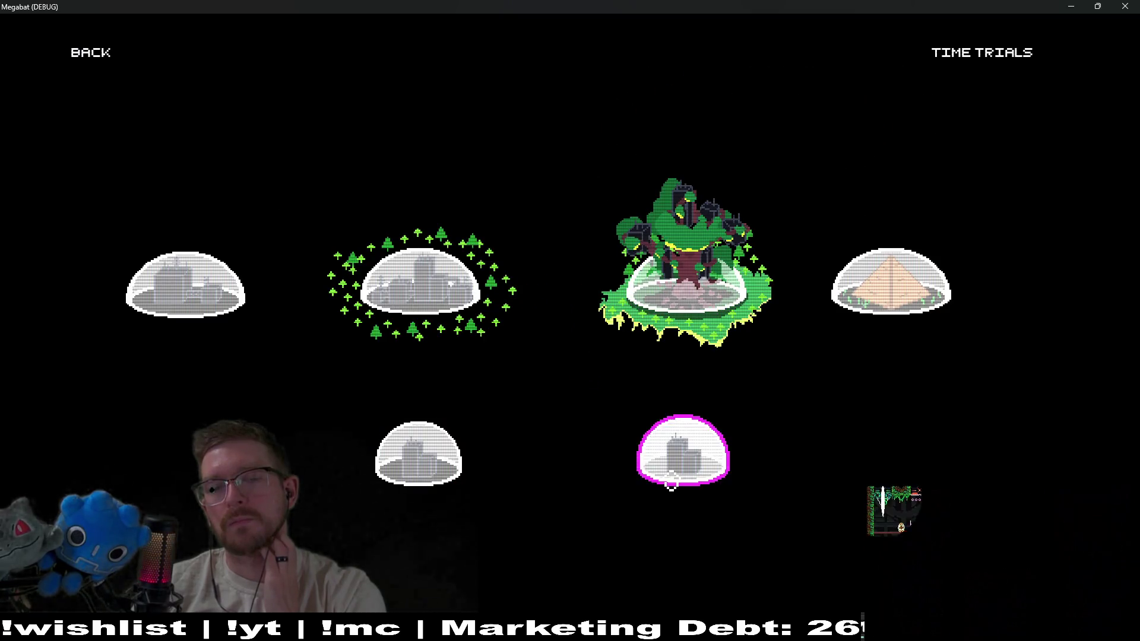
{"action": "left_click", "coordinate": [671, 478]}
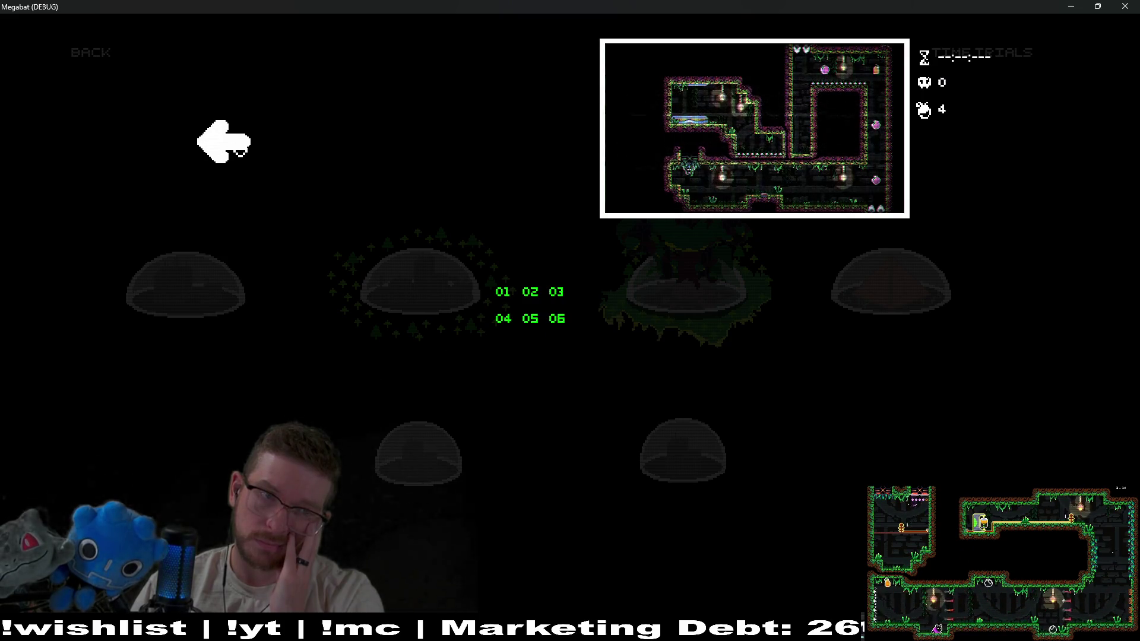
{"action": "left_click", "coordinate": [240, 153]}
Check the third world's grid, then open the desert pyramid's level list
{"action": "left_click", "coordinate": [669, 285]}
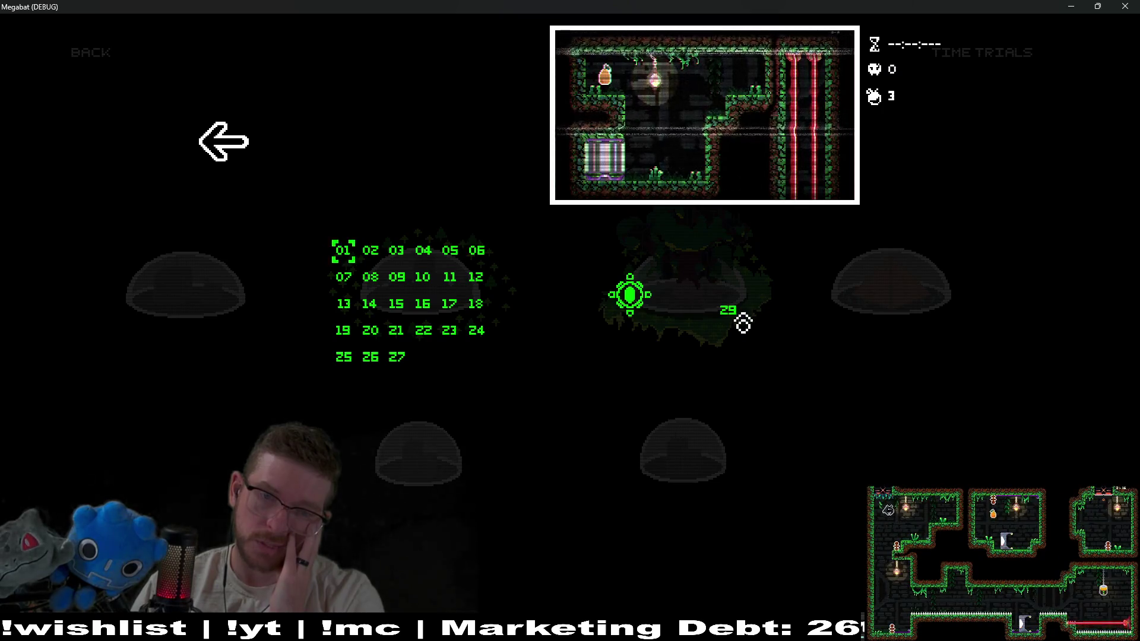
{"action": "left_click", "coordinate": [223, 140]}
{"action": "left_click", "coordinate": [884, 313]}
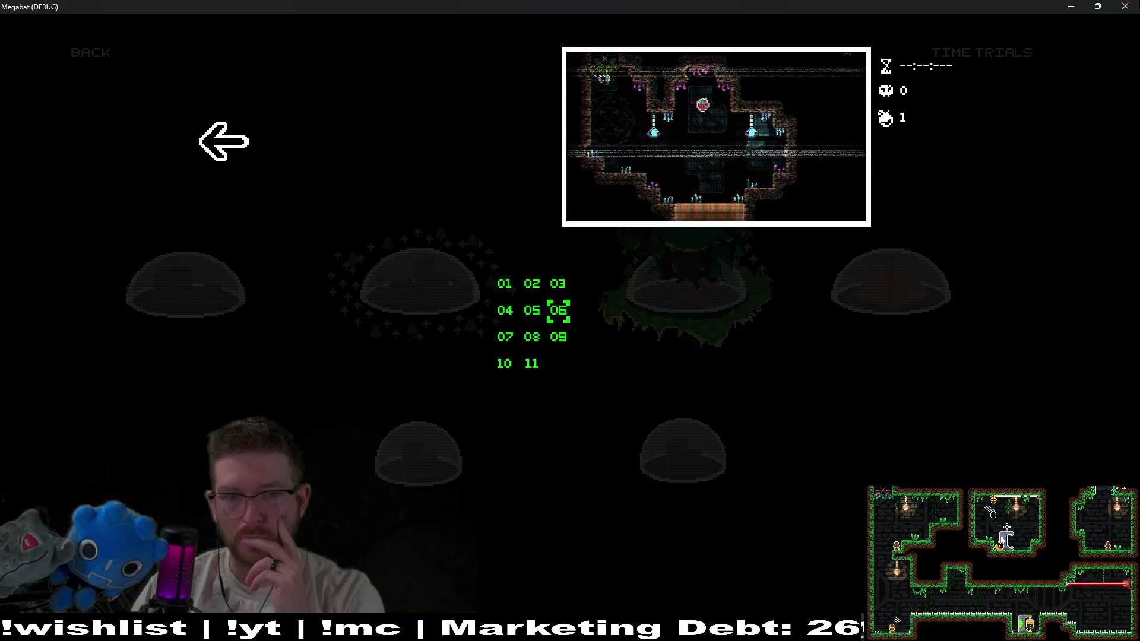
Back in the editor, open the DesertBiomeLevelSelectV2 scene via quick resource search
{"action": "key", "text": "alt+Tab"}
{"action": "key", "text": "shift+alt+o"}
{"action": "type", "text": "desertbiom"}
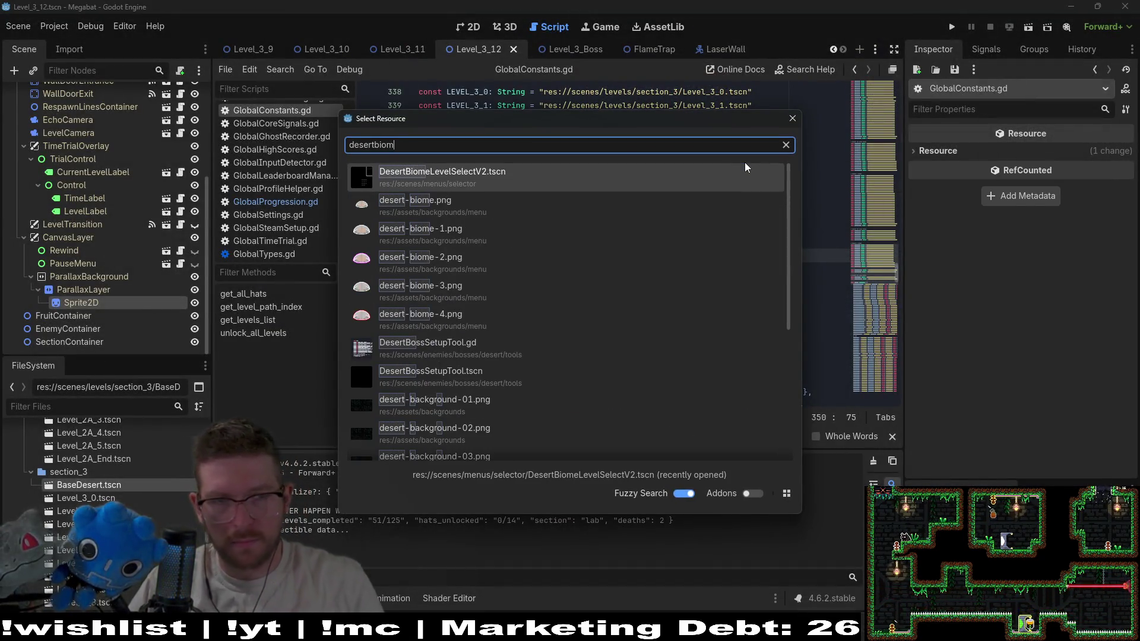
{"action": "left_click", "coordinate": [466, 177]}
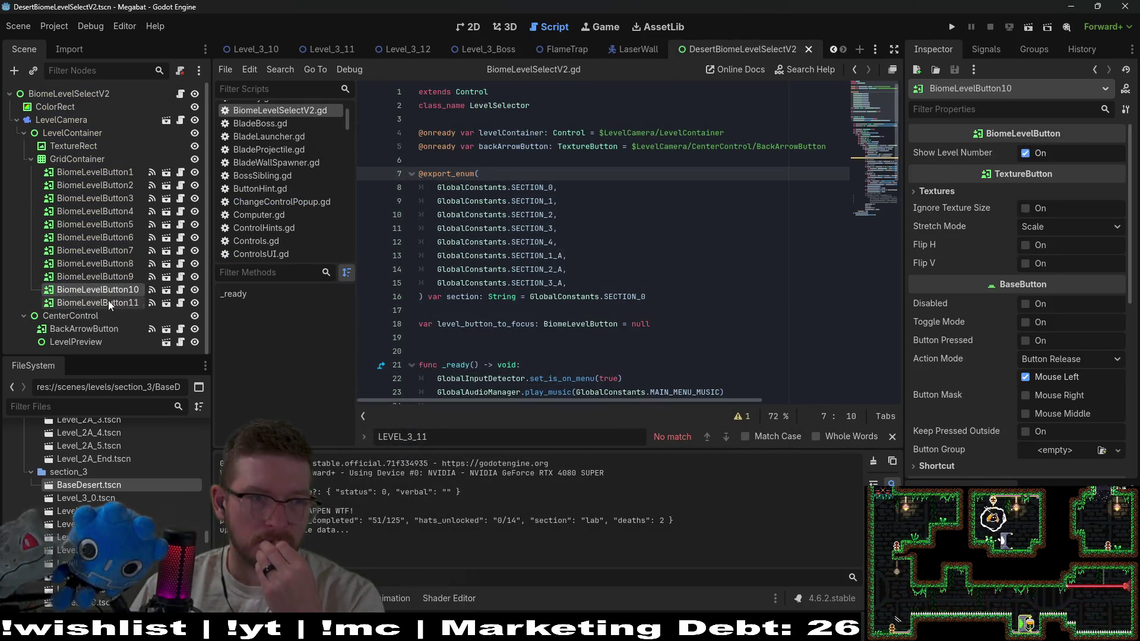
Duplicate BiomeLevelButton11 into BiomeLevelButton12, save the scene, and run the game in debug
{"action": "key", "text": "ctrl+d"}
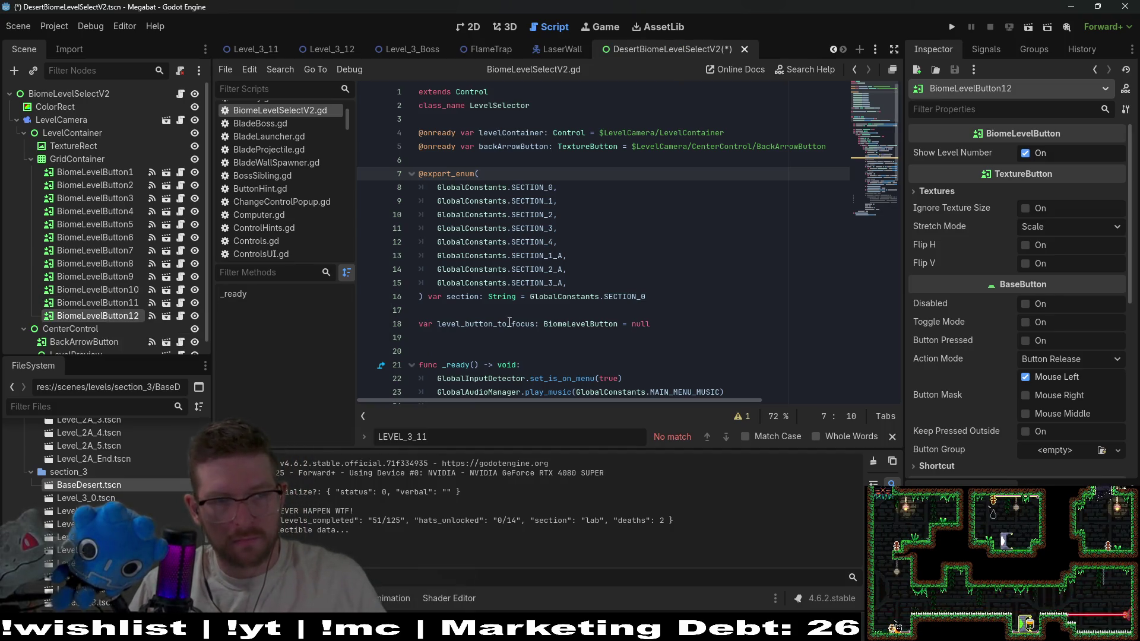
{"action": "key", "text": "ctrl+s"}
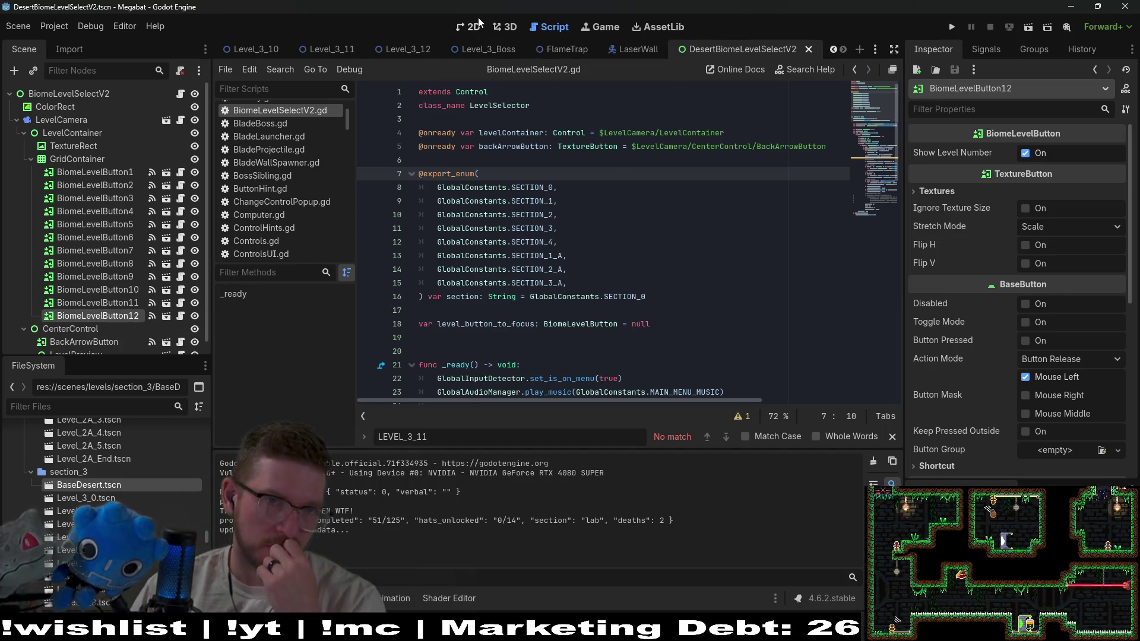
{"action": "left_click", "coordinate": [473, 26]}
{"action": "left_click", "coordinate": [951, 28]}
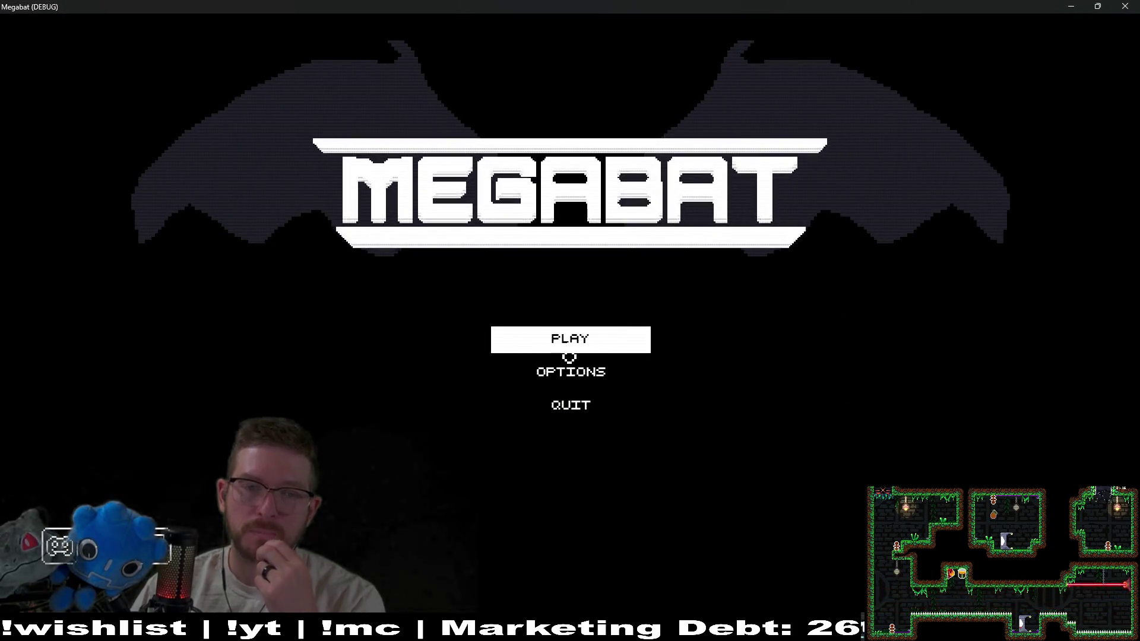
In the game, load a save profile and open the desert world's level select
{"action": "left_click", "coordinate": [570, 350]}
{"action": "left_click", "coordinate": [563, 186]}
{"action": "left_click", "coordinate": [851, 337]}
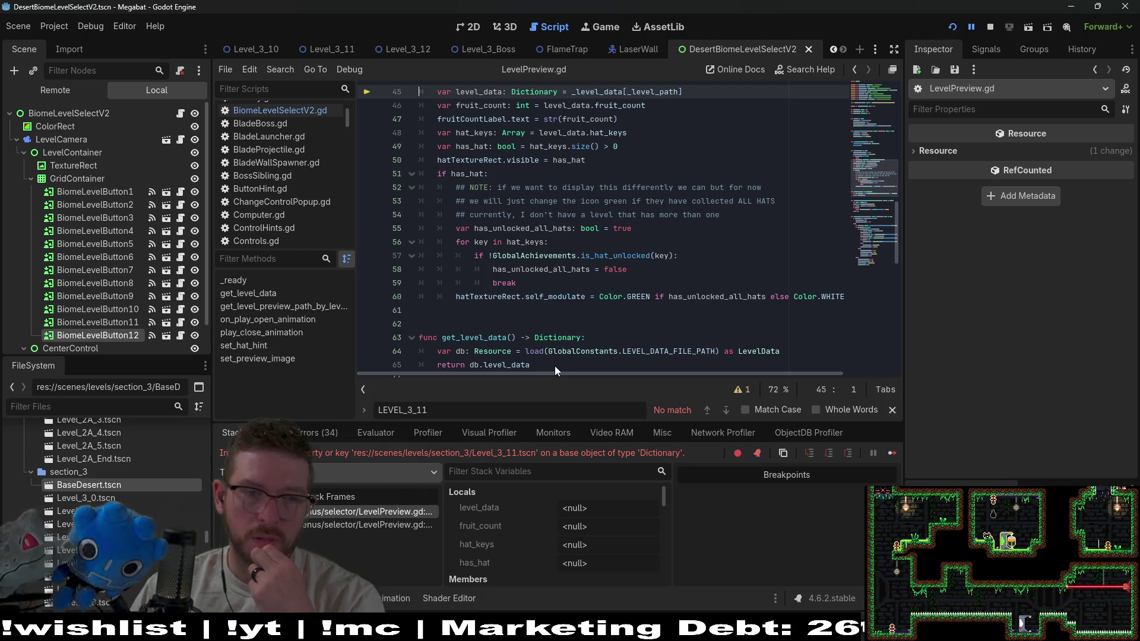
Inspect the Level_3_11 error in LevelPreview.gd by jumping to where _level_data is declared
{"action": "scroll", "coordinate": [593, 189], "scroll_direction": "up", "scroll_amount": 3}
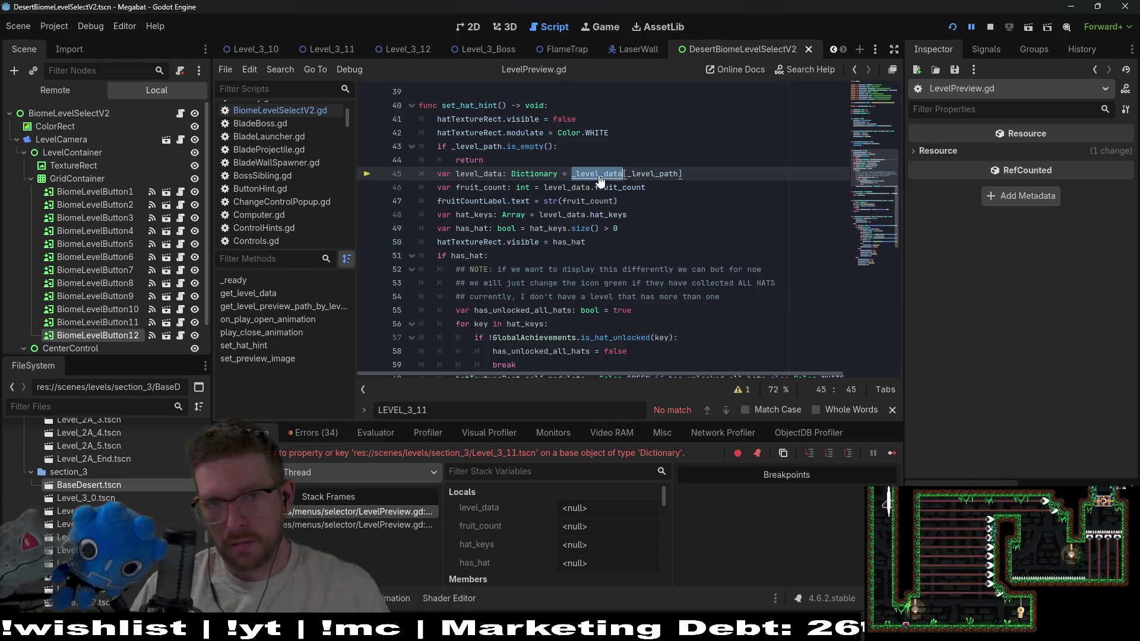
{"action": "left_click", "coordinate": [603, 174], "text": "ctrl"}
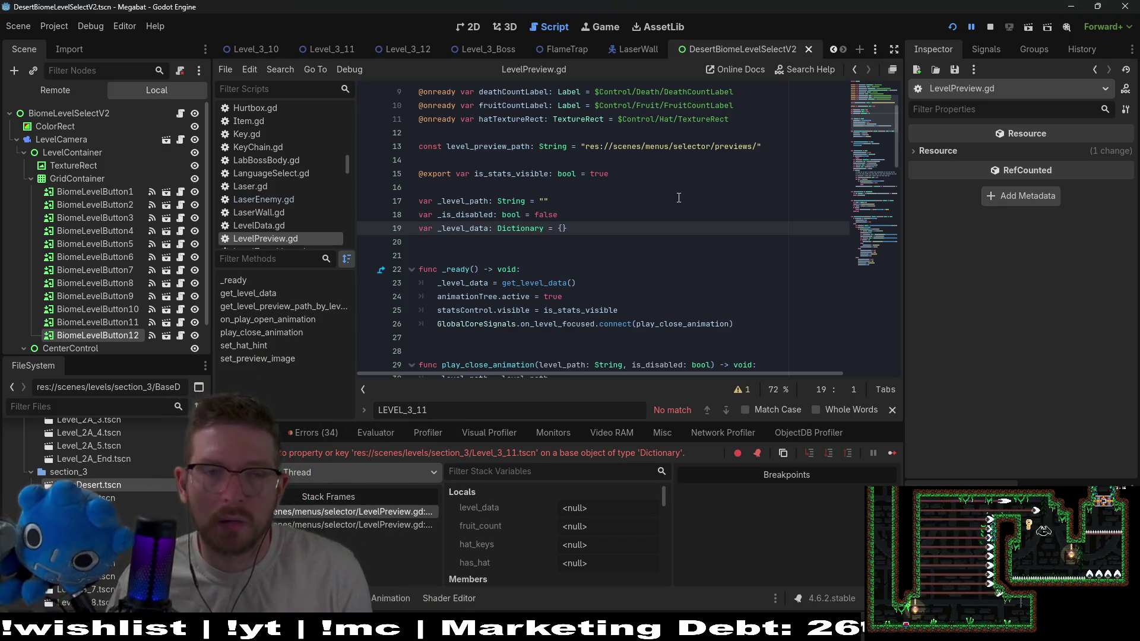
{"action": "scroll", "coordinate": [584, 217], "scroll_direction": "down", "scroll_amount": 2}
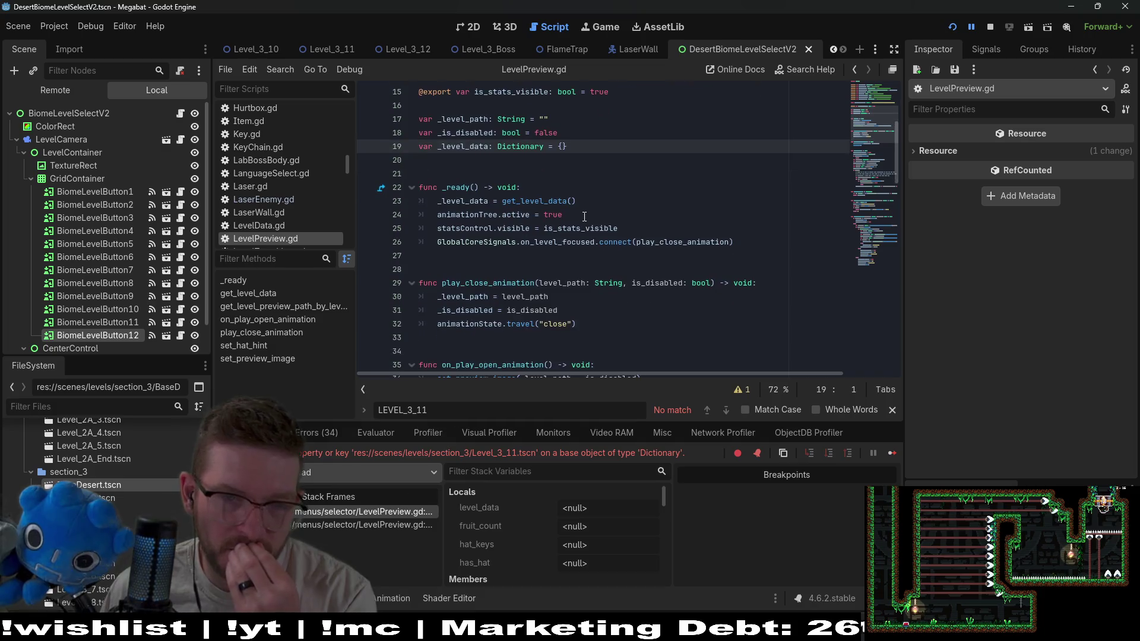
{"action": "mouse_move", "coordinate": [693, 241]}
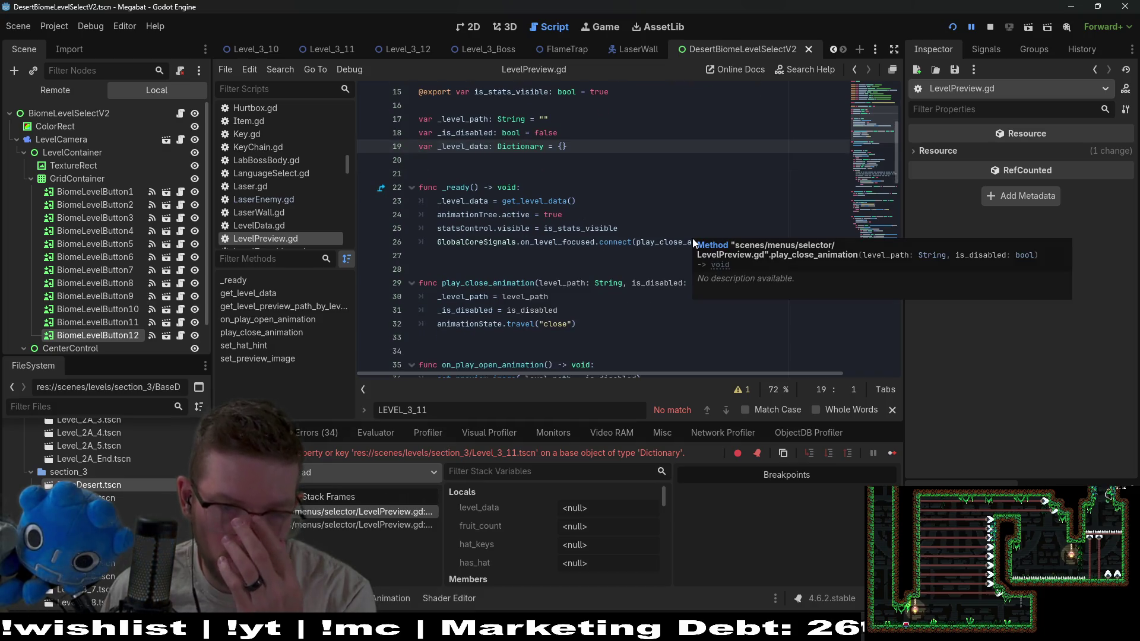
{"action": "scroll", "coordinate": [599, 271], "scroll_direction": "down", "scroll_amount": 5}
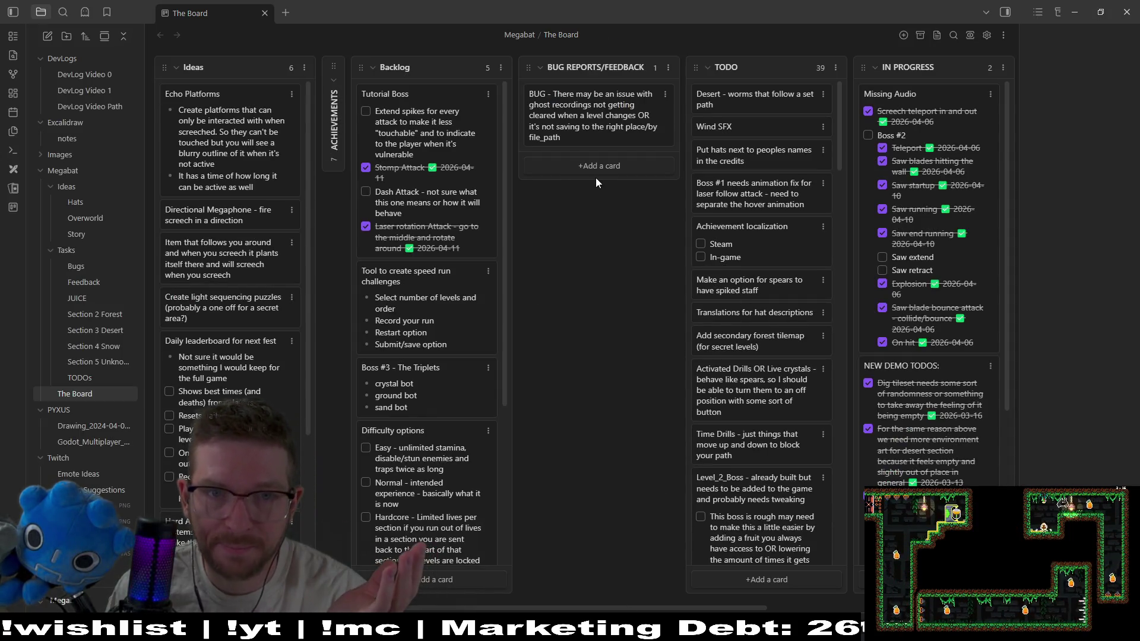
Add a BUG REPORTS/FEEDBACK card: level preview needs updated user data or constant-based level keys
{"action": "left_click", "coordinate": [586, 170]}
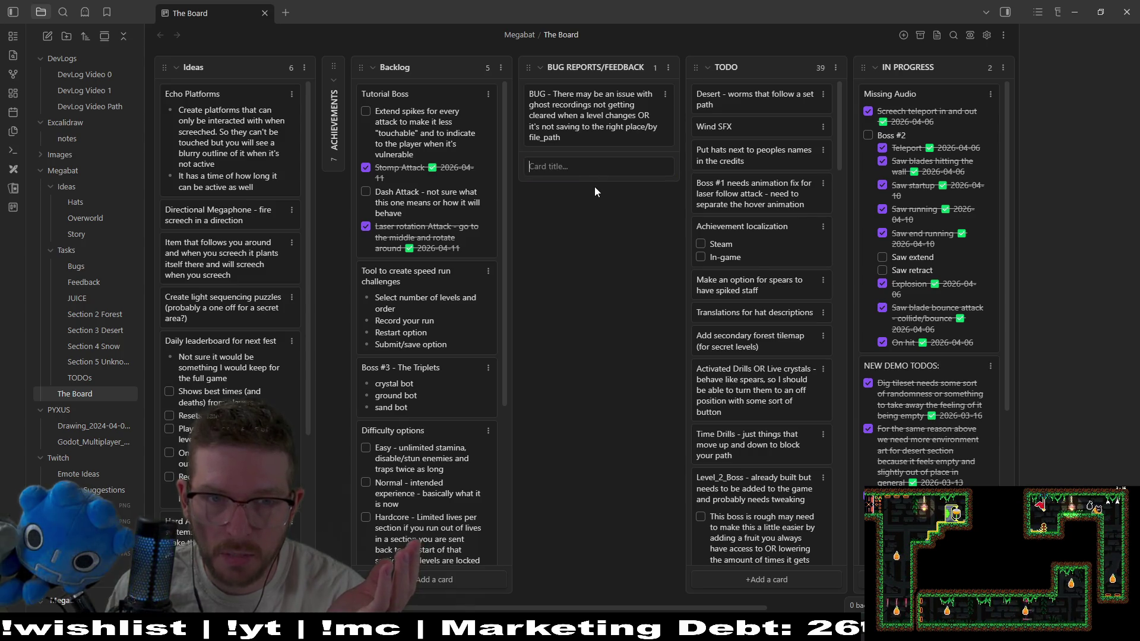
{"action": "type", "text": "Need to account for"}
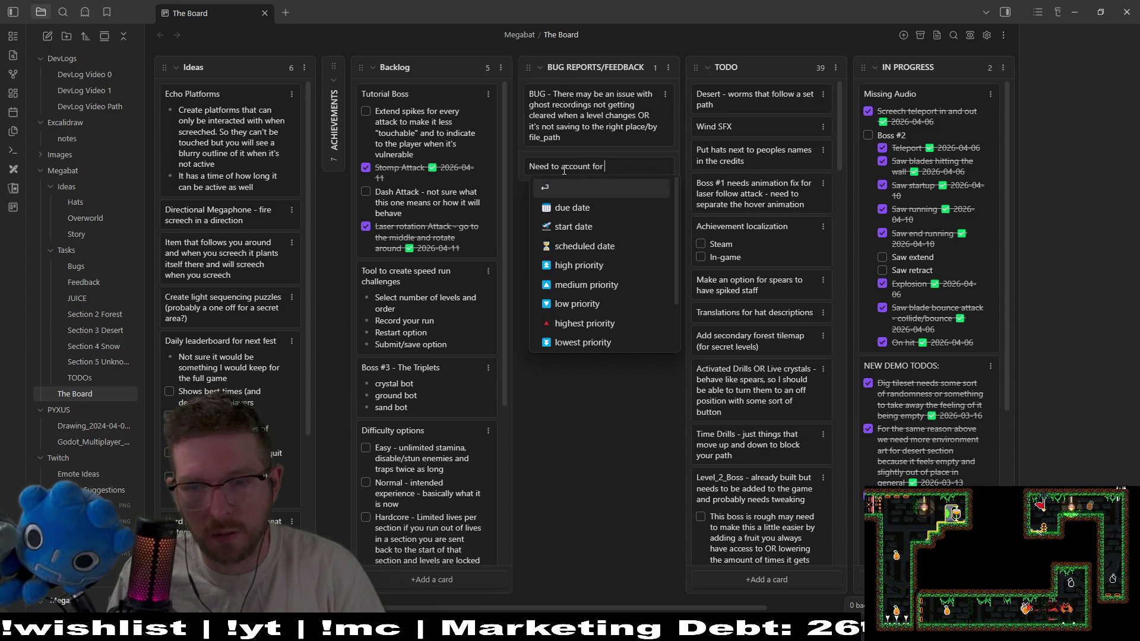
{"action": "type", "text": " new levels bei"}
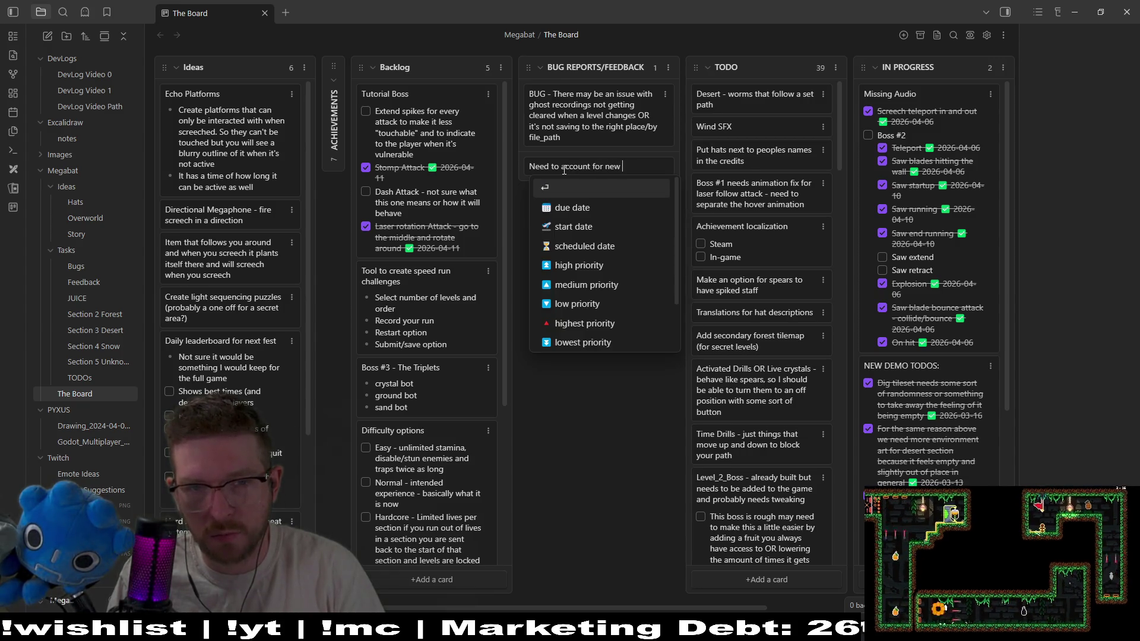
{"action": "type", "text": "ng ad"}
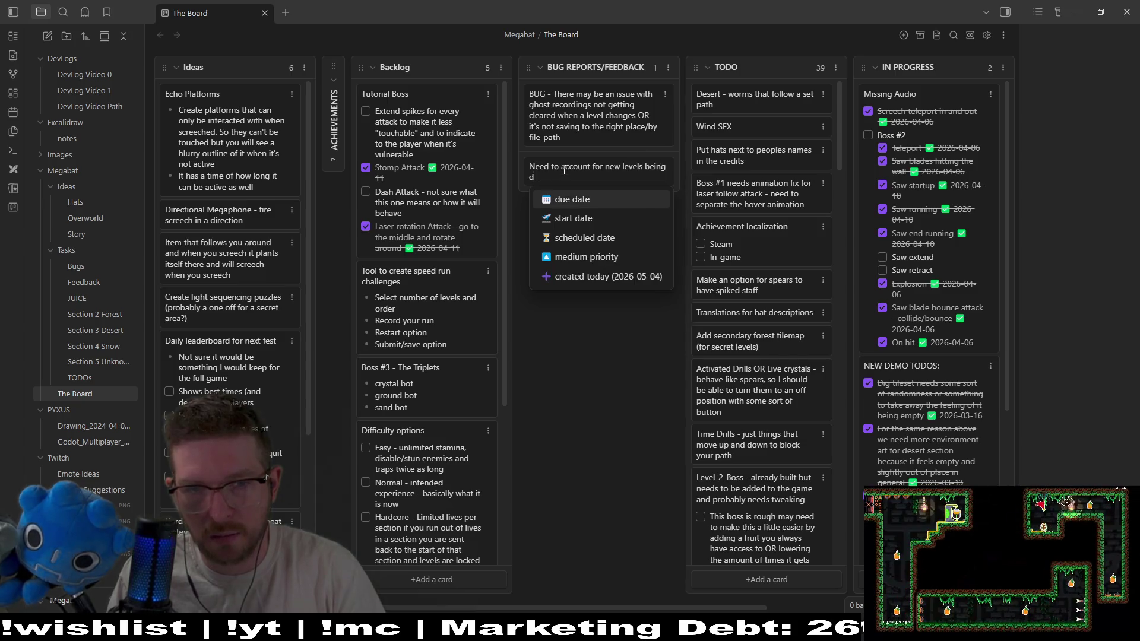
{"action": "type", "text": "ded in the context"}
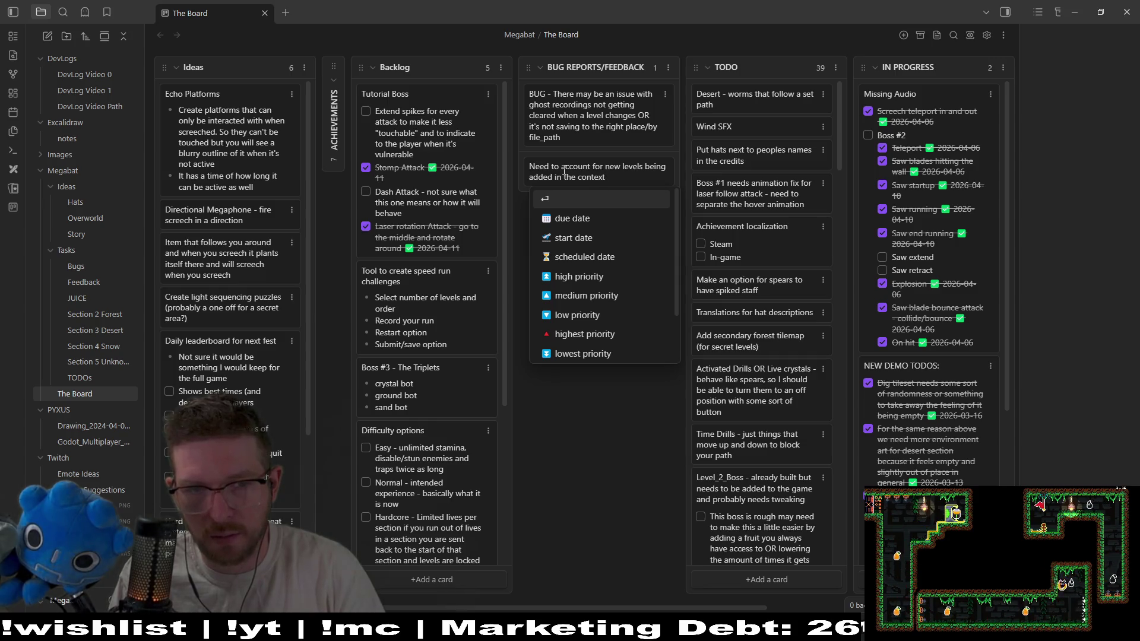
{"action": "key", "text": "ctrl+BackSpace"}
{"action": "key", "text": "ctrl+BackSpace"}
{"action": "key", "text": "ctrl+BackSpace"}
{"action": "type", "text": "specifically"}
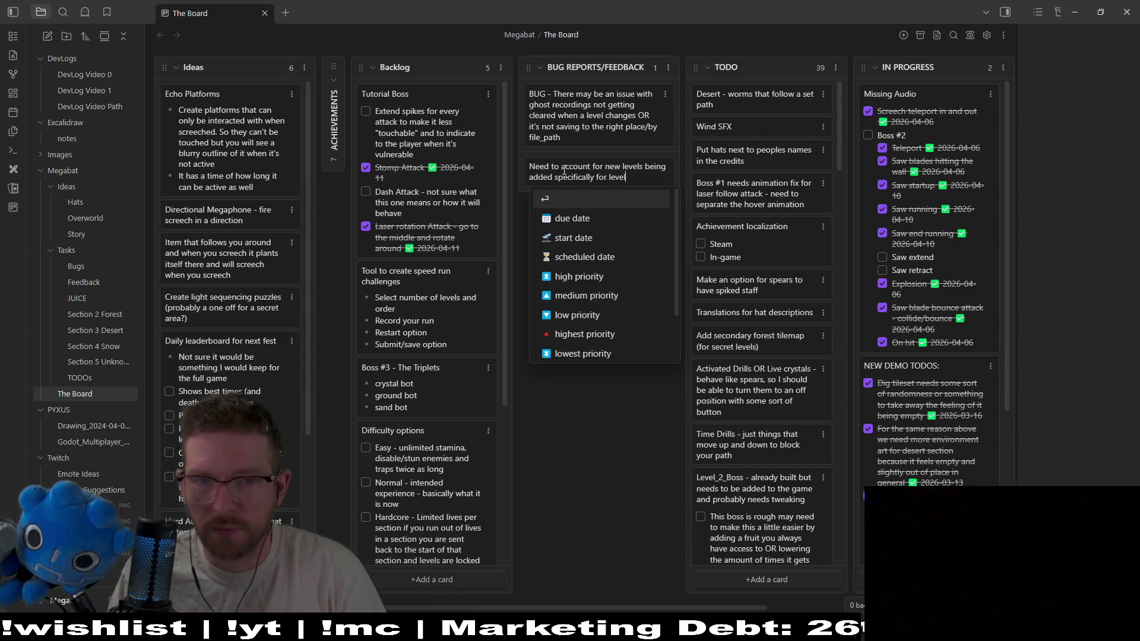
{"action": "key", "text": "BackSpace"}
{"action": "key", "text": "BackSpace"}
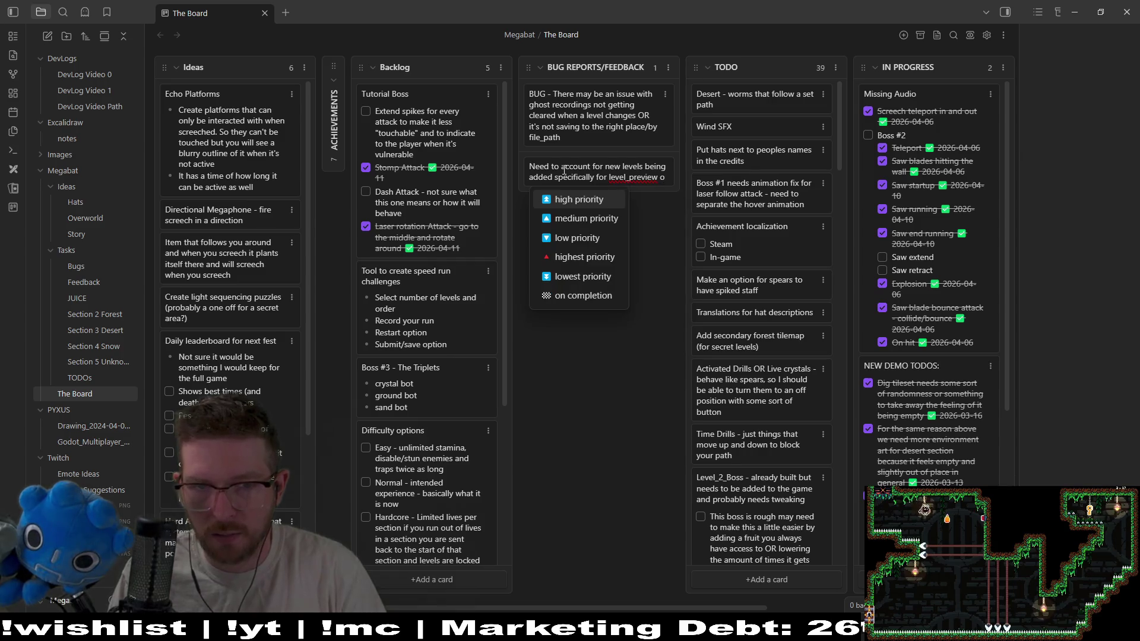
{"action": "type", "text": "preview. "}
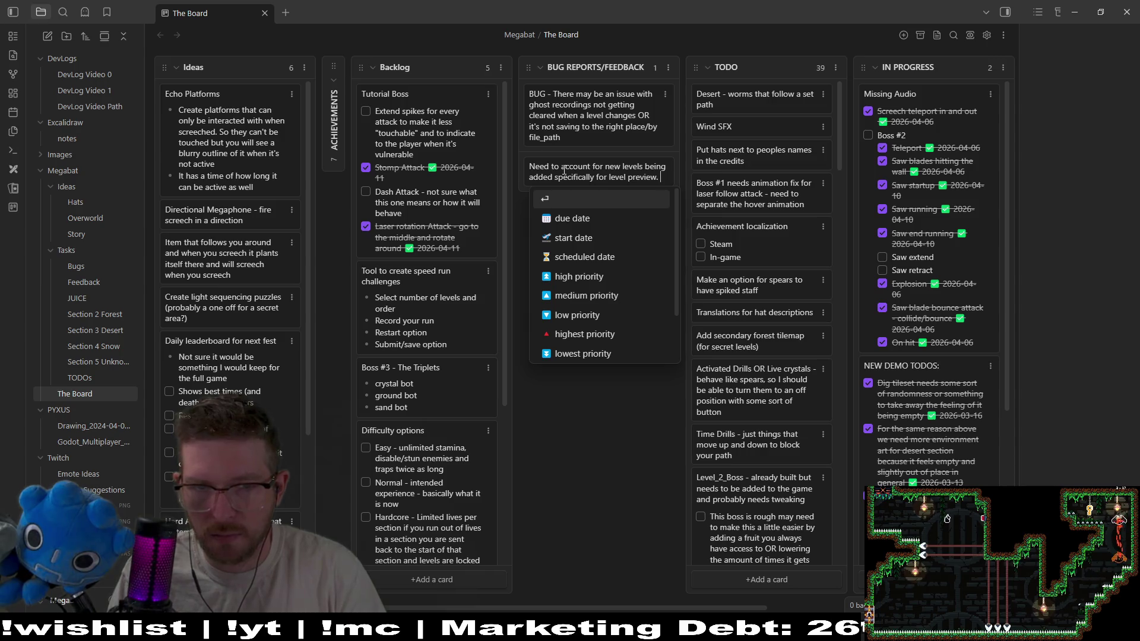
{"action": "type", "text": "It's cur"}
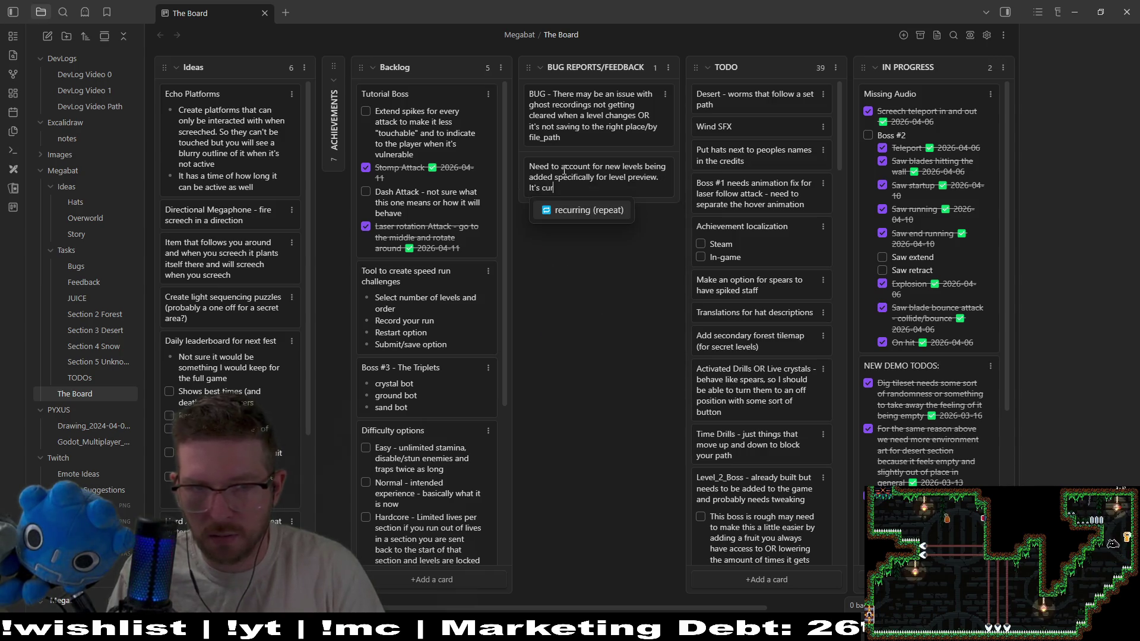
{"action": "type", "text": "rently getting"}
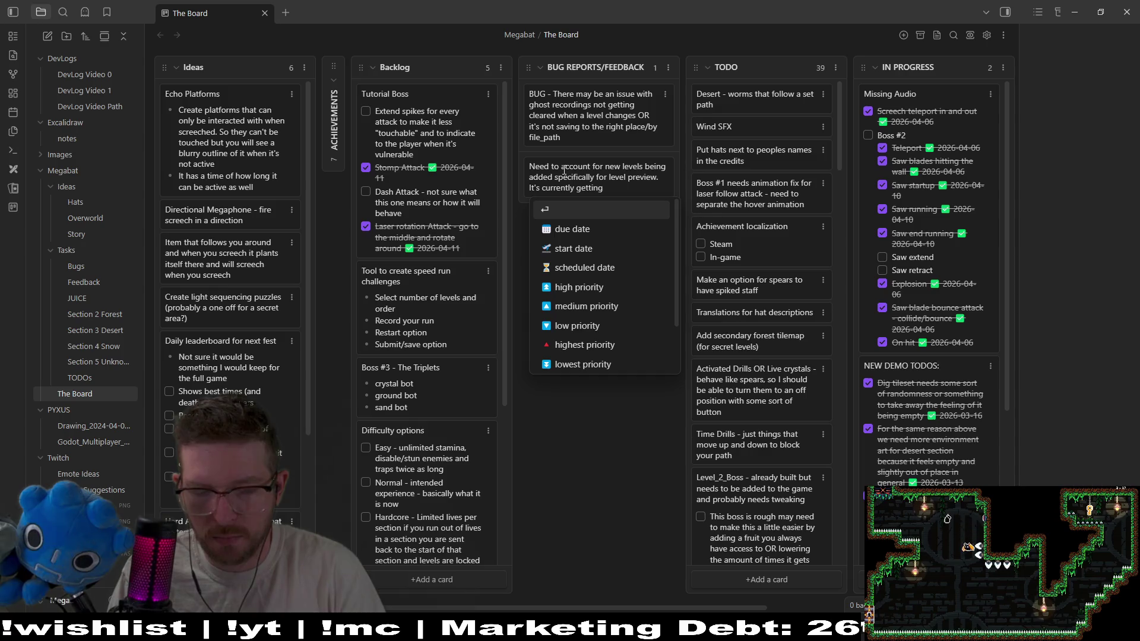
{"action": "type", "text": " user data "}
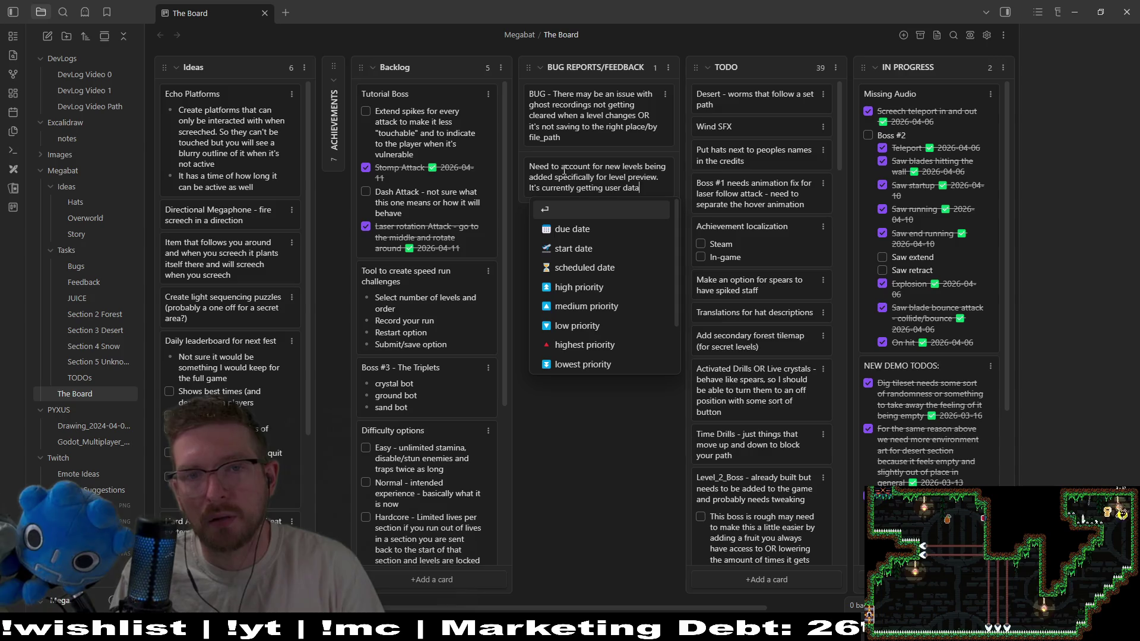
{"action": "type", "text": ", so either "}
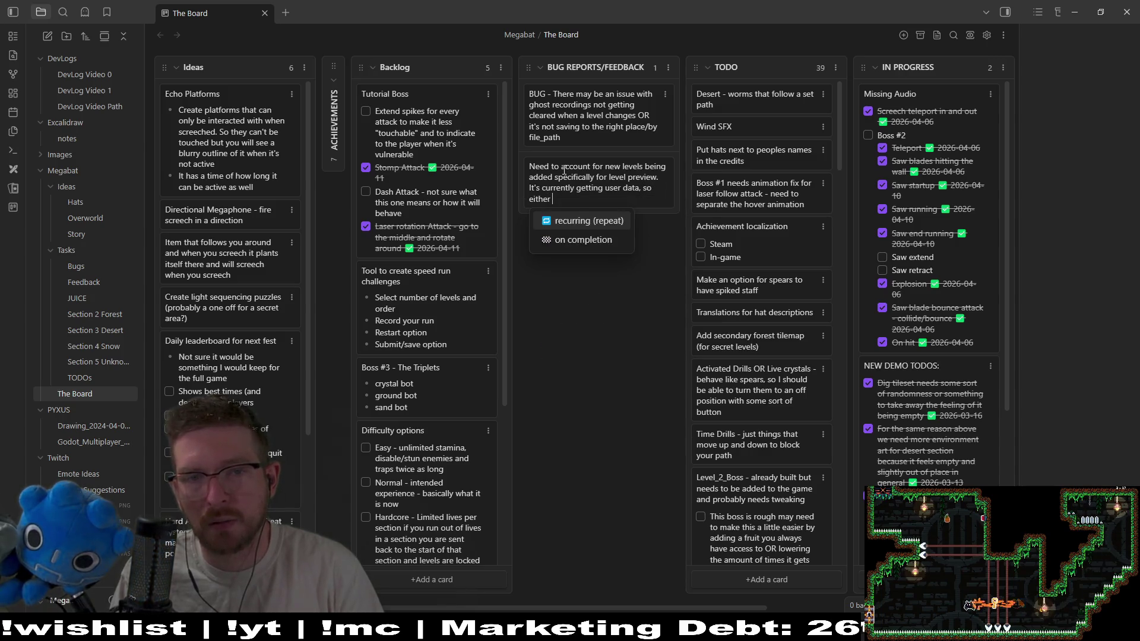
{"action": "type", "text": "we need toupdat"}
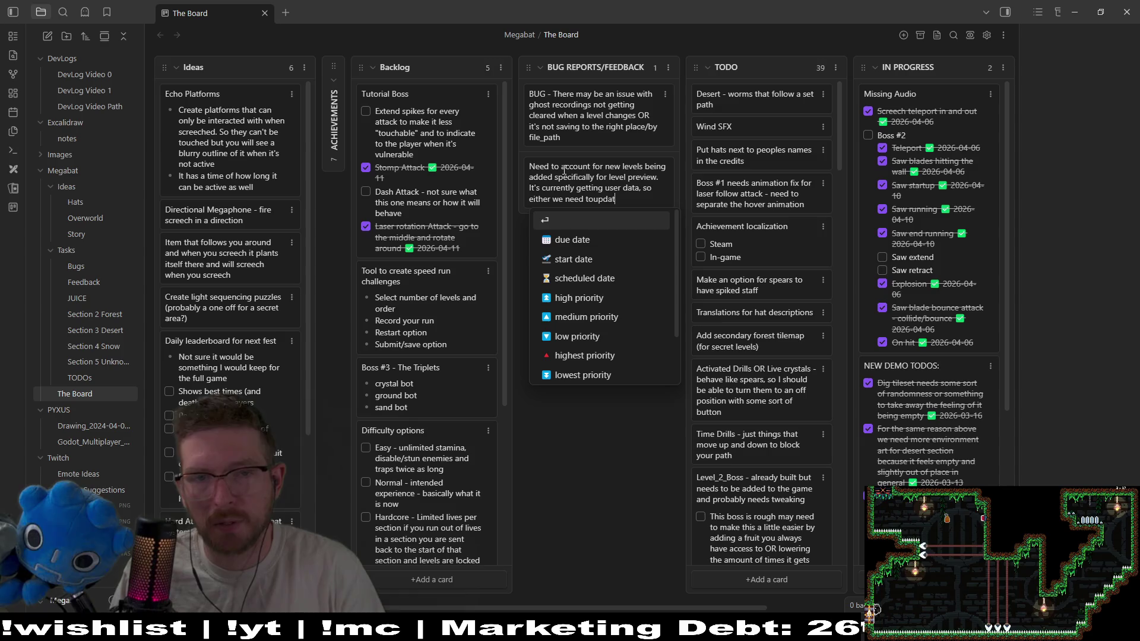
{"action": "key", "text": "BackSpace"}
{"action": "key", "text": "BackSpace"}
{"action": "key", "text": "BackSpace"}
{"action": "key", "text": "BackSpace"}
{"action": "key", "text": "BackSpace"}
{"action": "type", "text": " update that user to"}
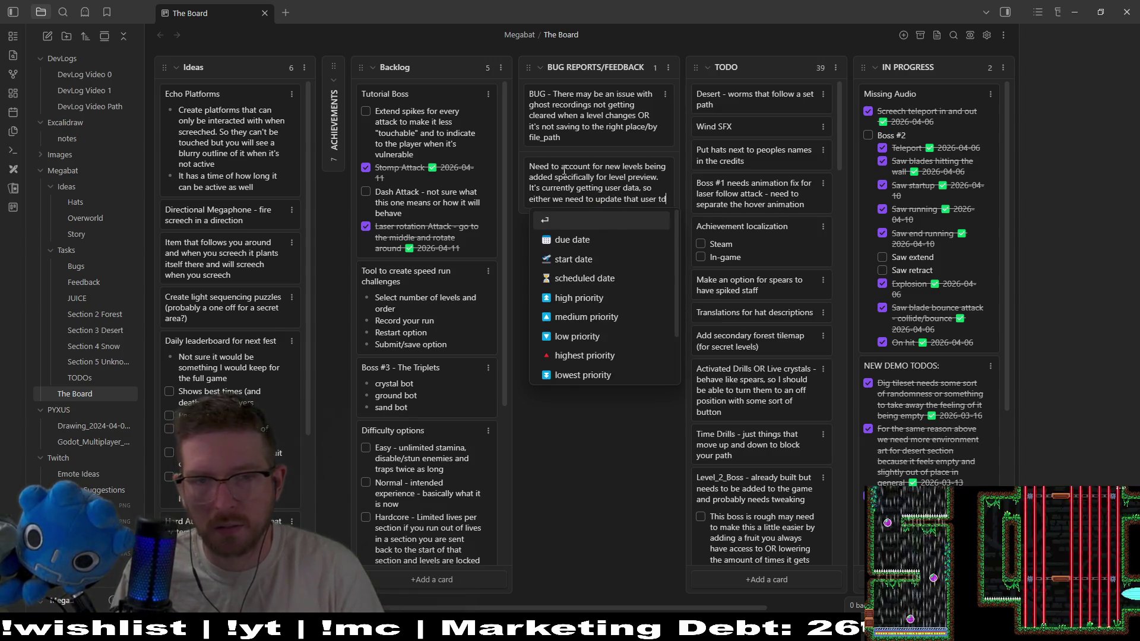
{"action": "key", "text": "BackSpace"}
{"action": "key", "text": "BackSpace"}
{"action": "type", "text": "data "}
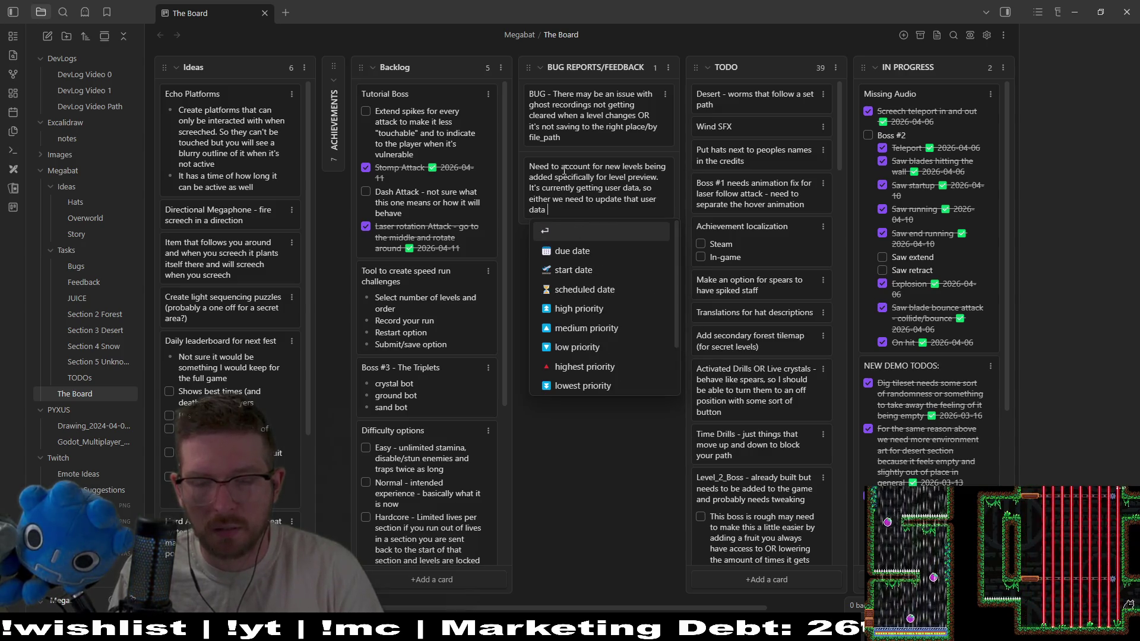
{"action": "type", "text": "whene new levels are added OR"}
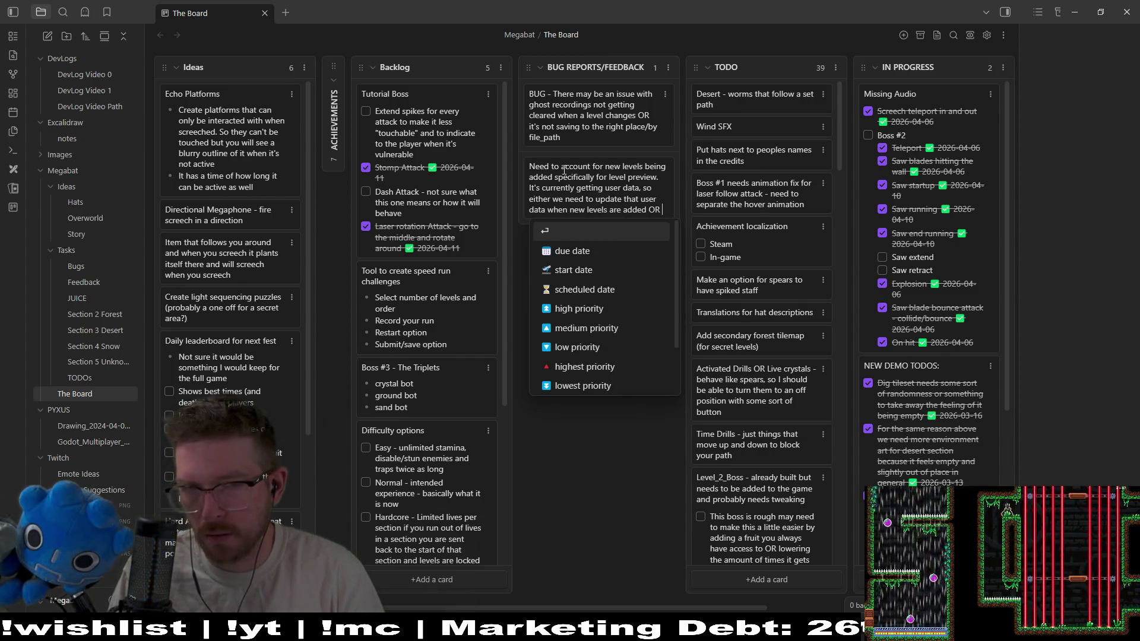
{"action": "type", "text": " just "}
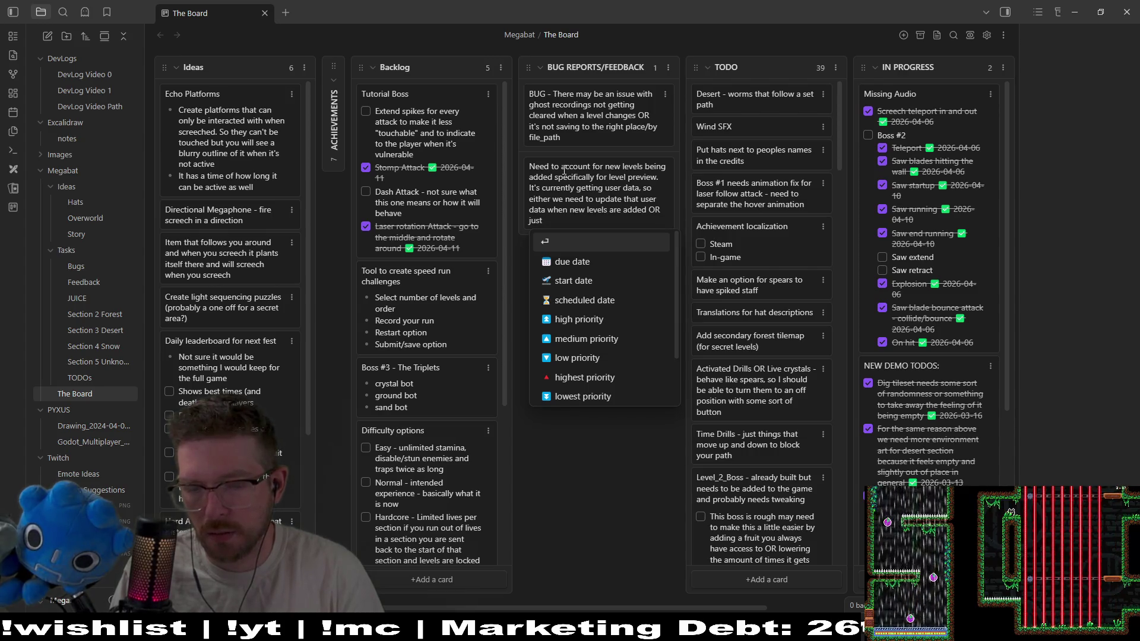
{"action": "type", "text": "check lev"}
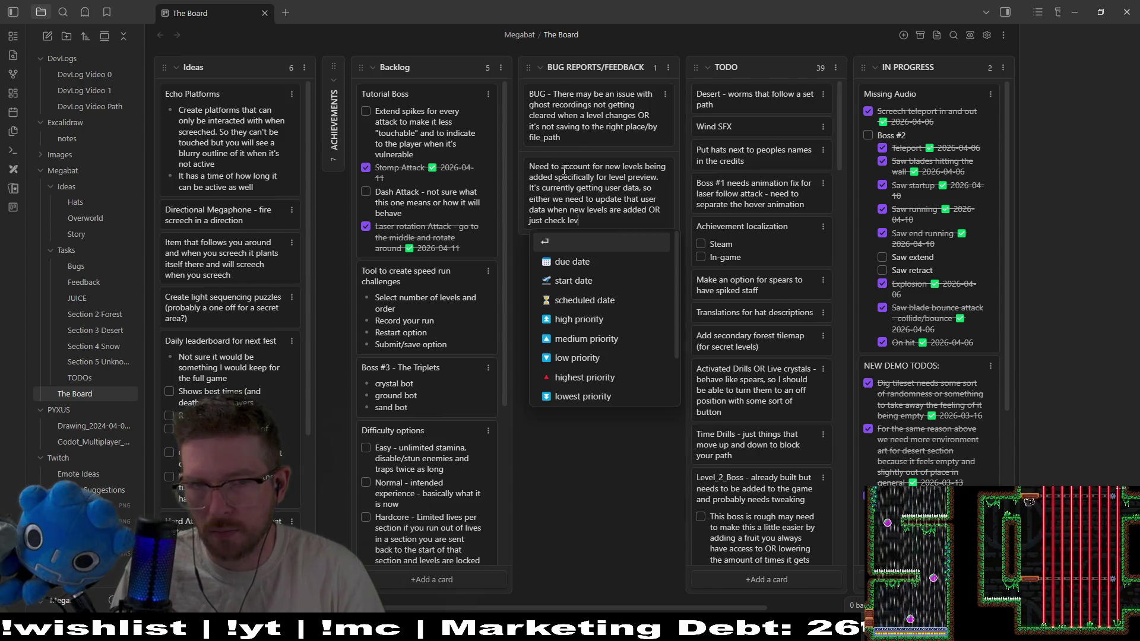
{"action": "type", "text": "el keys by"}
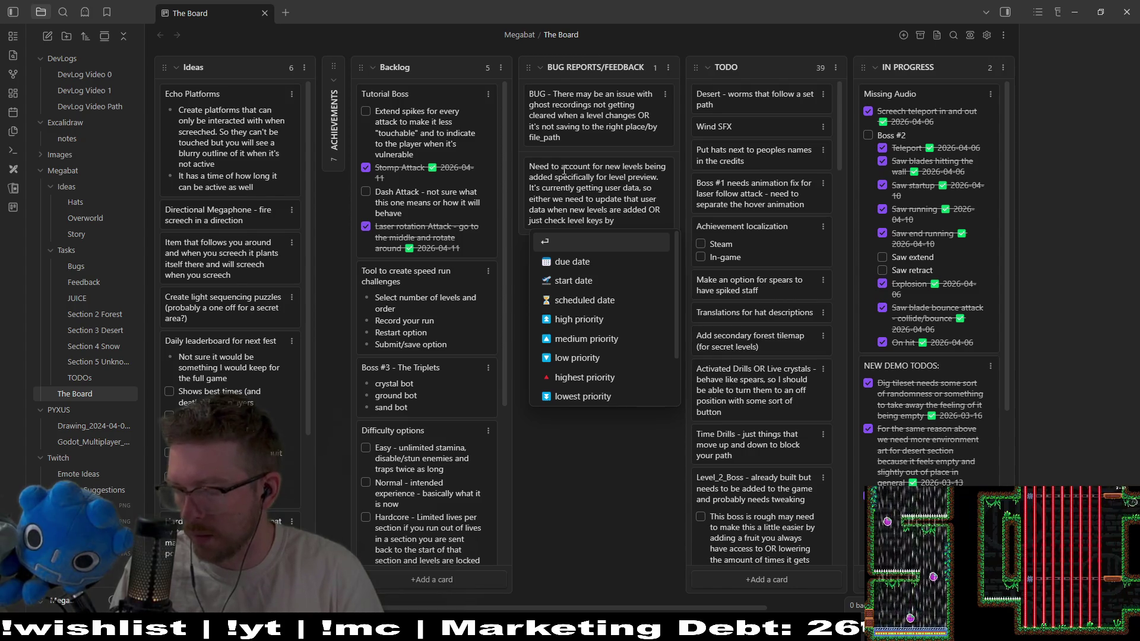
{"action": "type", "text": " cons"}
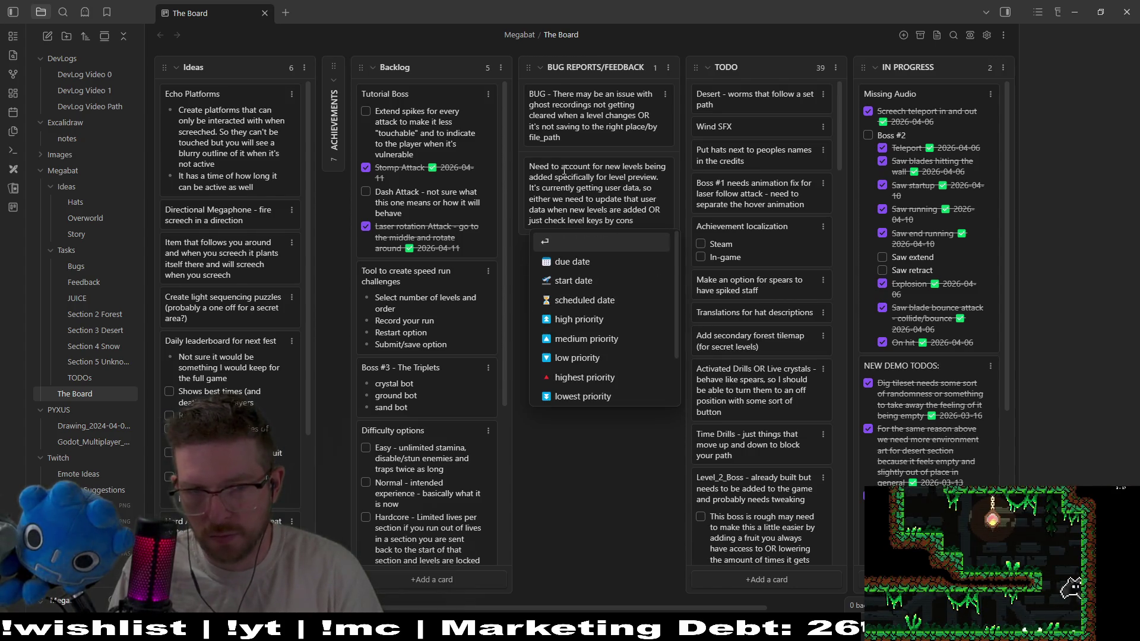
{"action": "type", "text": "tant"}
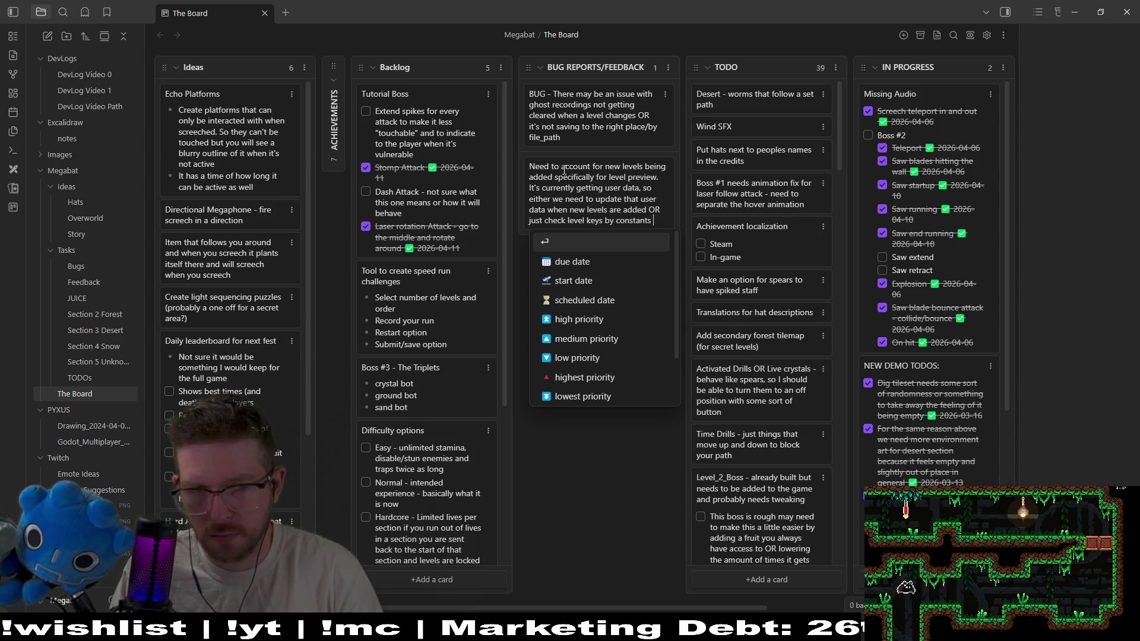
{"action": "type", "text": "source of truth"}
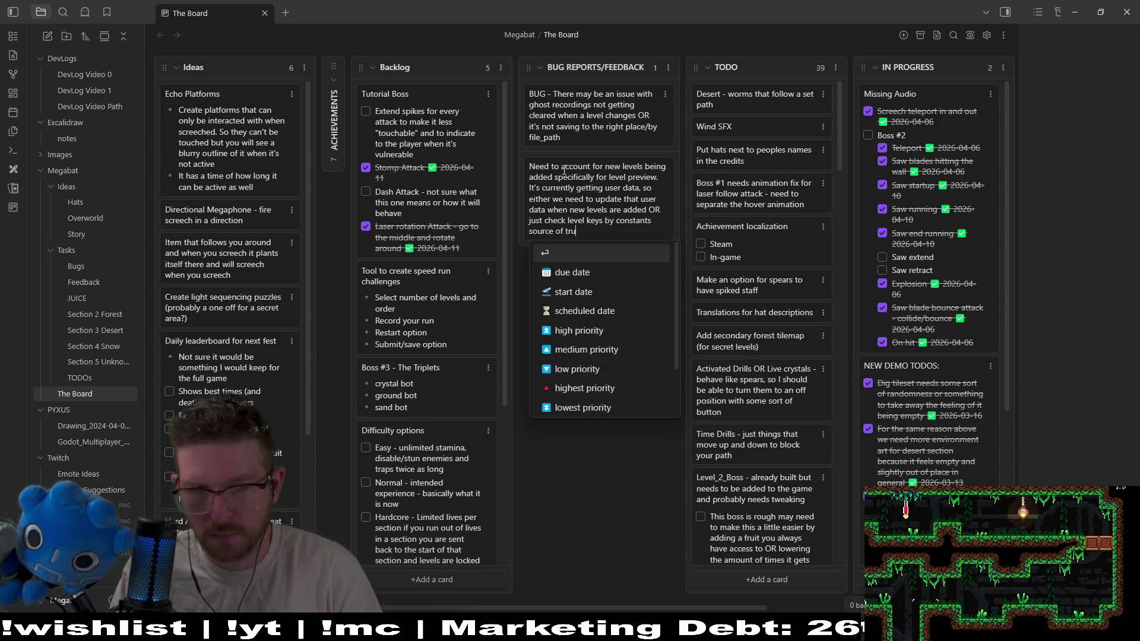
{"action": "key", "text": "Return"}
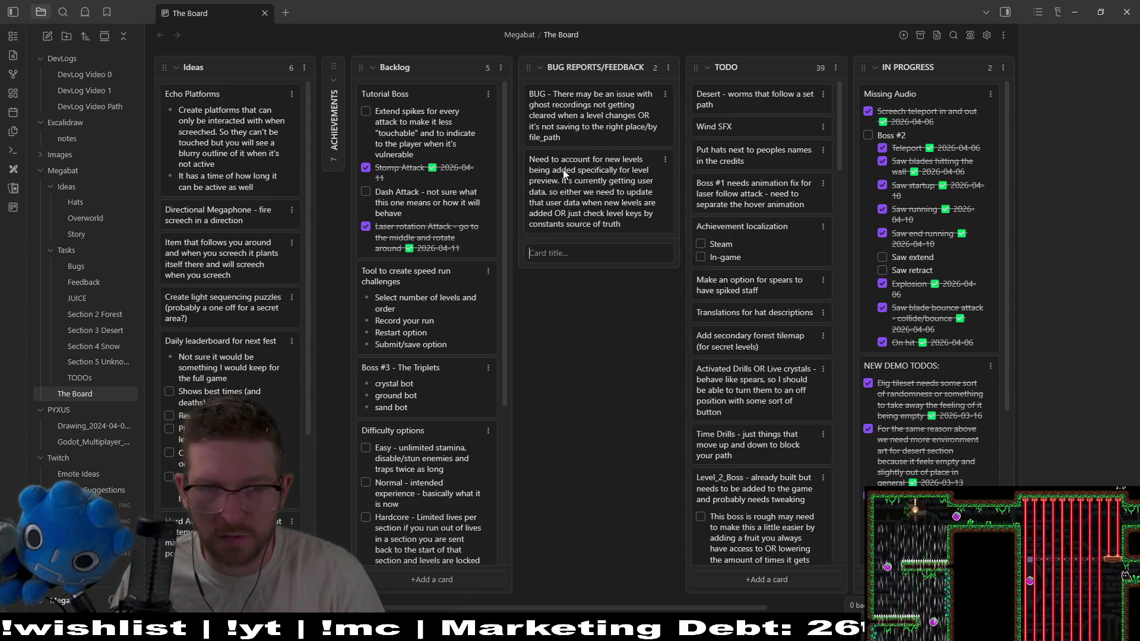
Move the level-preview card above the other bug card, prefix it with 'BUG - ', then minimize Obsidian
{"action": "left_click_drag", "start_coordinate": [625, 204], "coordinate": [620, 119]}
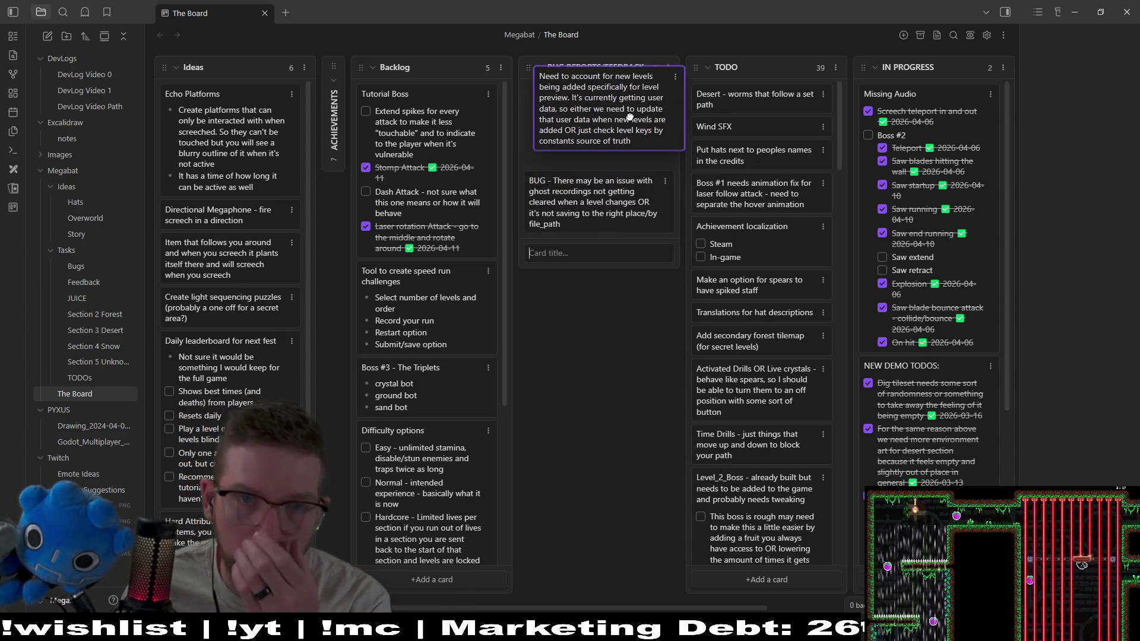
{"action": "left_click", "coordinate": [616, 252]}
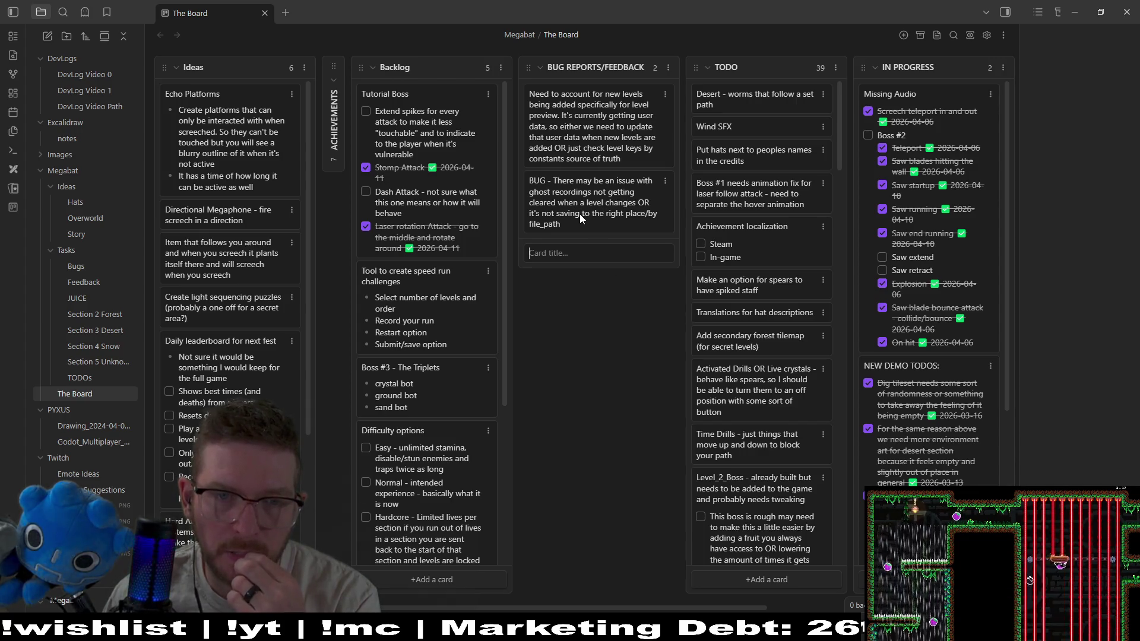
{"action": "left_click", "coordinate": [531, 94]}
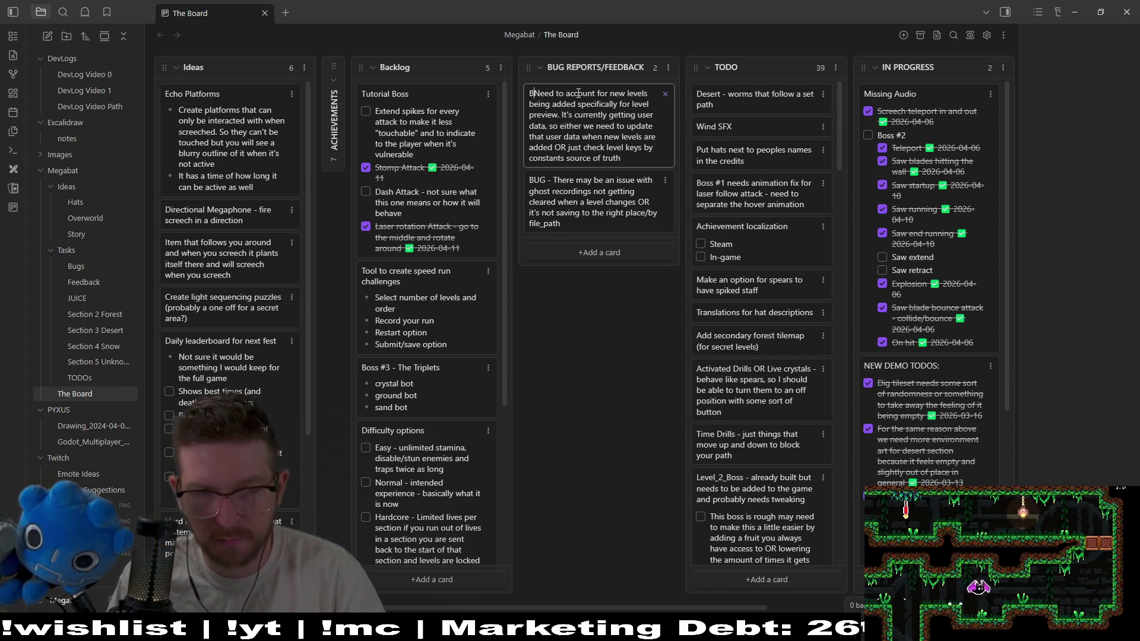
{"action": "type", "text": "UG -"}
{"action": "key", "text": "Return"}
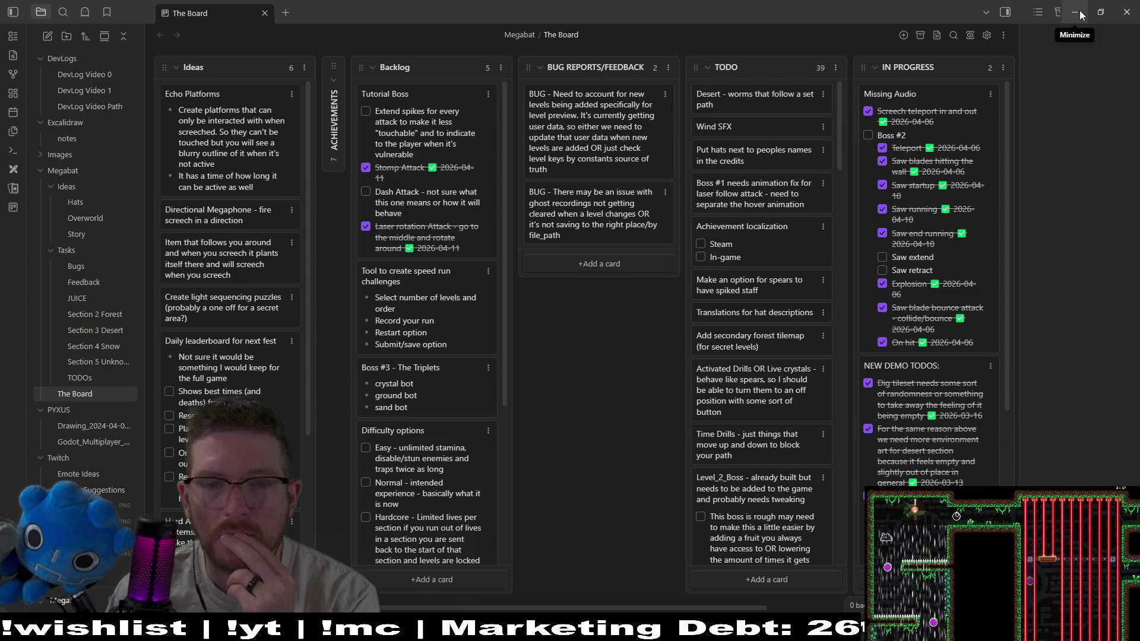
{"action": "left_click", "coordinate": [1080, 13]}
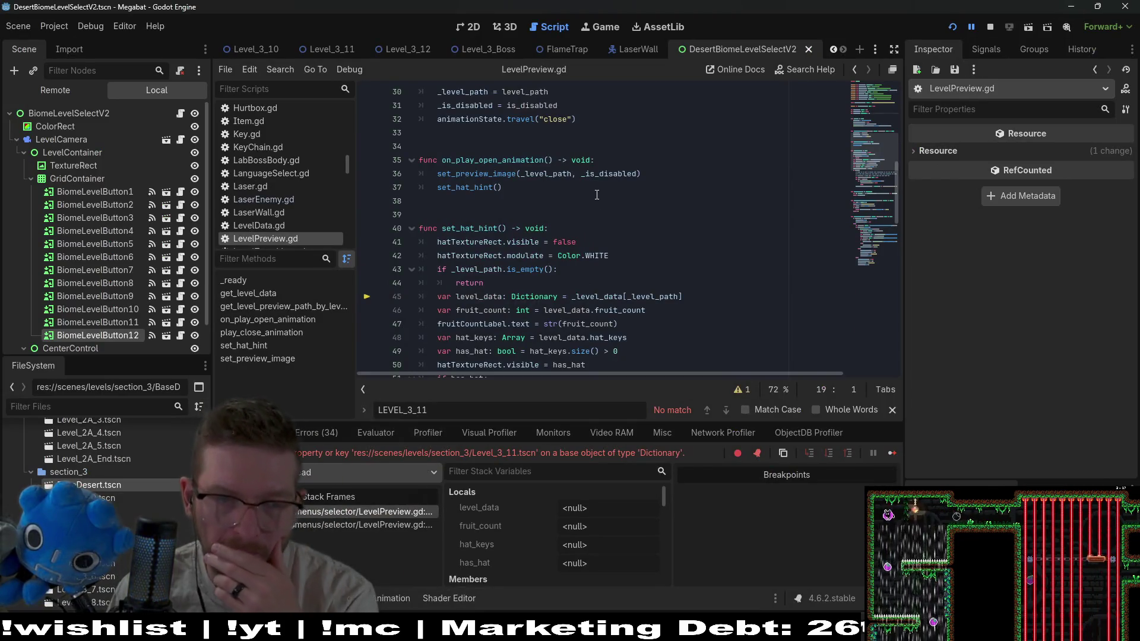
Trace _level_data in LevelPreview.gd to get_level_data() and its LEVEL_DATA_FILE_PATH reference
{"action": "double_click", "coordinate": [605, 297]}
{"action": "scroll", "coordinate": [611, 267], "scroll_direction": "up", "scroll_amount": 5}
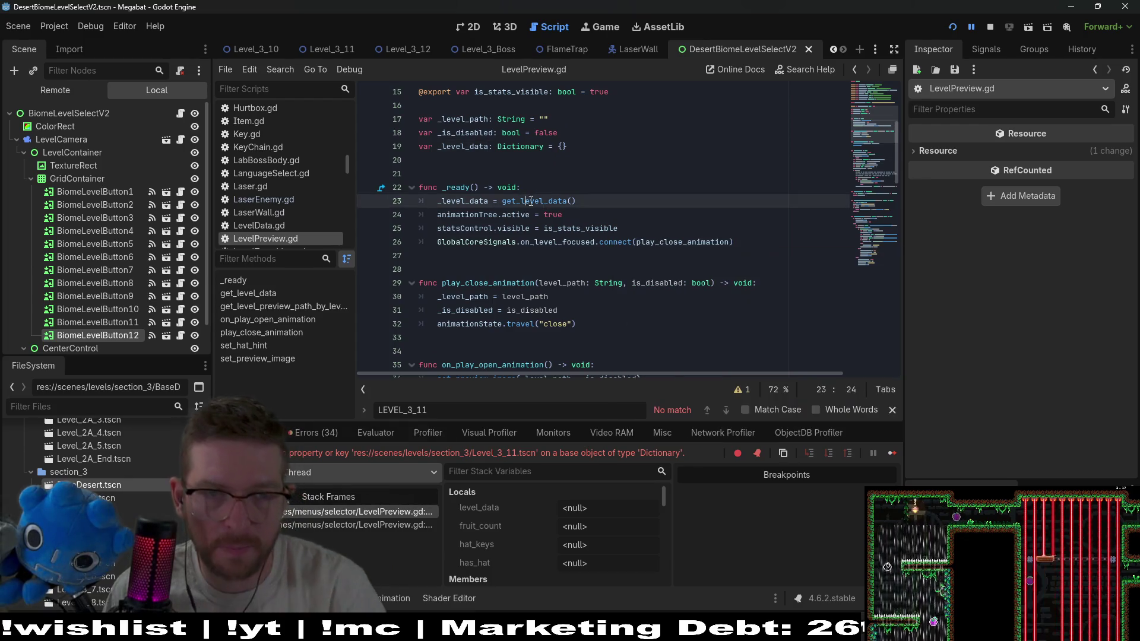
{"action": "left_click", "coordinate": [570, 202], "text": "ctrl"}
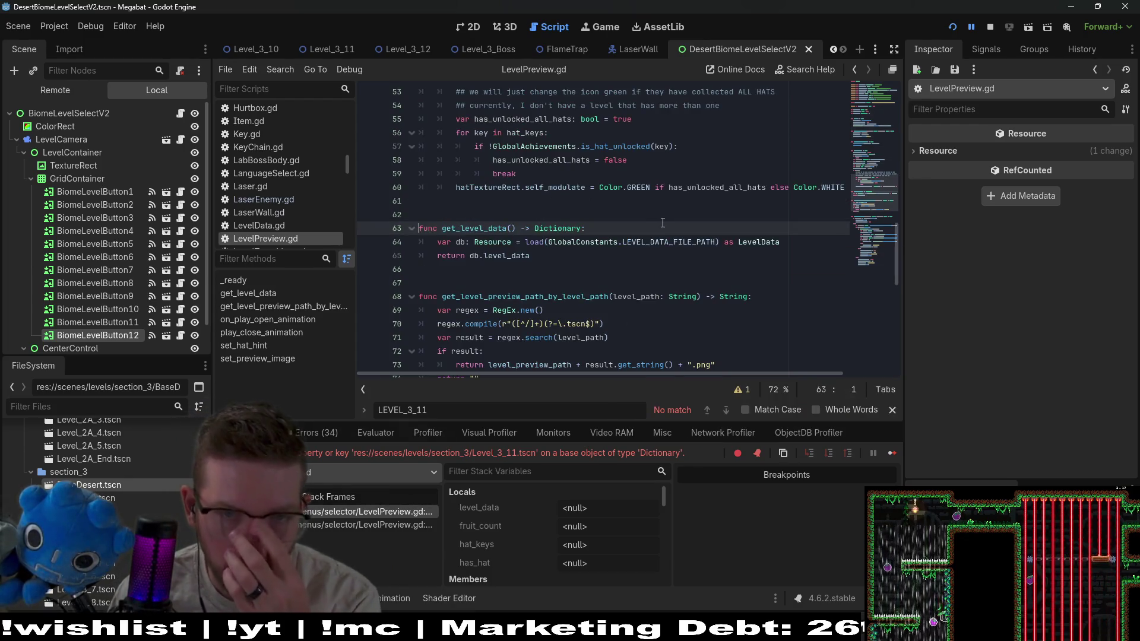
{"action": "double_click", "coordinate": [666, 242]}
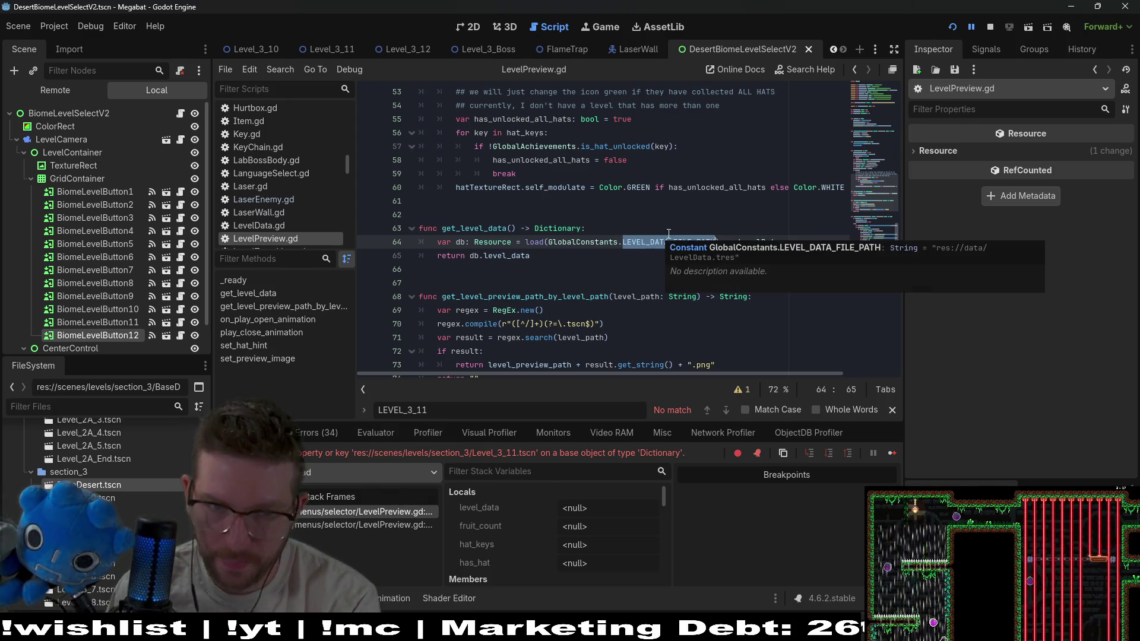
{"action": "left_click", "coordinate": [624, 242]}
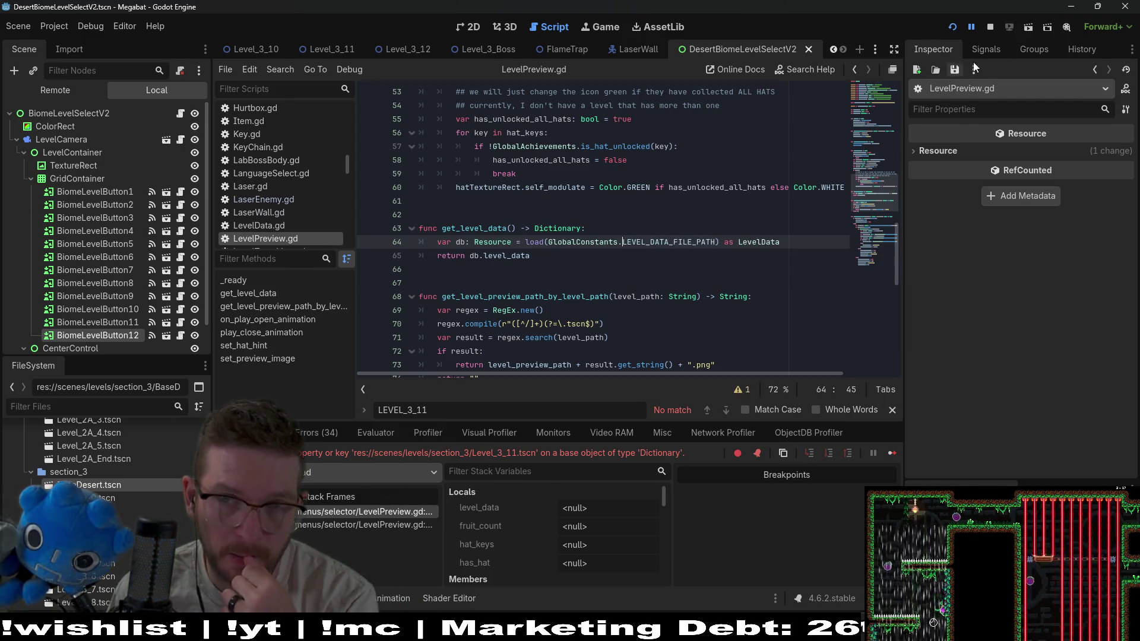
Stop the running game, check LEVEL_DATA_FILE_PATH's value, and go to its definition in GlobalConstants.gd
{"action": "key", "text": "F8"}
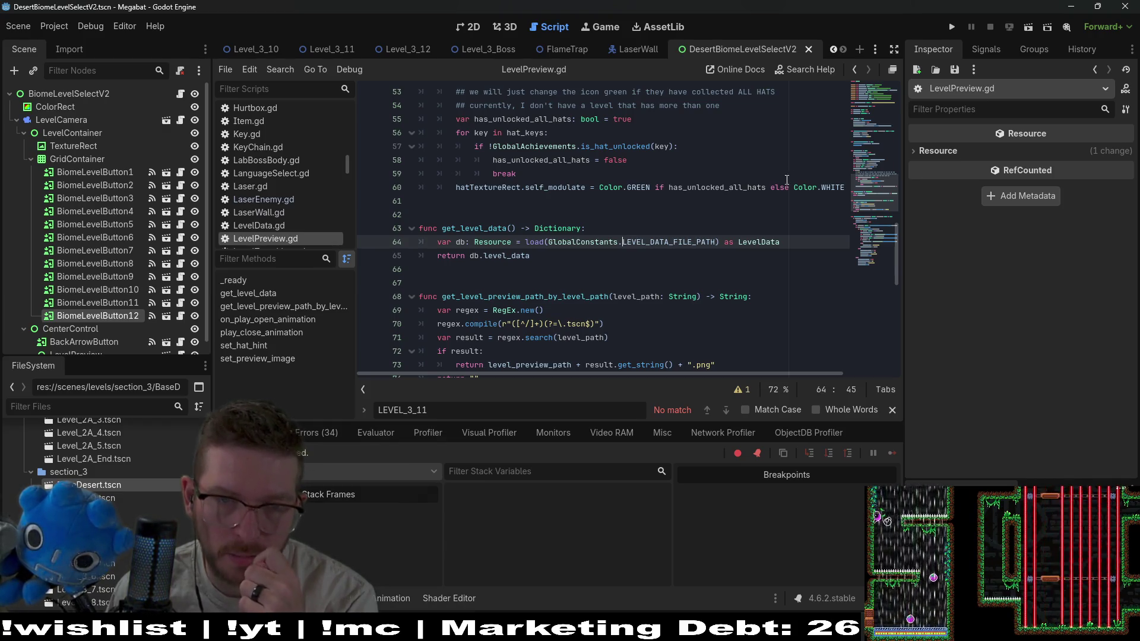
{"action": "double_click", "coordinate": [703, 243]}
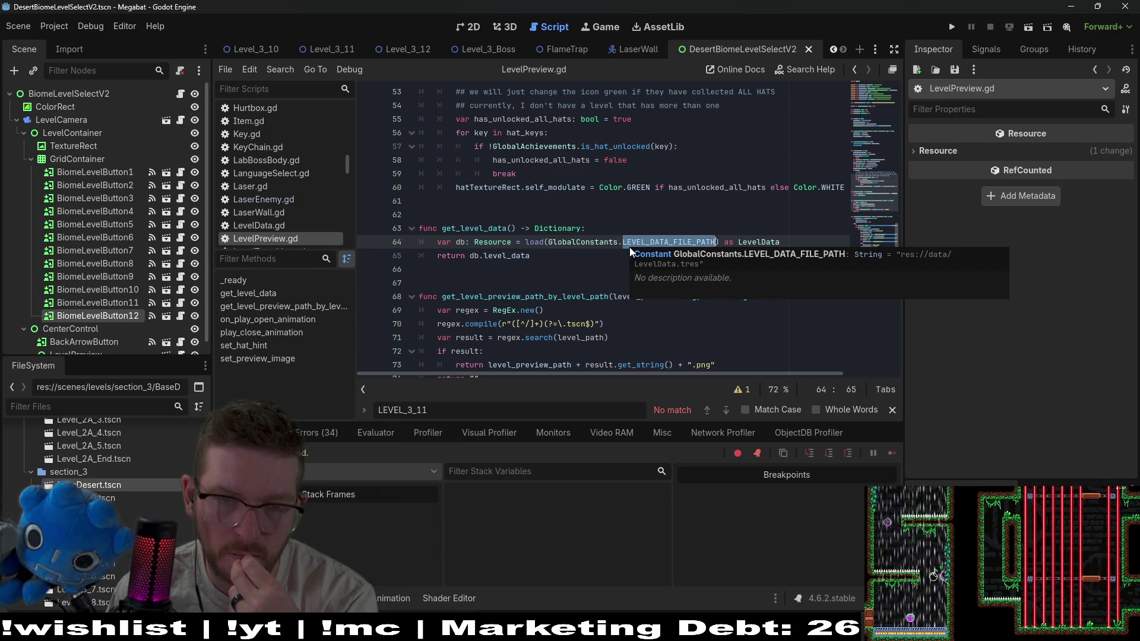
{"action": "left_click", "coordinate": [795, 243]}
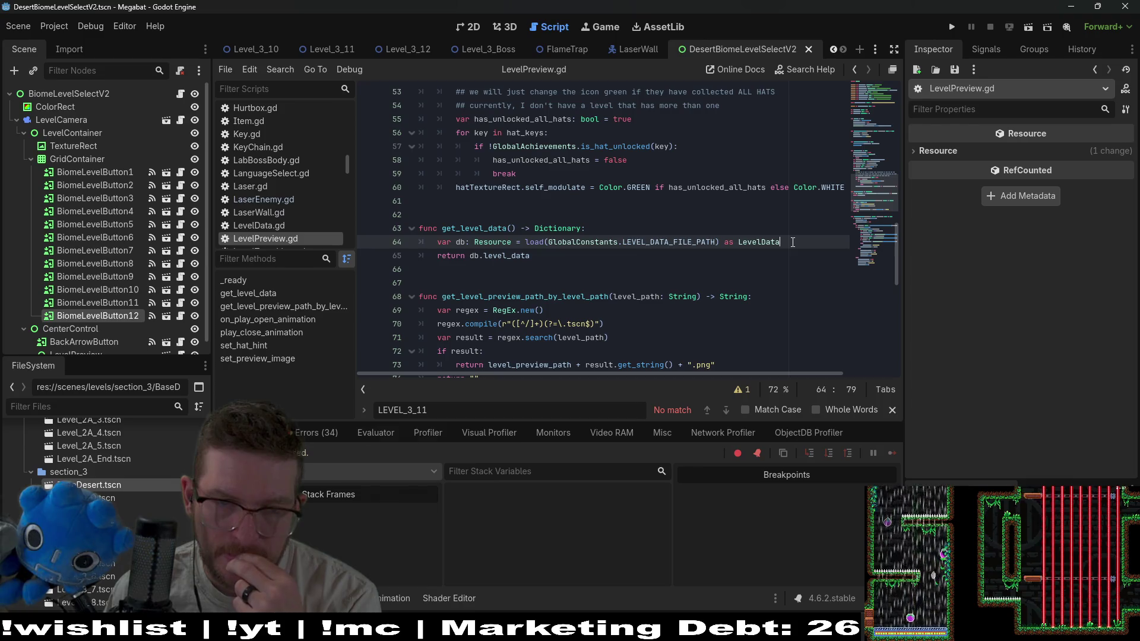
{"action": "left_click", "coordinate": [674, 244], "text": "ctrl"}
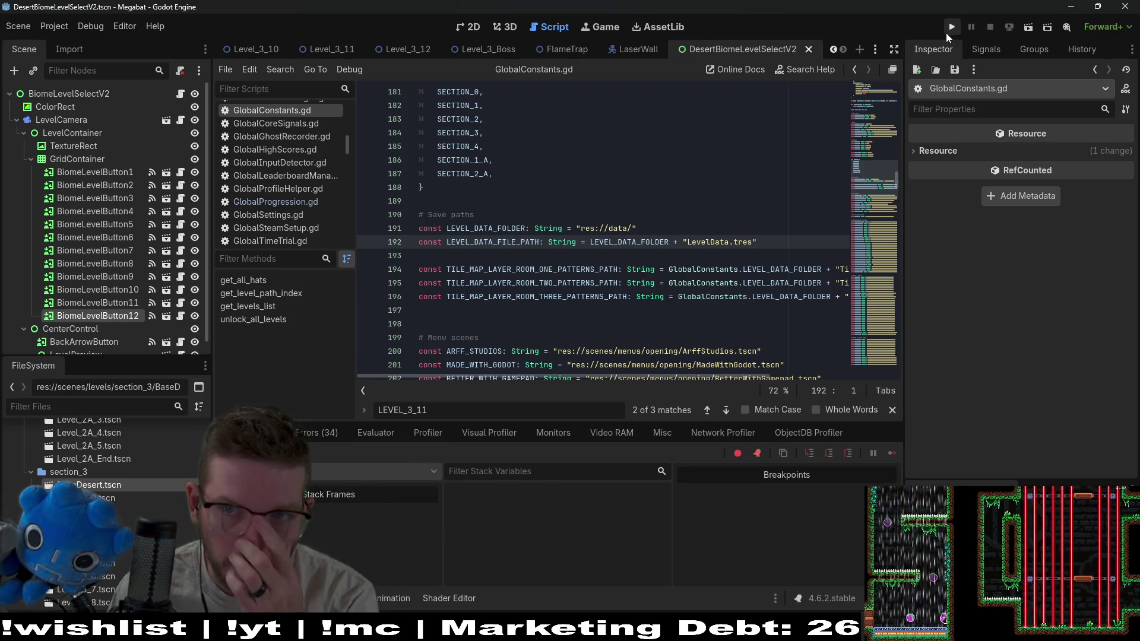
Run the game, start a new profile, and pick a biome from the Hats screen to trigger the break
{"action": "left_click", "coordinate": [948, 34]}
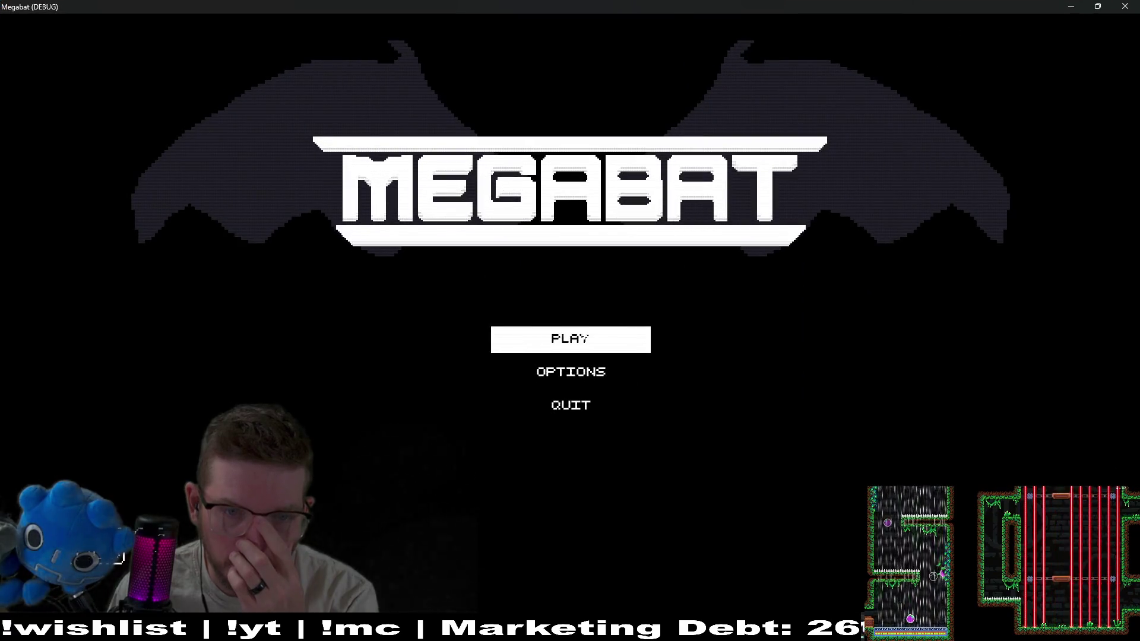
{"action": "left_click", "coordinate": [547, 344]}
{"action": "left_click", "coordinate": [546, 365]}
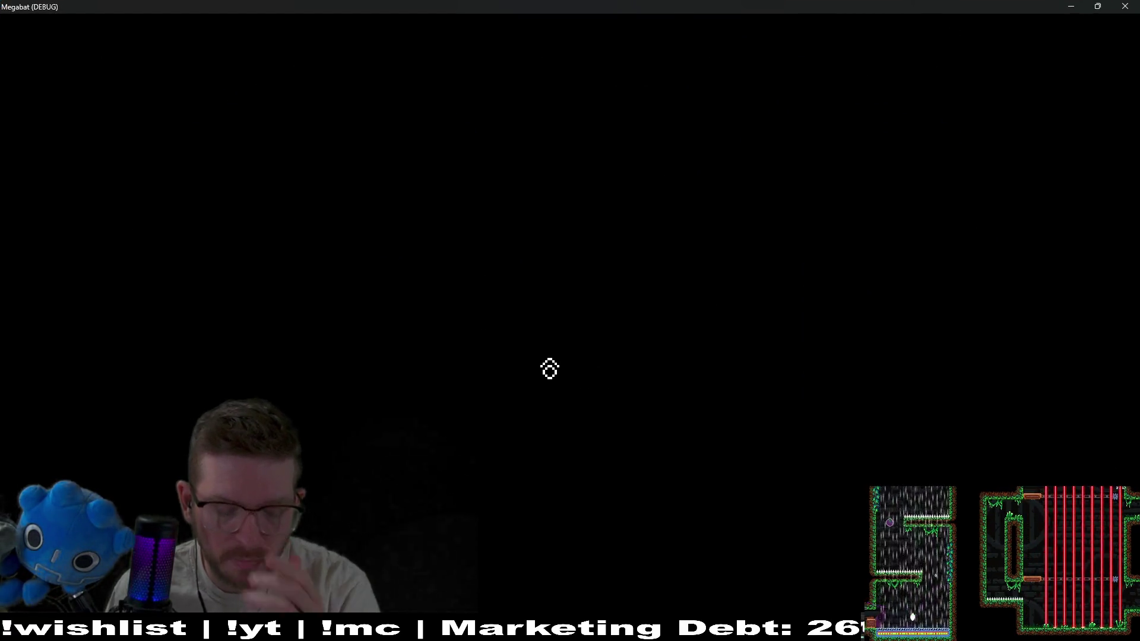
{"action": "key", "text": "Escape"}
{"action": "left_click", "coordinate": [591, 321]}
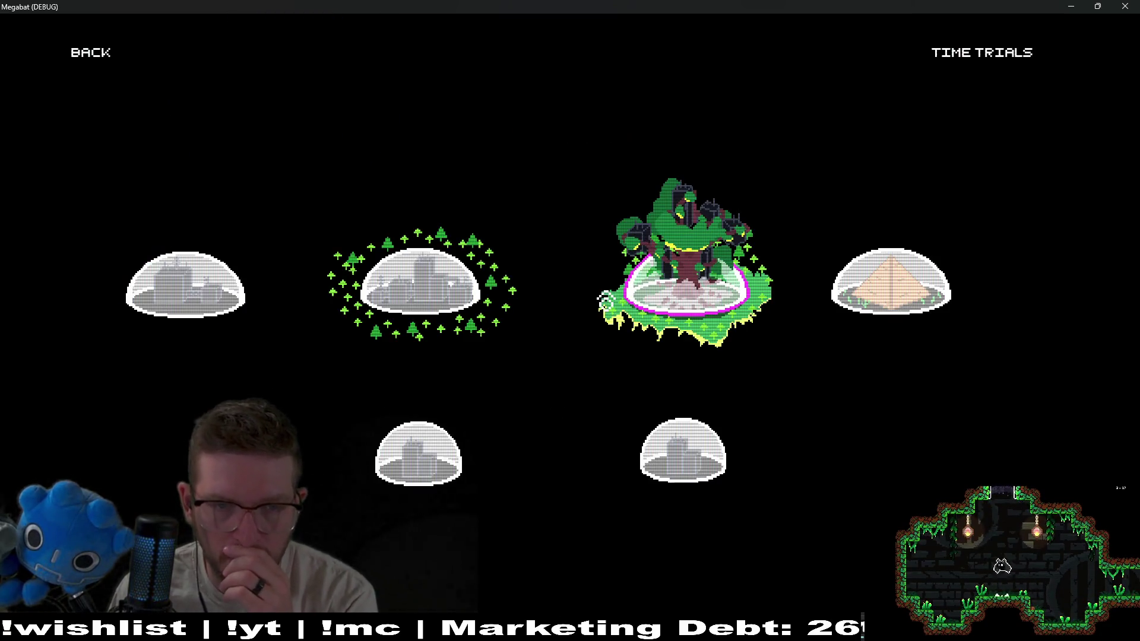
{"action": "left_click", "coordinate": [896, 283]}
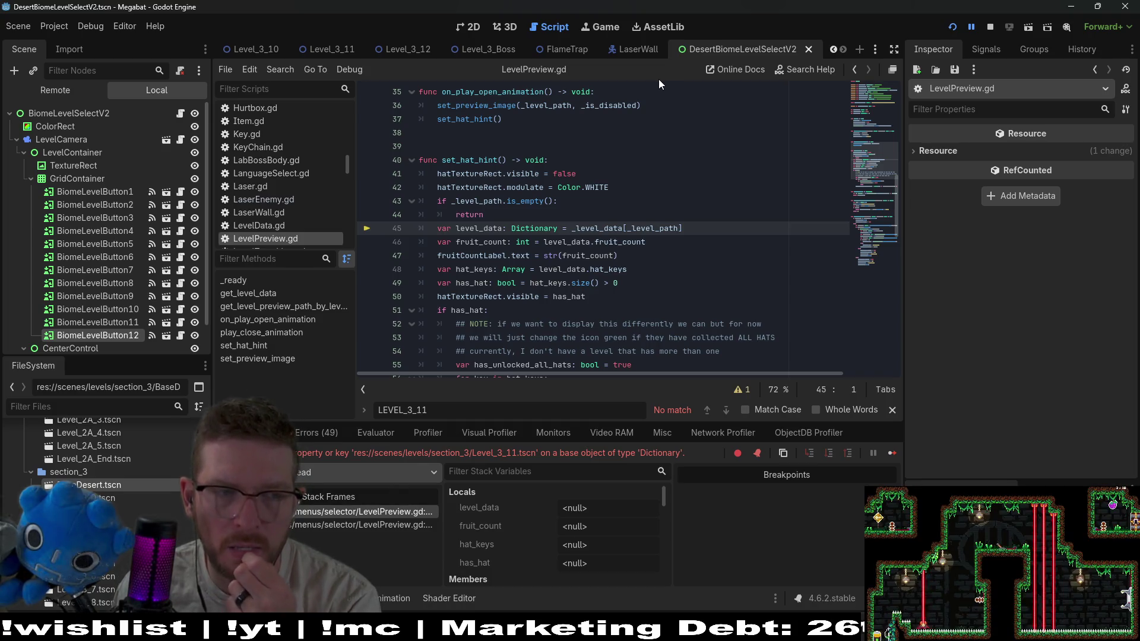
Compare BiomeLevelButton11 and BiomeLevelButton12 in the Scene tree
{"action": "left_click", "coordinate": [98, 326]}
{"action": "left_click", "coordinate": [108, 334]}
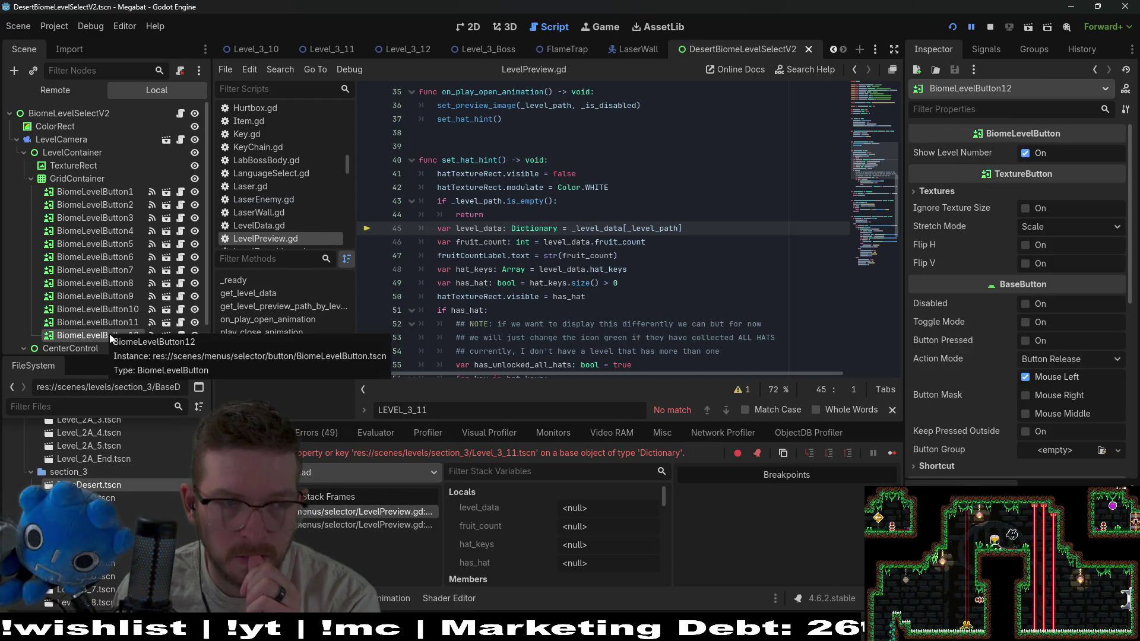
{"action": "left_click", "coordinate": [124, 320]}
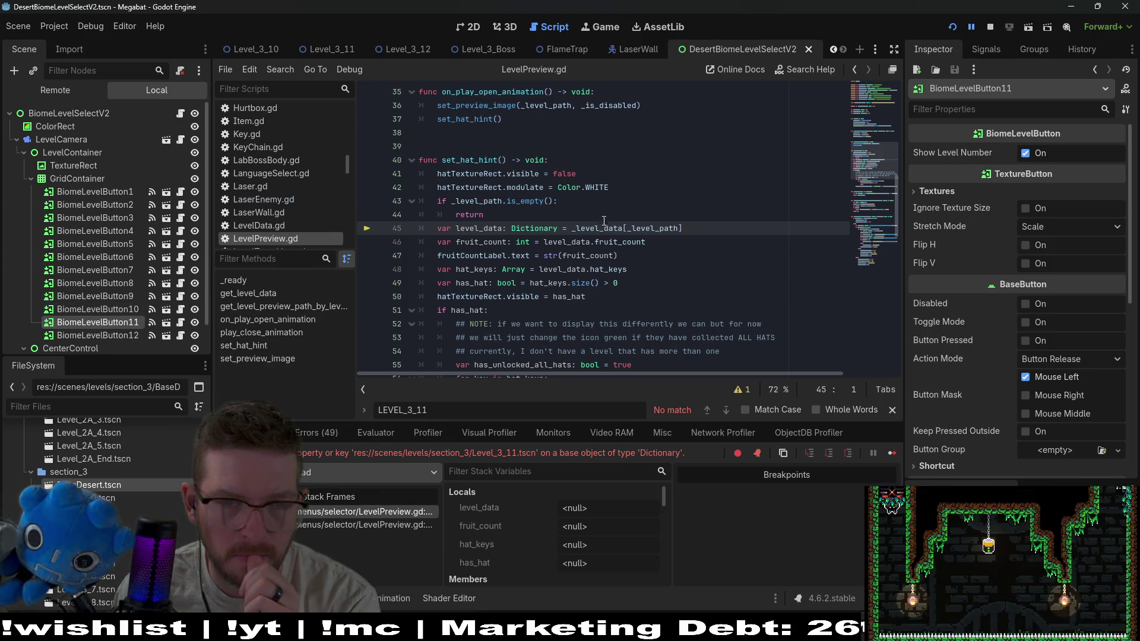
Insert print(_level_data) above the failing lookup on line 45 and relaunch the game
{"action": "key", "text": "Return"}
{"action": "key", "text": "BackSpace"}
{"action": "type", "text": "print("}
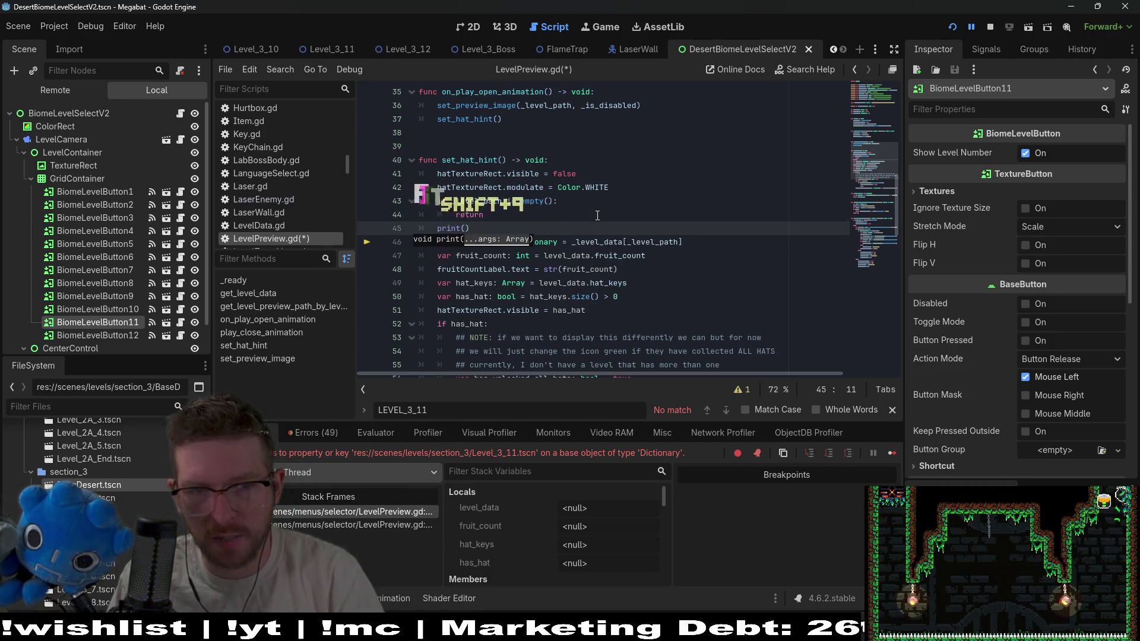
{"action": "type", "text": "_level_data"}
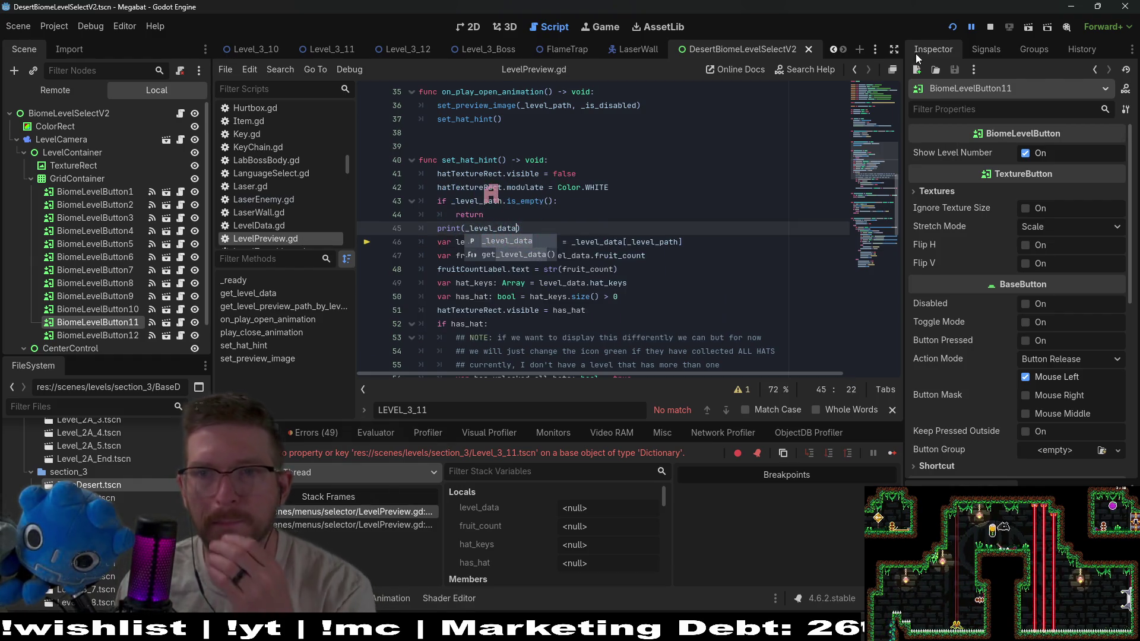
{"action": "left_click", "coordinate": [951, 28]}
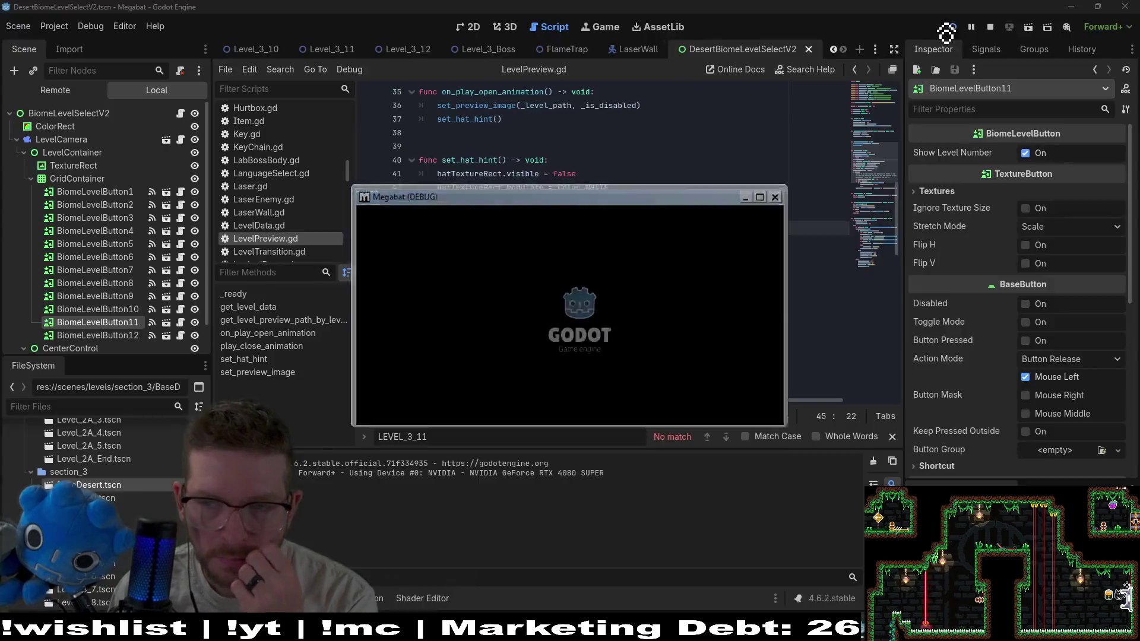
Go through the title menu and a save profile to the desert dome's level select, printing _level_data
{"action": "left_click", "coordinate": [573, 341]}
{"action": "left_click", "coordinate": [573, 359]}
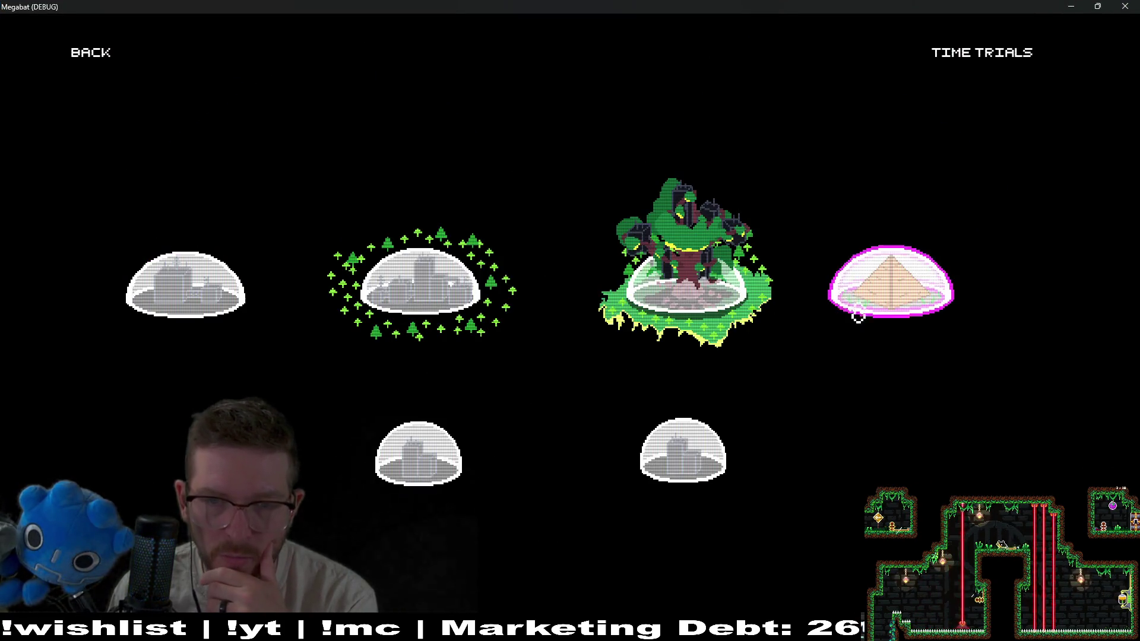
{"action": "left_click", "coordinate": [865, 300]}
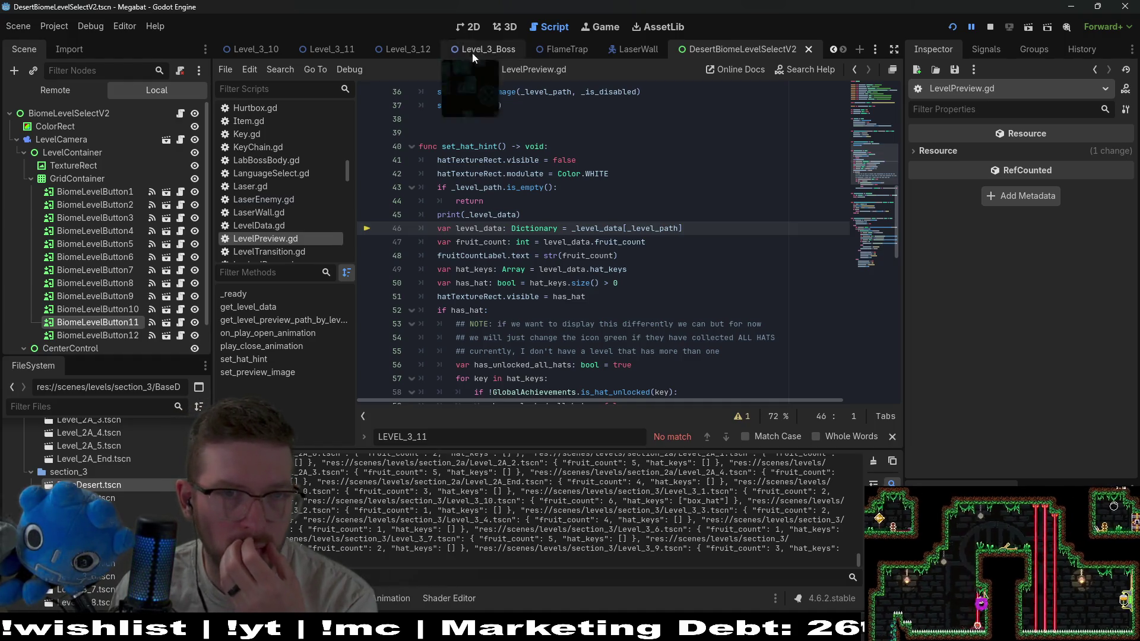
Open GlobalConstants.gd through a quick-open search for 'globalconst'
{"action": "left_click", "coordinate": [472, 34]}
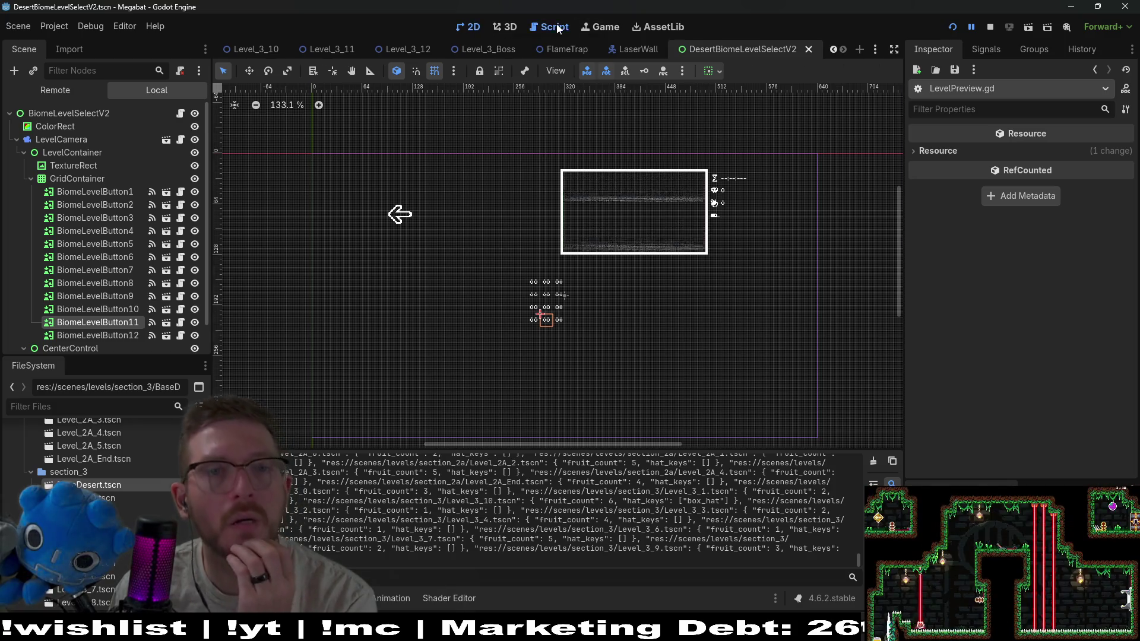
{"action": "key", "text": "shift+alt+o"}
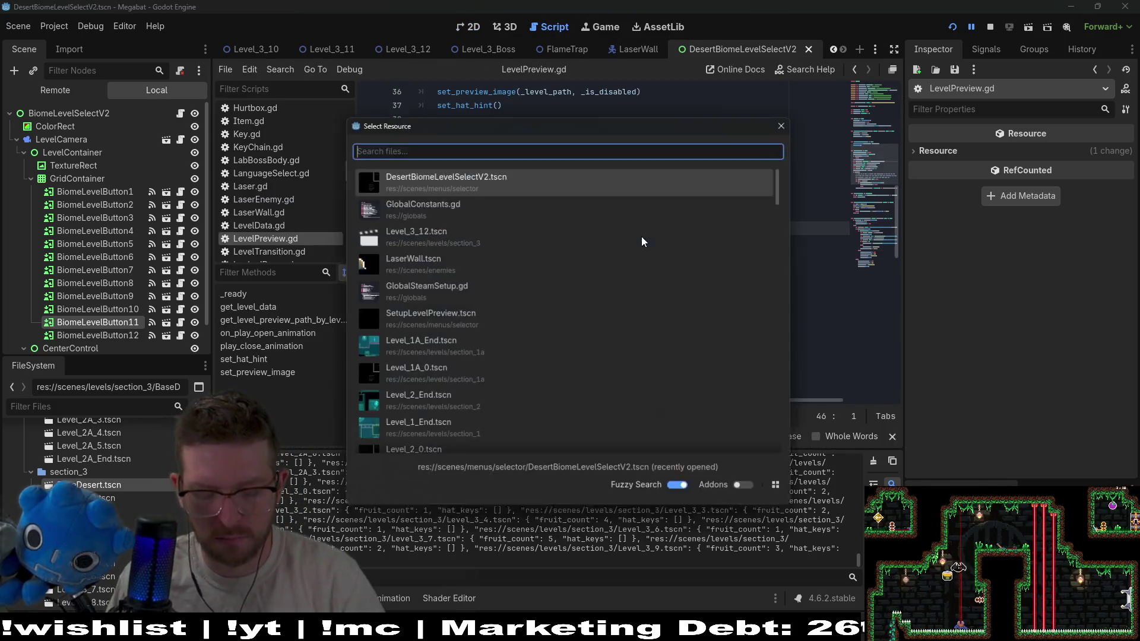
{"action": "type", "text": "globalconst"}
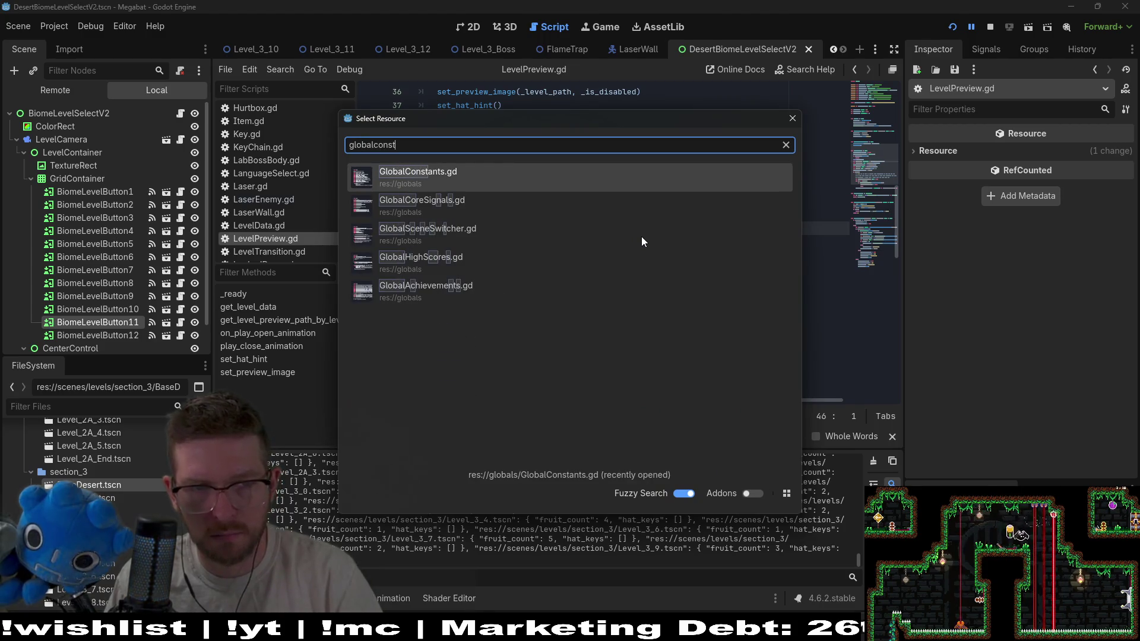
{"action": "key", "text": "Return"}
Step through the LEVEL_3_11 occurrences: the scene-path constant and its LEVELS dictionary entry
{"action": "scroll", "coordinate": [636, 237], "scroll_direction": "down", "scroll_amount": 7}
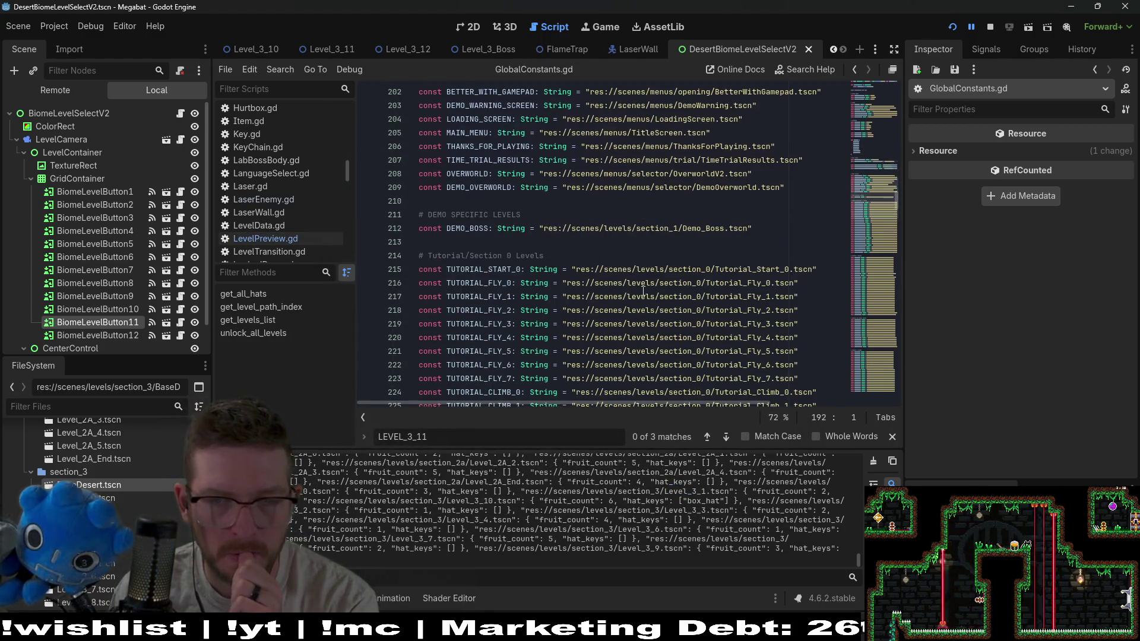
{"action": "scroll", "coordinate": [682, 295], "scroll_direction": "down", "scroll_amount": 20}
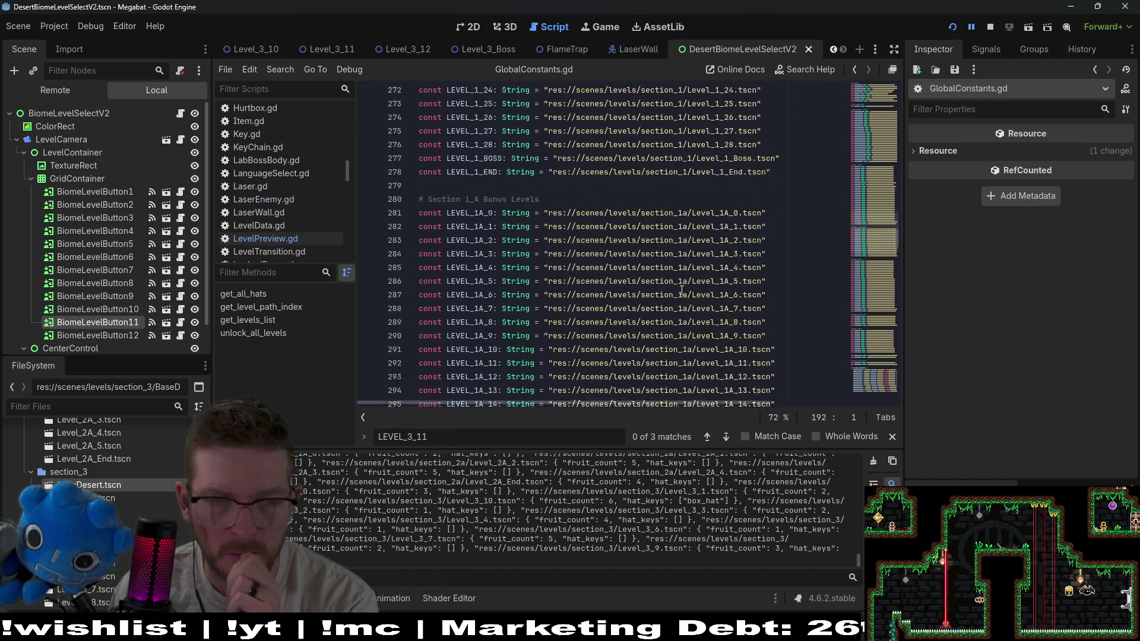
{"action": "scroll", "coordinate": [668, 293], "scroll_direction": "down", "scroll_amount": 11}
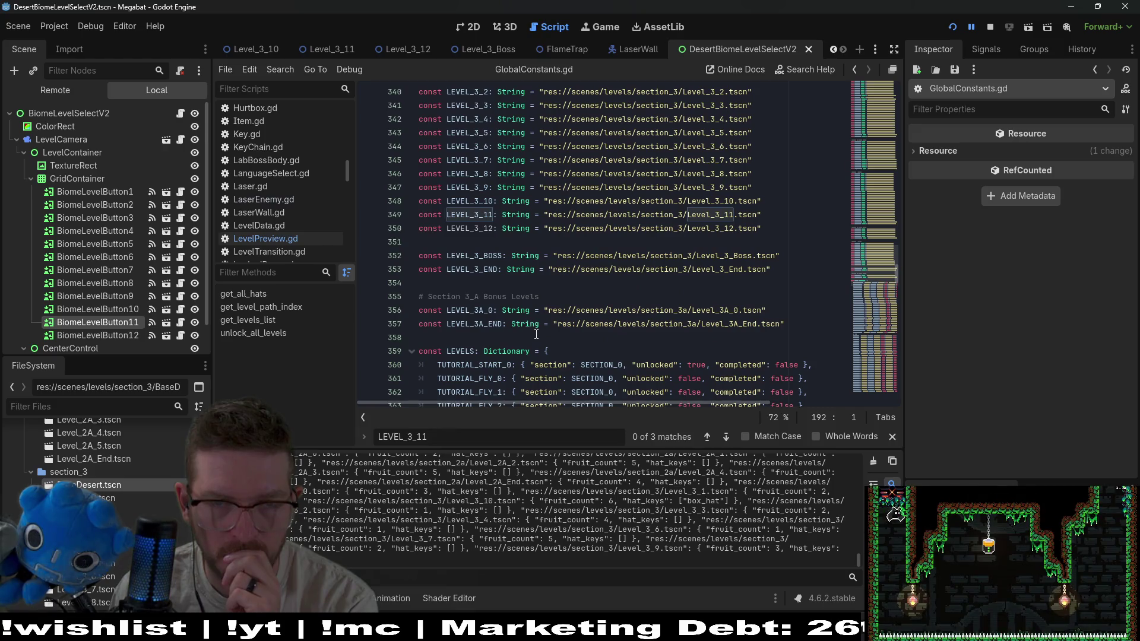
{"action": "double_click", "coordinate": [479, 202]}
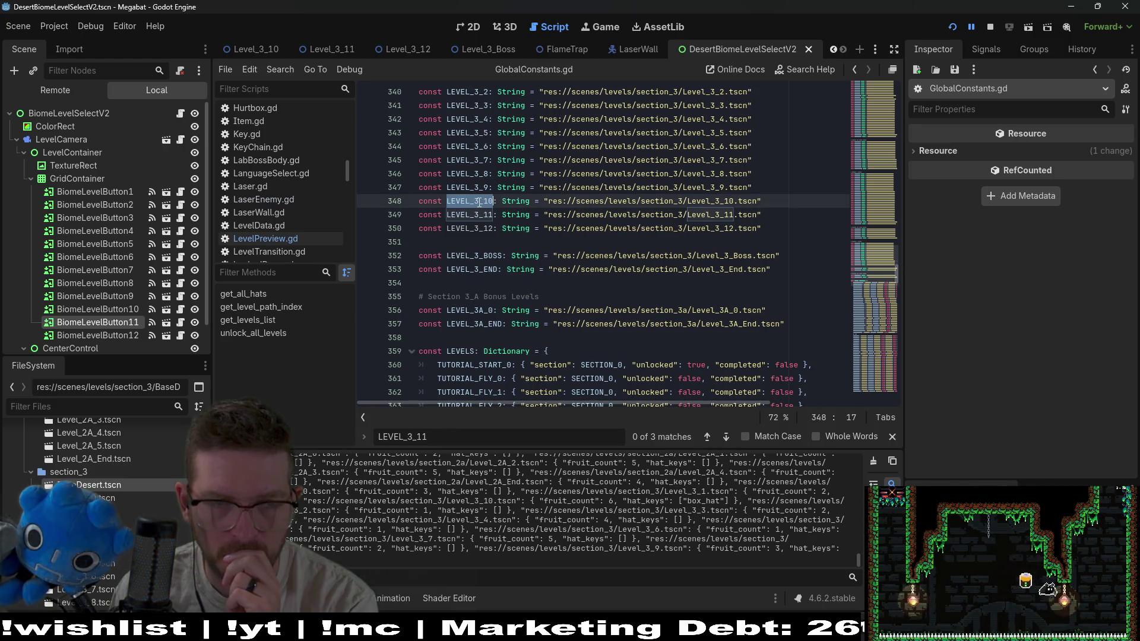
{"action": "key", "text": "F3"}
{"action": "key", "text": "F3"}
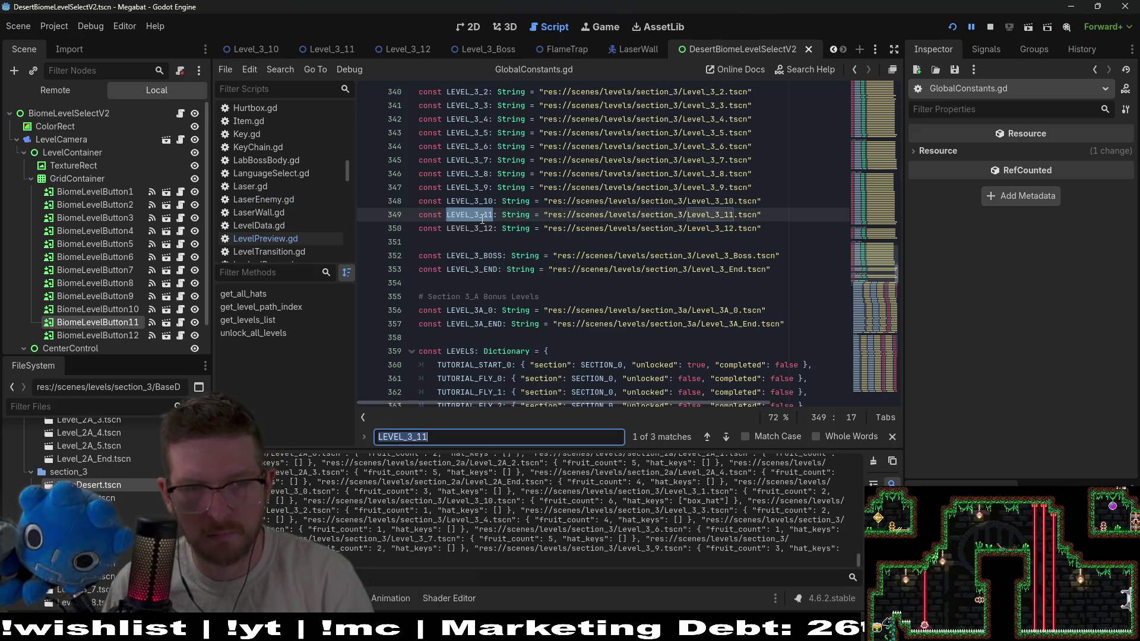
{"action": "key", "text": "Return"}
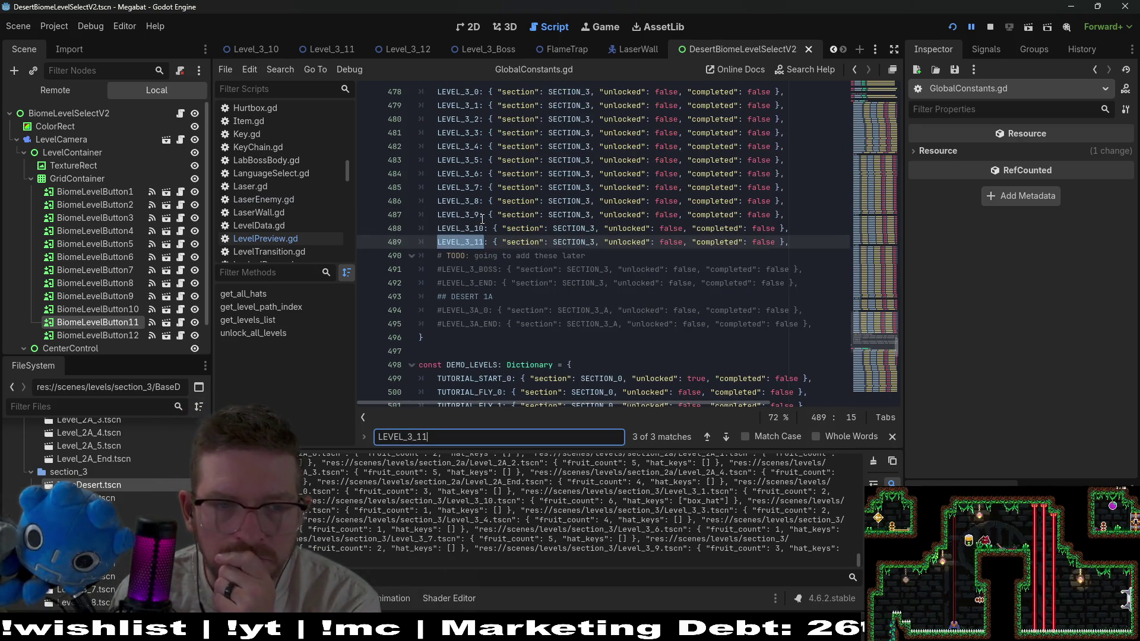
{"action": "key", "text": "Return"}
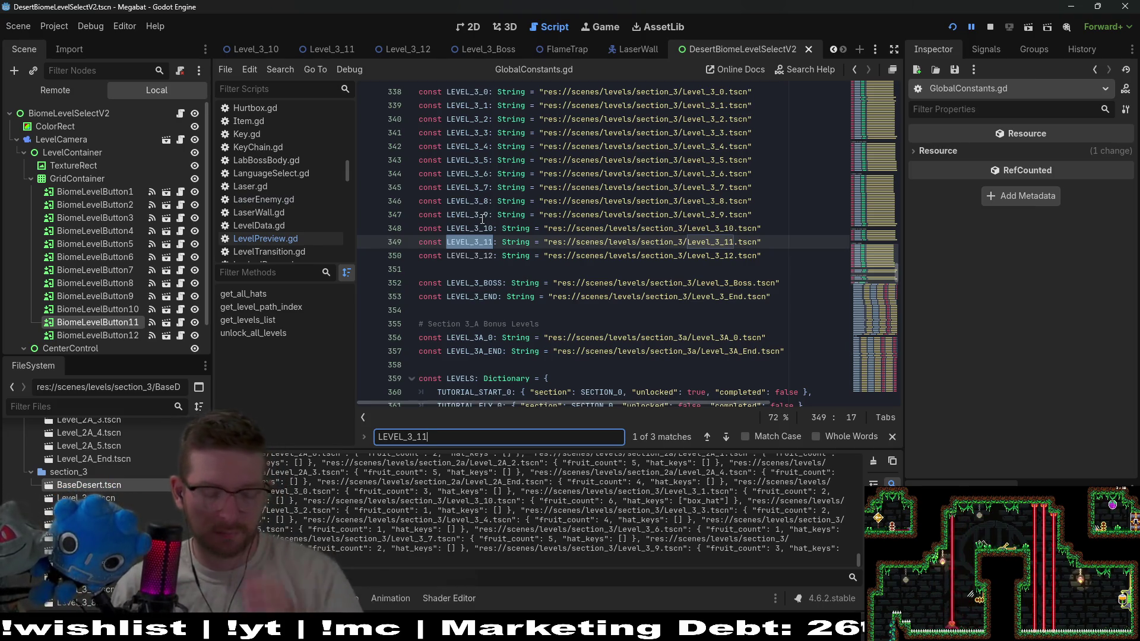
Move the caret through the LEVEL_3_12 and LEVEL_3_END constant lines in GlobalConstants.gd
{"action": "left_click", "coordinate": [619, 264]}
{"action": "left_click", "coordinate": [760, 242]}
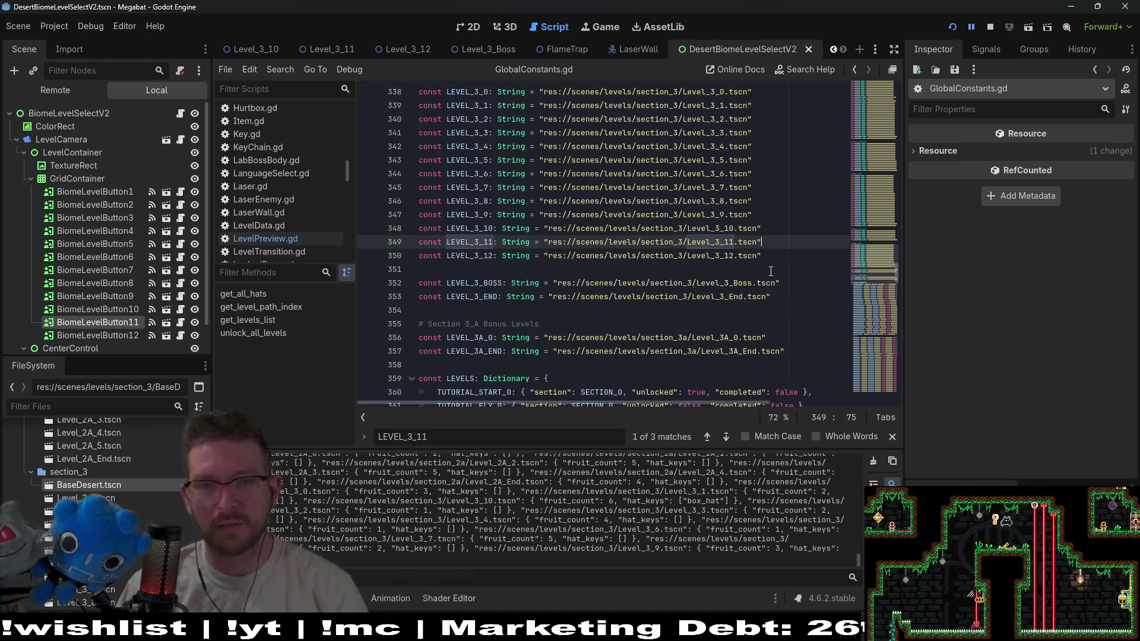
{"action": "left_click", "coordinate": [777, 259]}
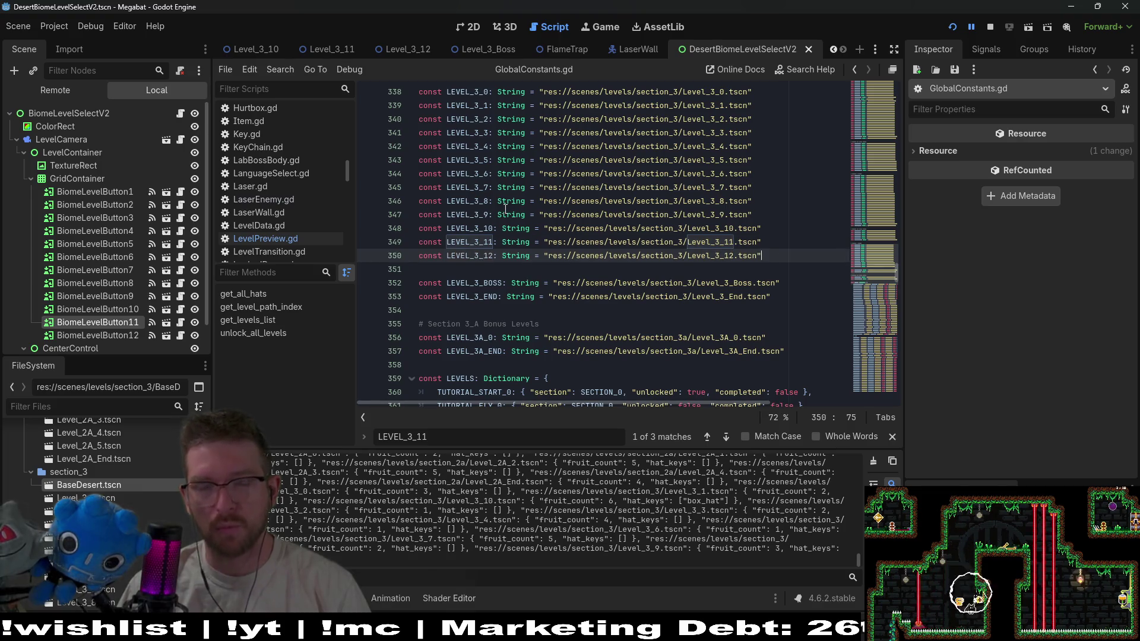
{"action": "left_click", "coordinate": [696, 297]}
{"action": "mouse_move", "coordinate": [696, 297]}
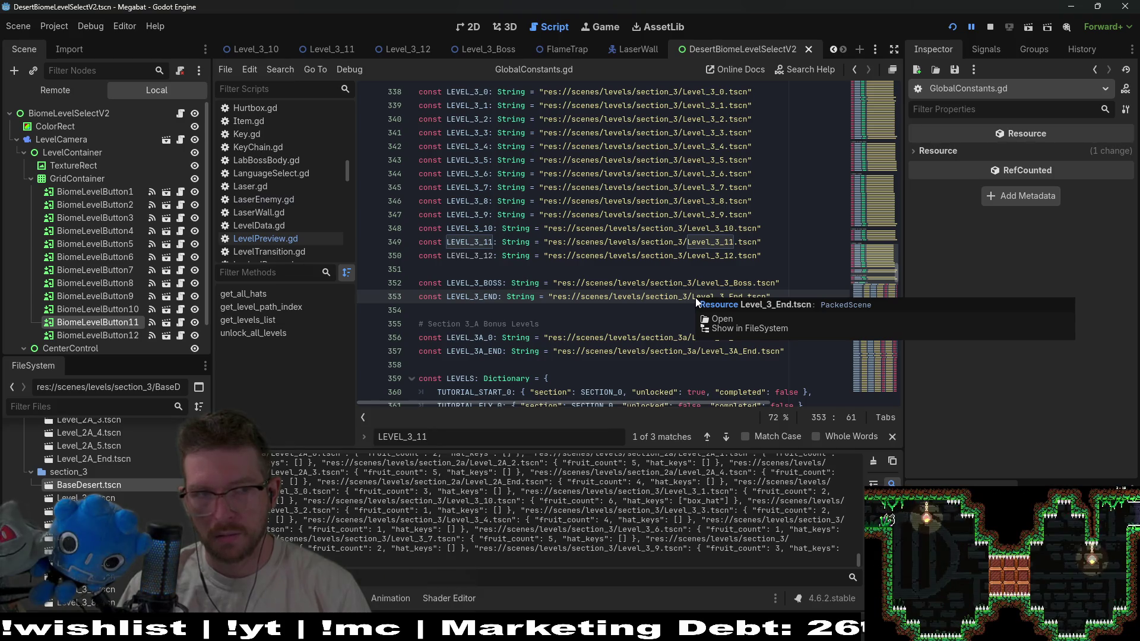
Glance at the Project menu, then search the quick-open list for 'level_preview'
{"action": "left_click", "coordinate": [60, 28]}
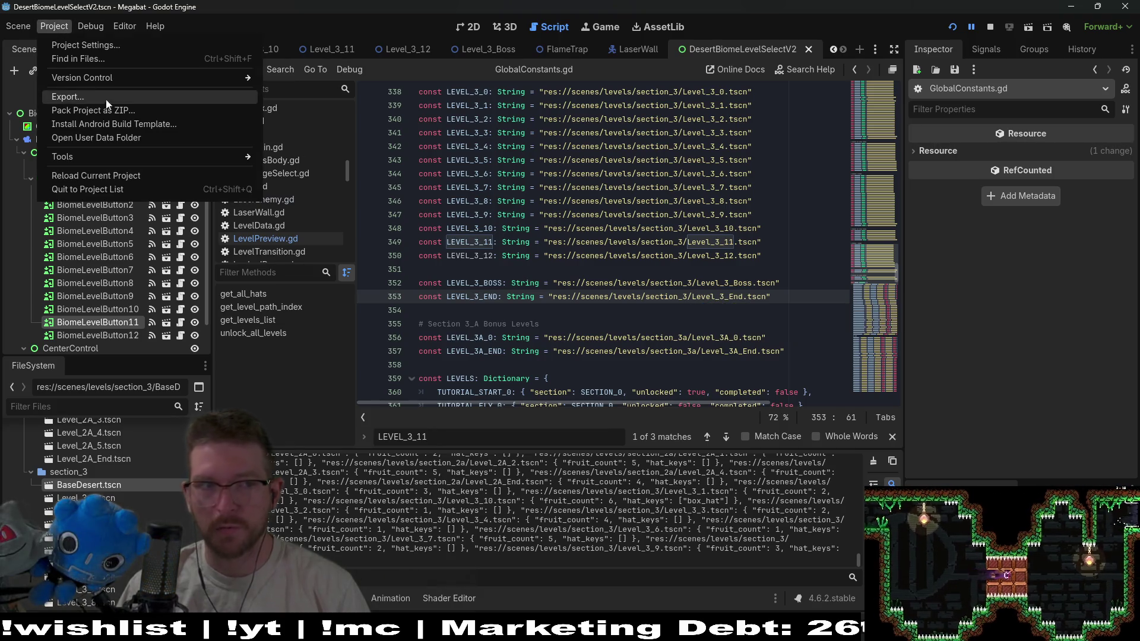
{"action": "mouse_move", "coordinate": [125, 26]}
{"action": "left_click", "coordinate": [602, 212]}
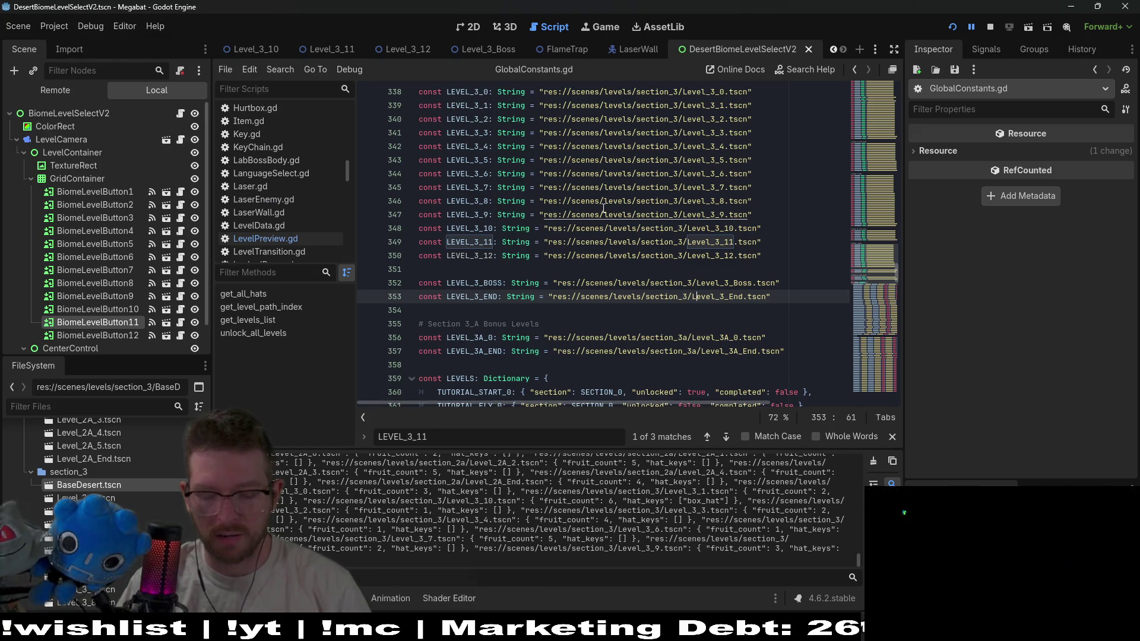
{"action": "key", "text": "shift+alt+o"}
{"action": "type", "text": "level_preview"}
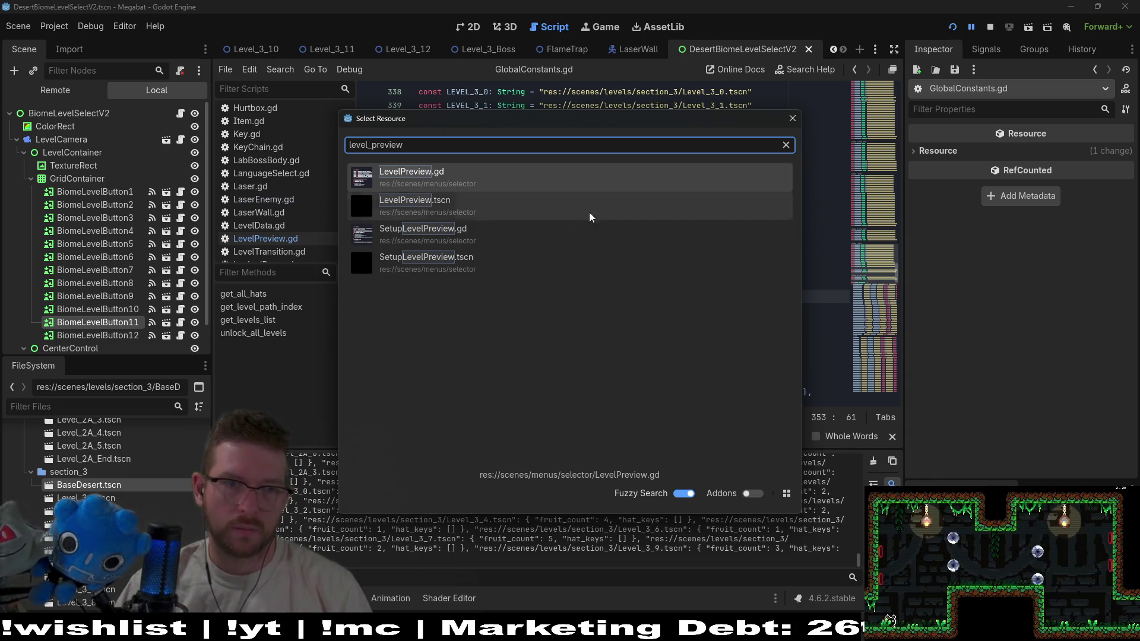
Open SetupLevelPreview.tscn and run it as the current scene to generate level previews, then switch to Aseprite
{"action": "left_click", "coordinate": [491, 255]}
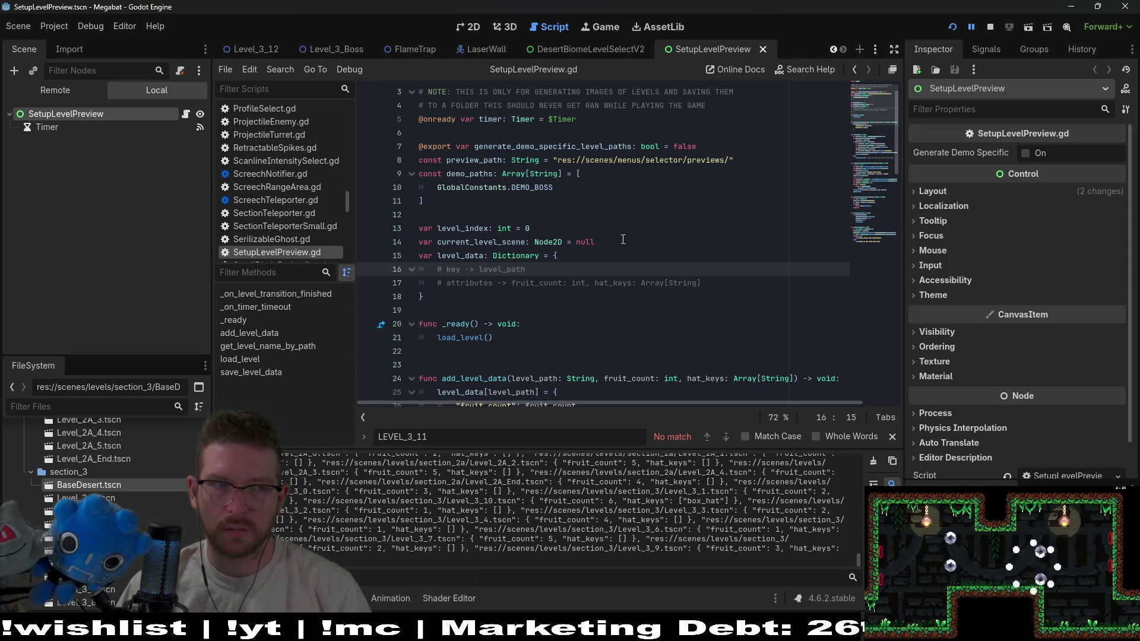
{"action": "left_click", "coordinate": [1026, 27]}
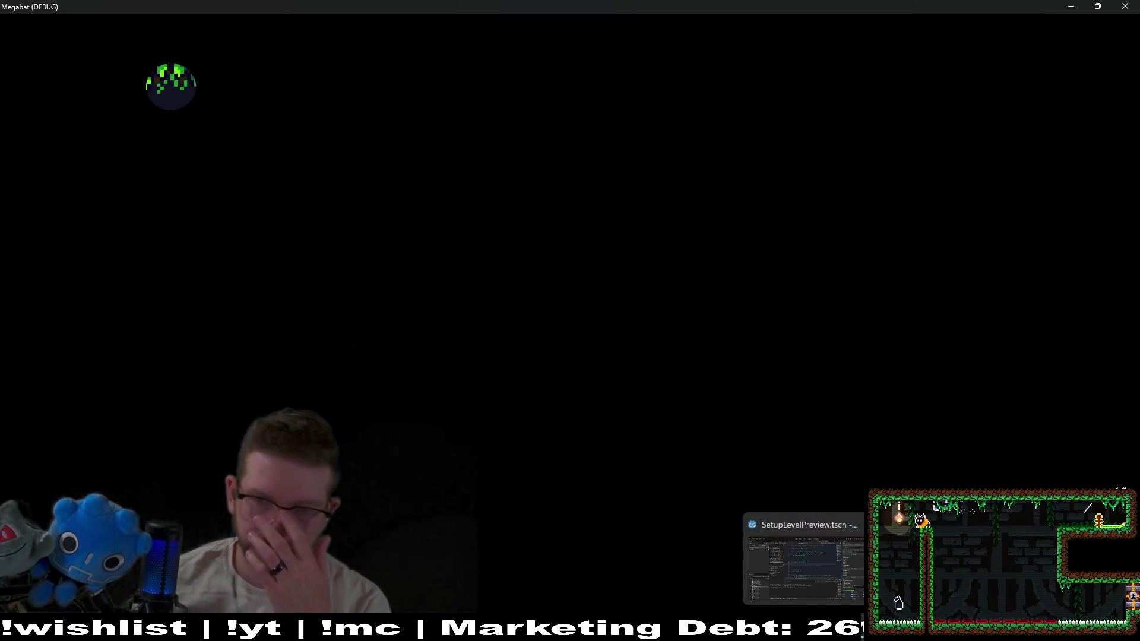
{"action": "key", "text": "alt+Tab"}
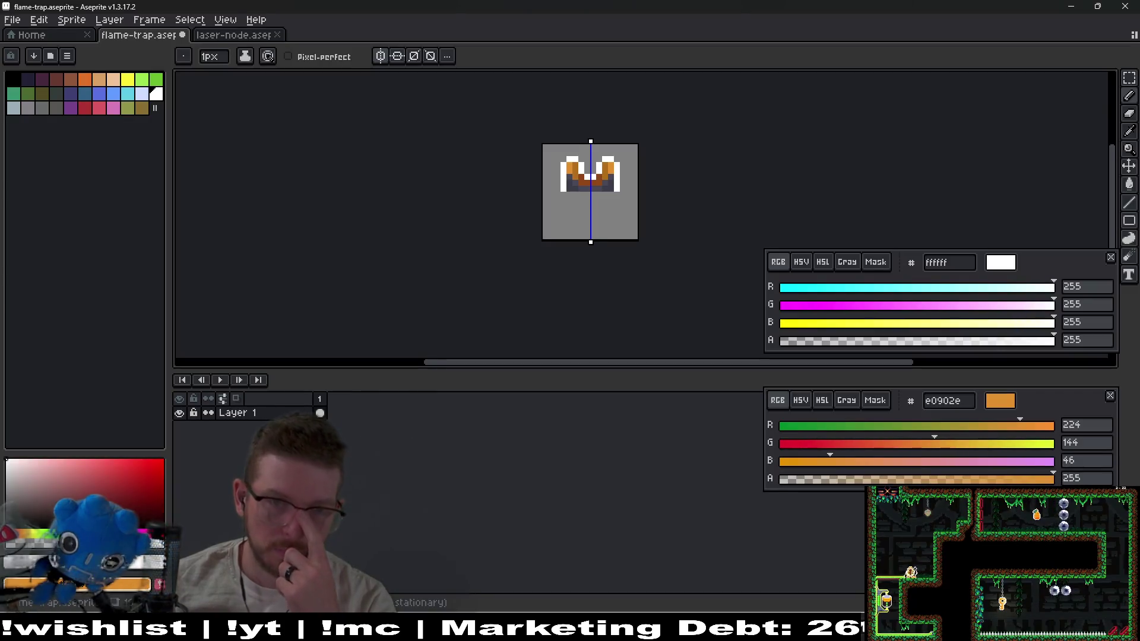
Switch from Aseprite back to the still-running Megabat (DEBUG) window
{"action": "key", "text": "alt+Tab"}
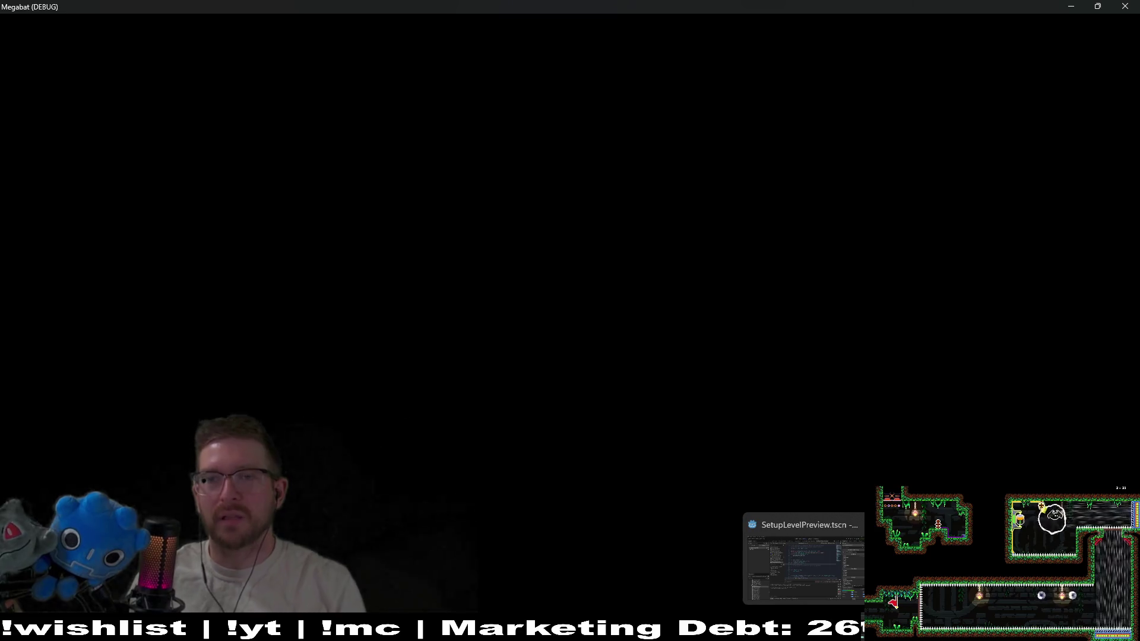
Close the debug window, relaunch the full Megabat project, and press PLAY to reach Select Profile
{"action": "left_click", "coordinate": [1136, 4]}
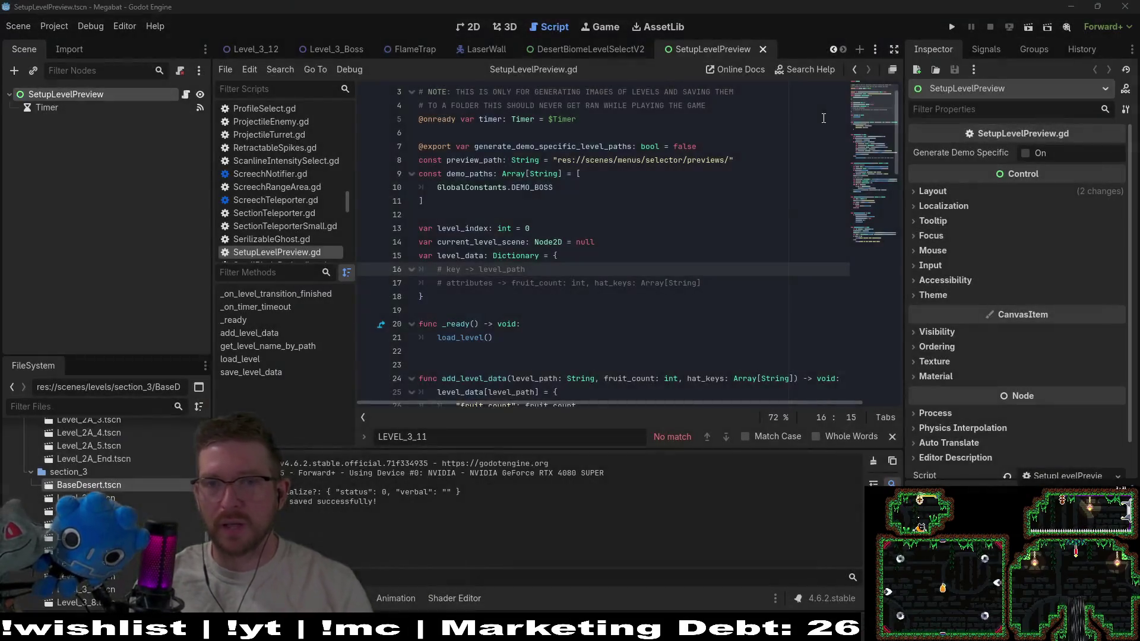
{"action": "left_click", "coordinate": [952, 27]}
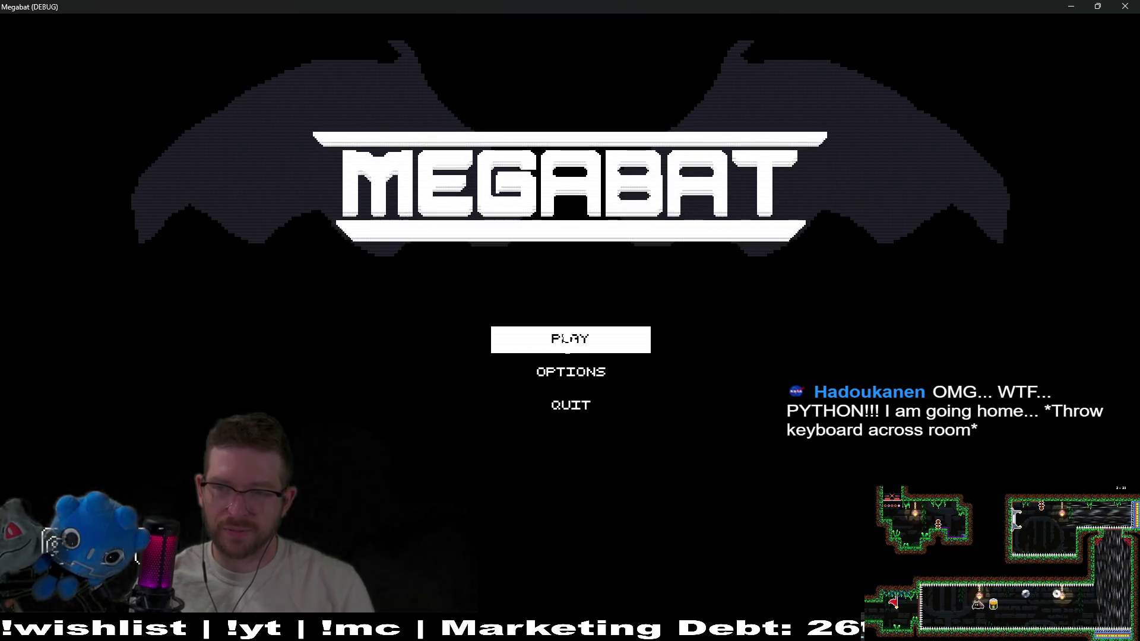
{"action": "left_click", "coordinate": [568, 345]}
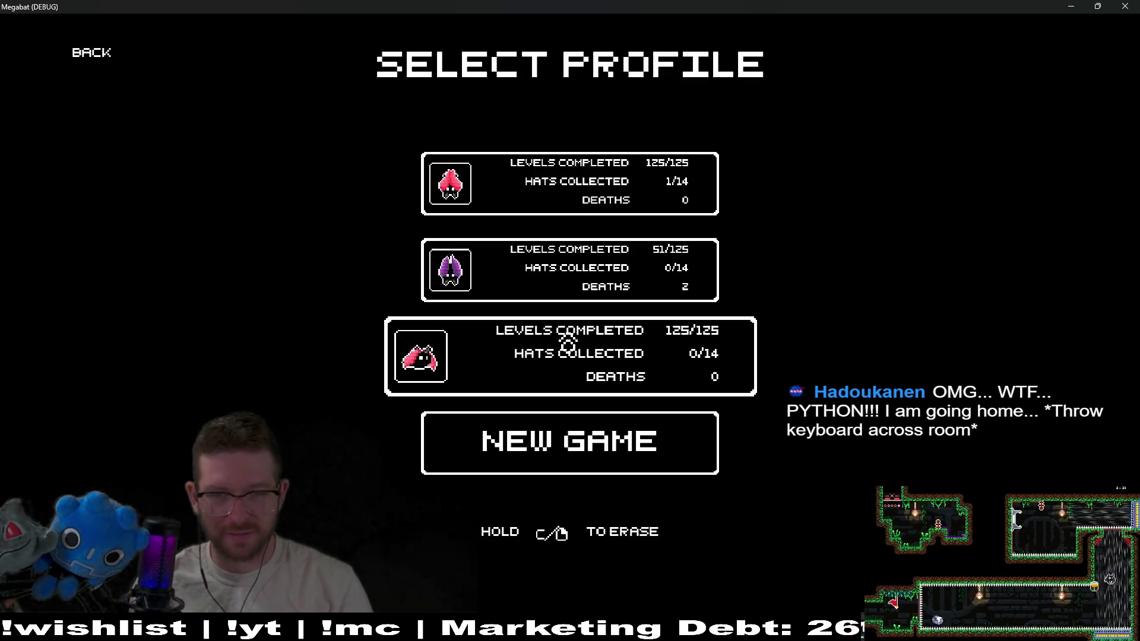